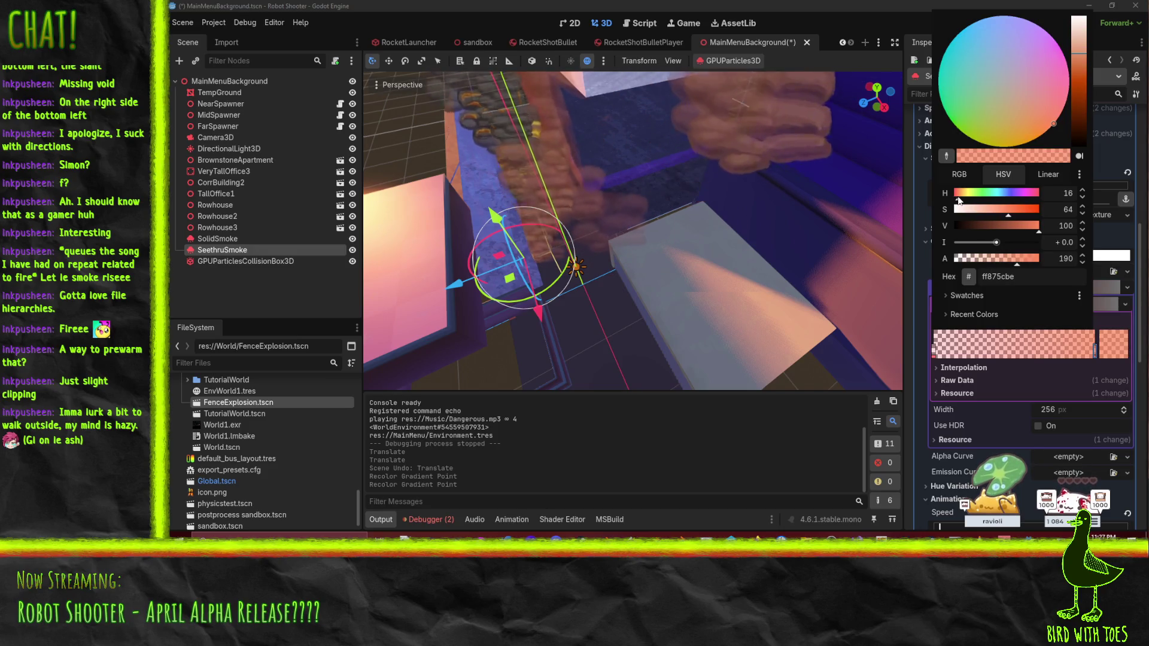
# Step: Keep the chosen gradient colour, save and run the title screen, then close the game
pyautogui.click(856, 5)
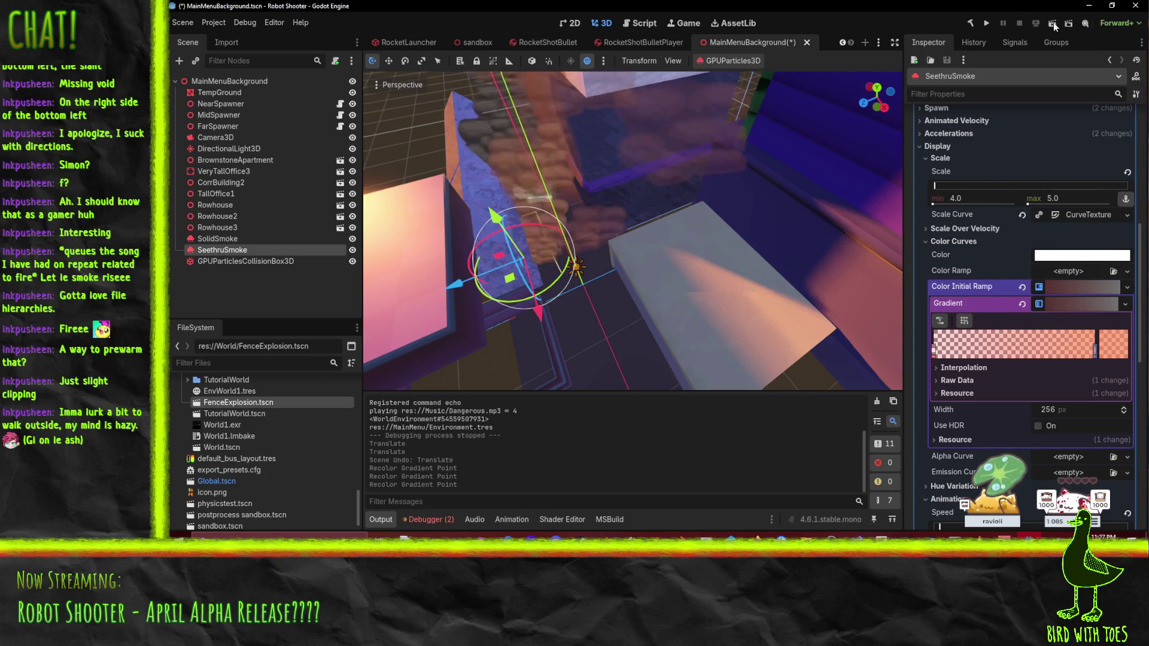
pyautogui.press('F5')
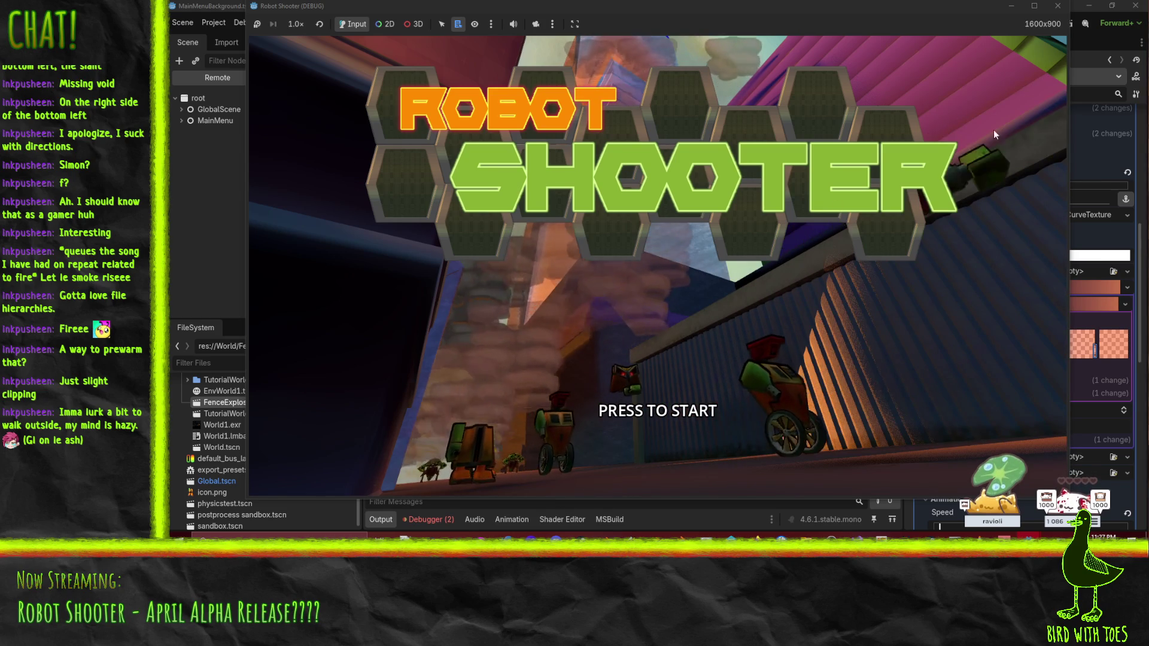
pyautogui.click(1056, 11)
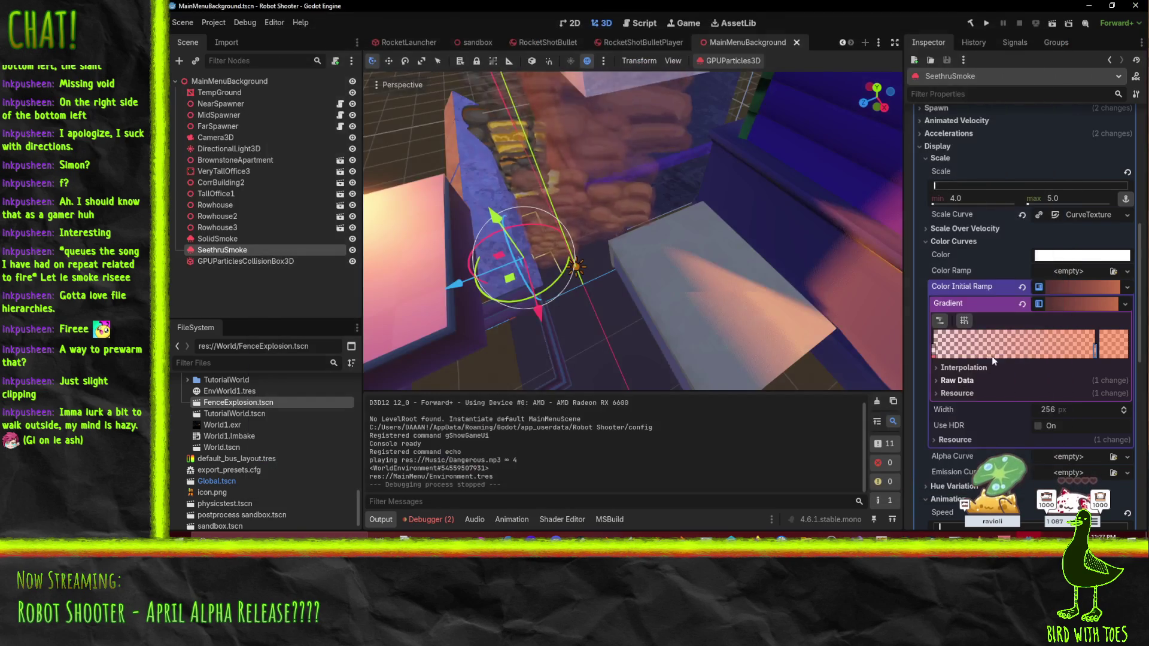
# Step: Open the options menu for the empty Color Ramp property
pyautogui.scroll(-5, 999, 350)
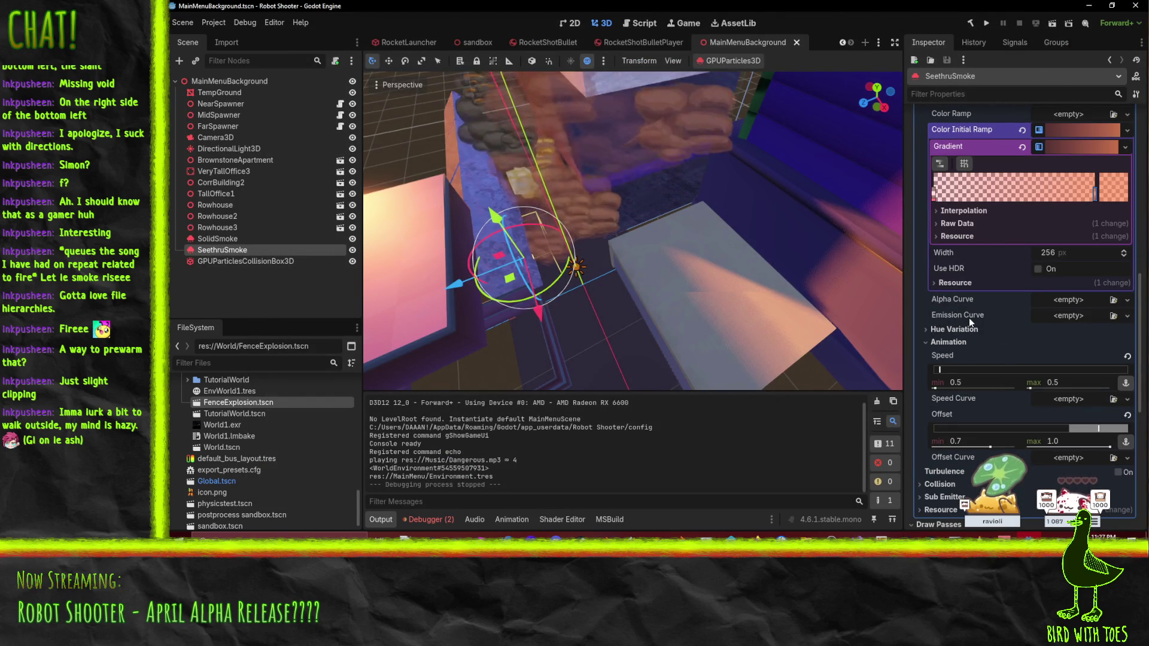
pyautogui.scroll(2, 946, 316)
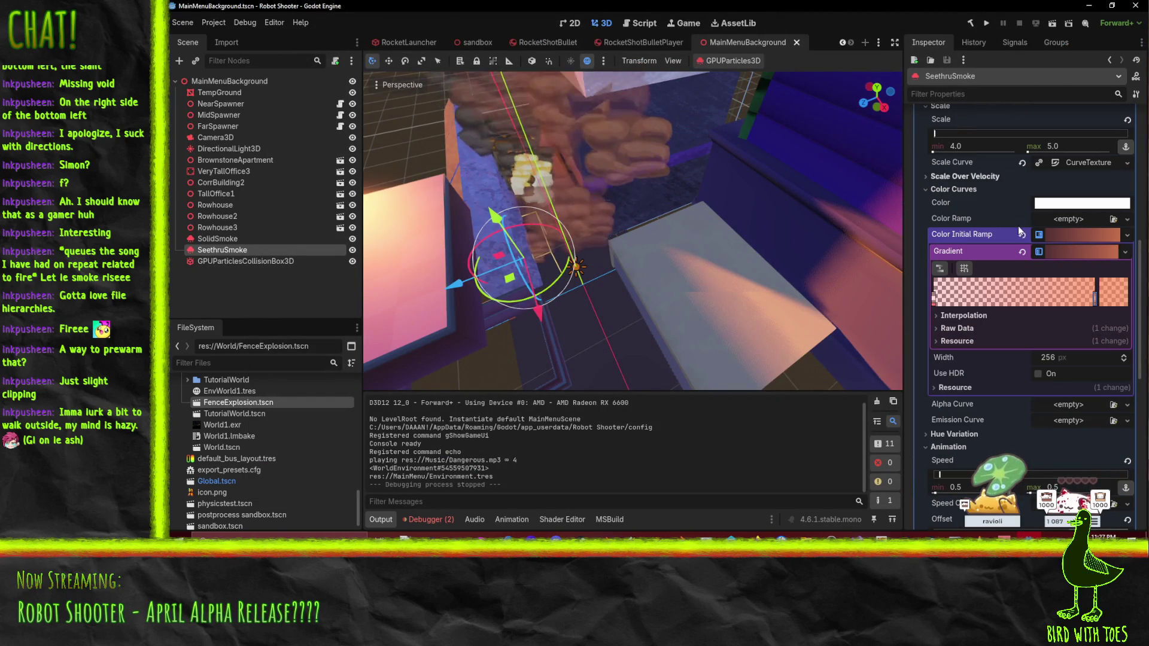
pyautogui.click(1126, 220)
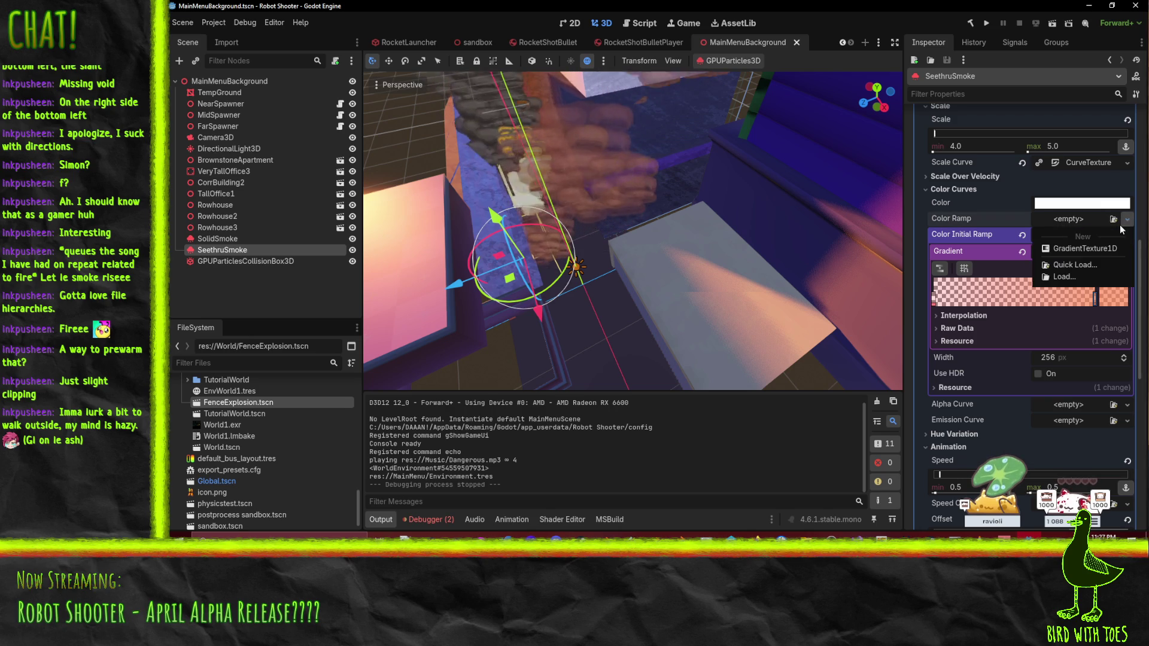
# Step: Give Color Ramp a new GradientTexture1D with a white point moved to the right end
pyautogui.click(1083, 248)
pyautogui.click(1070, 218)
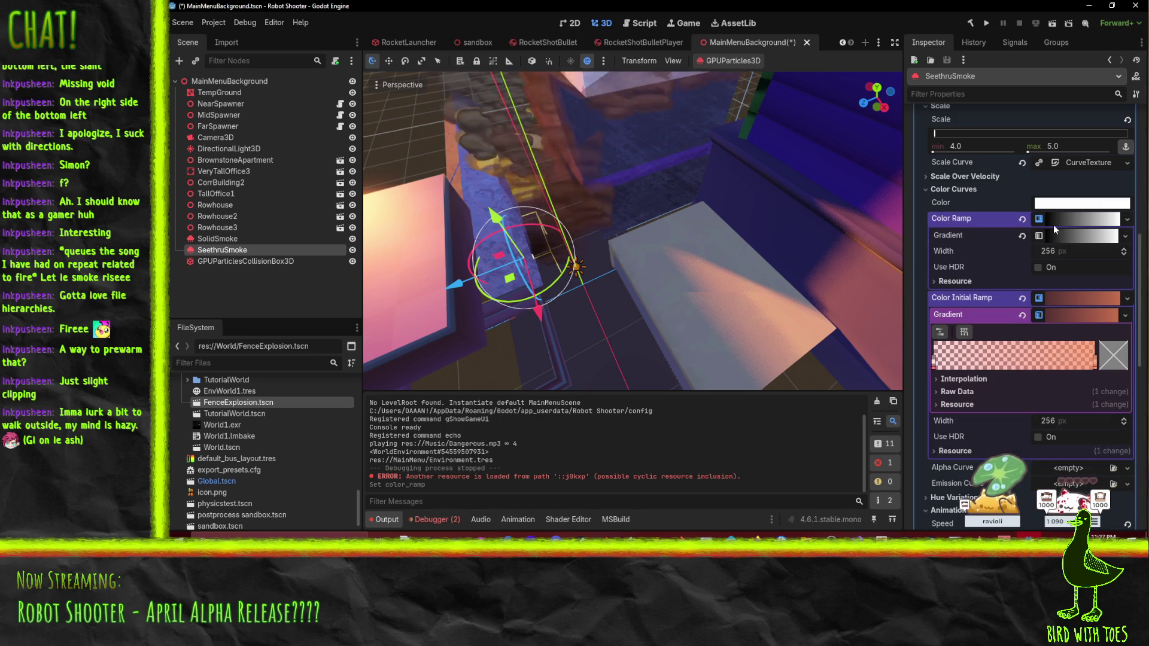
pyautogui.click(1069, 239)
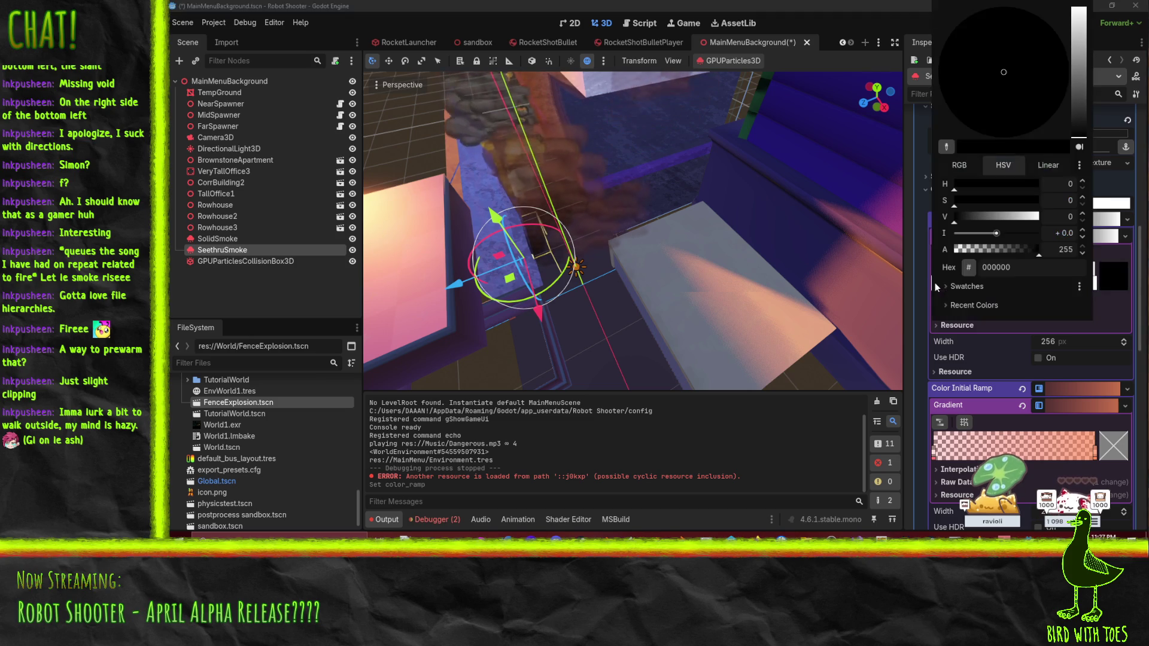
pyautogui.doubleClick(935, 285)
pyautogui.click(1069, 337)
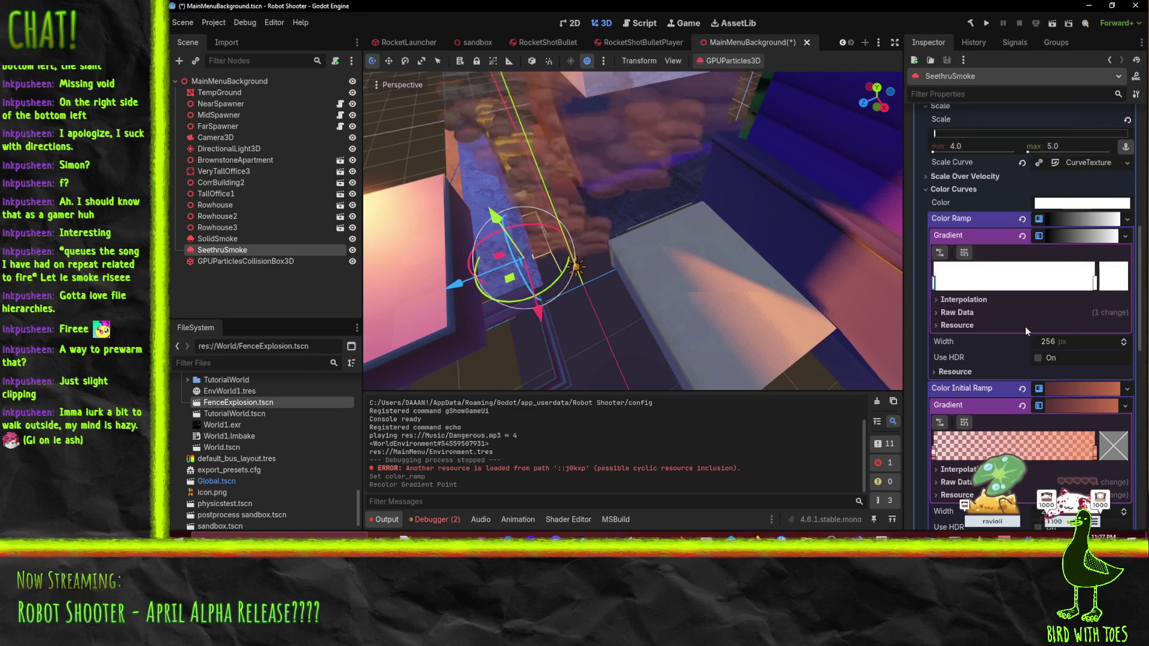
pyautogui.moveTo(936, 285); pyautogui.dragTo(1093, 284)
# Step: Add a gradient point near the end, set its alpha to 0, and run the game
pyautogui.click(1087, 284)
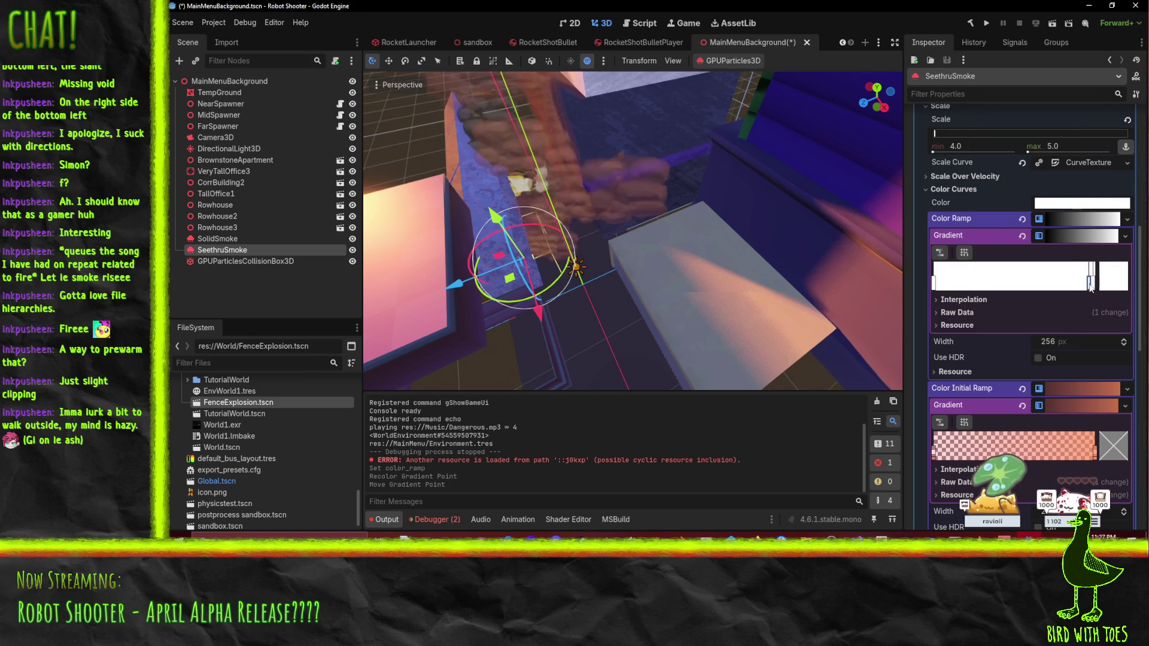
pyautogui.moveTo(1087, 283); pyautogui.dragTo(1081, 283)
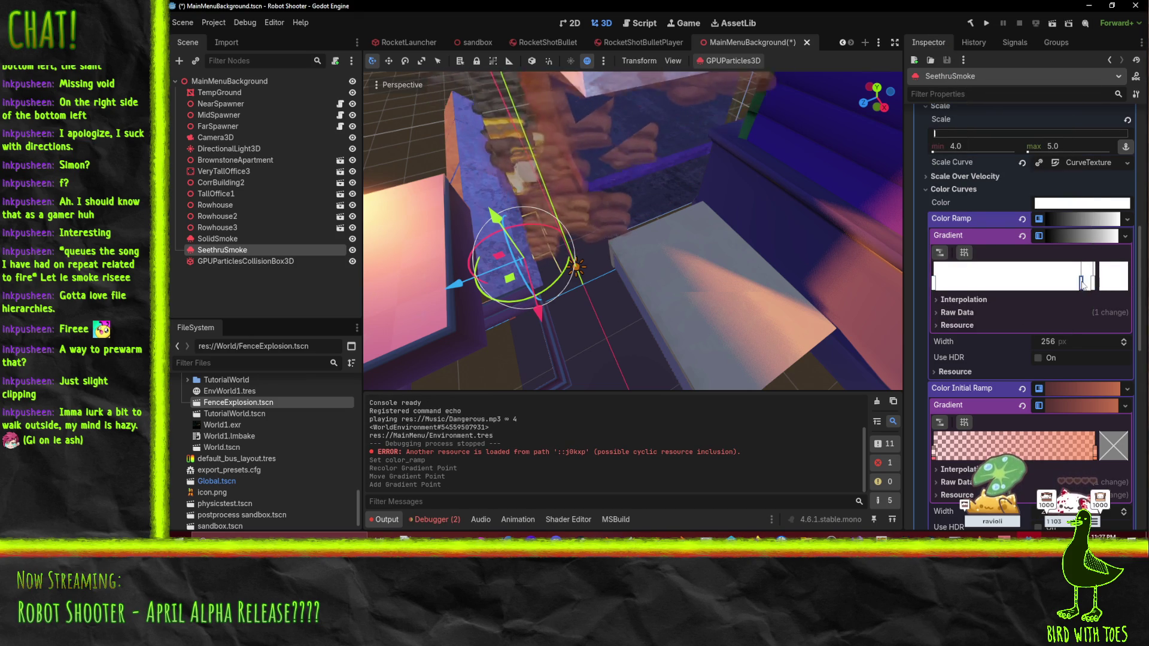
pyautogui.click(1114, 281)
pyautogui.press('Escape')
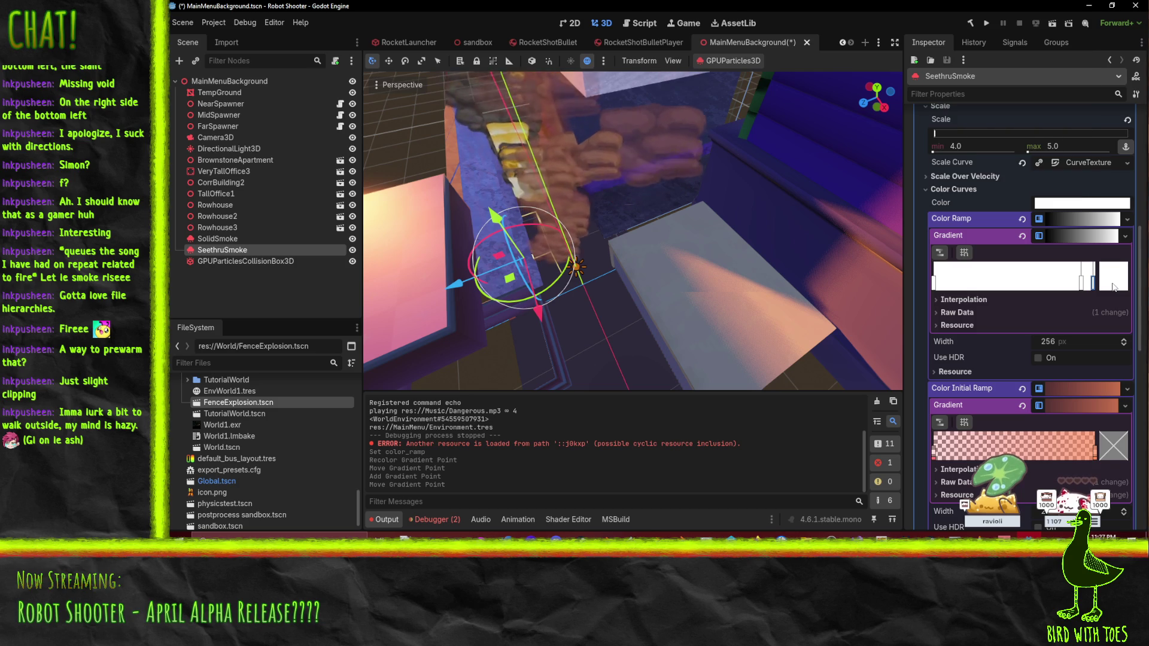
pyautogui.click(1113, 281)
pyautogui.moveTo(979, 254); pyautogui.dragTo(932, 278)
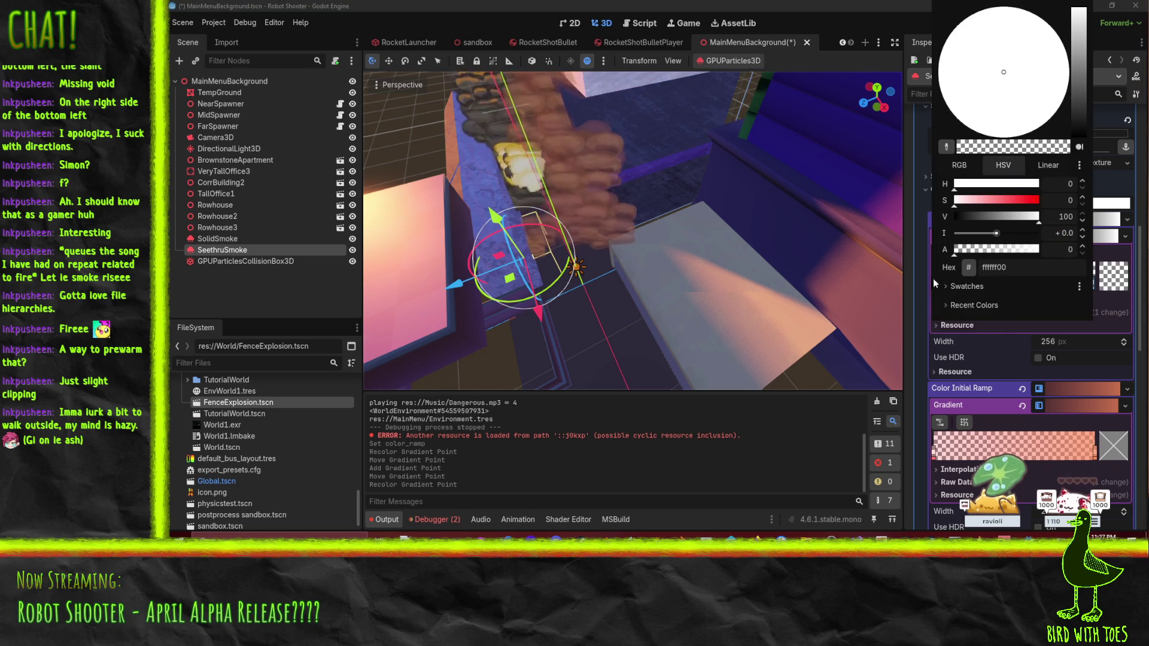
pyautogui.click(1006, 342)
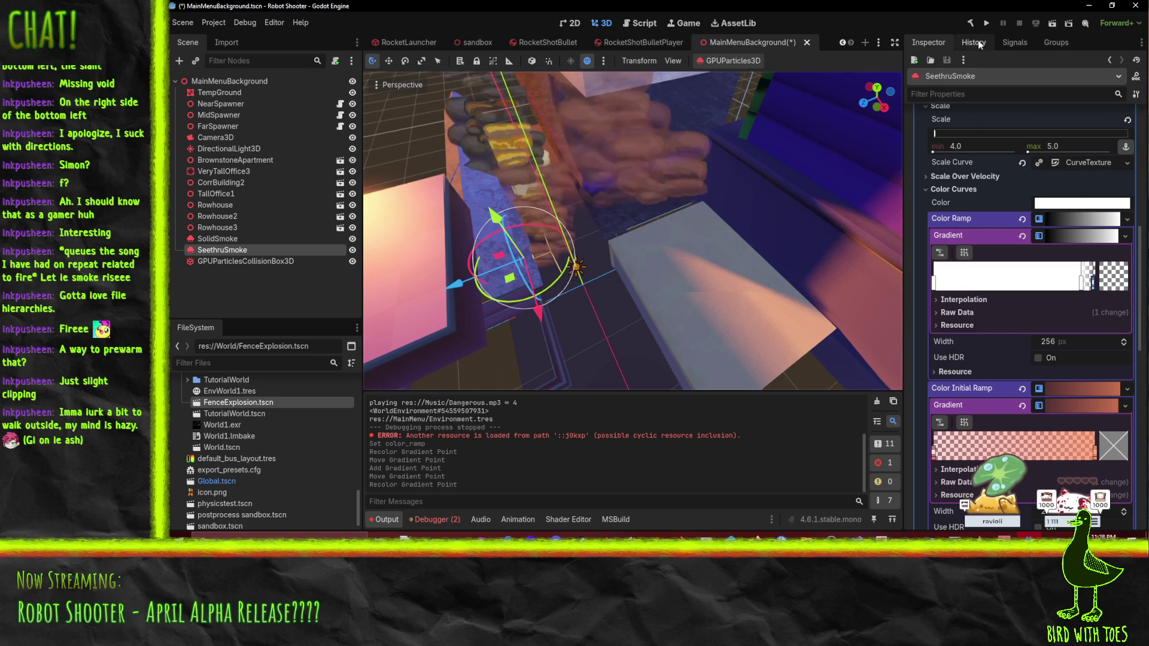
pyautogui.click(986, 23)
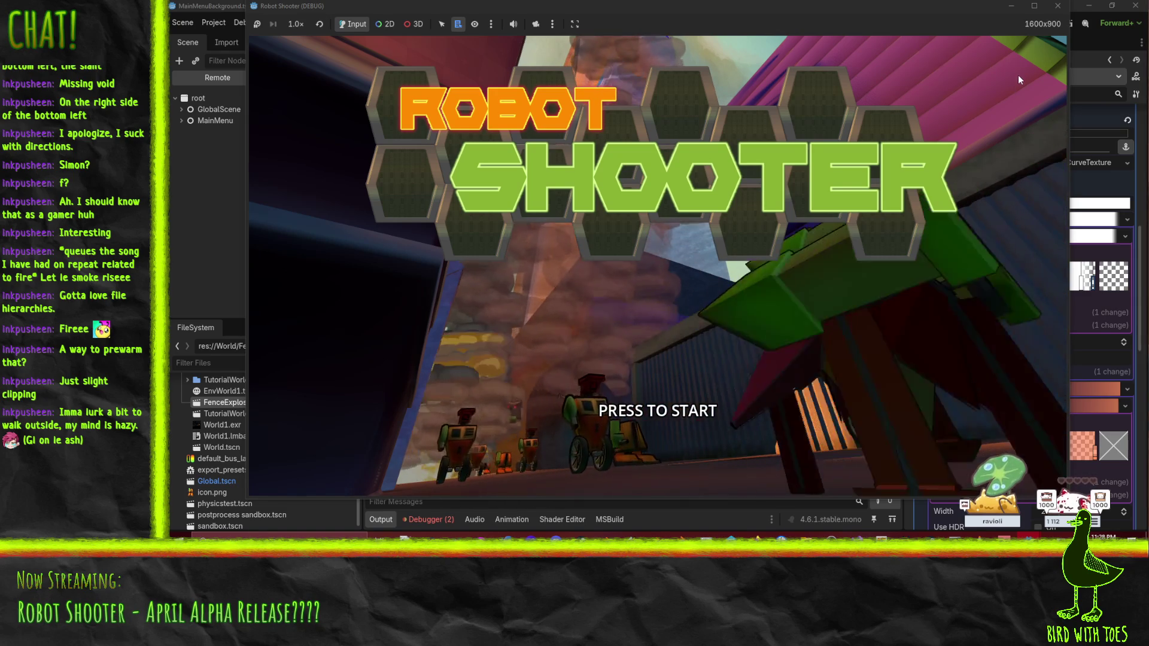
# Step: Close the game, move the transparent gradient stop further left, and save with Ctrl+S
pyautogui.click(1057, 6)
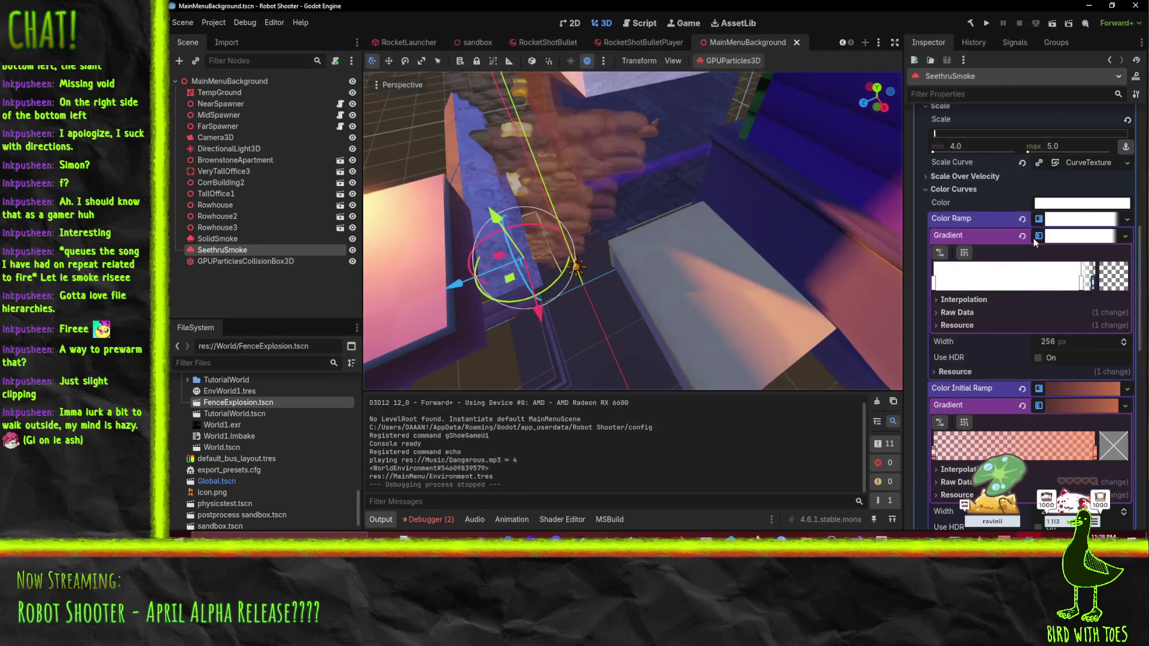
pyautogui.moveTo(1082, 281); pyautogui.dragTo(1054, 279)
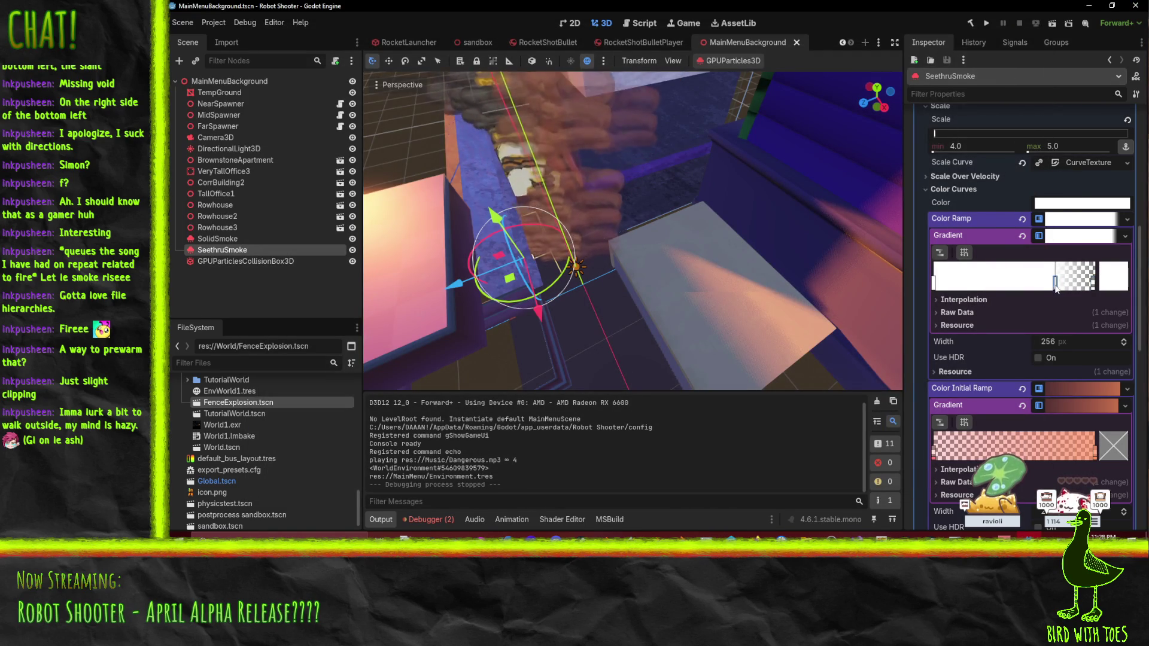
pyautogui.scroll(5, 1055, 278)
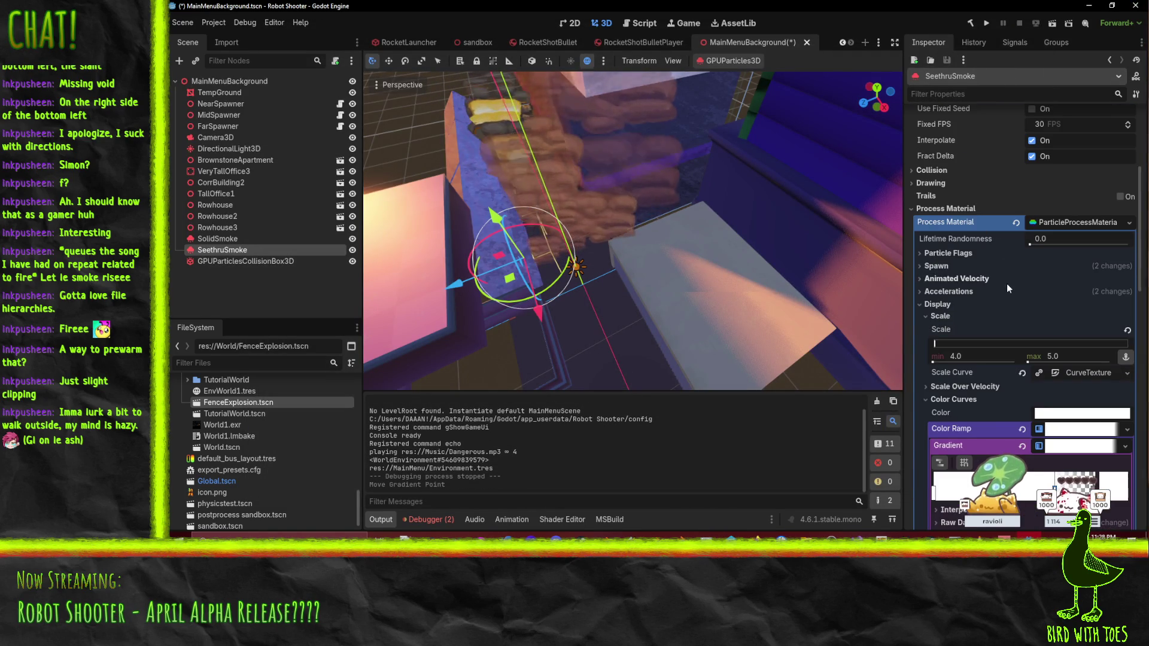
pyautogui.scroll(3, 1007, 283)
pyautogui.click(946, 312)
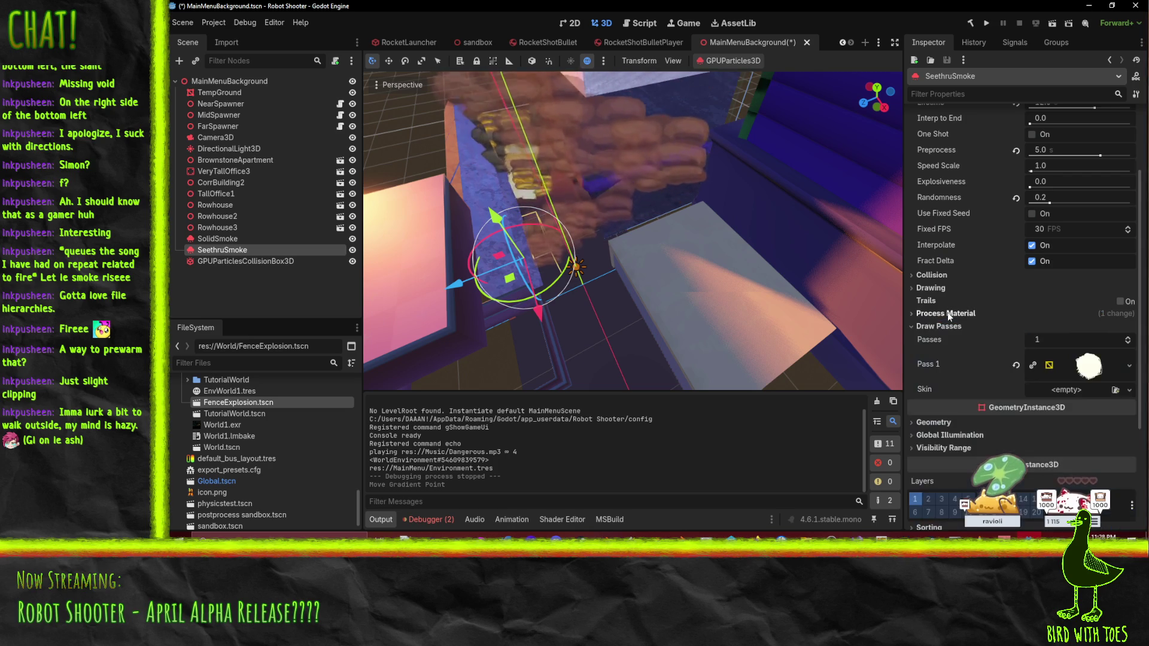
pyautogui.scroll(3, 962, 351)
pyautogui.scroll(-5, 961, 352)
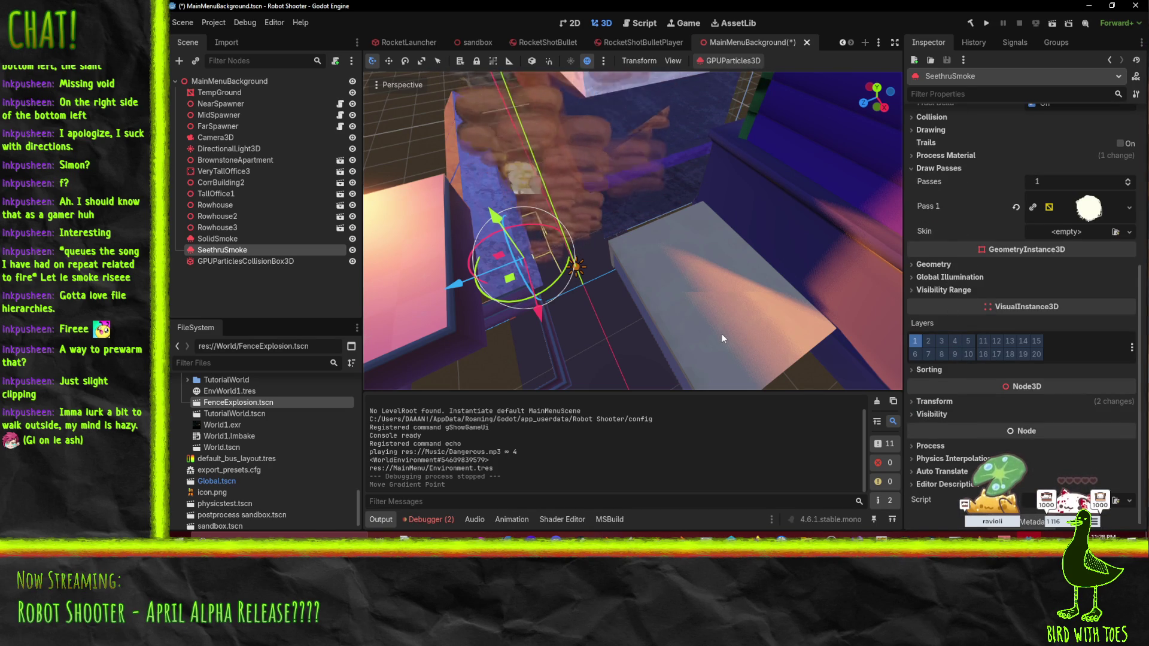
pyautogui.hotkey('ctrl', 's')
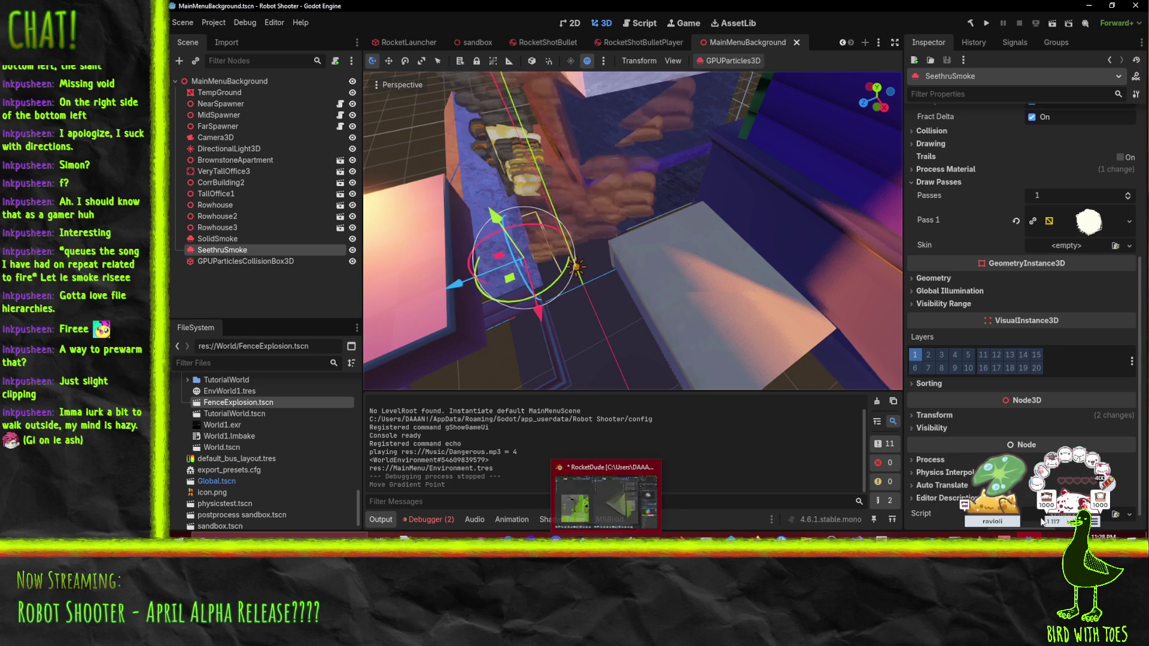
# Step: In P4V, revert unchanged files in the default changelist
pyautogui.hotkey('alt', 'Tab')
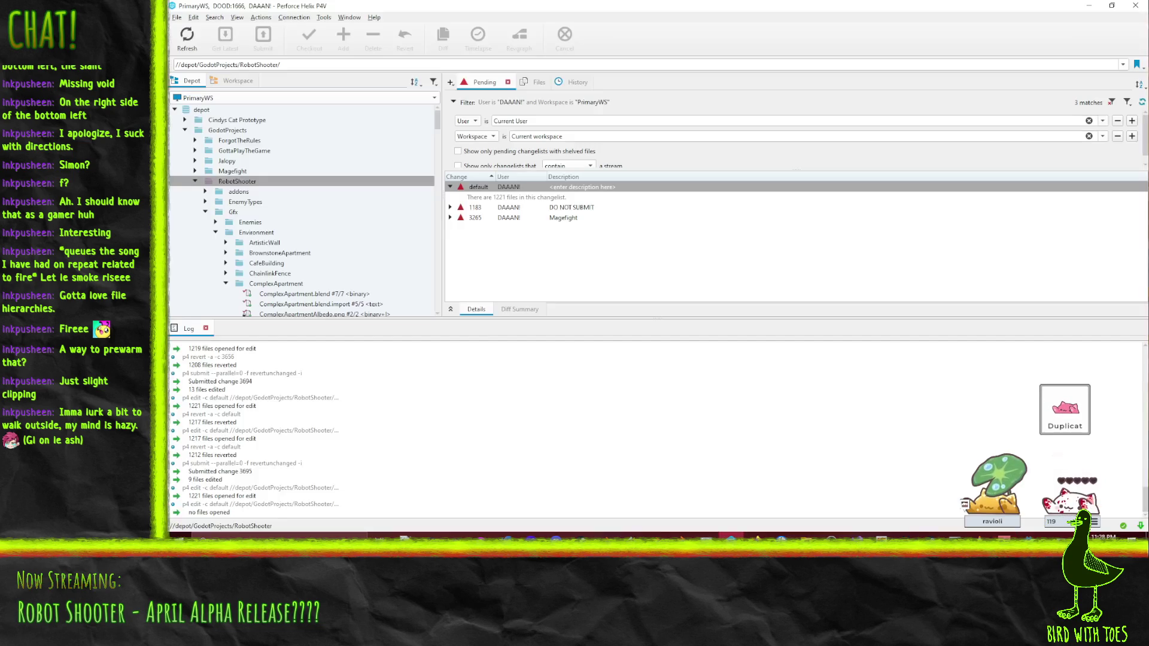
pyautogui.click(477, 188)
pyautogui.rightClick(477, 188)
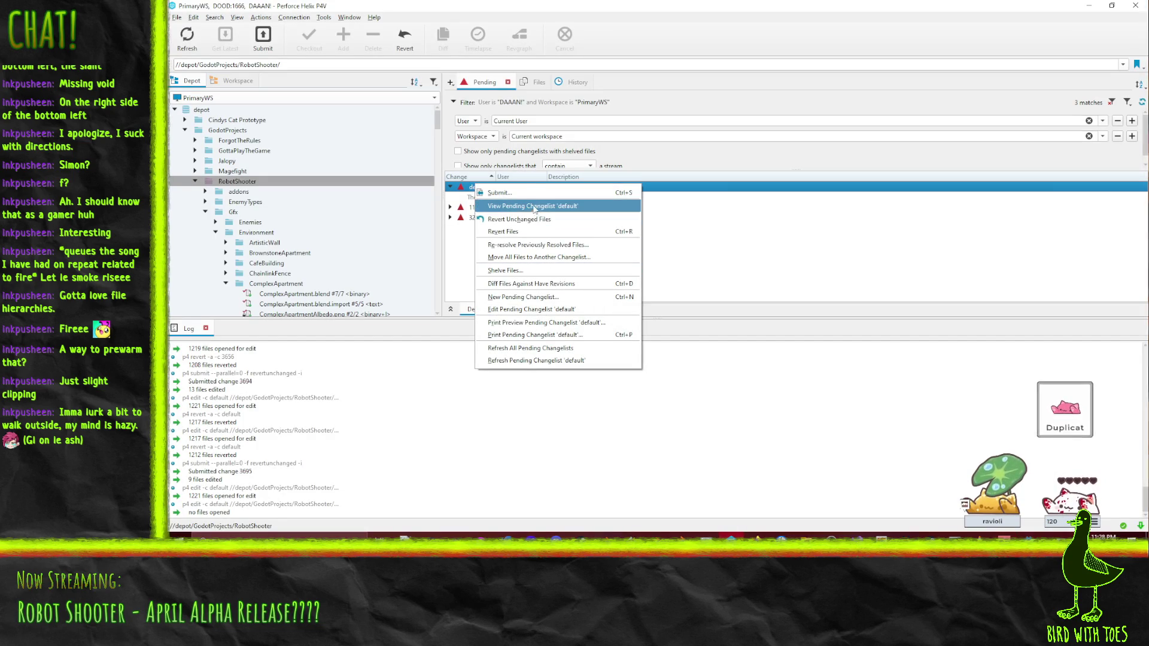
pyautogui.click(540, 220)
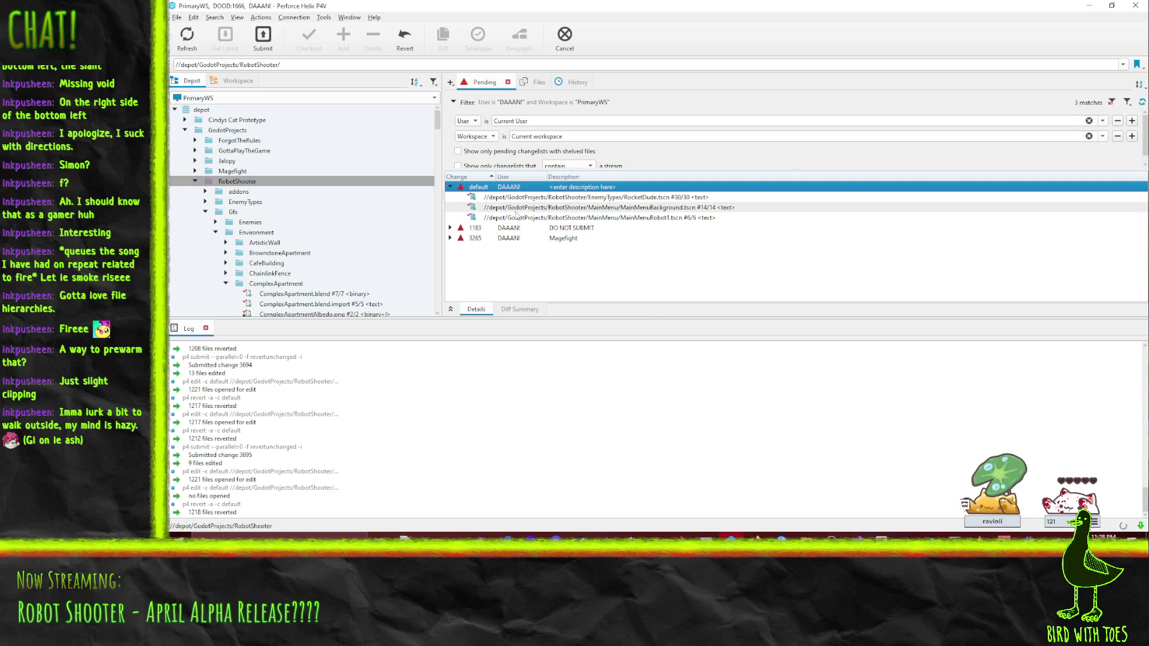
# Step: Open the Submit dialog for the default changelist's three edited scene files
pyautogui.click(565, 219)
pyautogui.keyDown('shift'); pyautogui.click(569, 209); pyautogui.keyUp('shift')
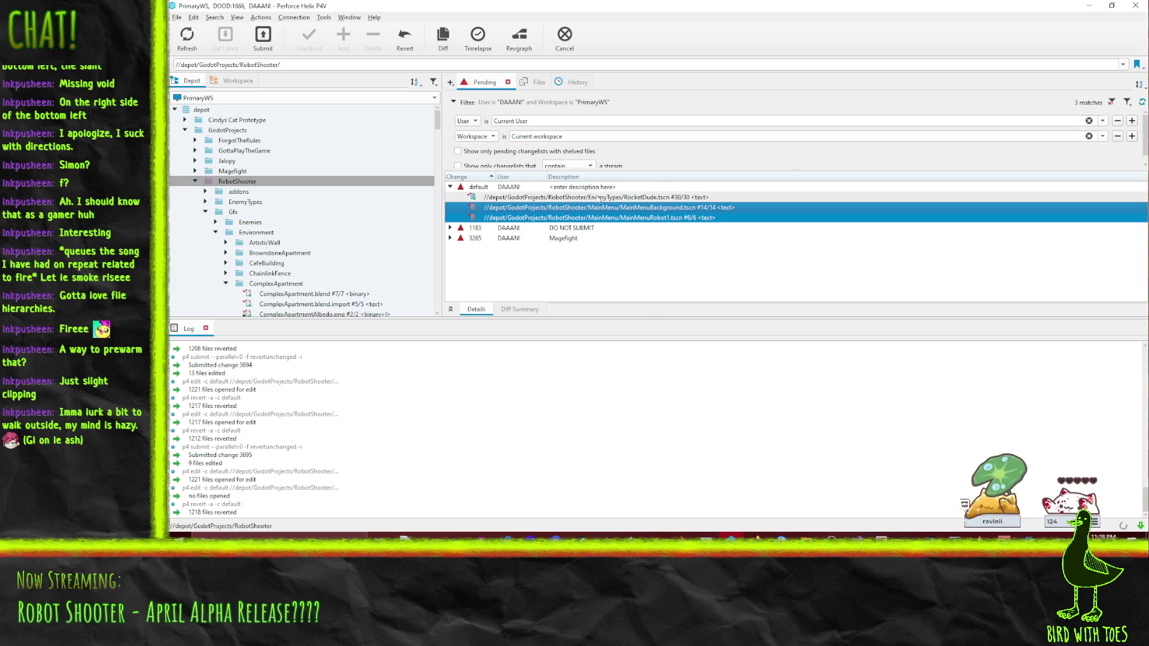
pyautogui.rightClick(580, 207)
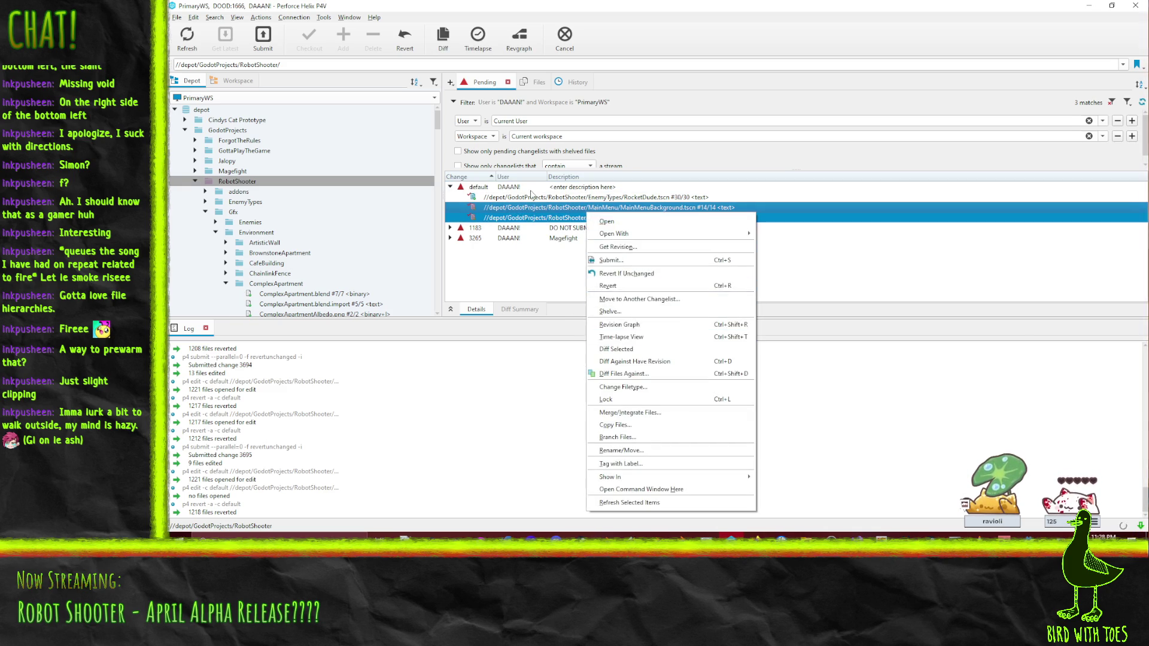
pyautogui.rightClick(531, 190)
pyautogui.click(578, 201)
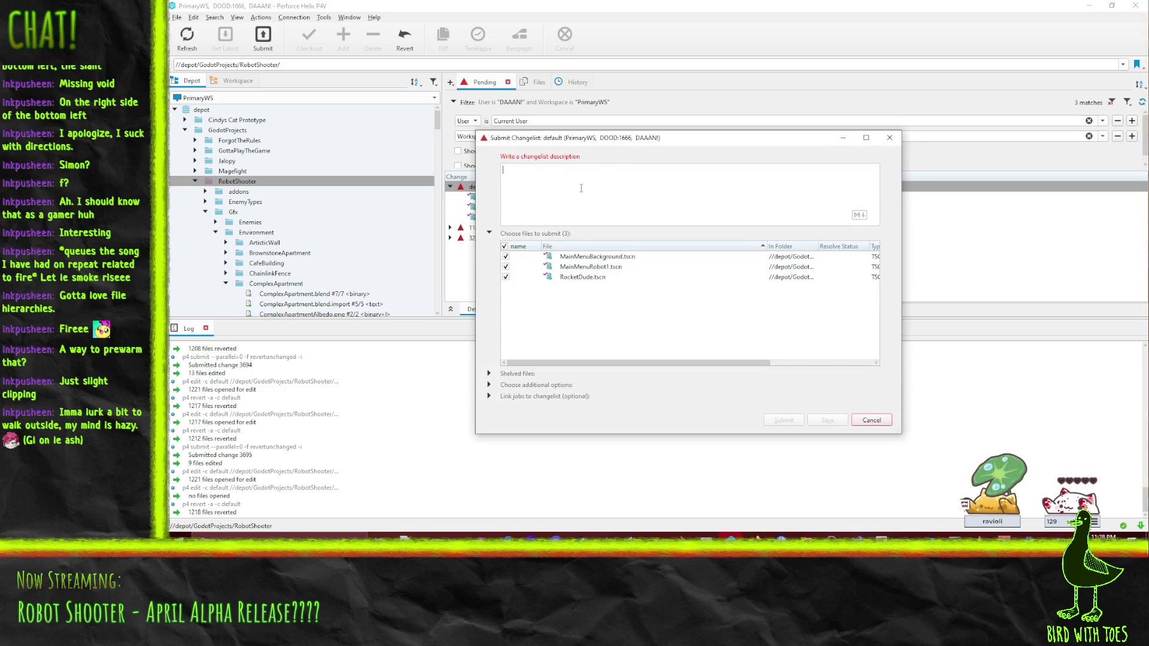
# Step: Enter a changelist description and submit it as change 3696
pyautogui.write('Rbot')
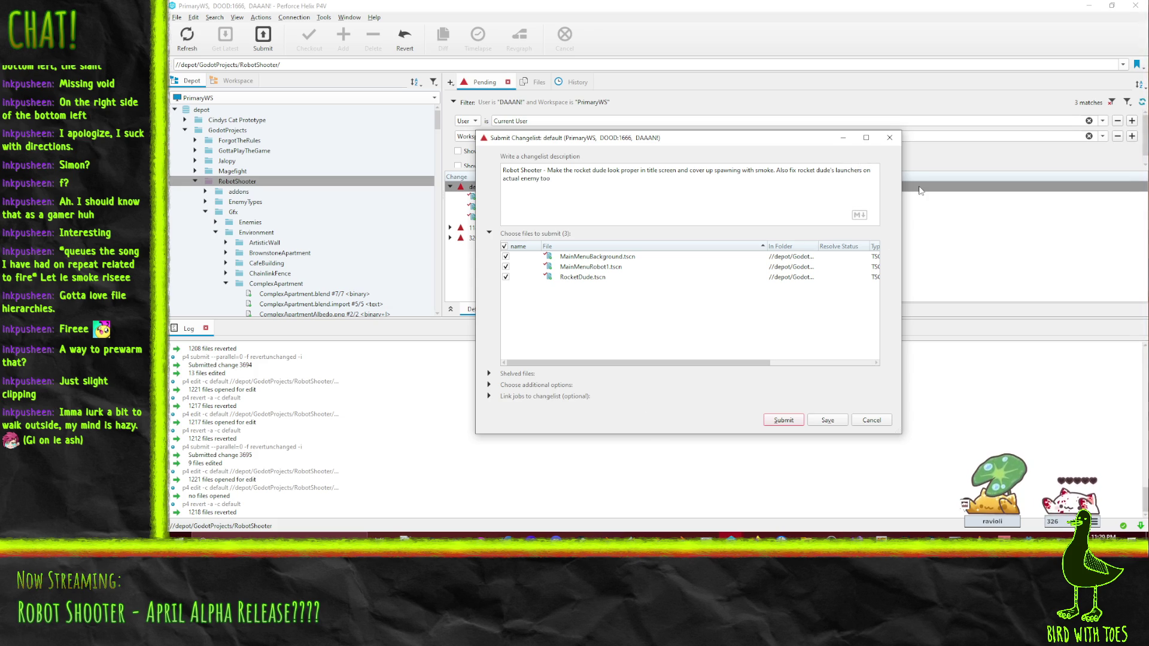
pyautogui.write('lacement')
pyautogui.click(783, 421)
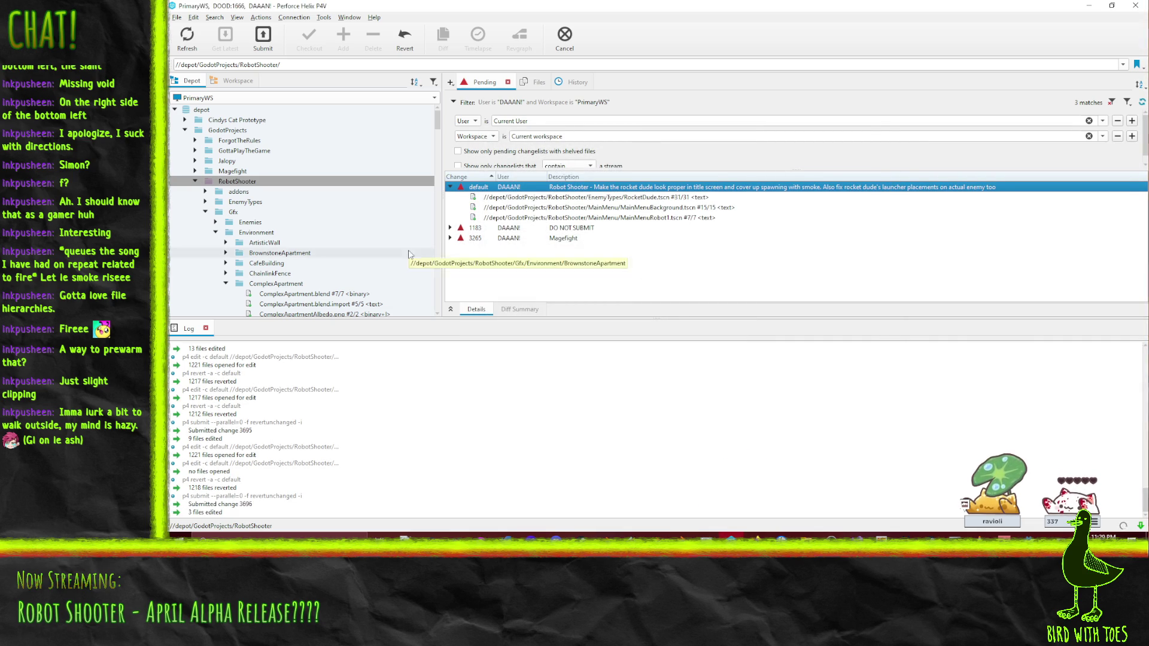
# Step: Reopen the project files for editing and switch back to the Godot editor
pyautogui.hotkey('ctrl', 'e')
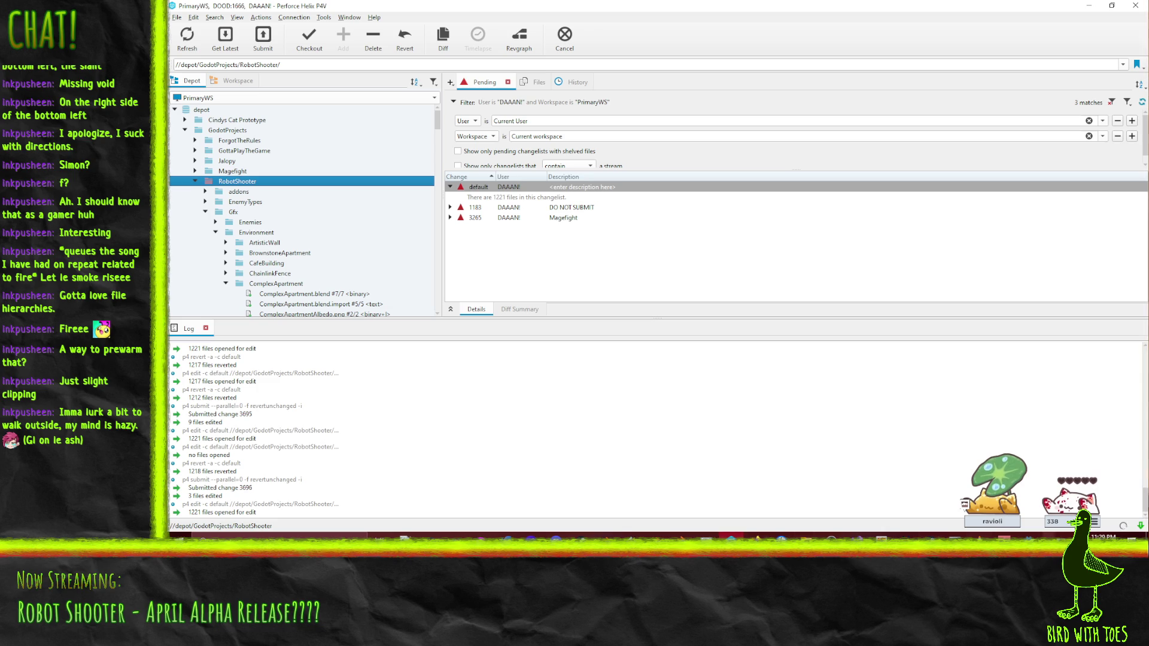
pyautogui.click(1028, 497)
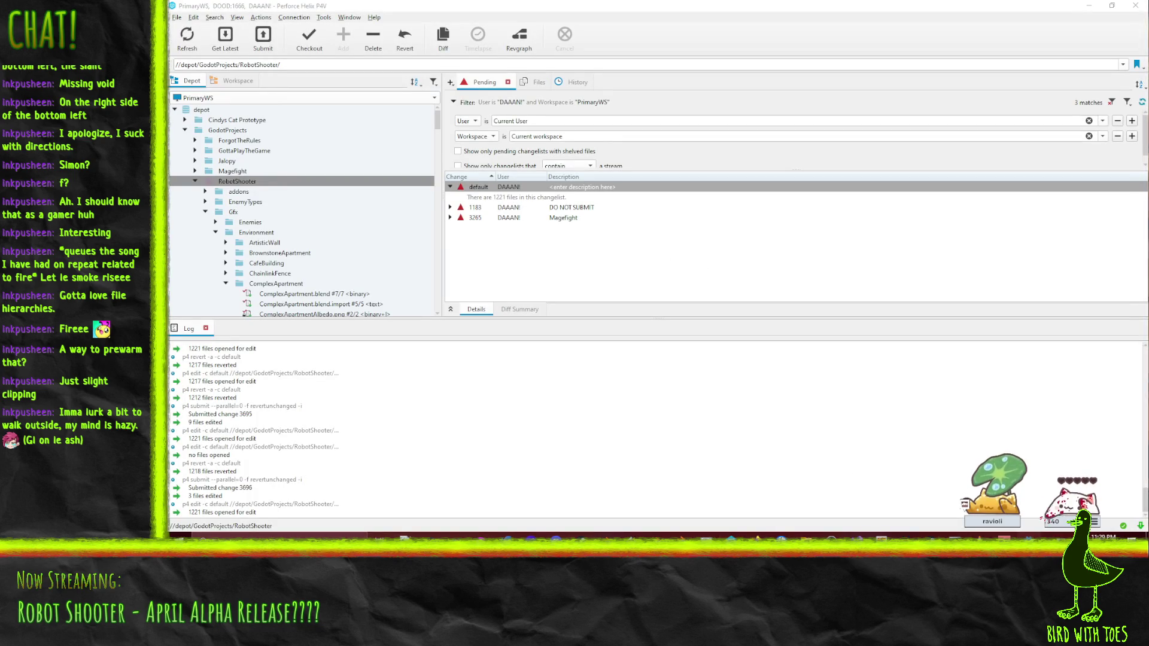
pyautogui.hotkey('alt', 'Tab')
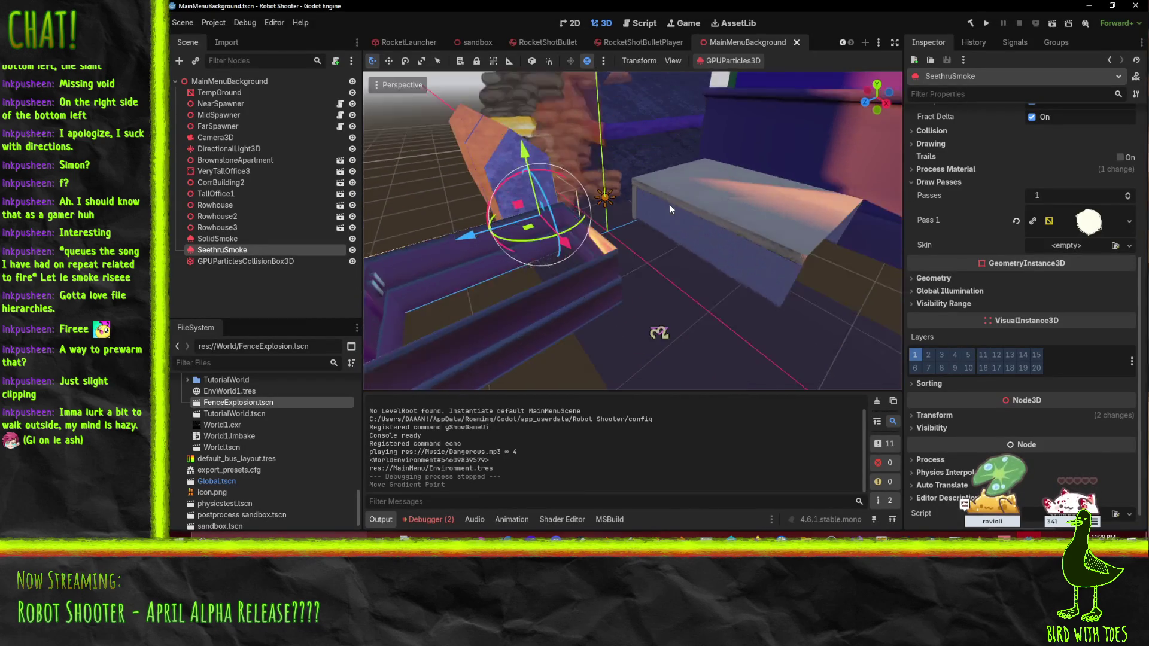
# Step: Switch from MainMenuBackground to the sandbox scene tab
pyautogui.moveTo(670, 203); pyautogui.dragTo(620, 213)
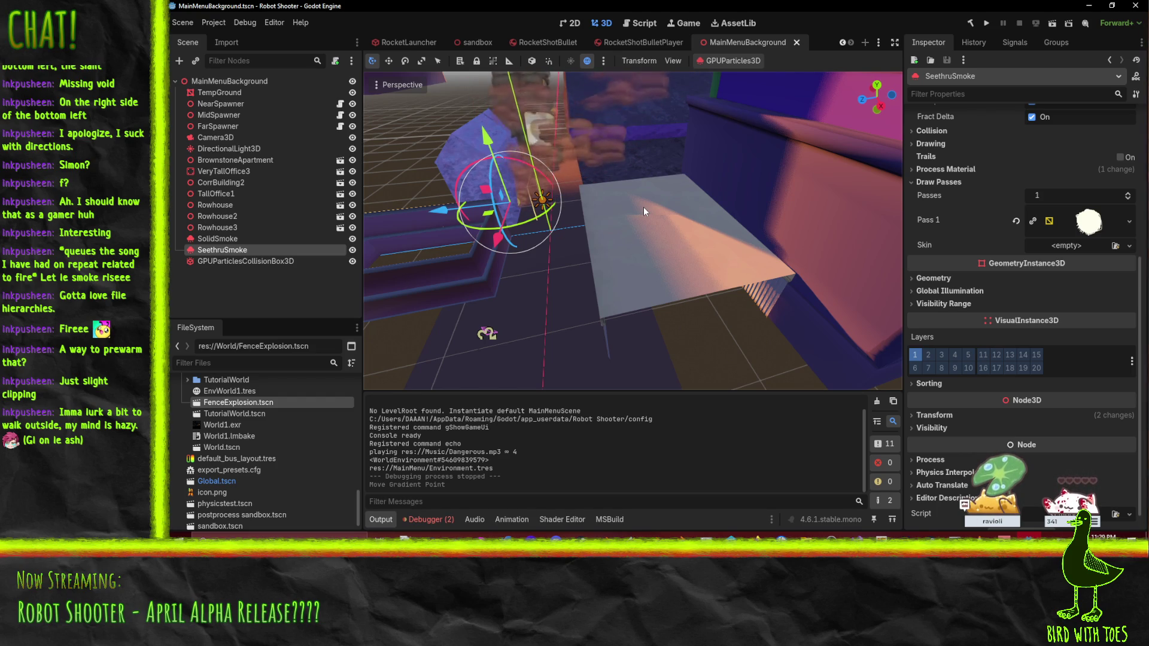
pyautogui.click(468, 37)
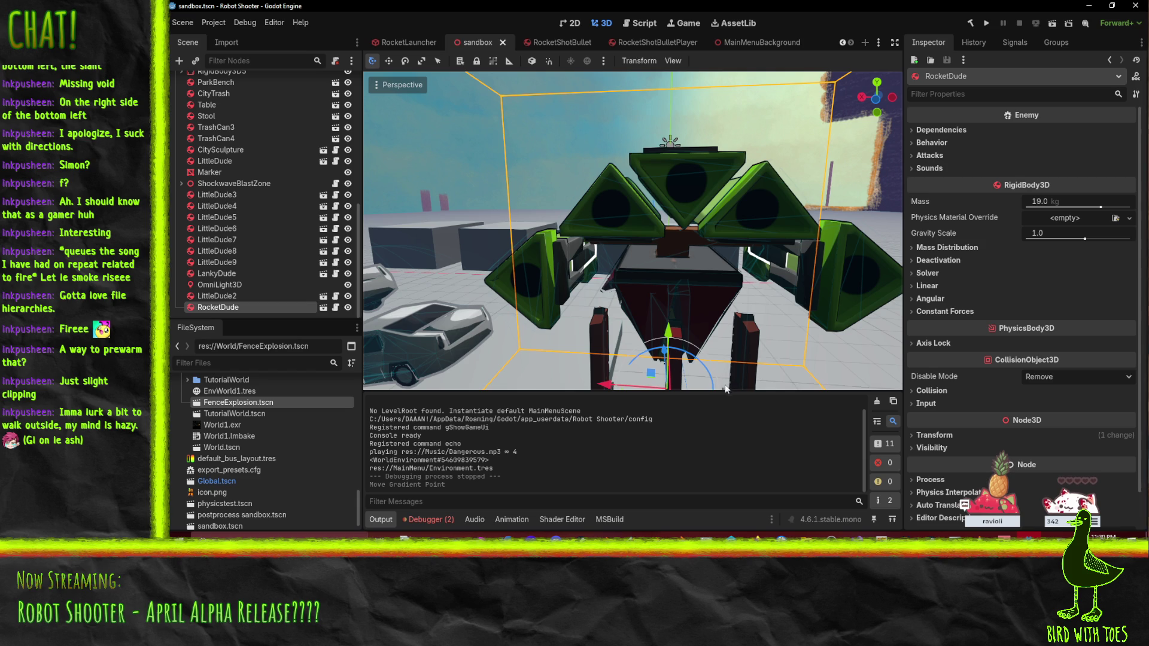
# Step: Select the RocketDude robot in the viewport and delete it from the sandbox scene
pyautogui.scroll(-5, 620, 294)
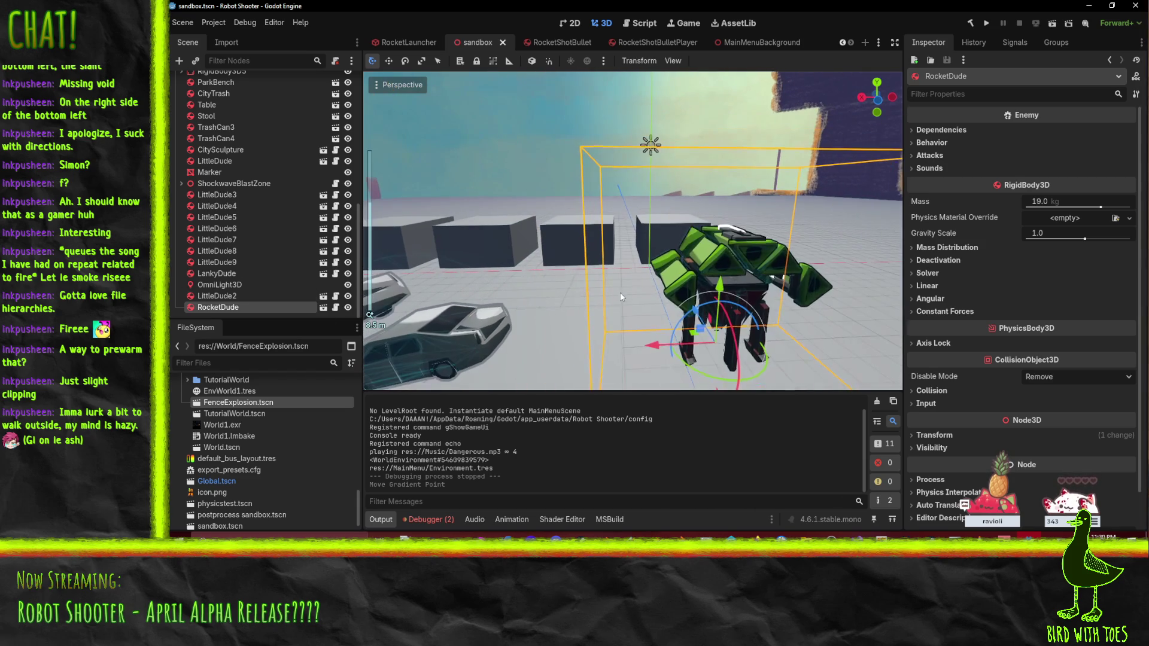
pyautogui.click(216, 296)
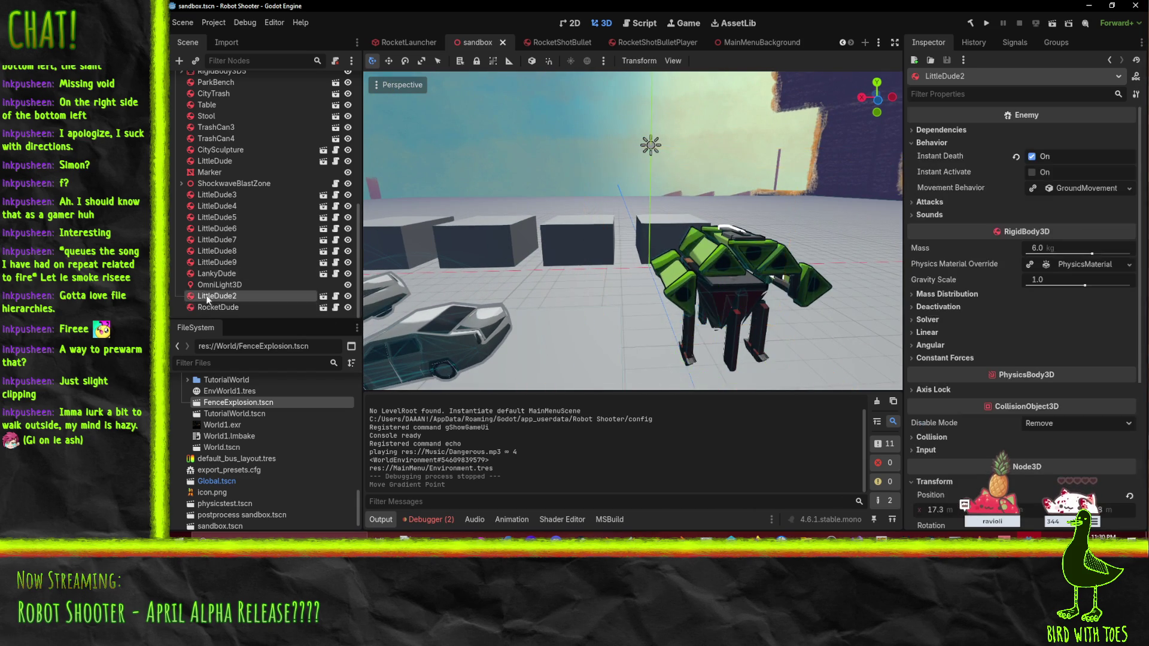
pyautogui.click(213, 307)
pyautogui.click(217, 295)
pyautogui.scroll(-10, 577, 278)
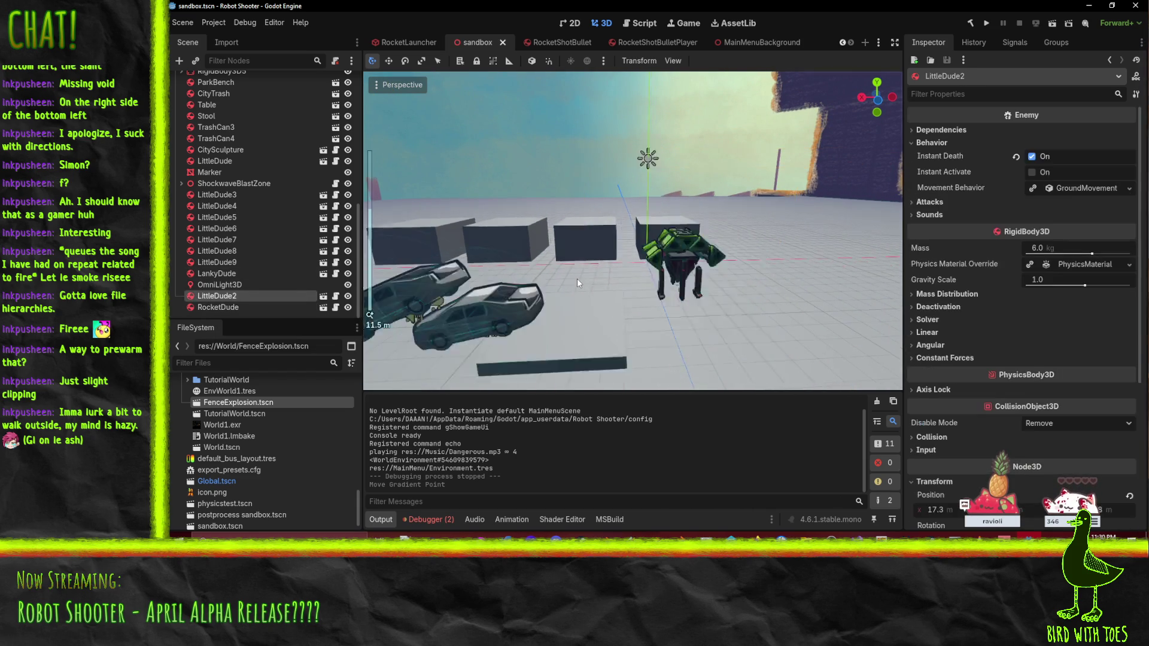
pyautogui.moveTo(661, 257)
pyautogui.mouseDown()
pyautogui.moveTo(612, 287)
pyautogui.moveTo(522, 300)
pyautogui.moveTo(565, 296)
pyautogui.moveTo(592, 255)
pyautogui.mouseUp()
pyautogui.click(592, 256)
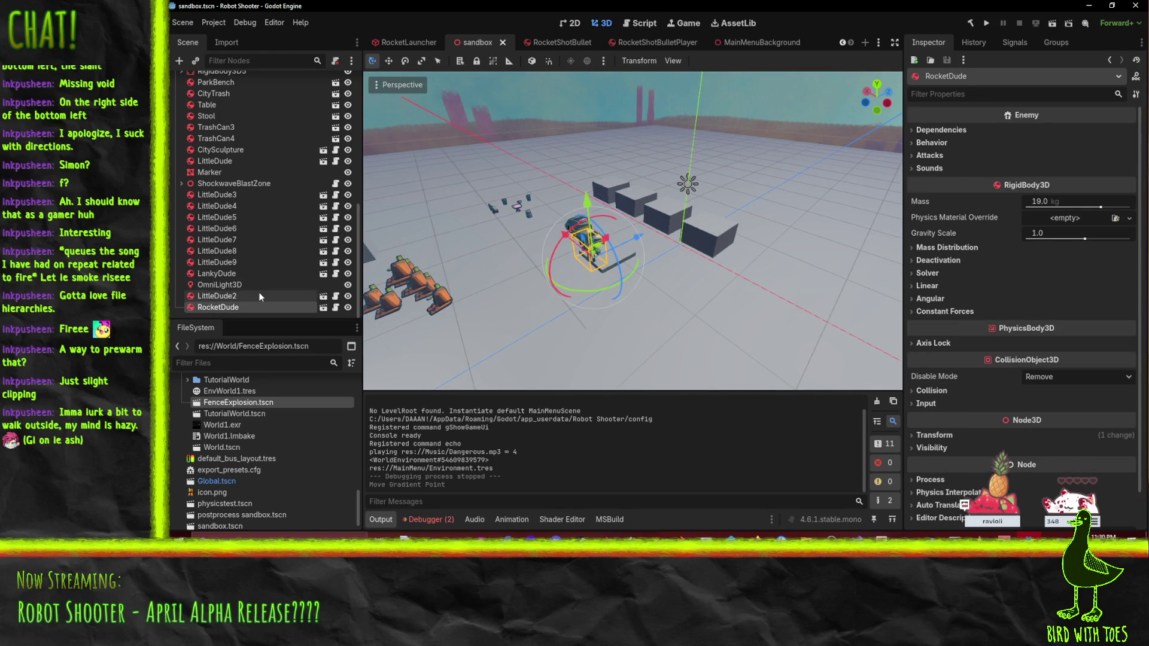
pyautogui.press('Delete')
pyautogui.press('Return')
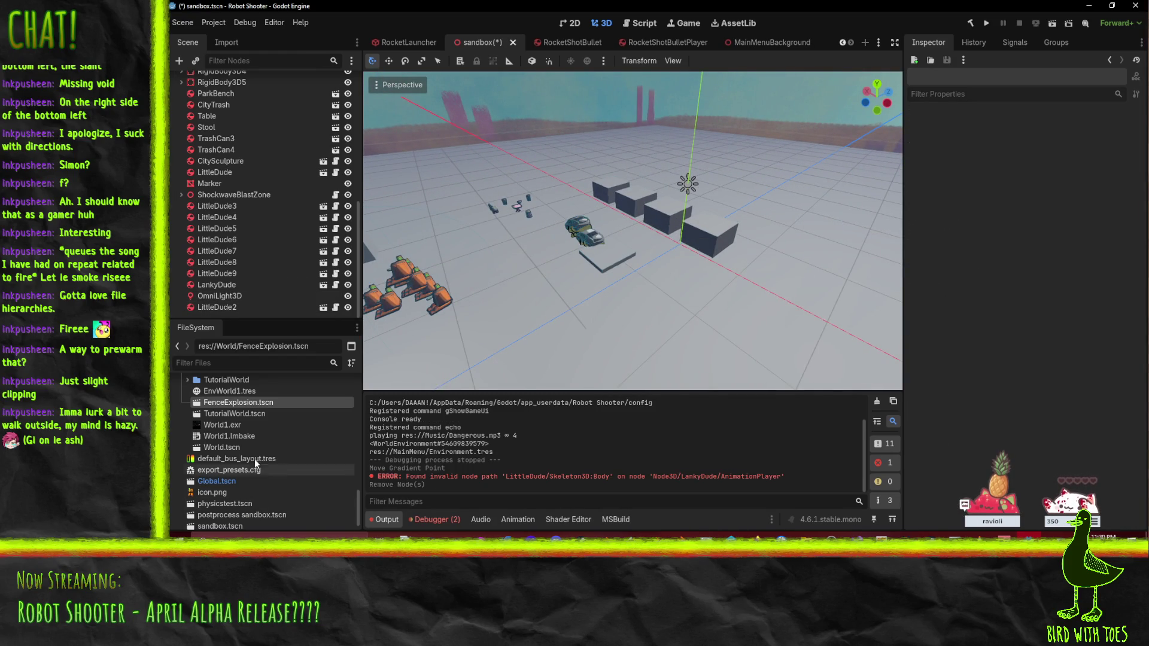
pyautogui.scroll(-10, 253, 458)
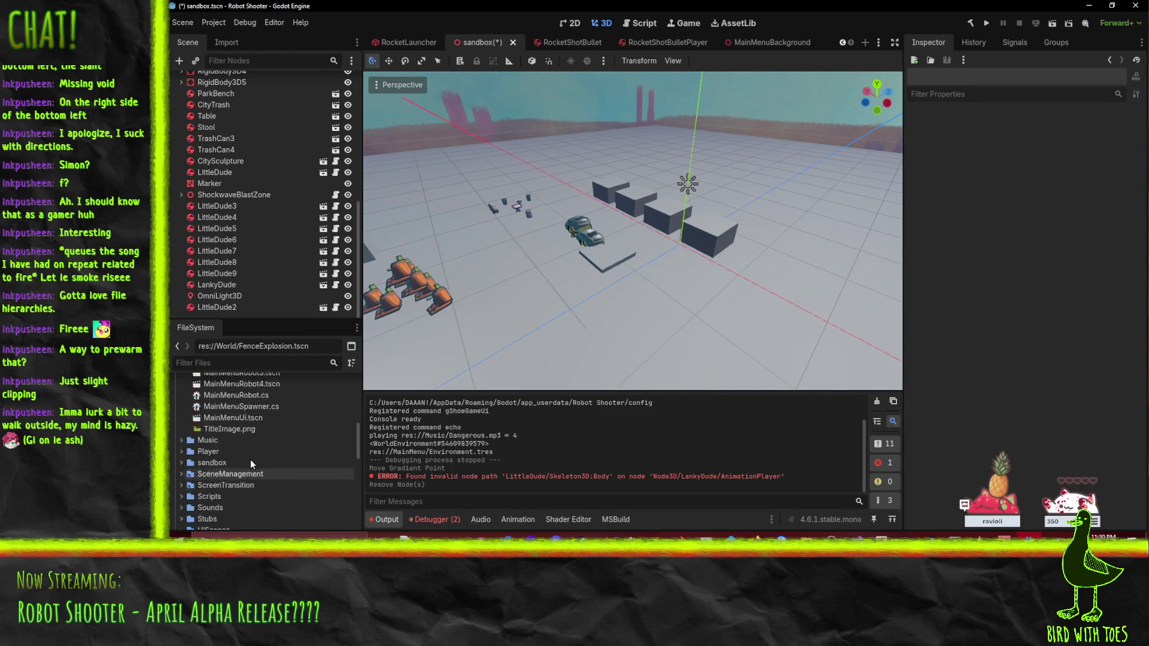
pyautogui.scroll(5, 250, 459)
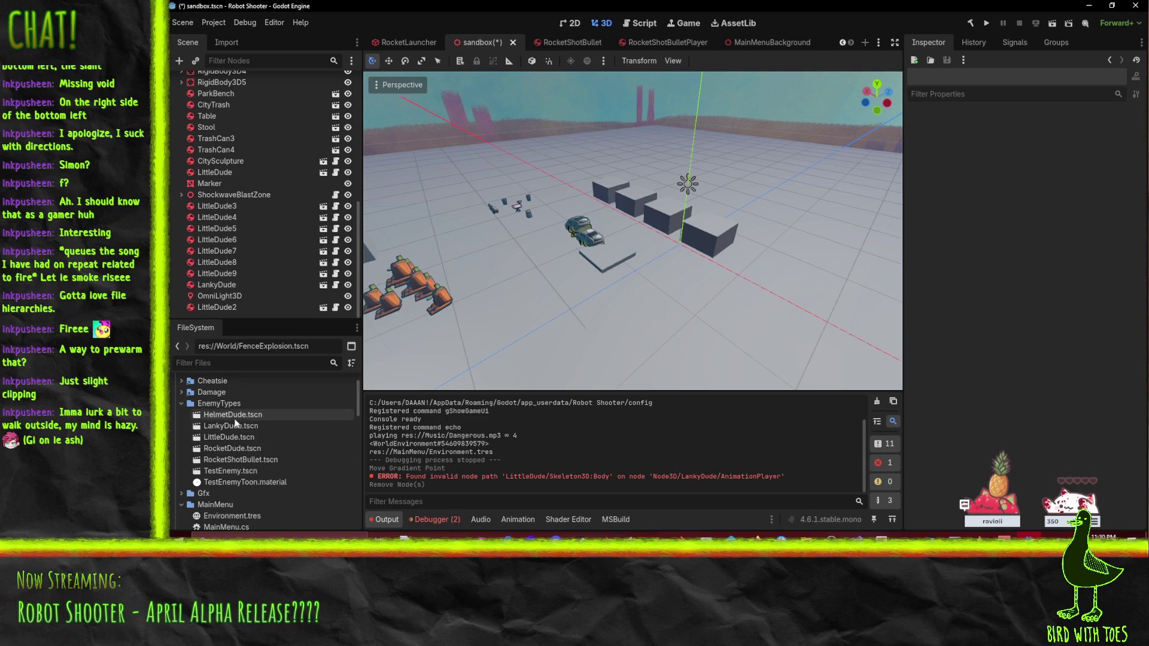
# Step: Drop HelmetDude.tscn into the sandbox and tick its Instant Activate behavior
pyautogui.moveTo(235, 419)
pyautogui.mouseDown()
pyautogui.moveTo(538, 320)
pyautogui.moveTo(538, 273)
pyautogui.moveTo(509, 255)
pyautogui.mouseUp()
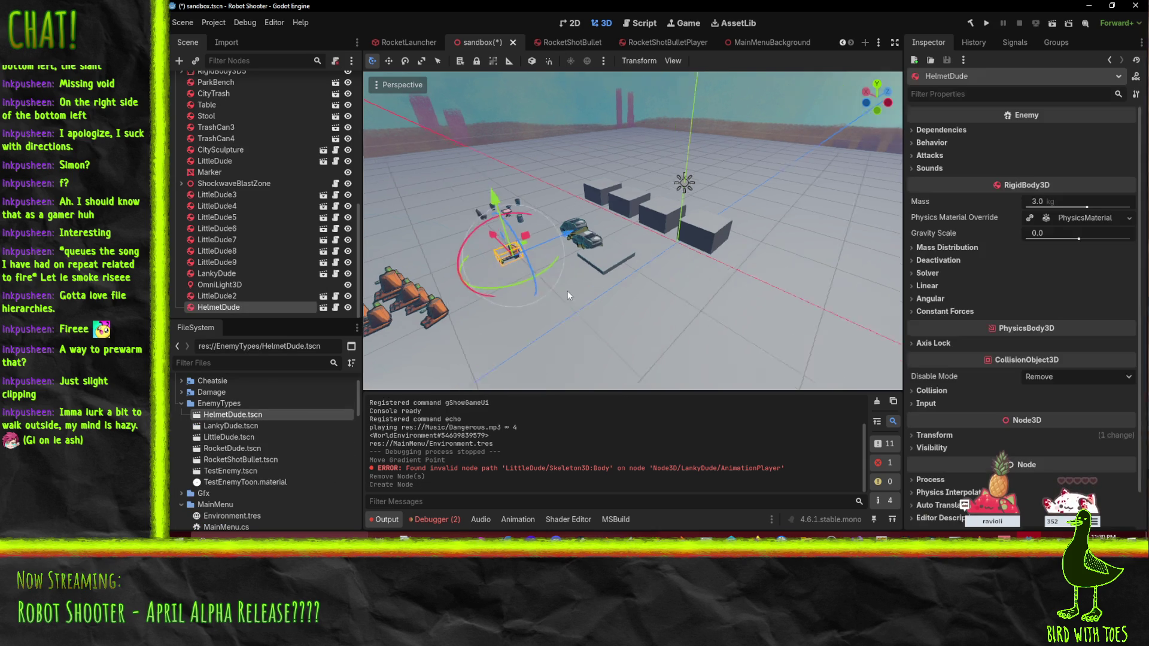
pyautogui.moveTo(567, 291)
pyautogui.mouseDown()
pyautogui.moveTo(663, 245)
pyautogui.moveTo(669, 260)
pyautogui.mouseUp()
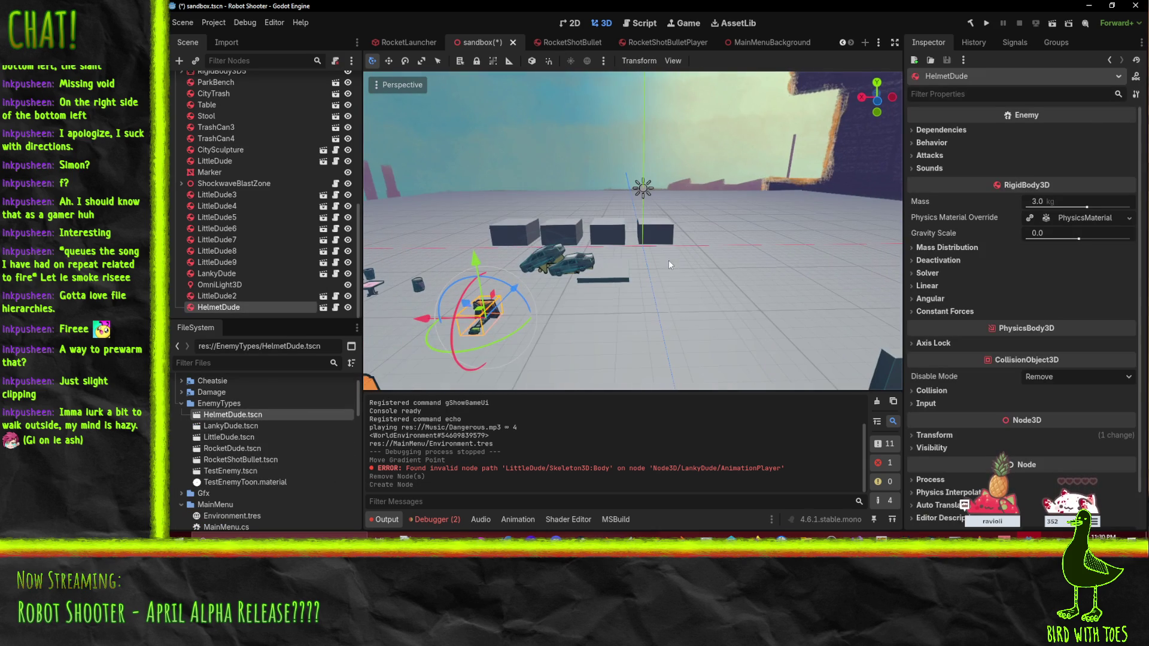
pyautogui.click(960, 143)
pyautogui.click(1044, 172)
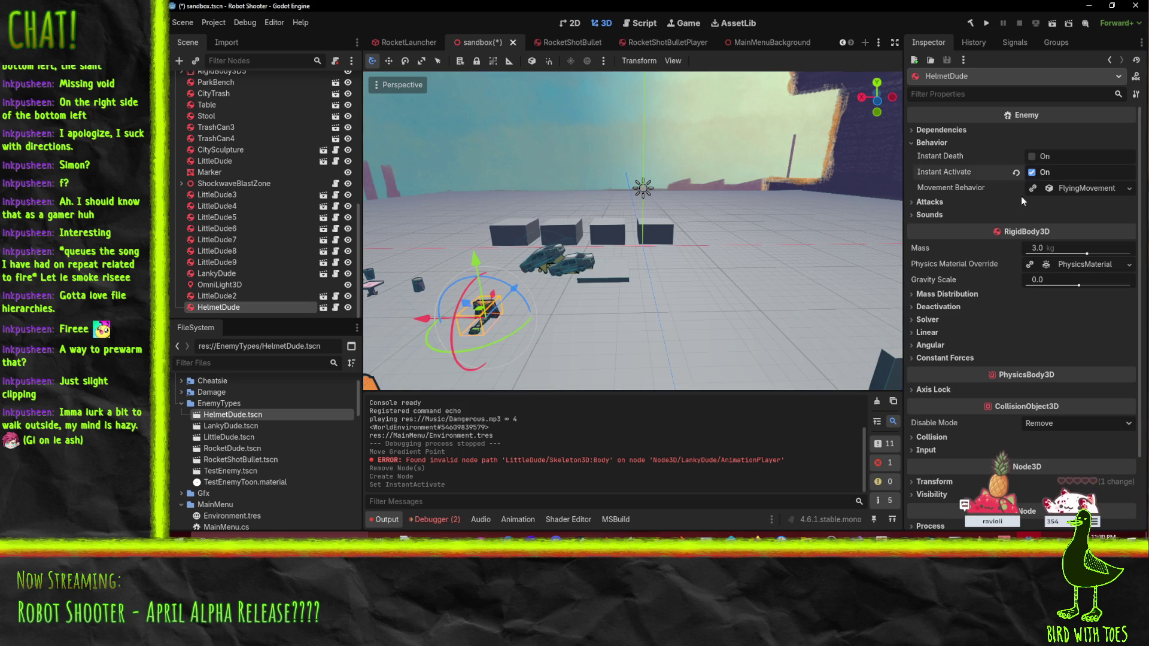
# Step: Frame the arena around the enemies and run the current sandbox scene
pyautogui.moveTo(489, 307)
pyautogui.mouseDown()
pyautogui.moveTo(423, 329)
pyautogui.moveTo(898, 335)
pyautogui.mouseUp()
pyautogui.moveTo(736, 270)
pyautogui.mouseDown()
pyautogui.moveTo(598, 285)
pyautogui.moveTo(788, 292)
pyautogui.moveTo(784, 308)
pyautogui.mouseUp()
pyautogui.moveTo(522, 238)
pyautogui.mouseDown()
pyautogui.moveTo(592, 282)
pyautogui.moveTo(562, 275)
pyautogui.moveTo(577, 282)
pyautogui.mouseUp()
pyautogui.moveTo(534, 332); pyautogui.dragTo(740, 344)
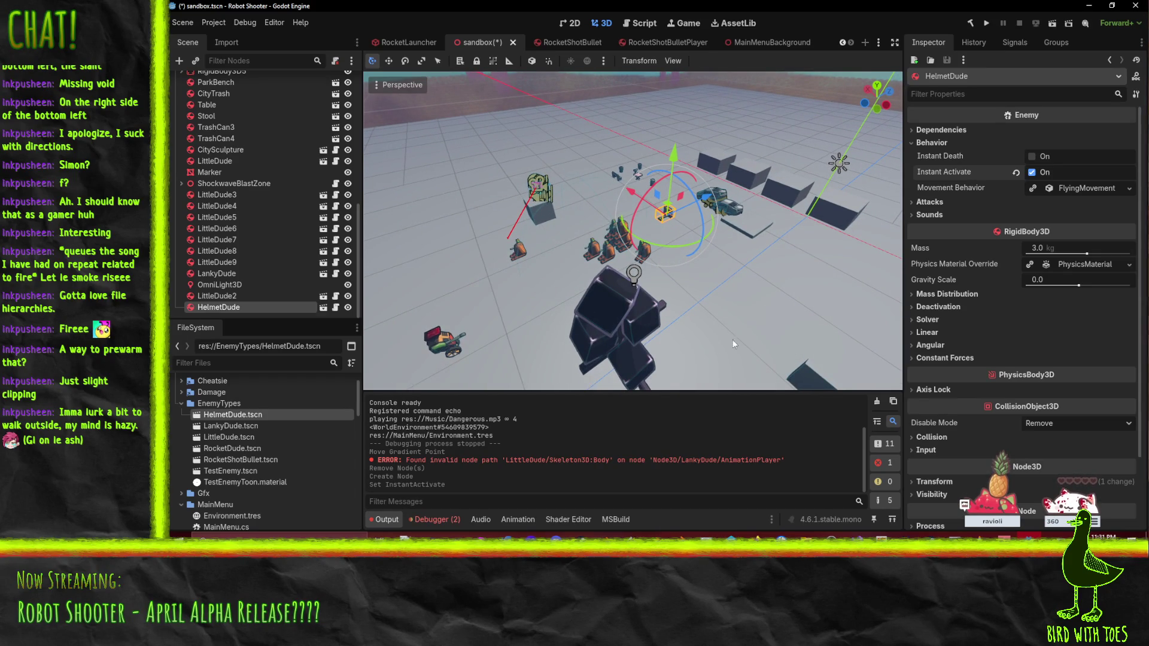
pyautogui.click(1052, 25)
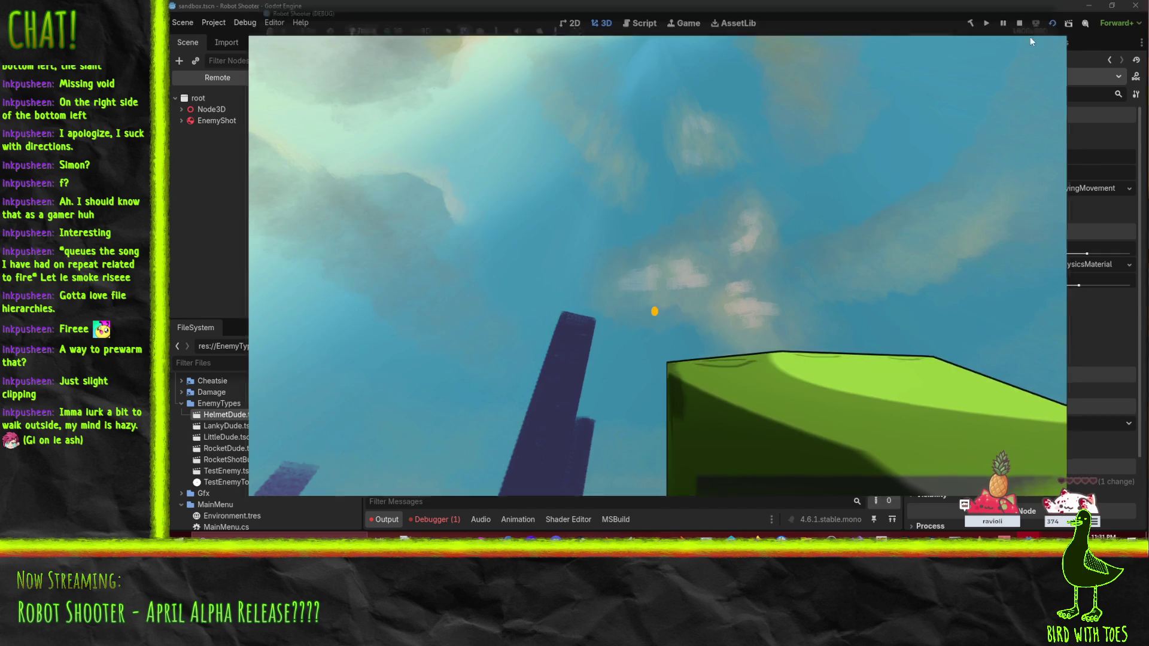
# Step: Stop the running sandbox playtest with F8
pyautogui.press('F8')
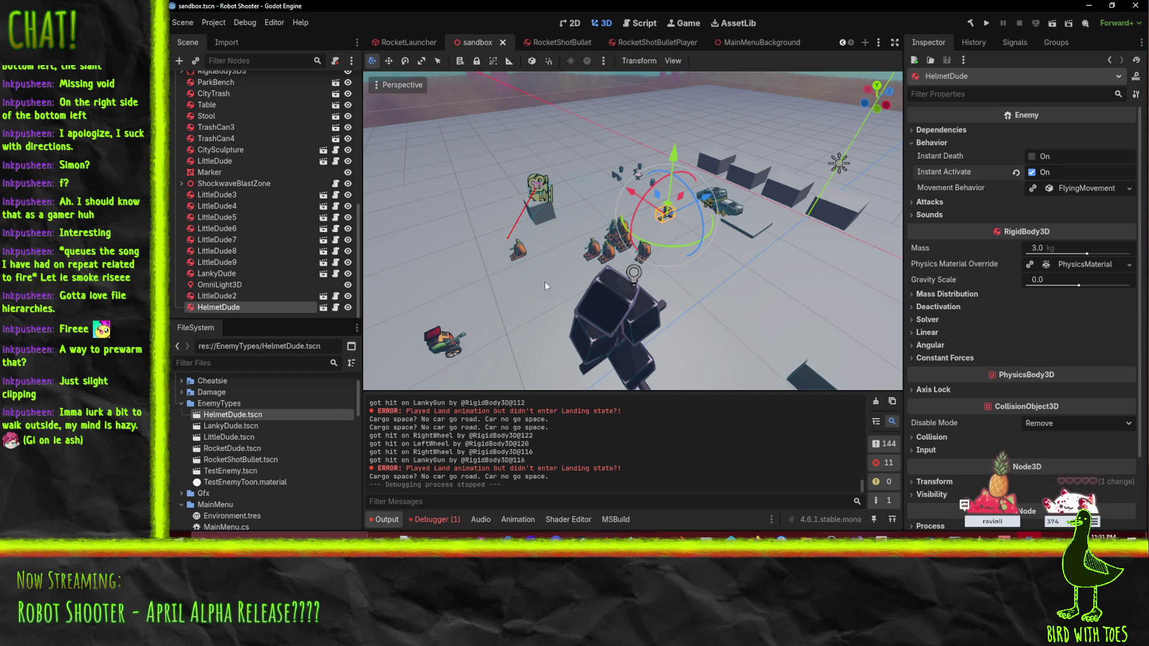
# Step: Delete LittleDude2 and LankyDude from the sandbox, then launch the game with Play
pyautogui.scroll(3, 545, 281)
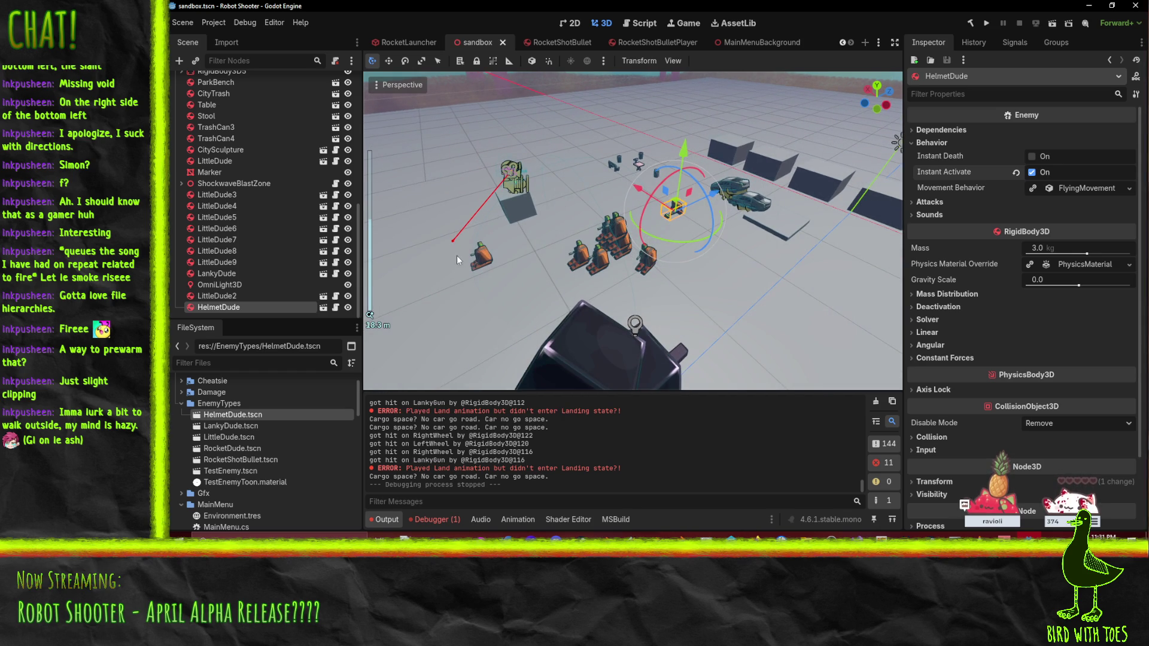
pyautogui.click(482, 261)
pyautogui.press('Delete')
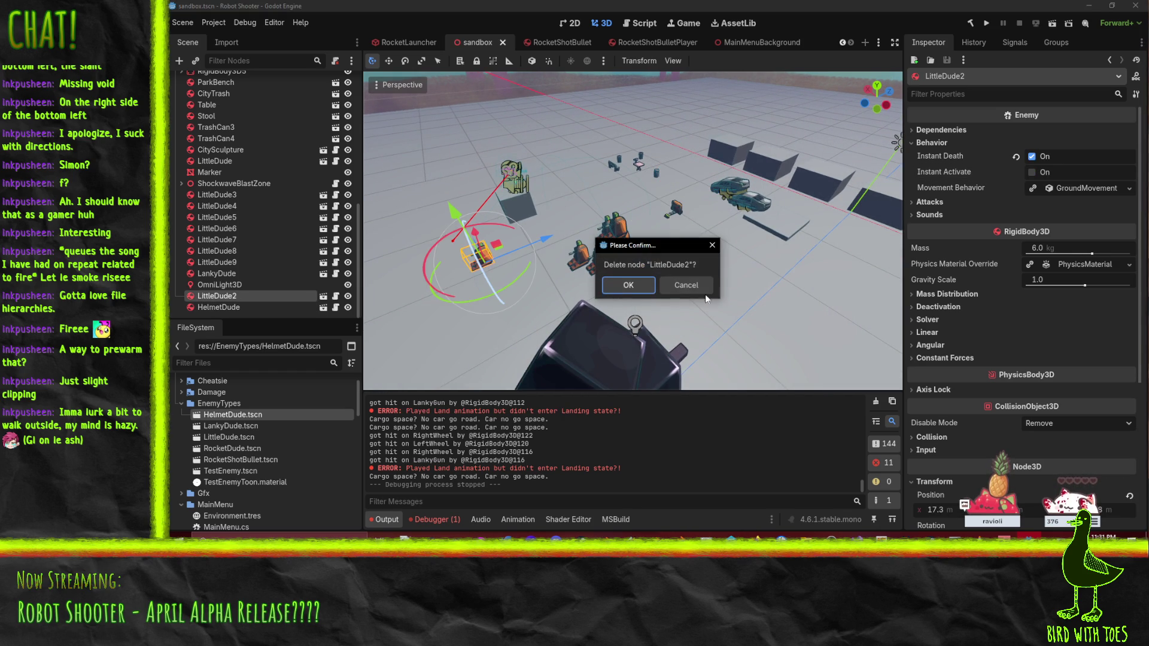
pyautogui.click(629, 284)
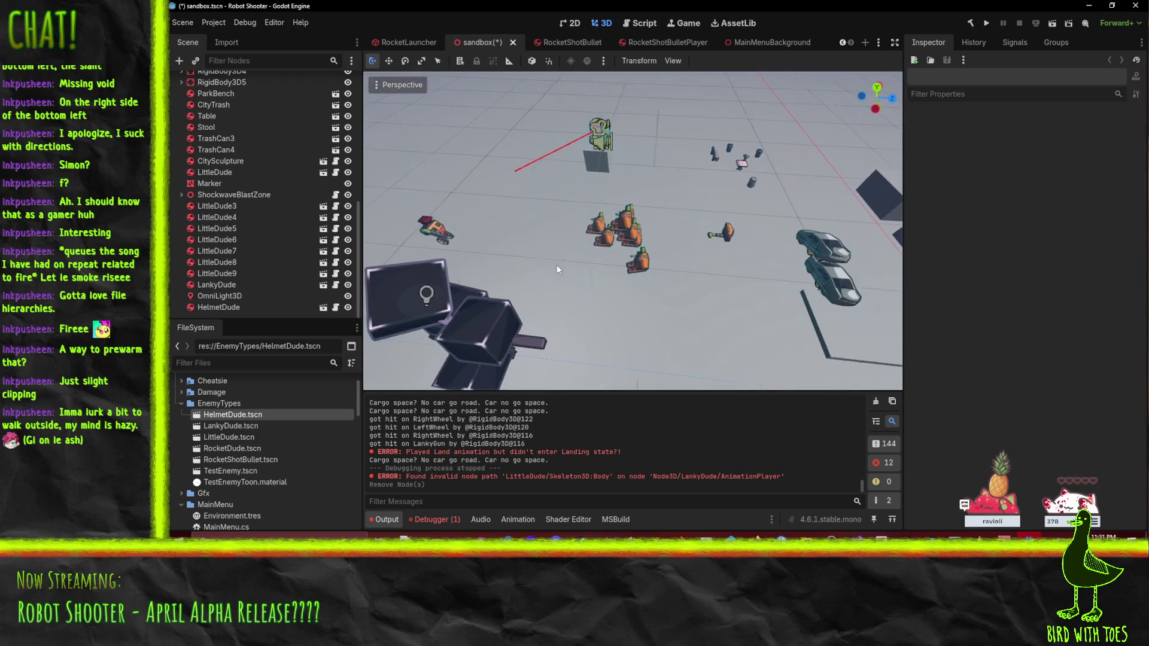
pyautogui.click(438, 235)
pyautogui.press('Delete')
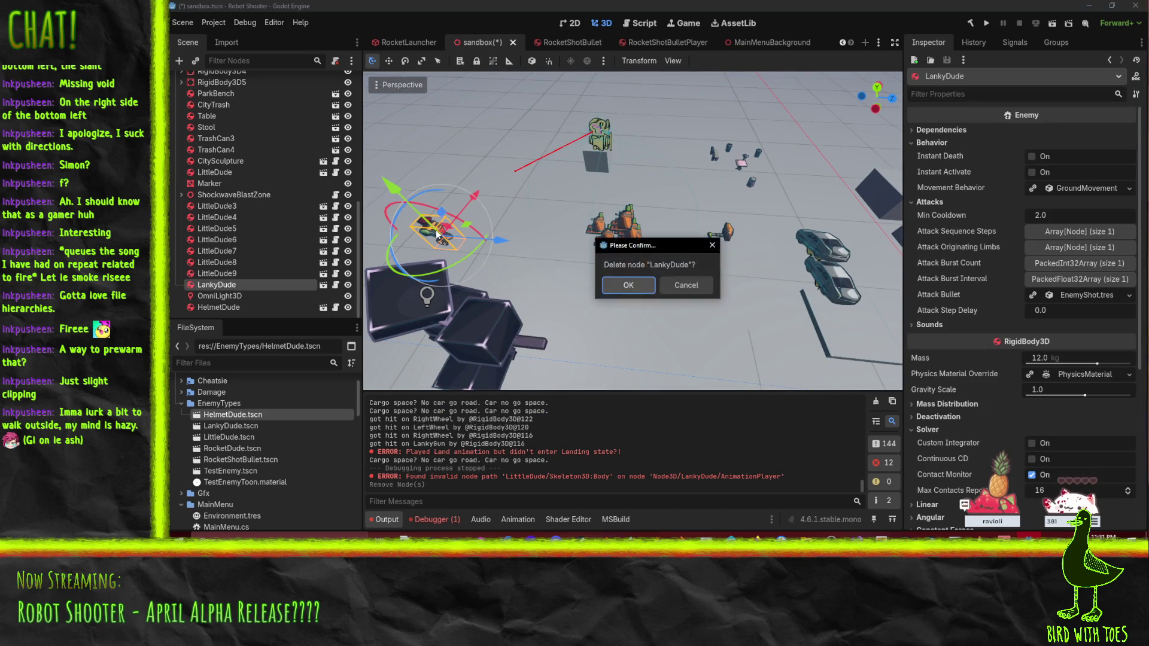
pyautogui.press('Return')
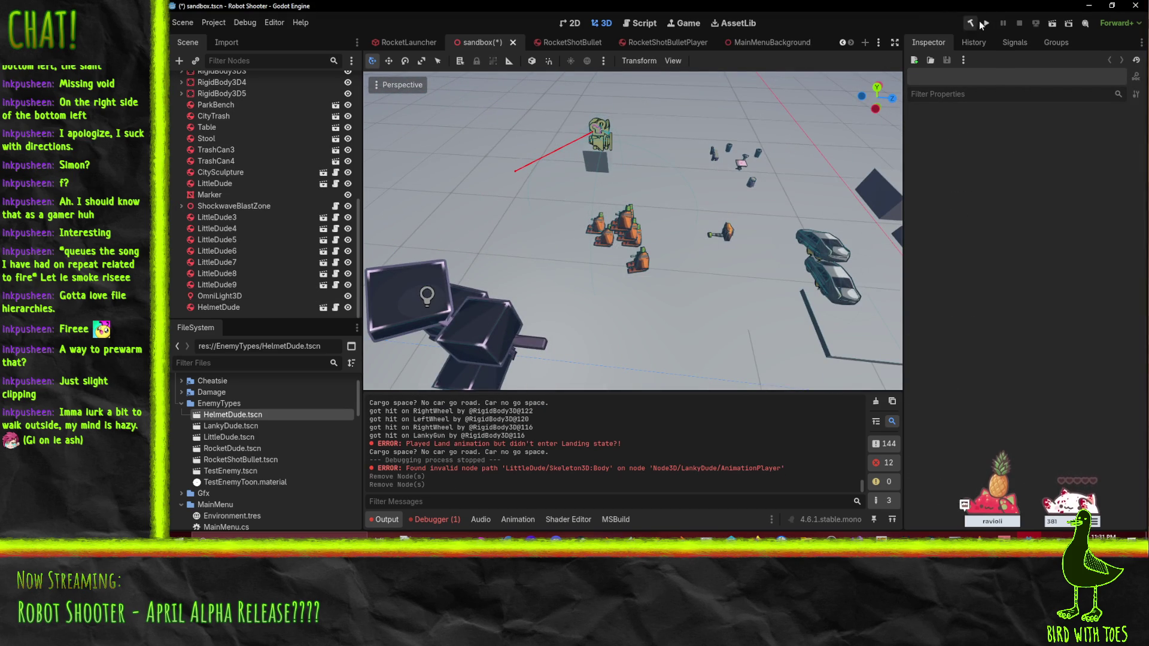
pyautogui.click(986, 23)
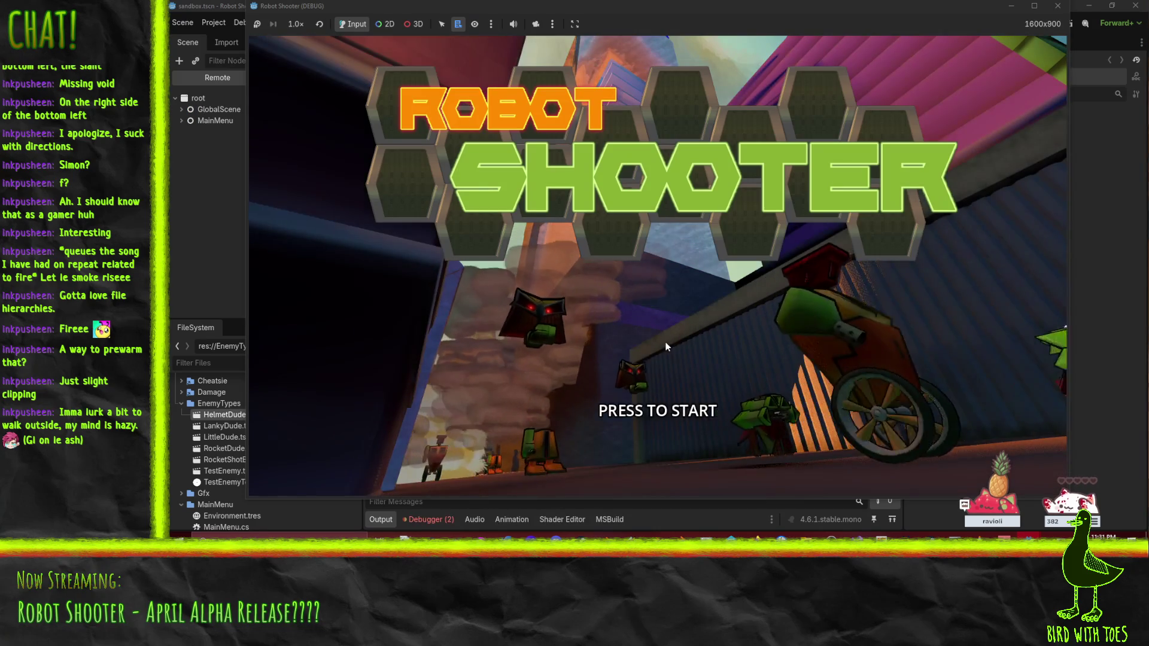
# Step: Restart the game directly in the sandbox scene and punch the HelmetDude enemy repeatedly
pyautogui.click(1067, 3)
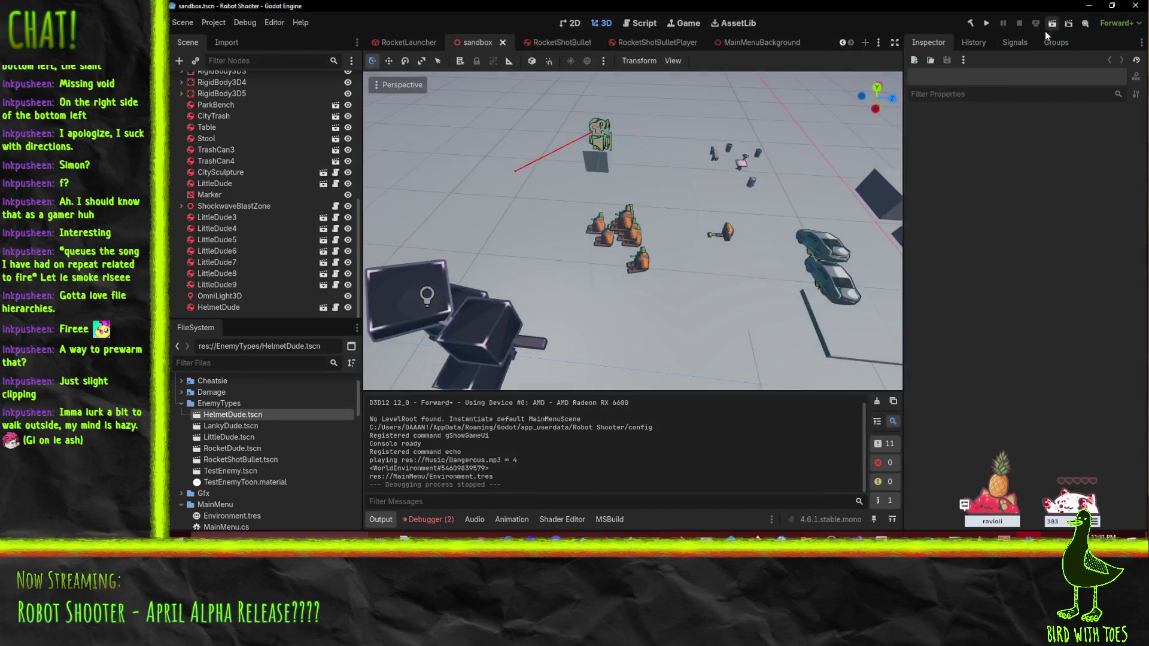
pyautogui.click(1053, 23)
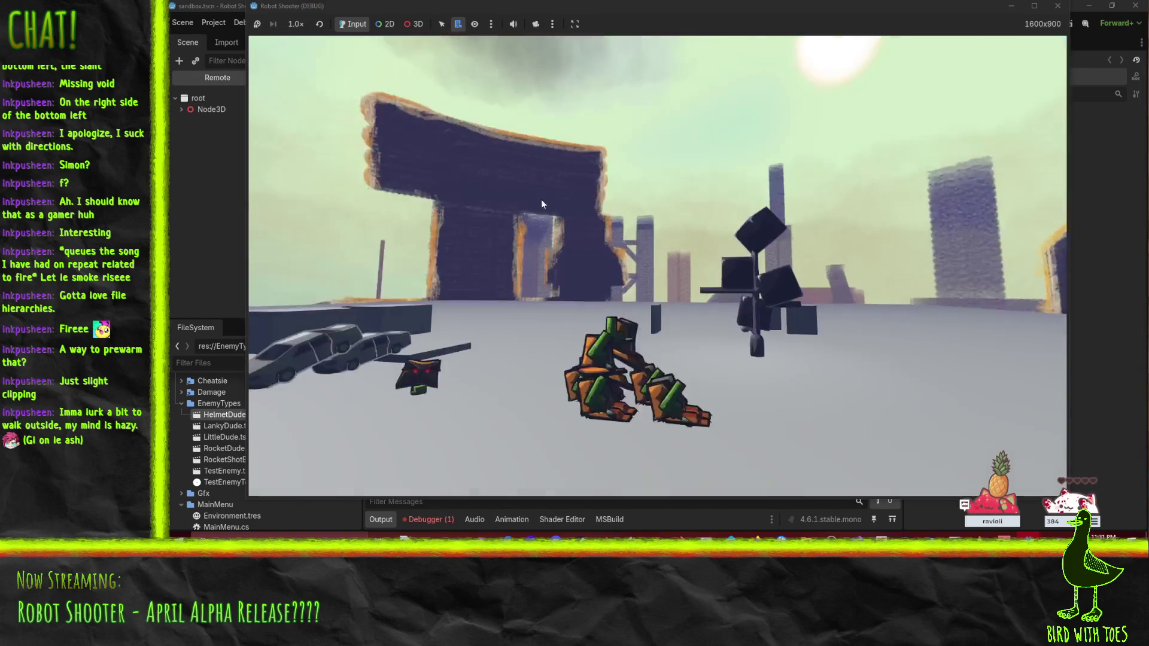
pyautogui.press('w')
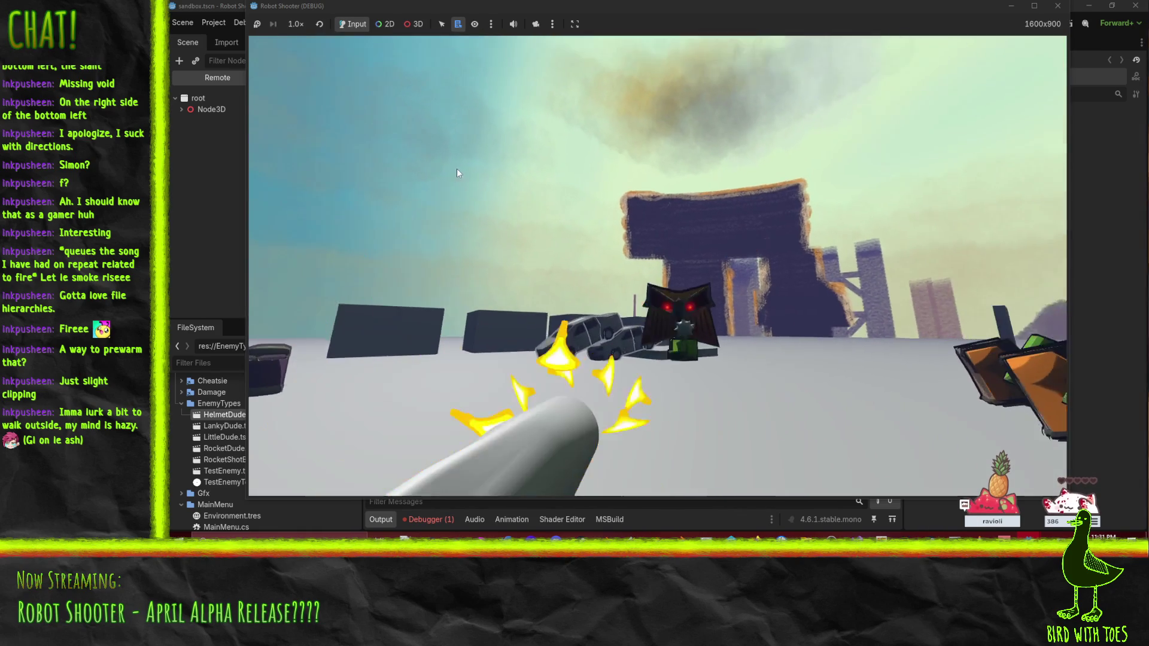
pyautogui.click(457, 168)
pyautogui.click(461, 253)
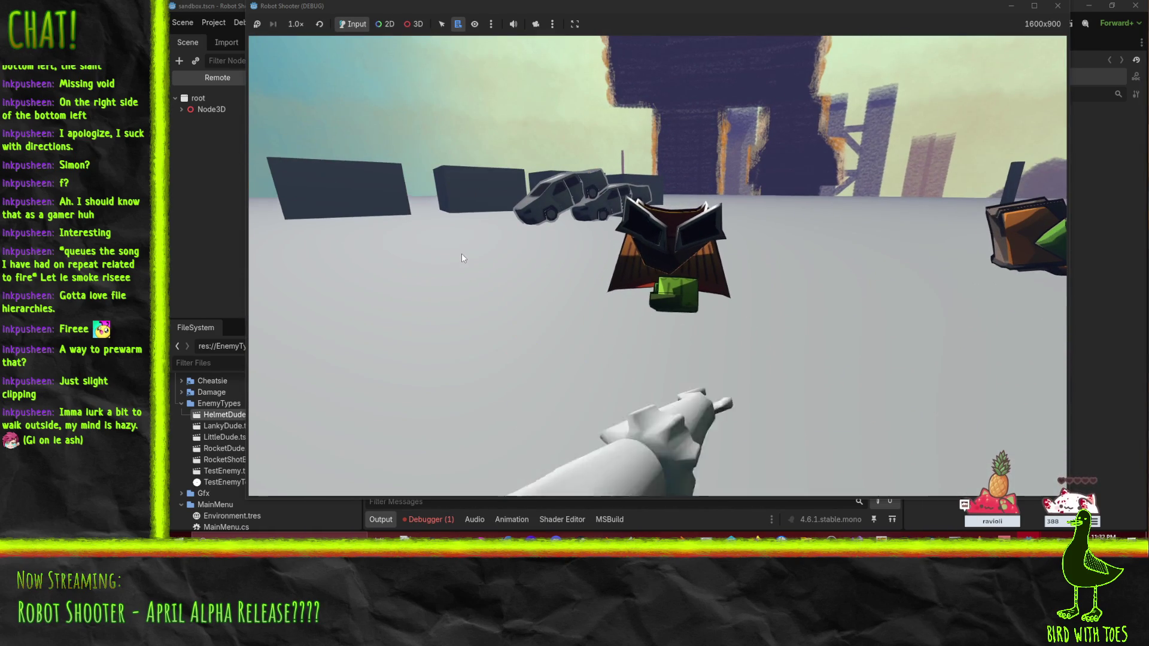
pyautogui.click(461, 242)
pyautogui.press('w')
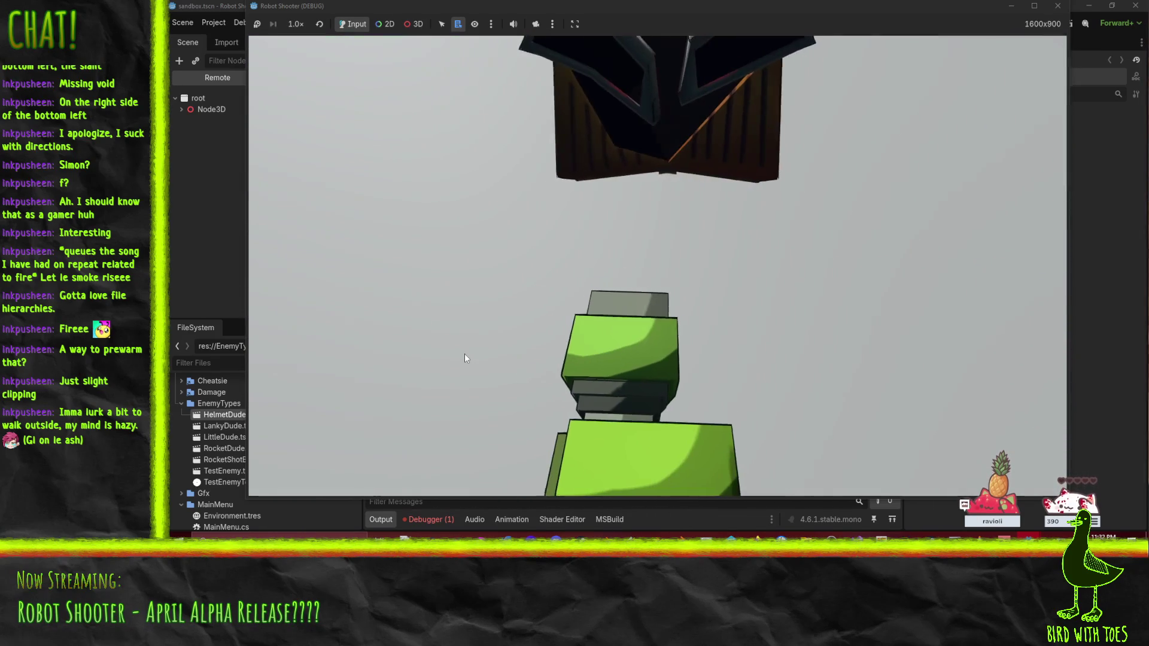
# Step: Walk around the sandbox to view the enemies, bench and grey cube, then stop the game with F8
pyautogui.press('s')
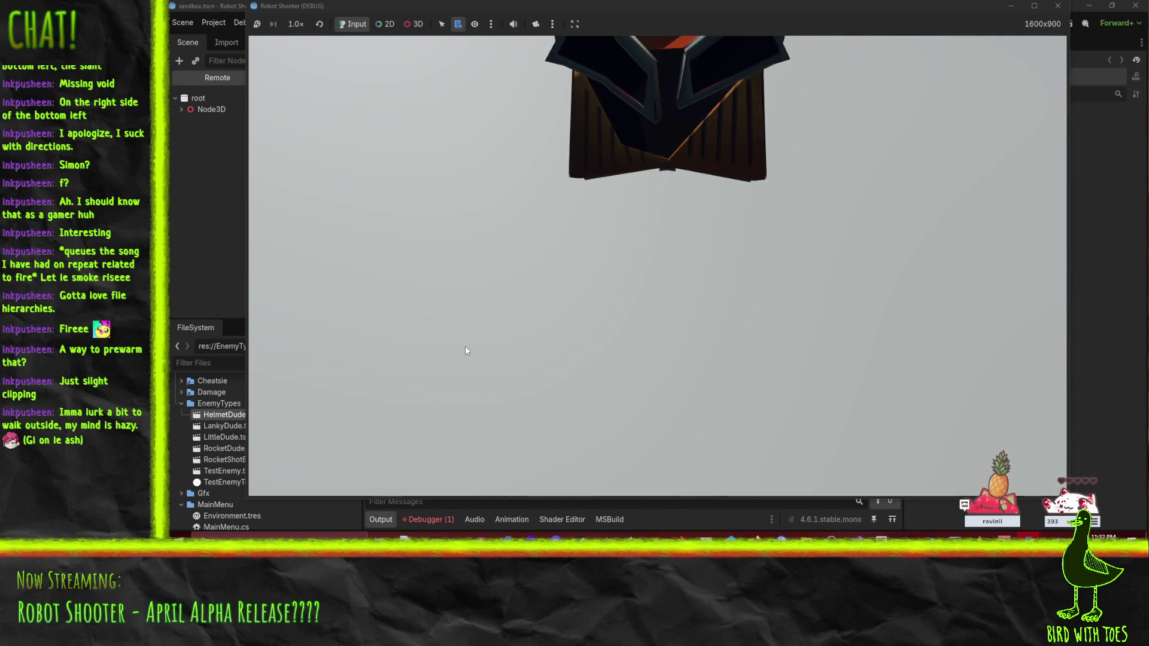
pyautogui.press('d')
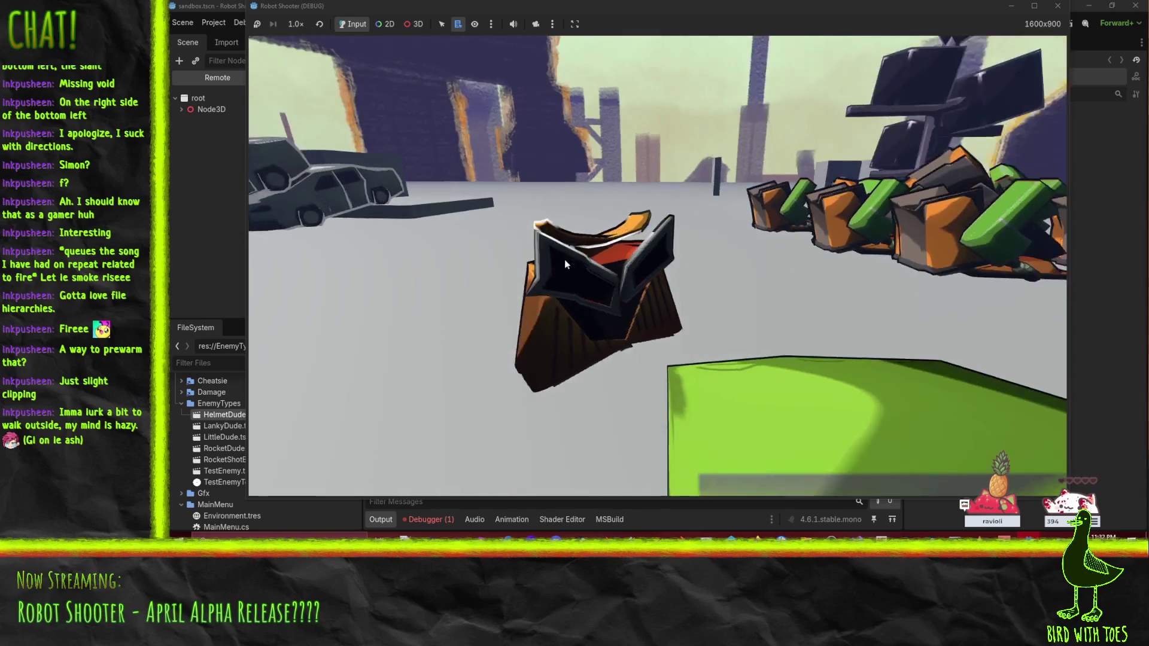
pyautogui.press('d')
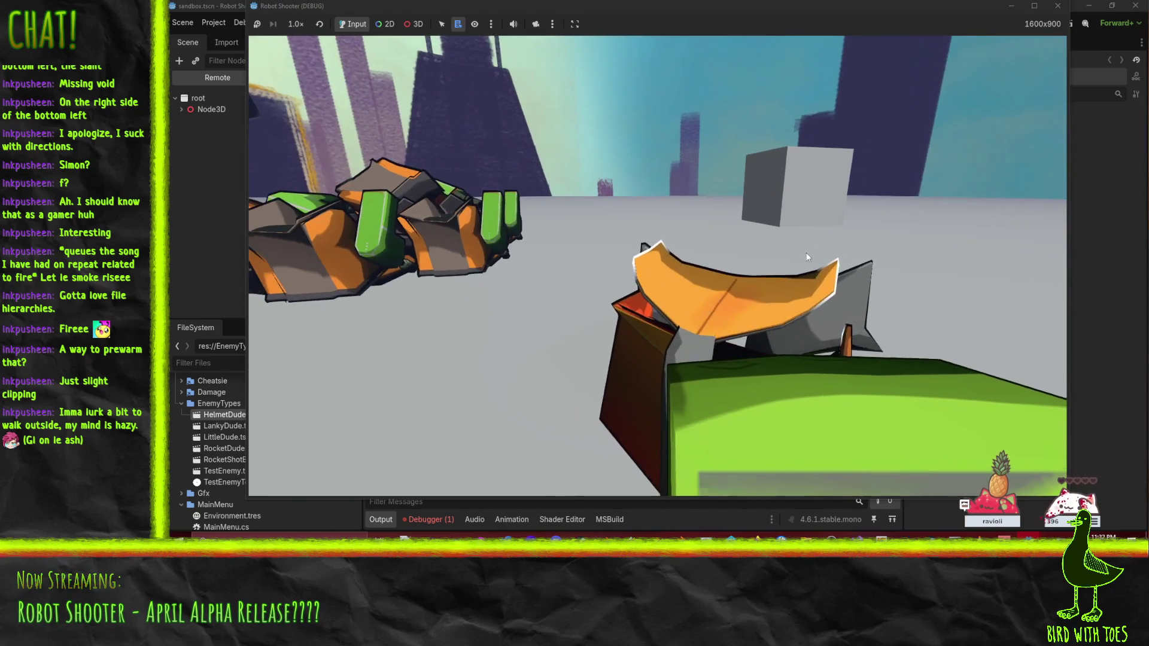
pyautogui.press('d')
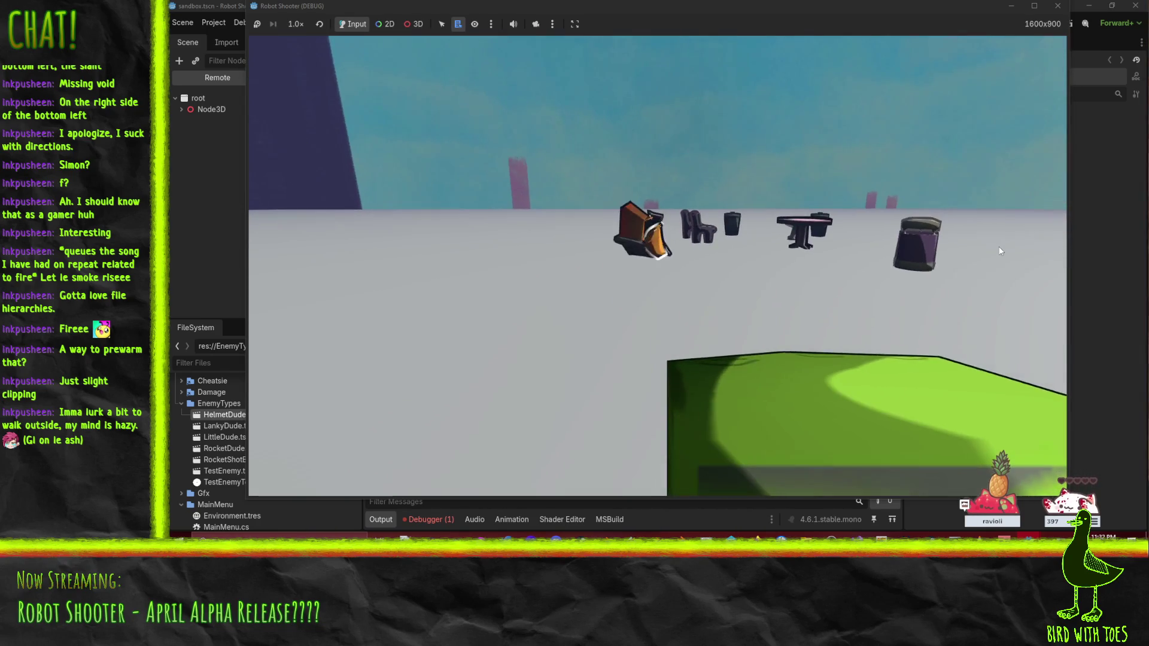
pyautogui.press('a')
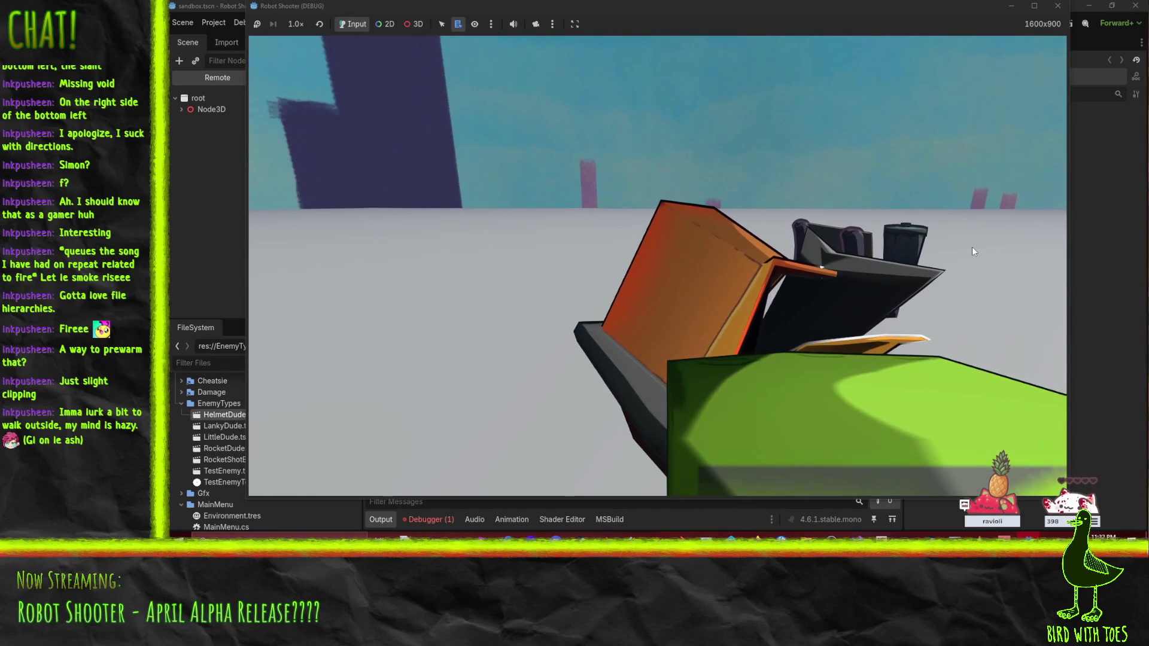
pyautogui.press('s')
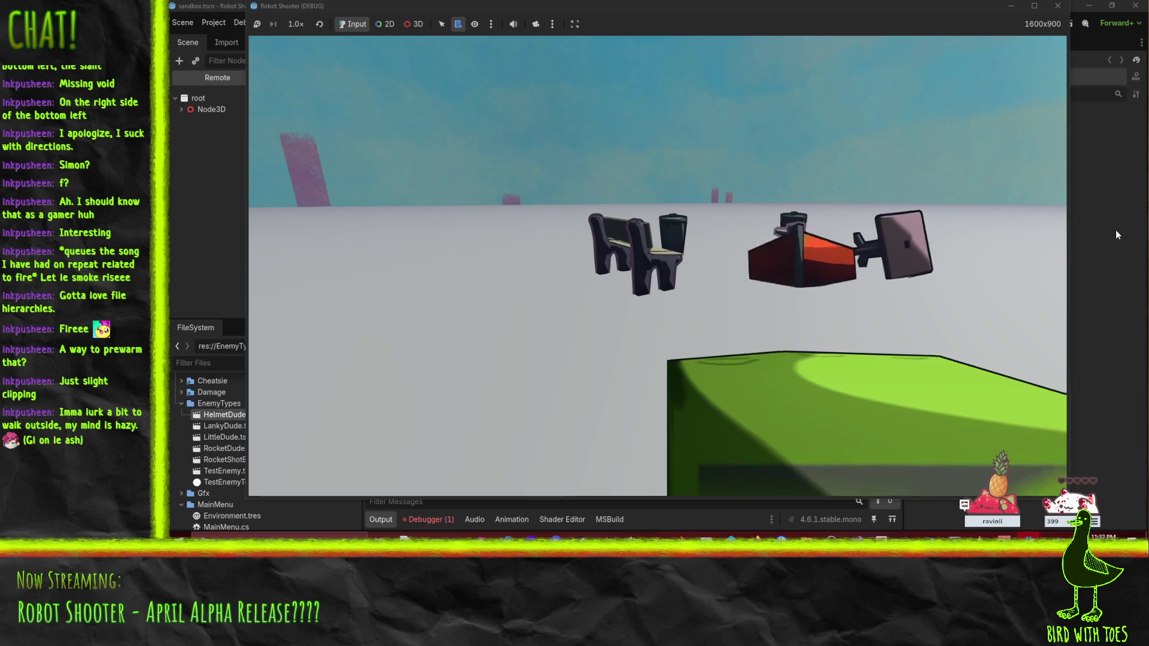
pyautogui.press('w')
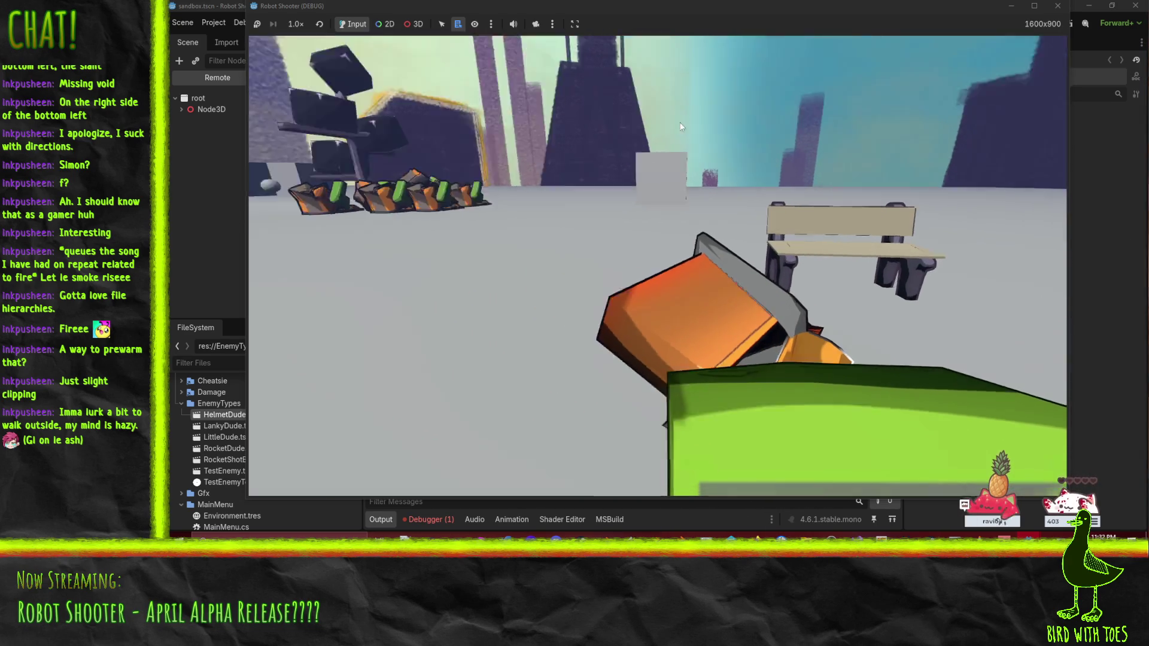
pyautogui.press('F8')
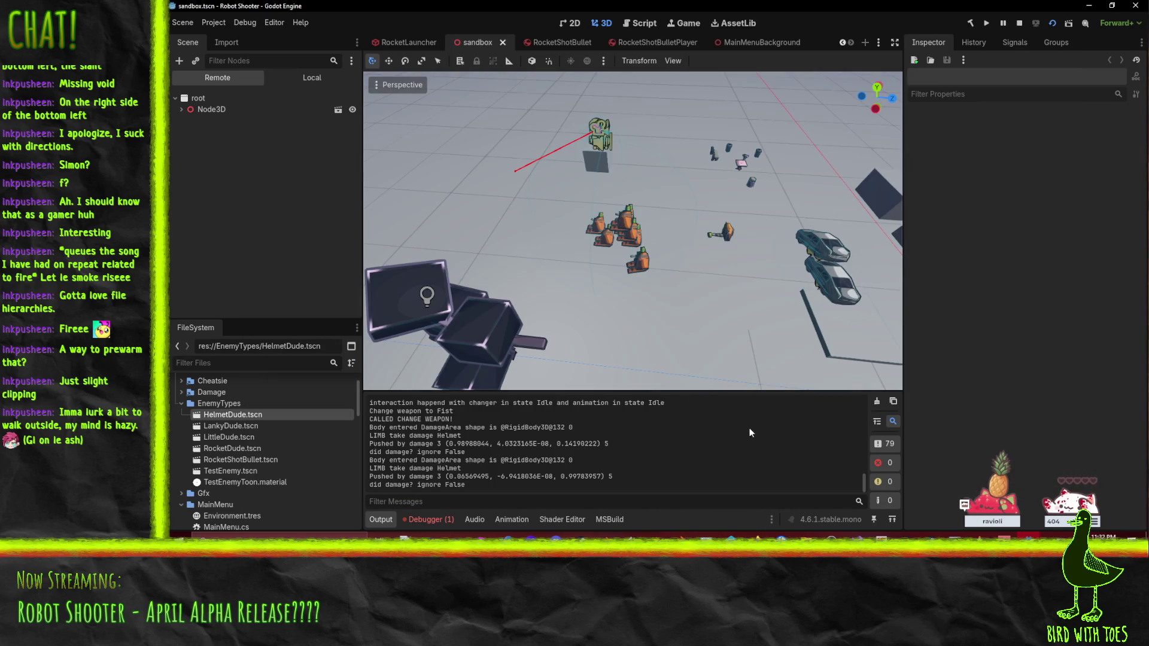
# Step: Open EnemyLimbTracker.cs from Solution Explorer and close all other script tabs
pyautogui.click(847, 537)
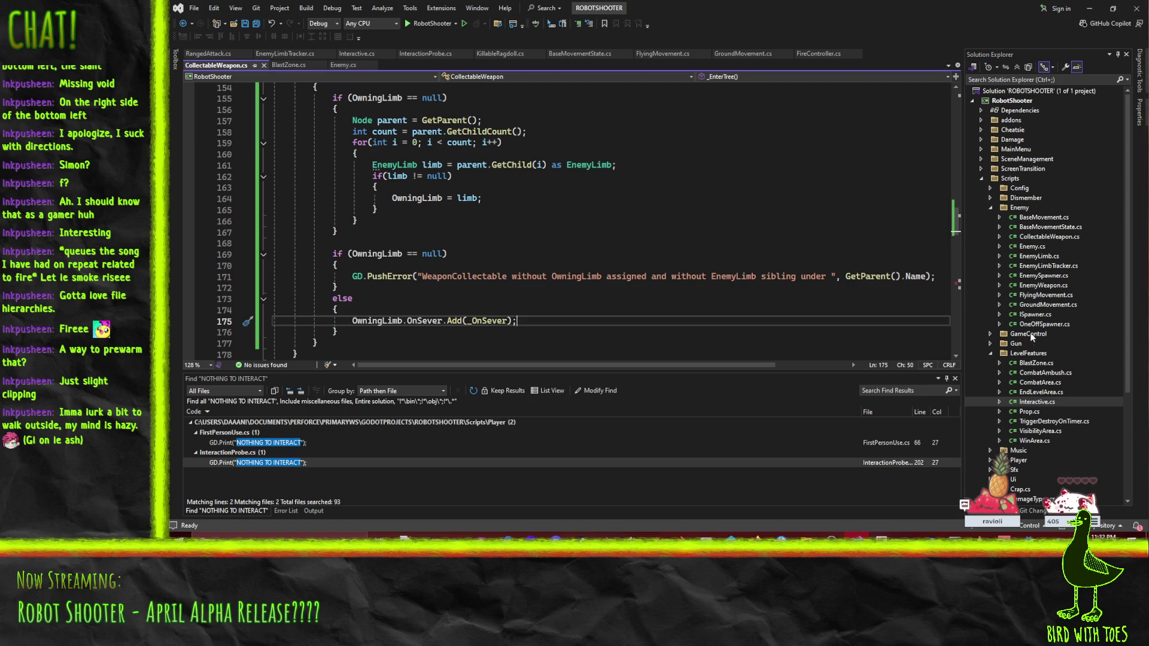
pyautogui.doubleClick(1039, 257)
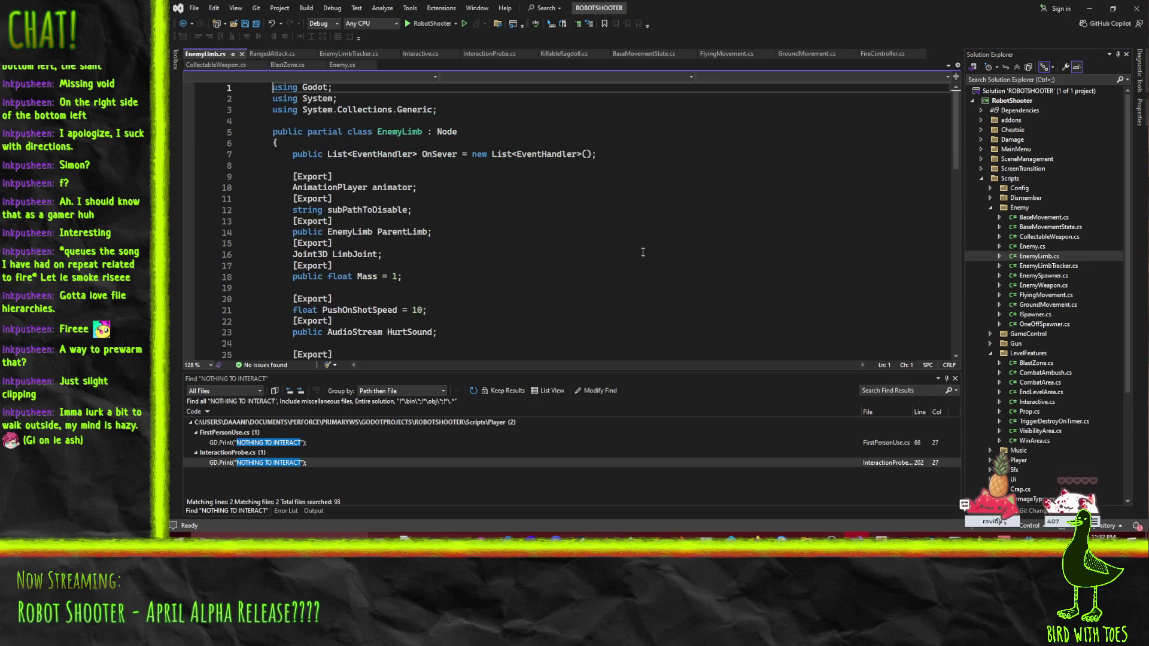
pyautogui.scroll(-8, 537, 206)
pyautogui.scroll(-3, 537, 206)
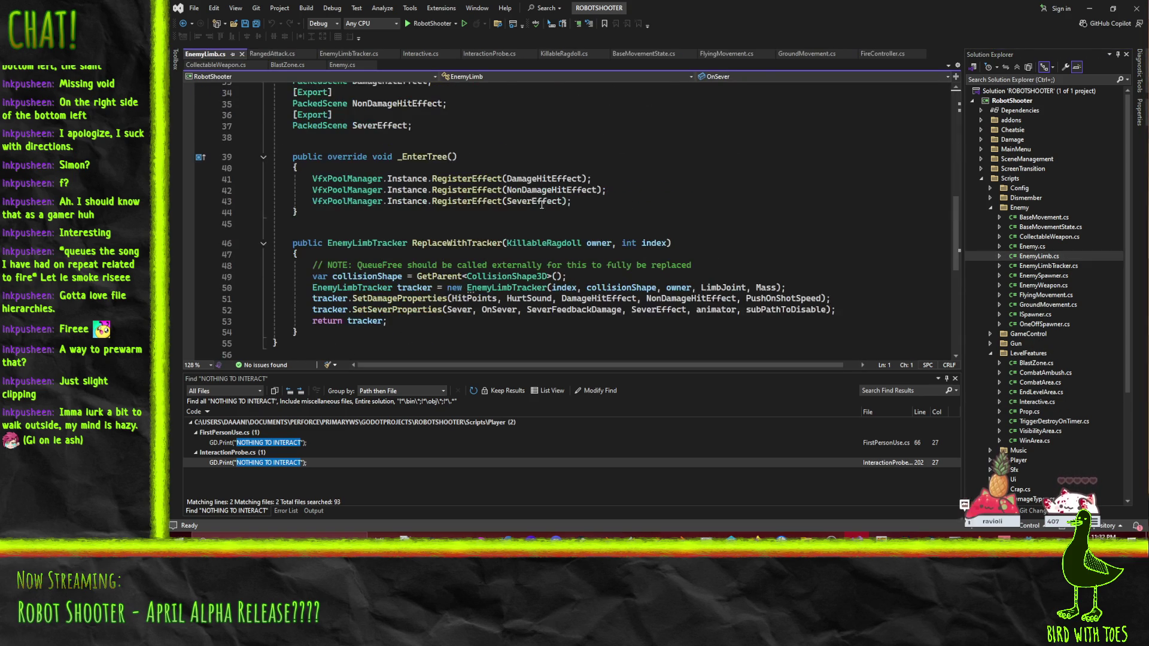
pyautogui.doubleClick(1047, 267)
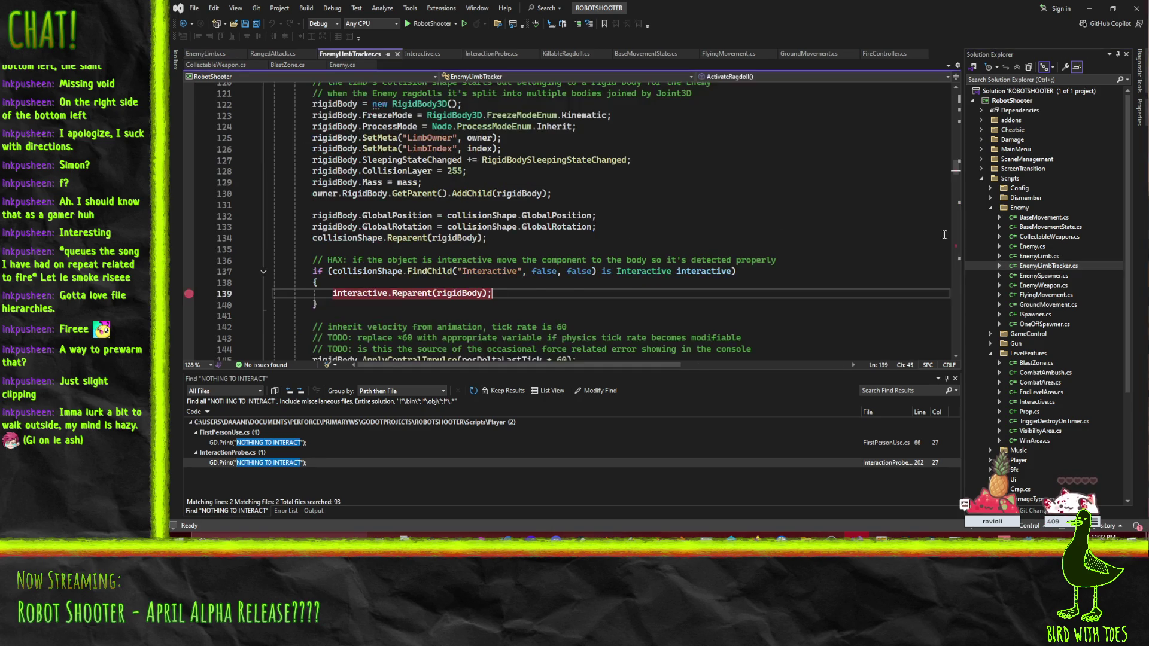
pyautogui.rightClick(357, 56)
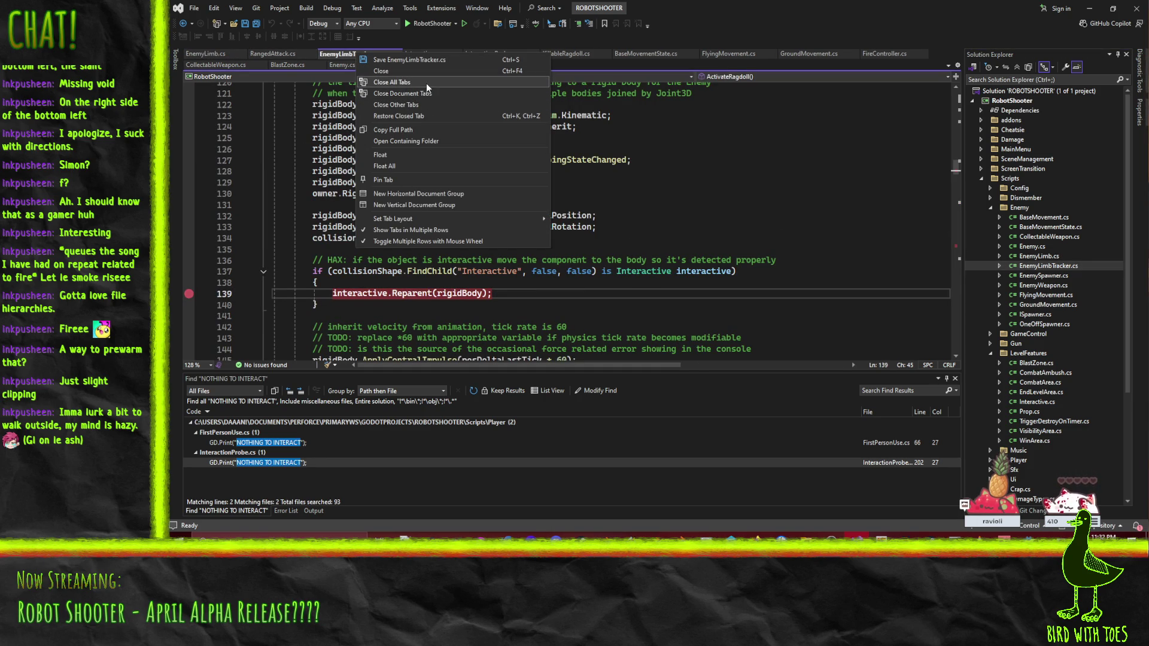
pyautogui.click(407, 104)
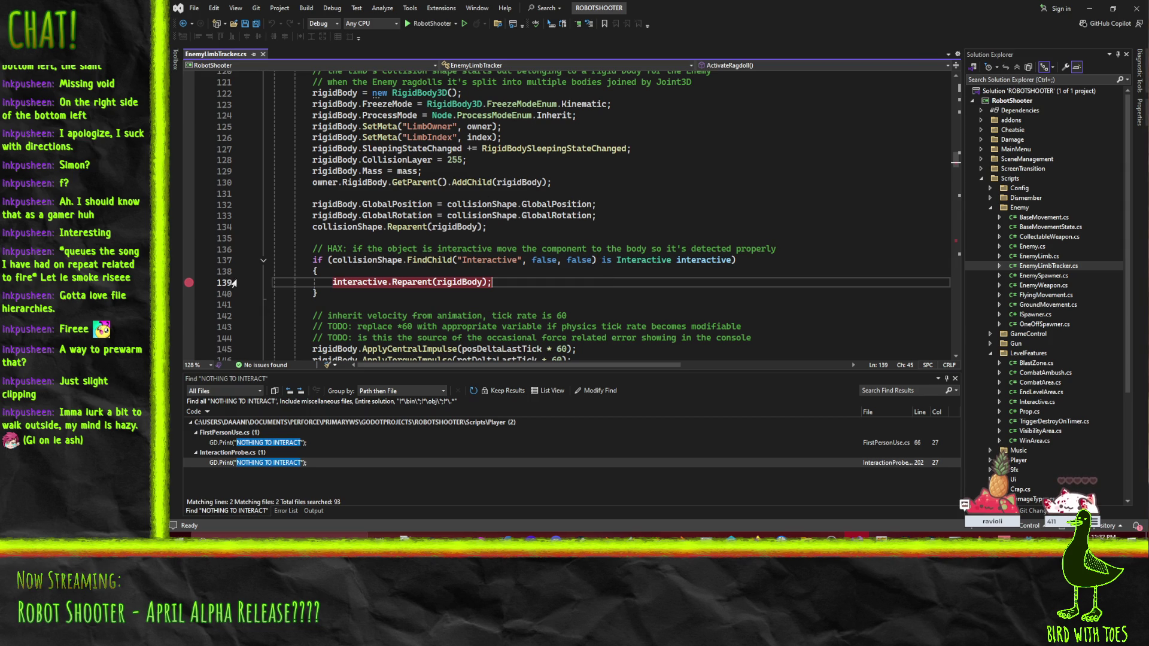
# Step: Move the breakpoint from line 139 to the ApplyForce call on line 265
pyautogui.click(188, 283)
pyautogui.scroll(7, 537, 245)
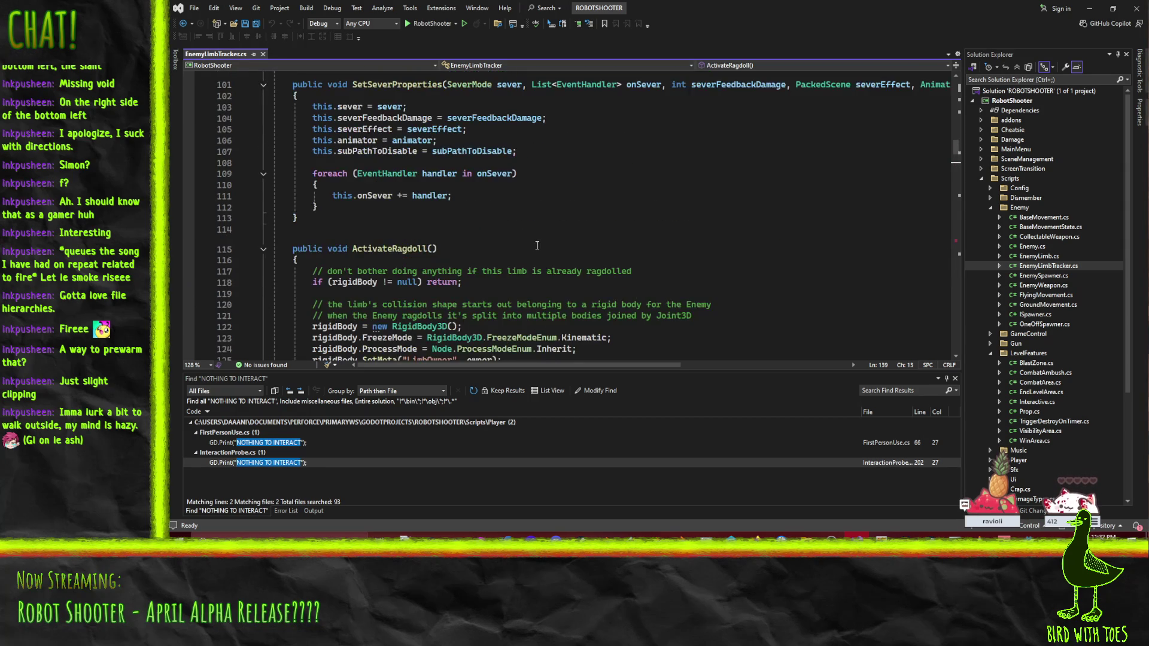
pyautogui.scroll(-19, 572, 254)
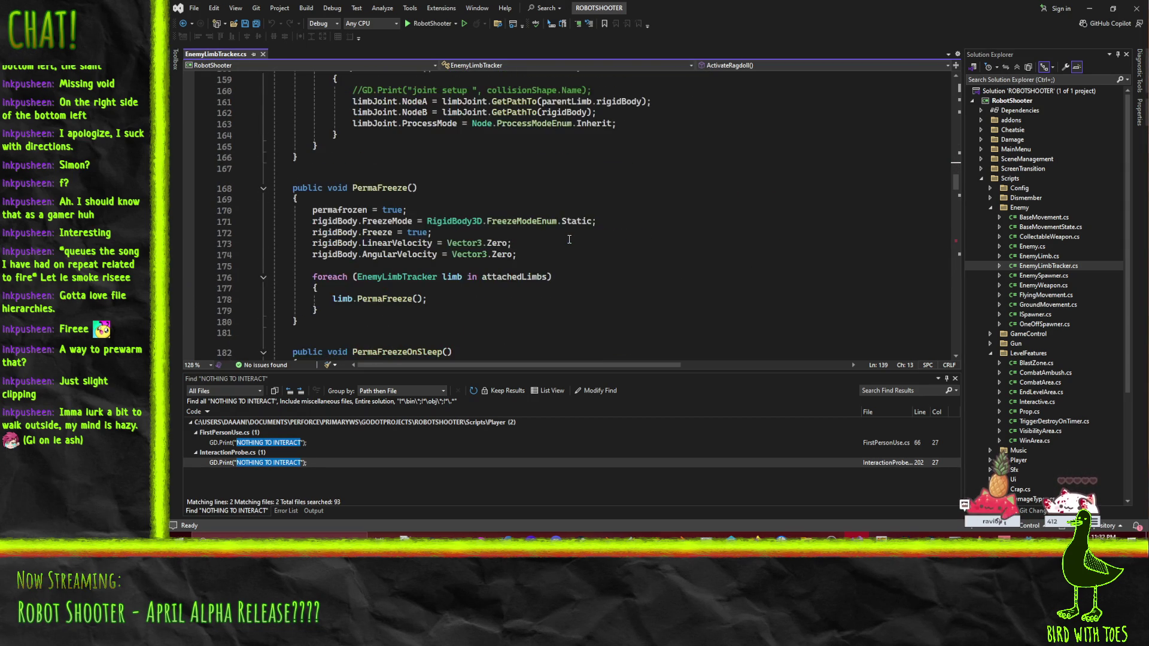
pyautogui.scroll(-20, 570, 240)
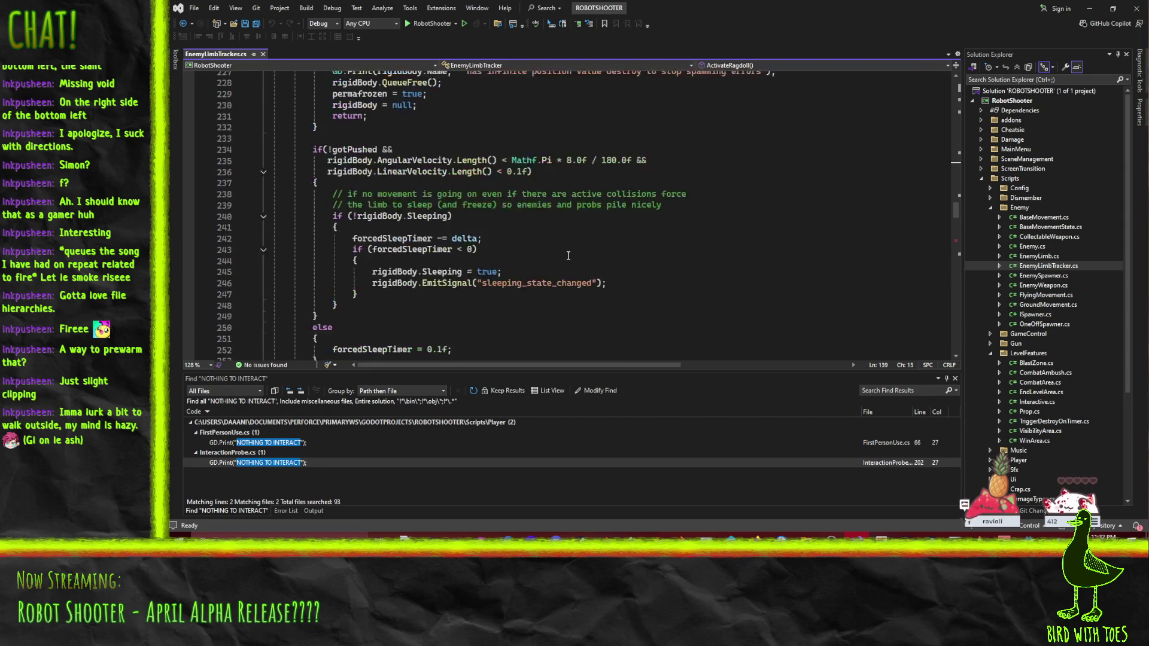
pyautogui.scroll(5, 566, 250)
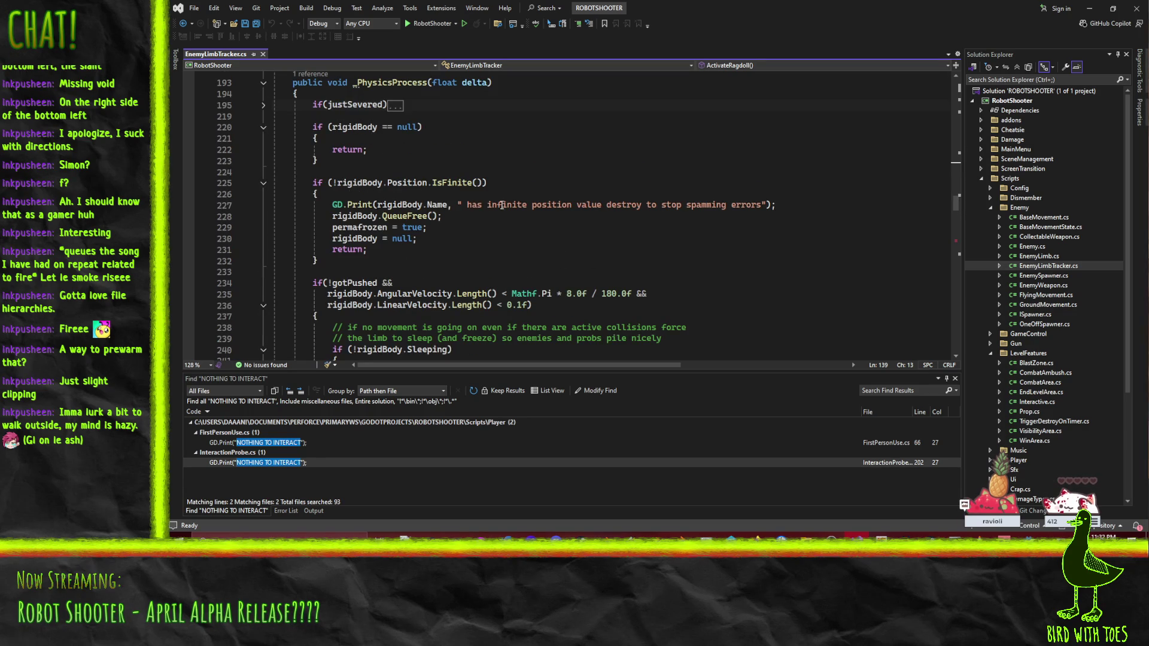
pyautogui.scroll(-13, 429, 195)
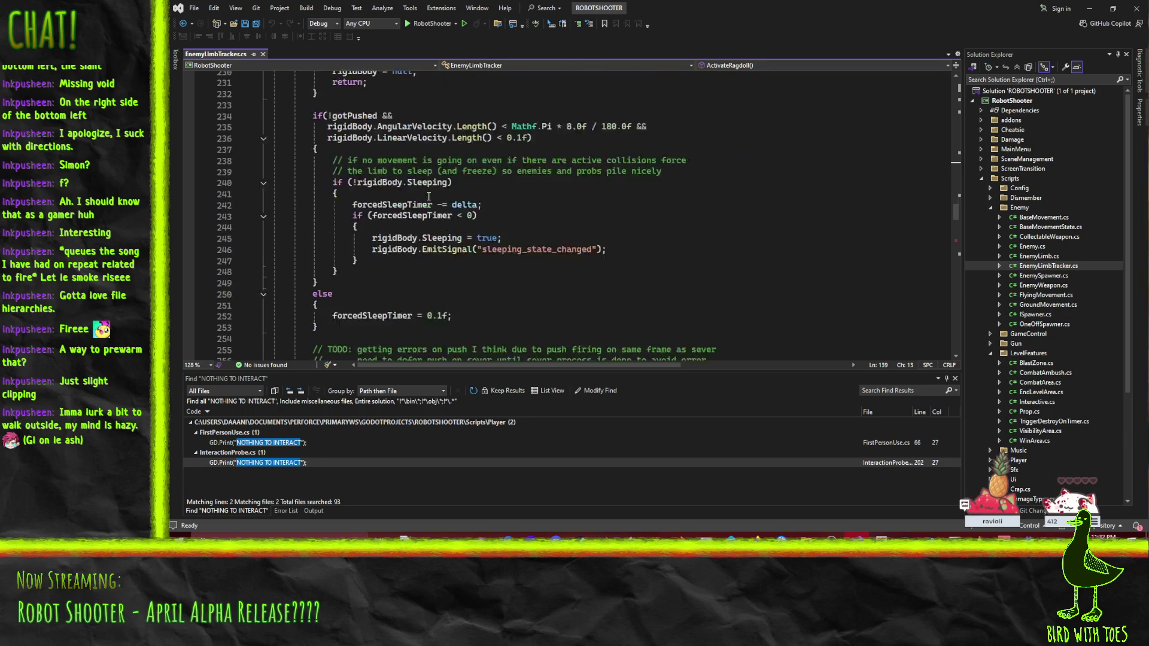
pyautogui.scroll(1, 369, 258)
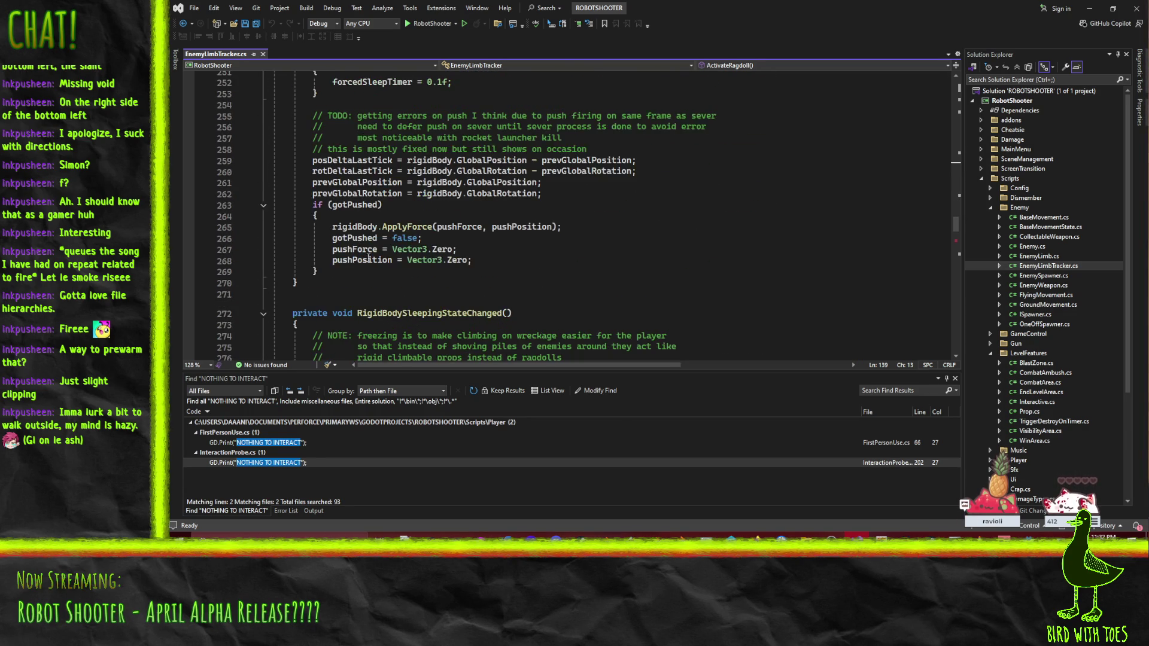
pyautogui.click(189, 229)
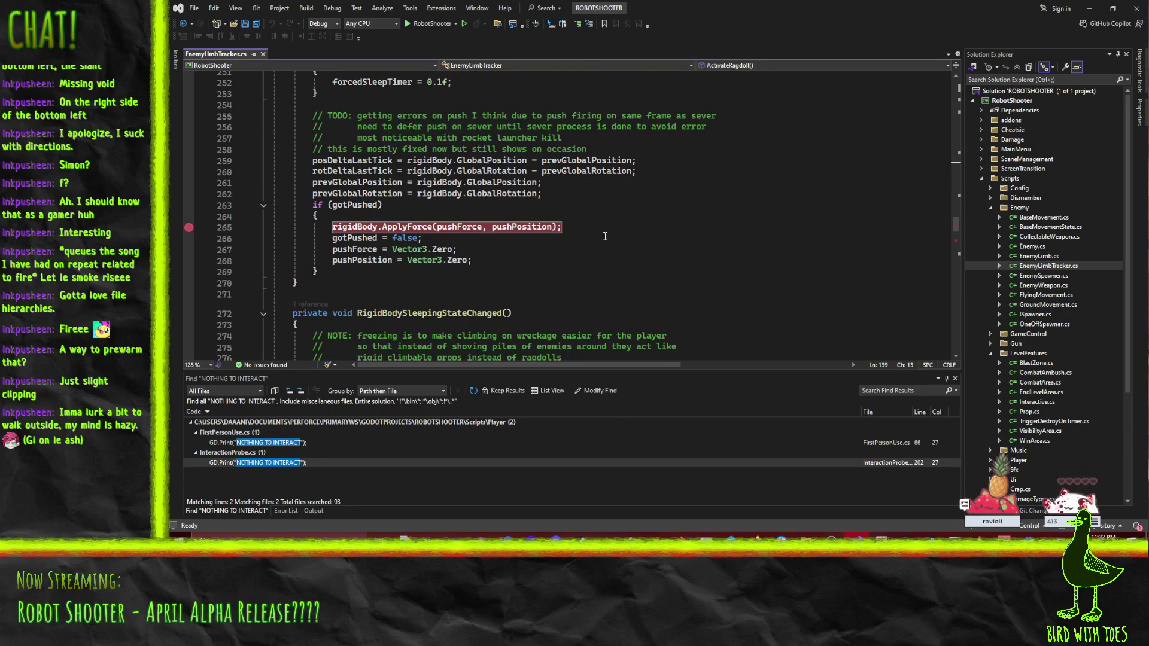
pyautogui.click(686, 268)
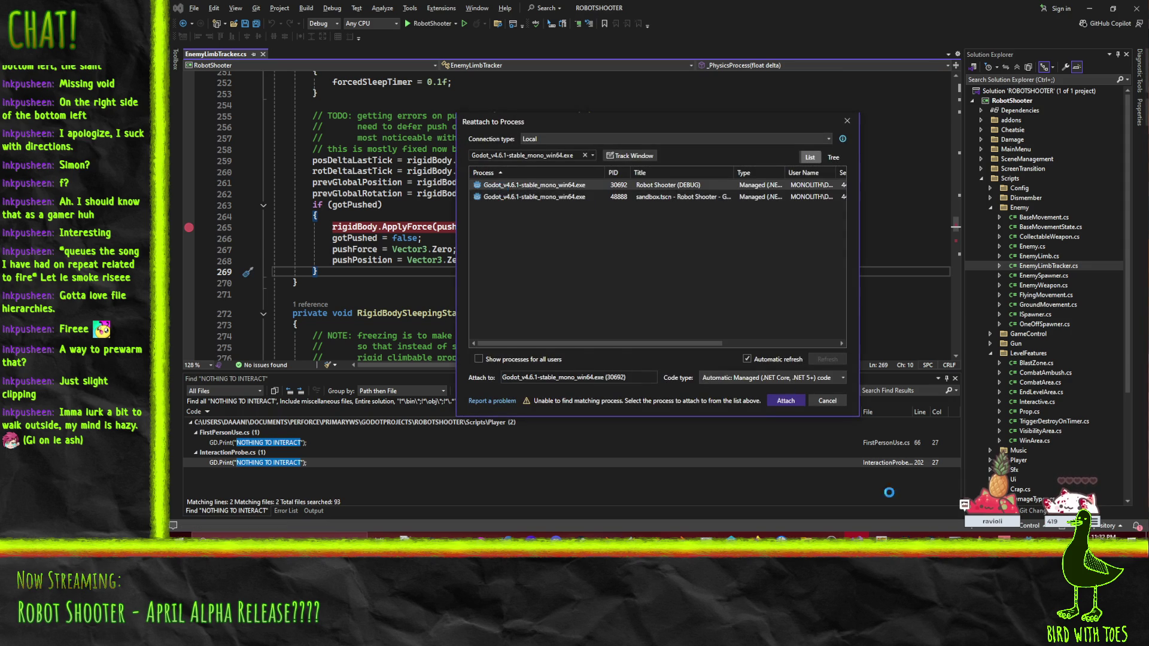
# Step: Attach to the Godot game process, play until the ApplyForce breakpoint hits, then return to Godot
pyautogui.press('Return')
pyautogui.moveTo(1027, 537)
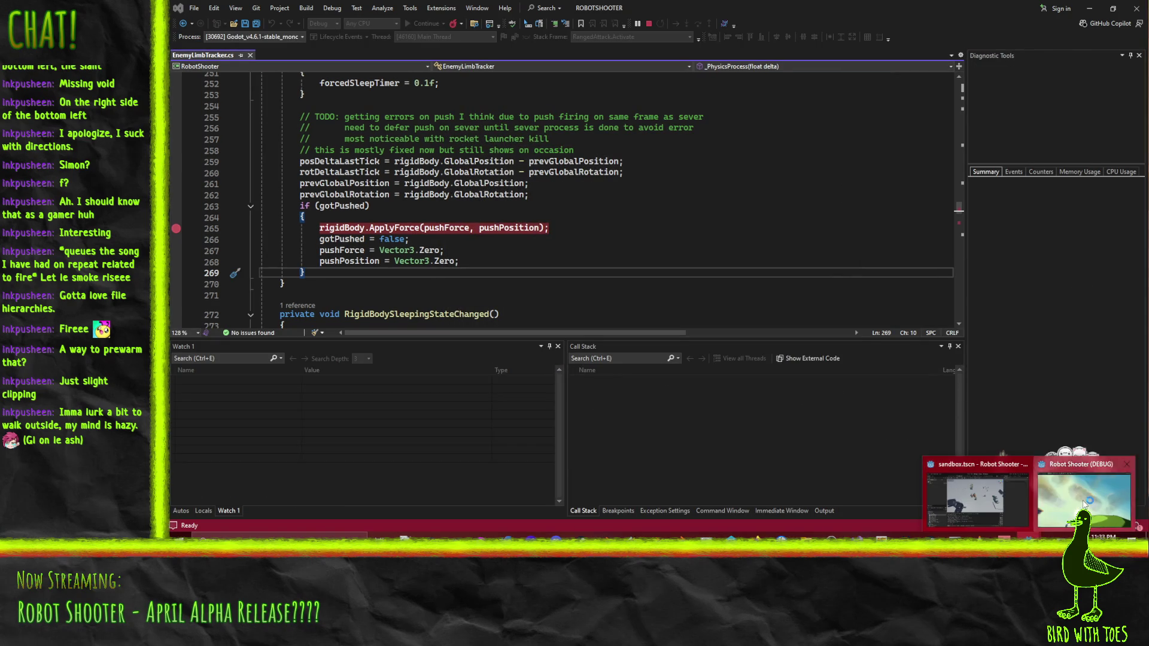
pyautogui.click(1084, 505)
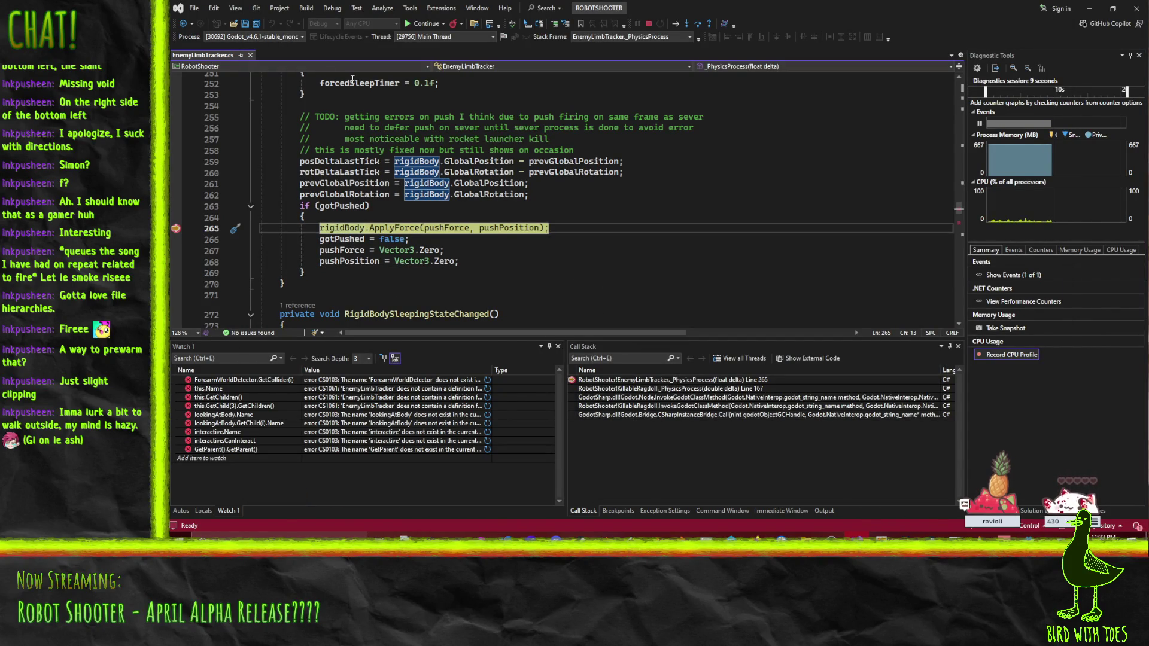
pyautogui.moveTo(455, 229)
pyautogui.moveTo(1029, 537)
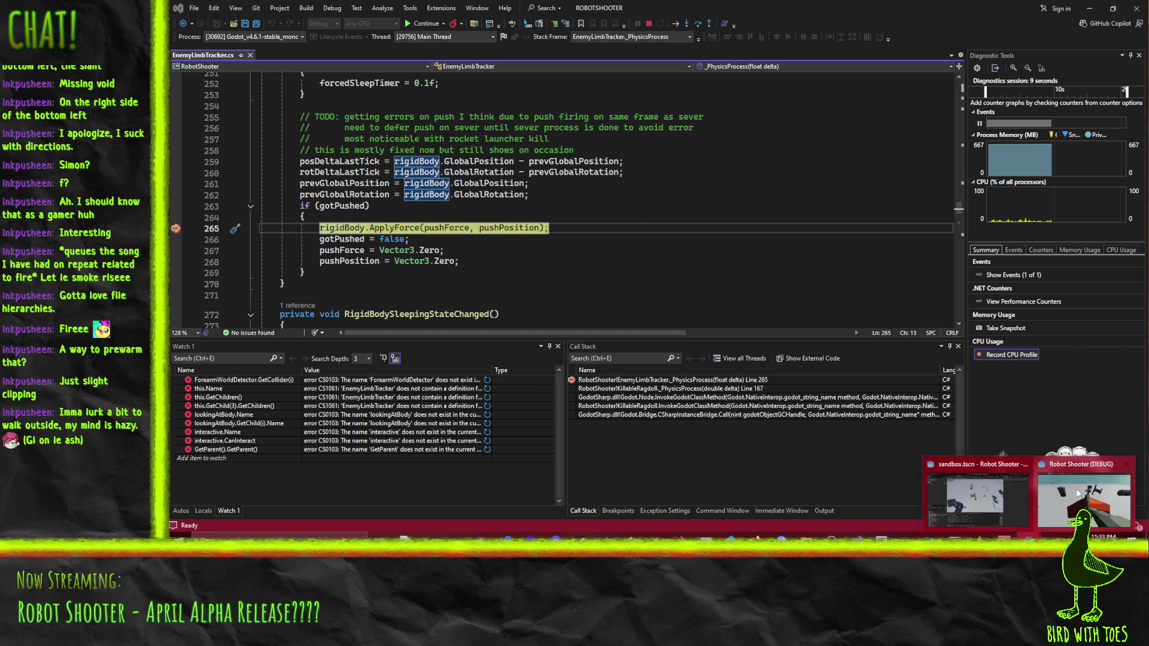
pyautogui.moveTo(1075, 493)
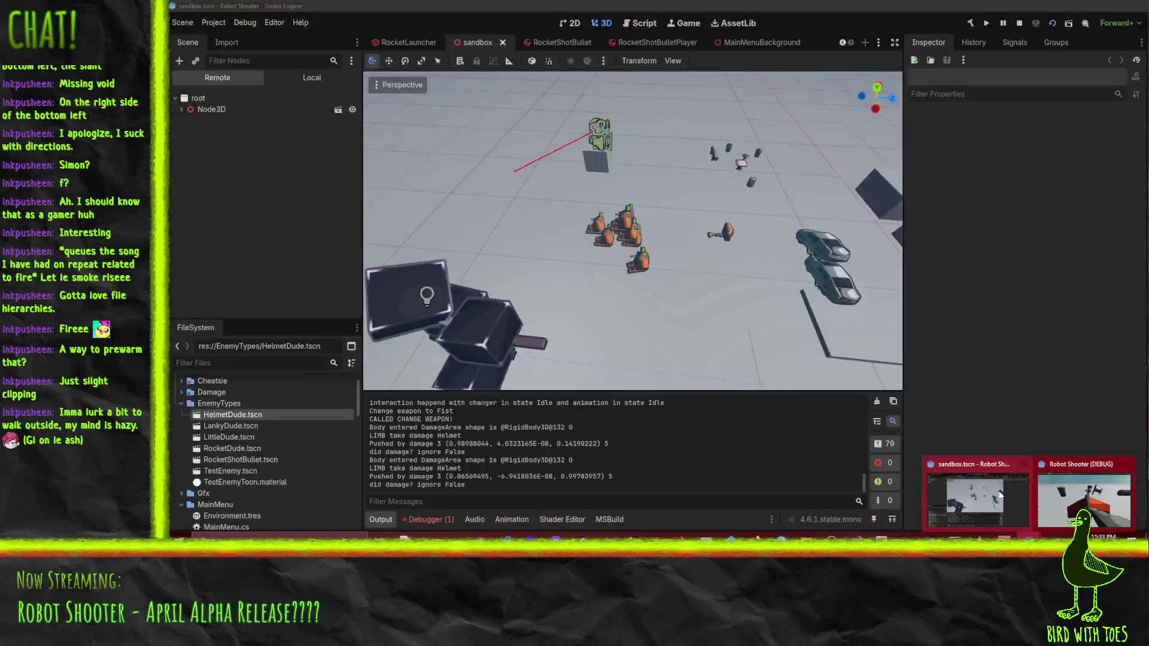
pyautogui.click(1001, 495)
# Step: Orbit, tilt and pan the sandbox viewport toward the car and ramps, then head back to Visual Studio
pyautogui.scroll(3, 664, 221)
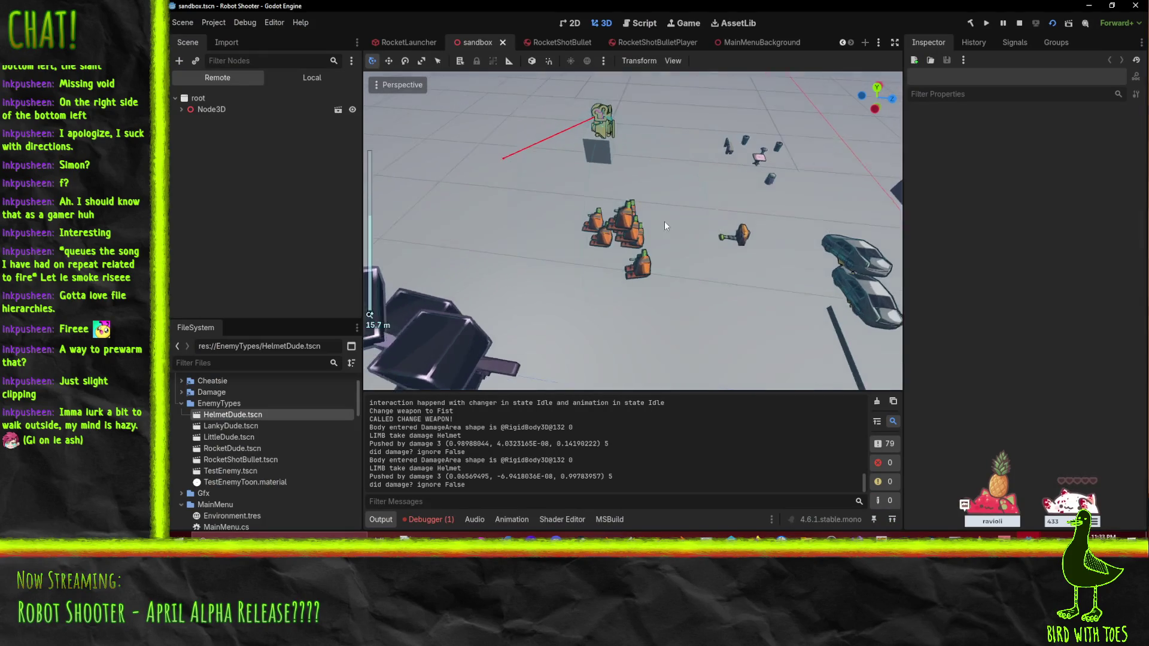
pyautogui.moveTo(577, 245)
pyautogui.mouseDown()
pyautogui.moveTo(616, 235)
pyautogui.moveTo(747, 259)
pyautogui.mouseUp()
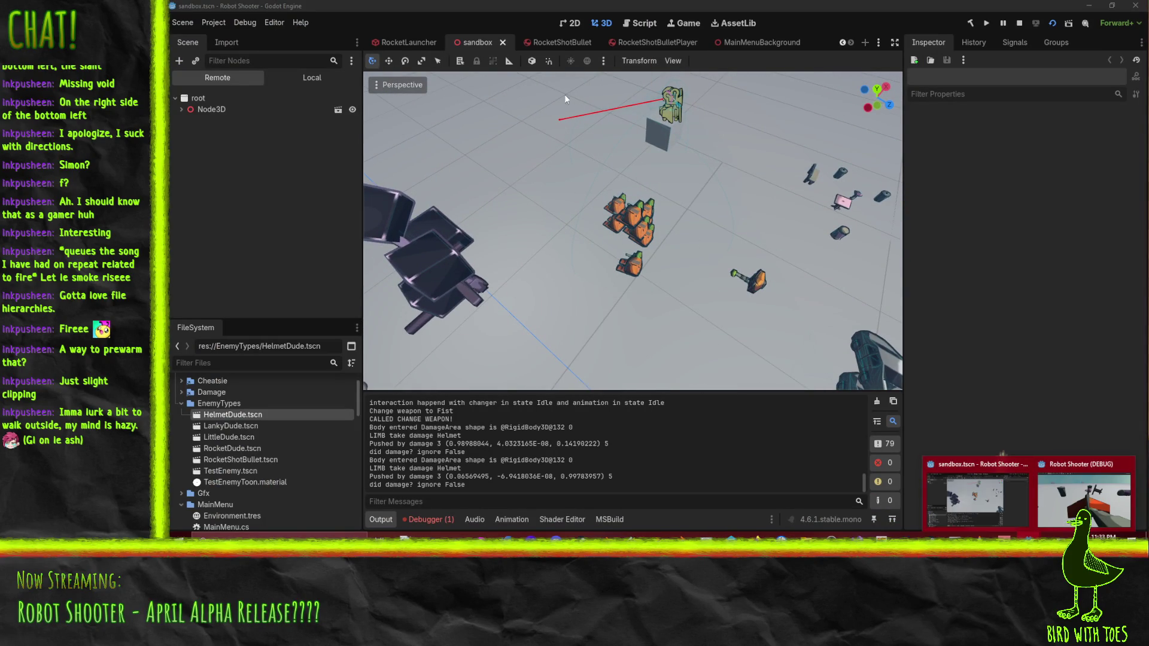
pyautogui.moveTo(610, 228)
pyautogui.mouseDown()
pyautogui.moveTo(539, 240)
pyautogui.moveTo(721, 149)
pyautogui.moveTo(573, 182)
pyautogui.moveTo(572, 129)
pyautogui.moveTo(577, 178)
pyautogui.moveTo(598, 195)
pyautogui.moveTo(687, 208)
pyautogui.moveTo(643, 218)
pyautogui.moveTo(633, 241)
pyautogui.mouseUp()
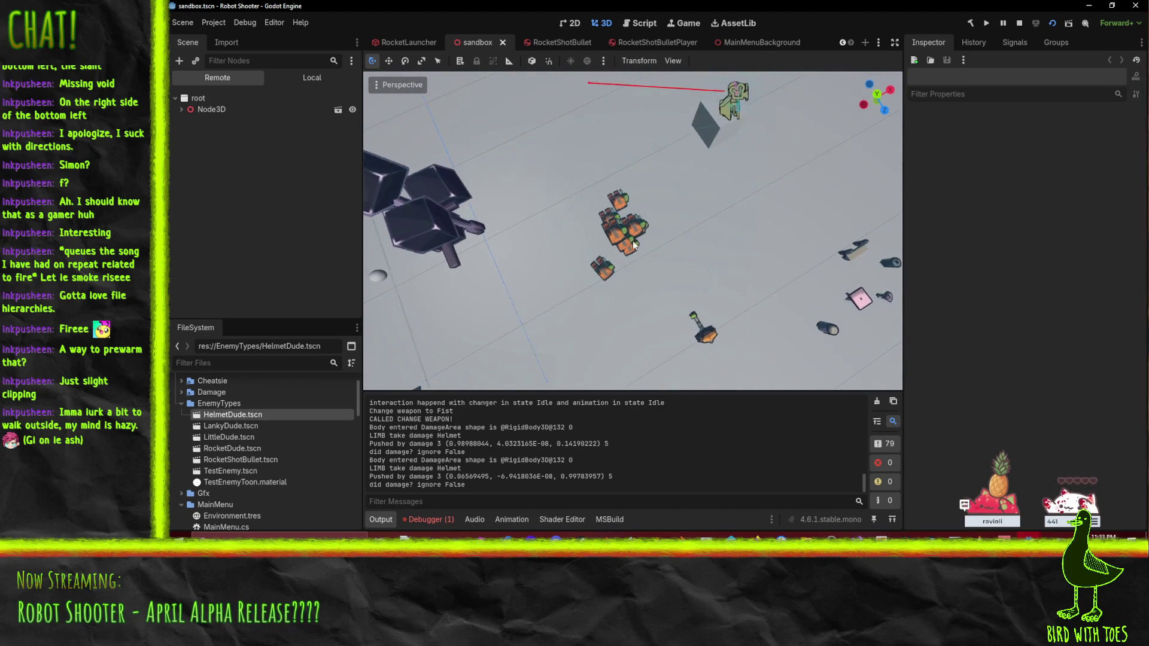
pyautogui.moveTo(759, 178)
pyautogui.mouseDown()
pyautogui.moveTo(650, 378)
pyautogui.moveTo(438, 252)
pyautogui.moveTo(614, 359)
pyautogui.mouseUp()
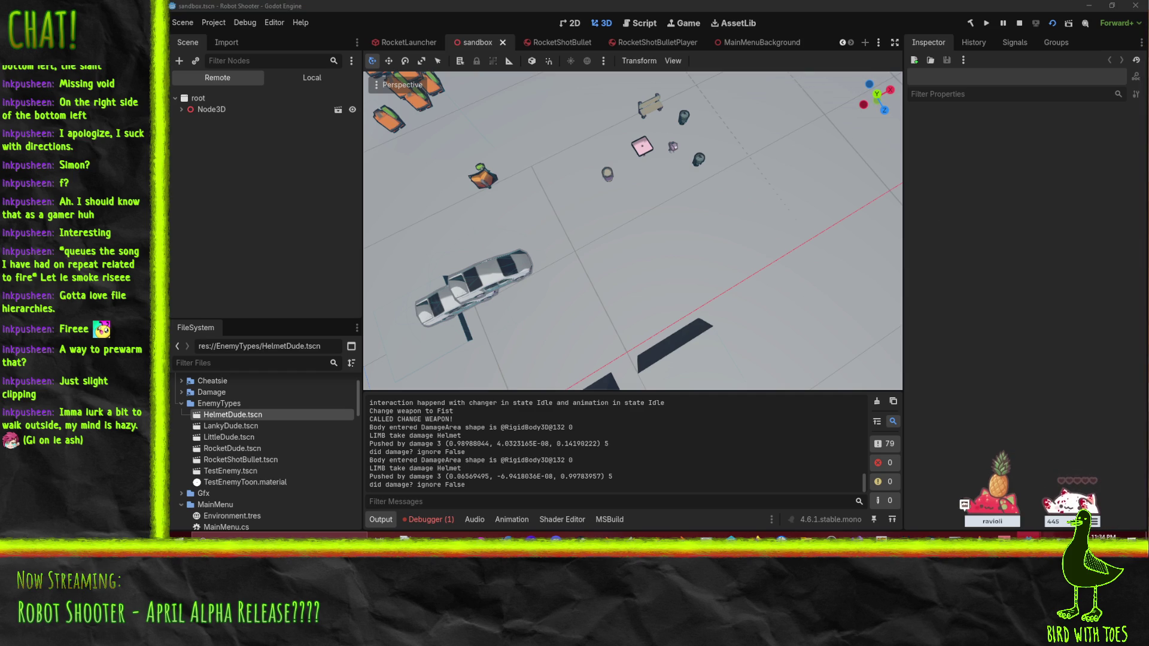
pyautogui.moveTo(1058, 525)
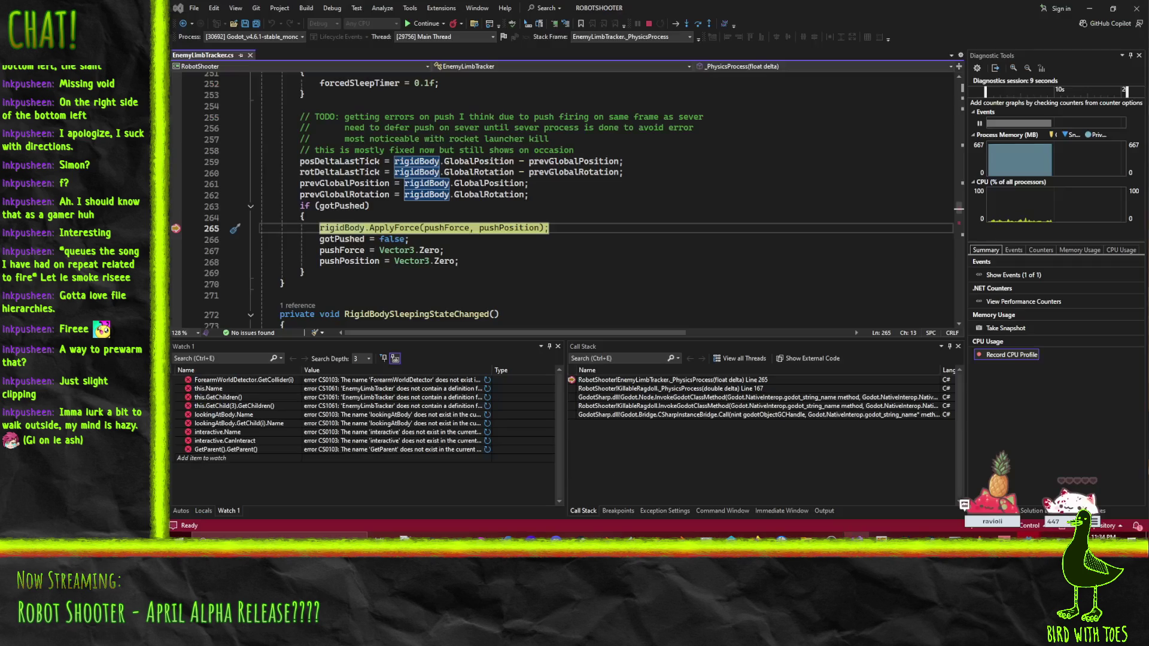
# Step: Continue past the ApplyForce breakpoint, then bring Godot forward and orbit toward the enemy group
pyautogui.click(426, 24)
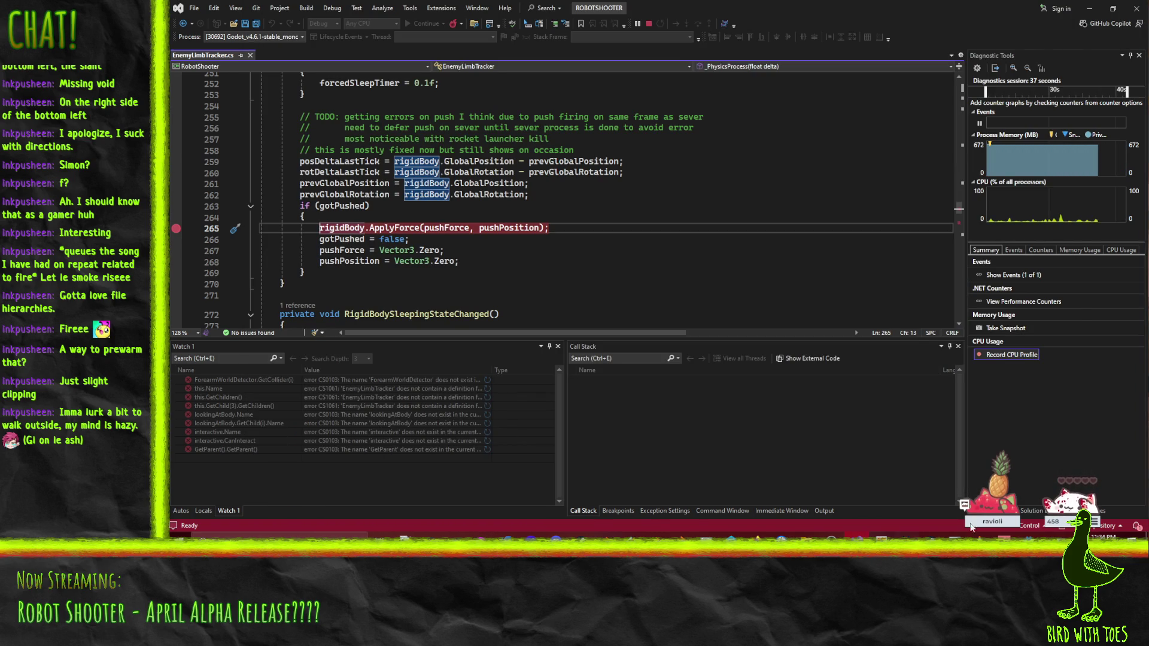
pyautogui.moveTo(971, 526)
pyautogui.click(972, 497)
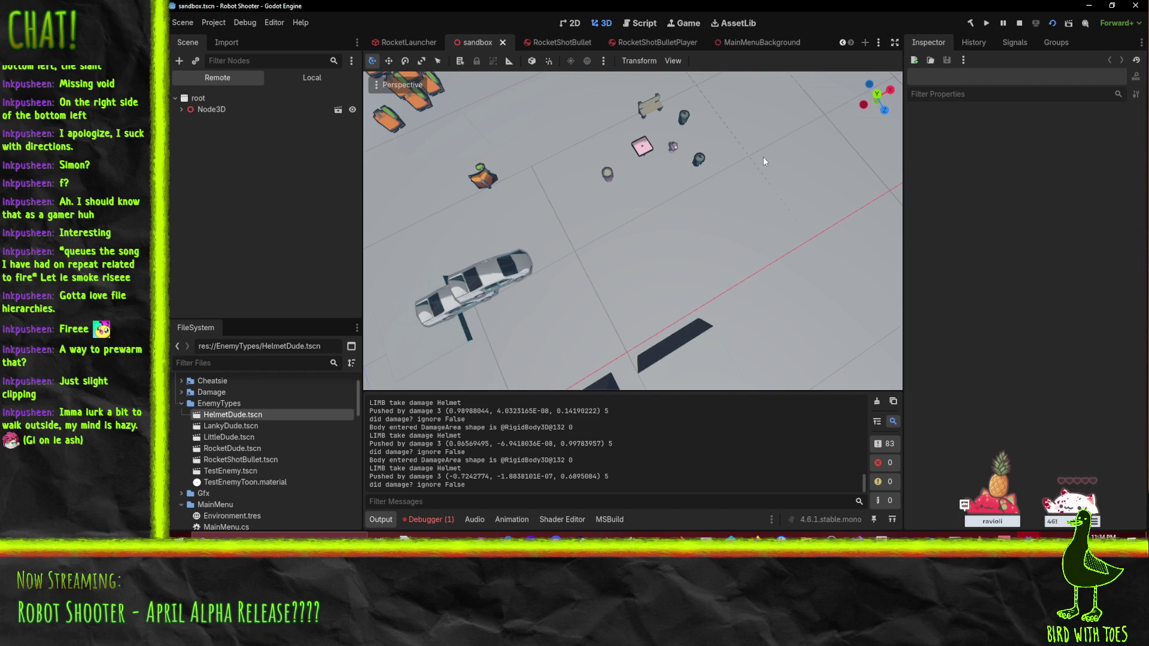
pyautogui.moveTo(762, 156)
pyautogui.mouseDown()
pyautogui.moveTo(702, 162)
pyautogui.moveTo(695, 335)
pyautogui.moveTo(681, 313)
pyautogui.moveTo(677, 365)
pyautogui.moveTo(462, 270)
pyautogui.mouseUp()
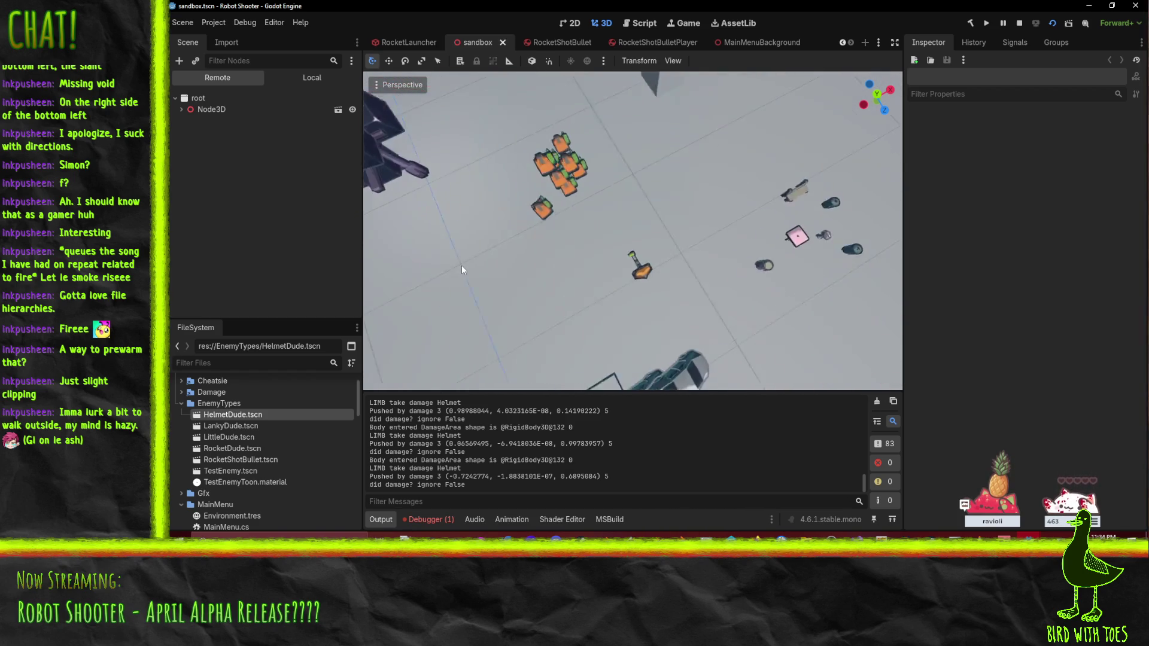
# Step: Relaunch the sandbox game with F6, then stop it with F8
pyautogui.press('F6')
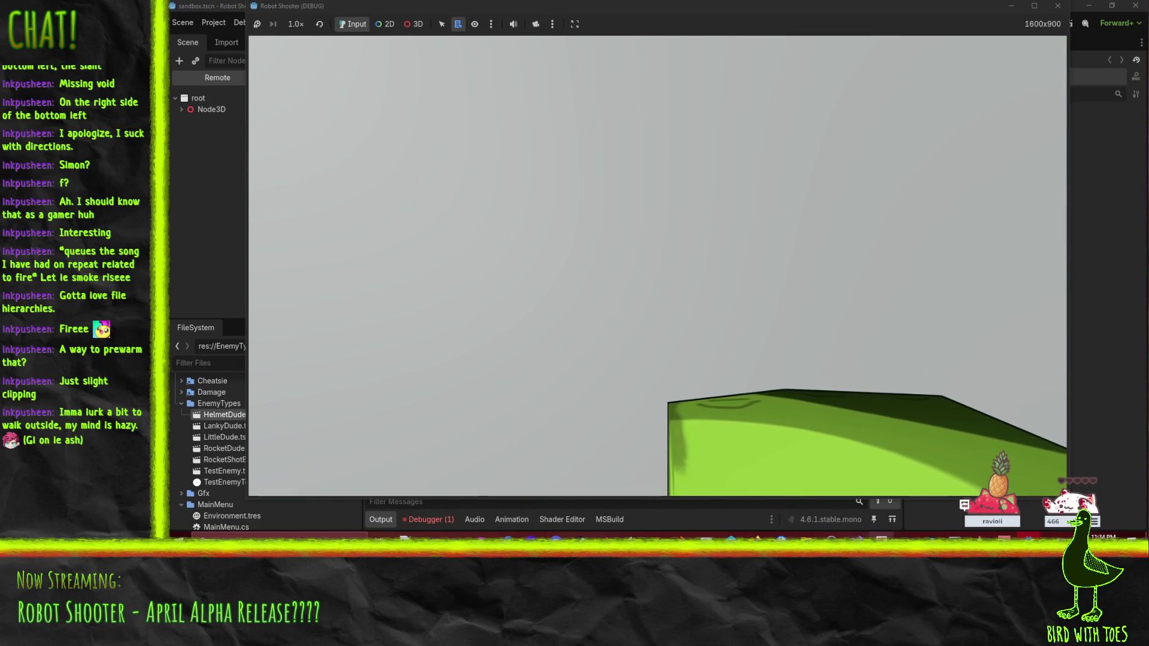
pyautogui.press('F8')
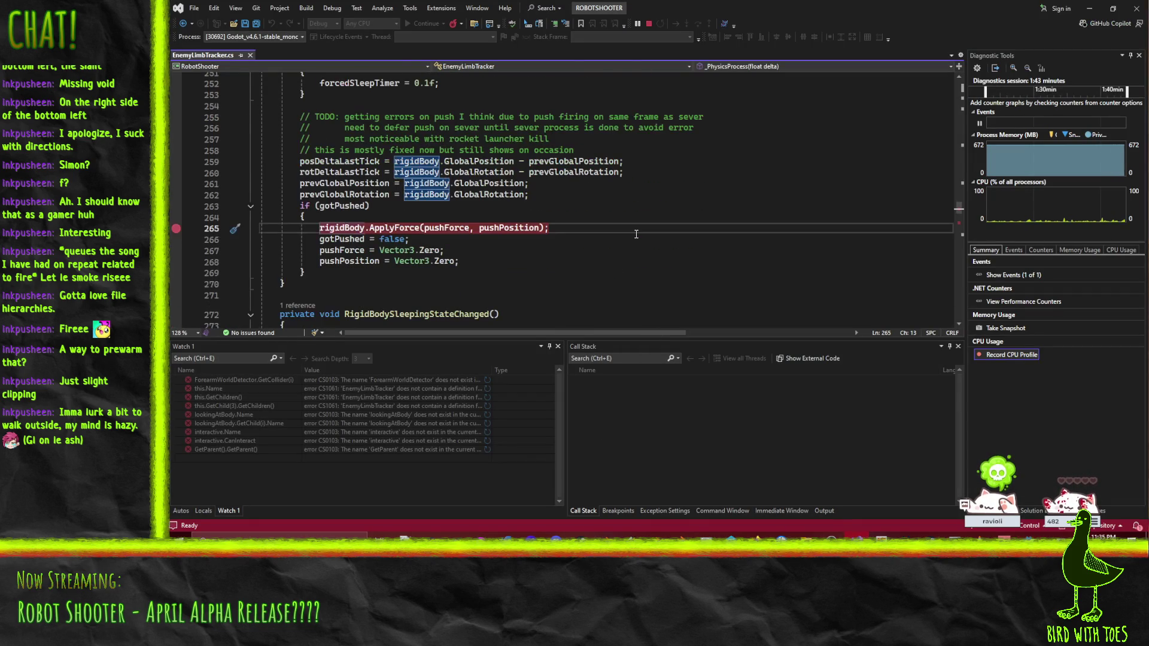
# Step: Search for 'pushed by damage' and set a breakpoint on that print at line 326
pyautogui.click(636, 229)
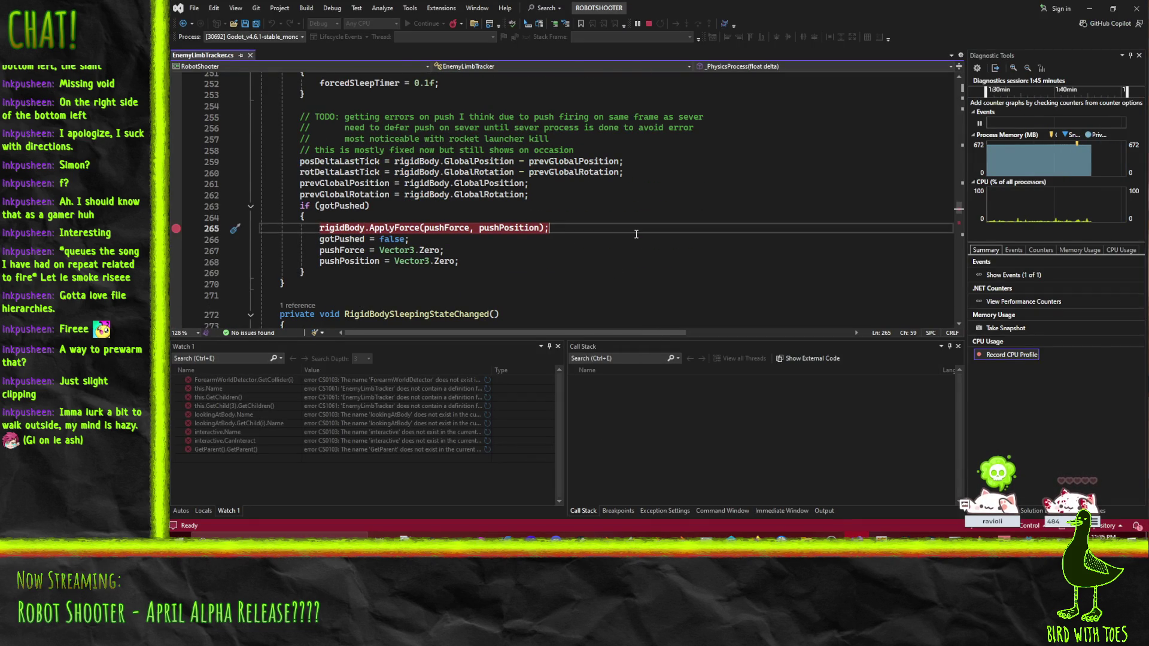
pyautogui.hotkey('ctrl', 'f')
pyautogui.write('pushed by damage')
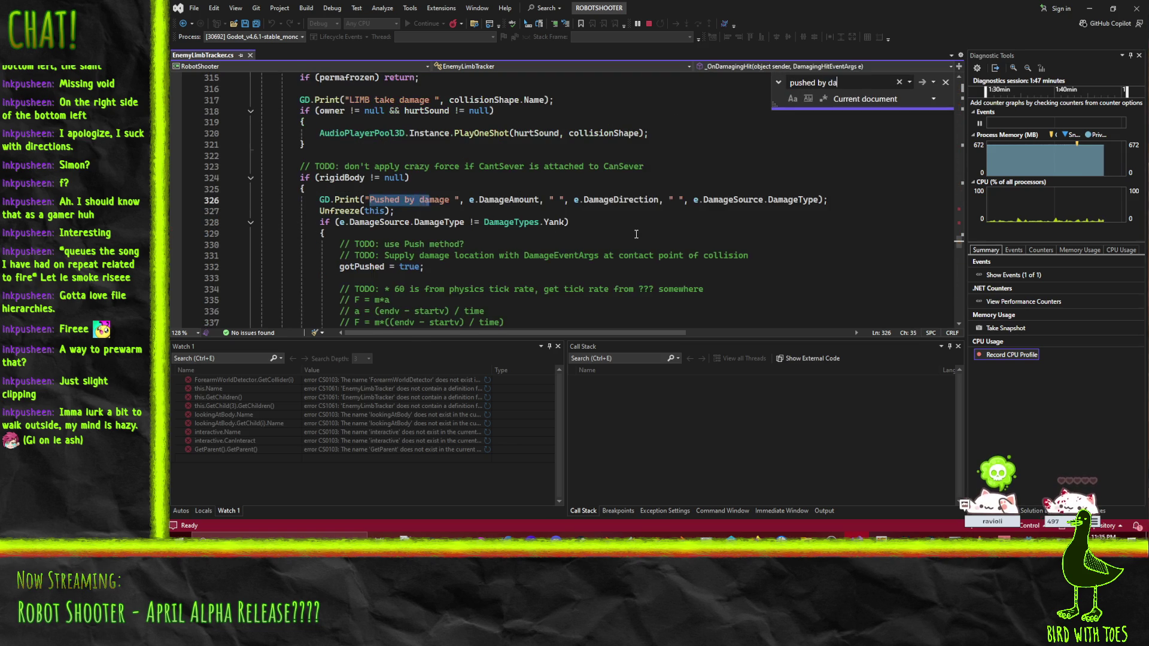
pyautogui.click(639, 200)
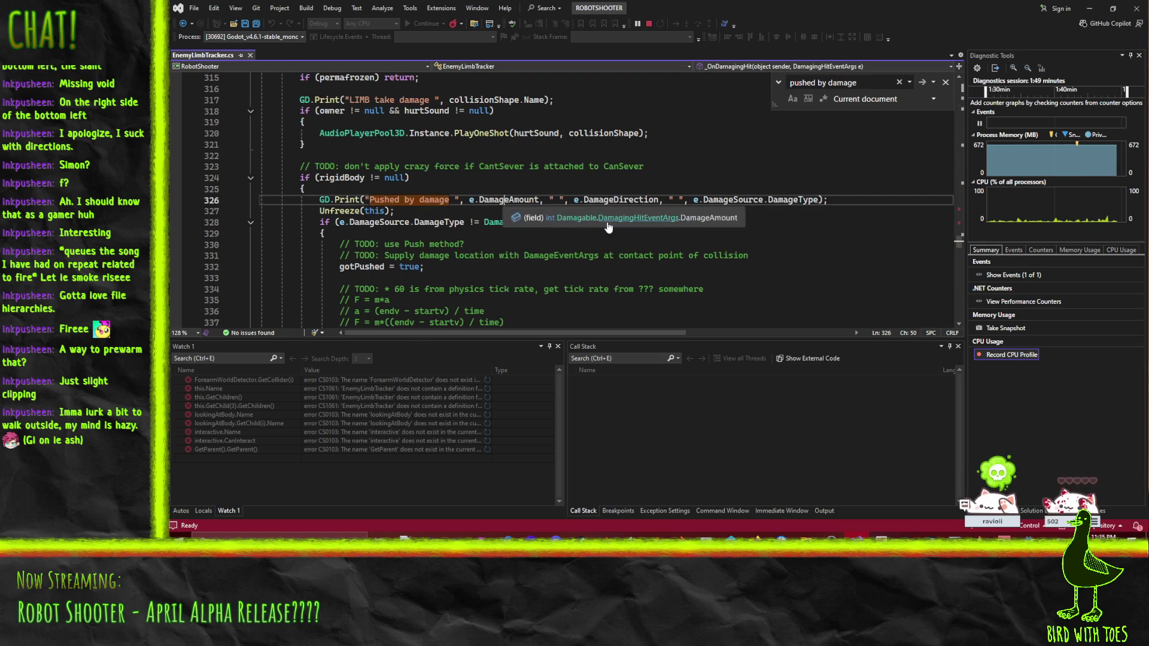
pyautogui.scroll(2, 765, 212)
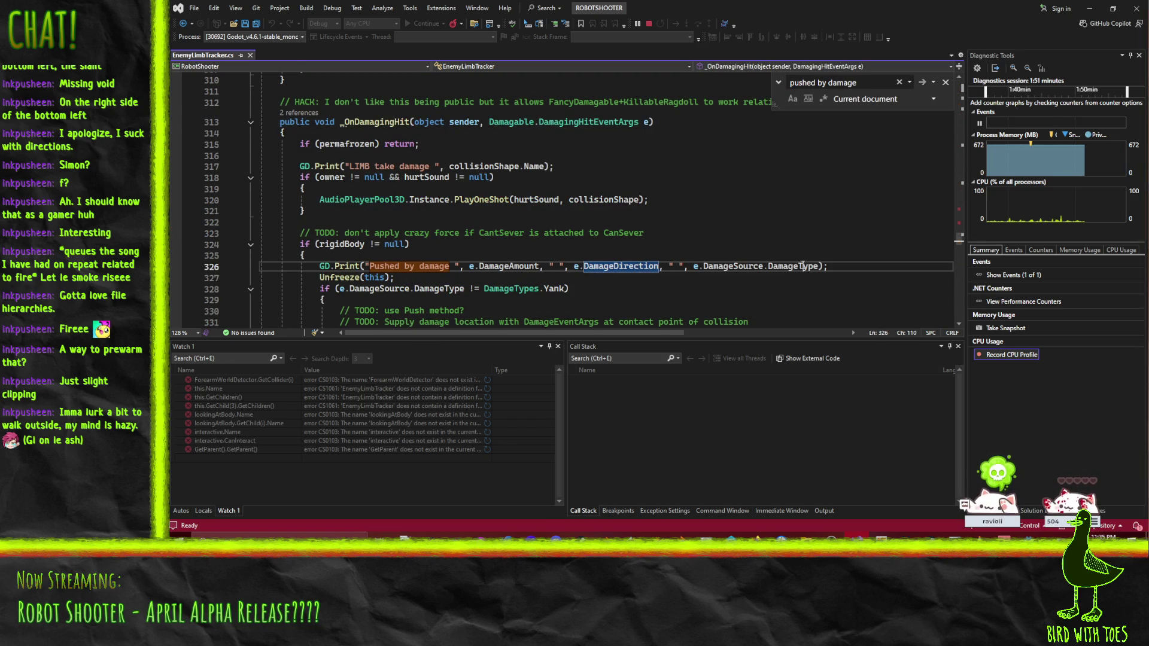
pyautogui.click(804, 266)
pyautogui.click(175, 267)
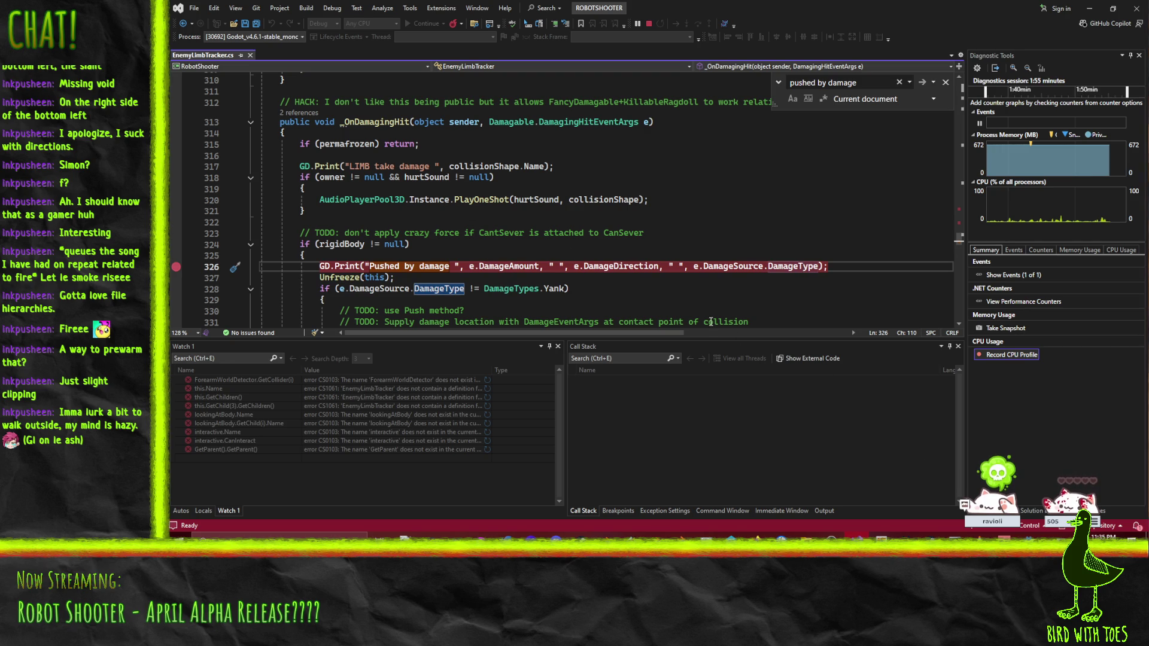
pyautogui.doubleClick(611, 267)
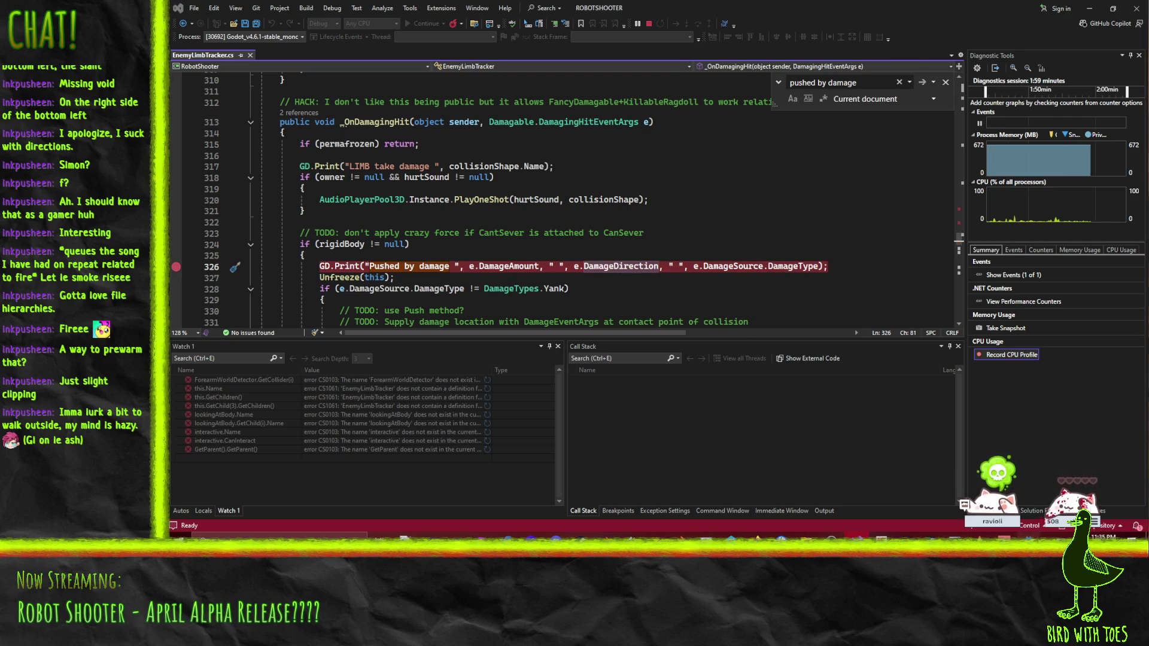
# Step: Walk the player forward to the debris to trigger the line 326 breakpoint
pyautogui.hotkey('alt', 'Tab')
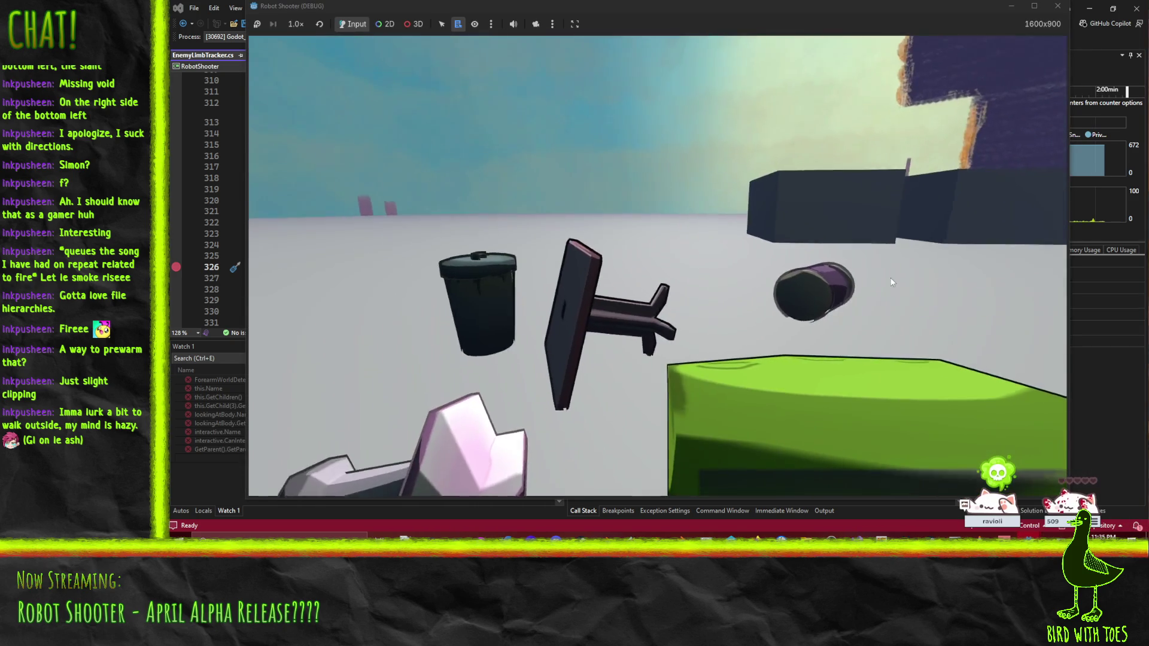
pyautogui.press('w')
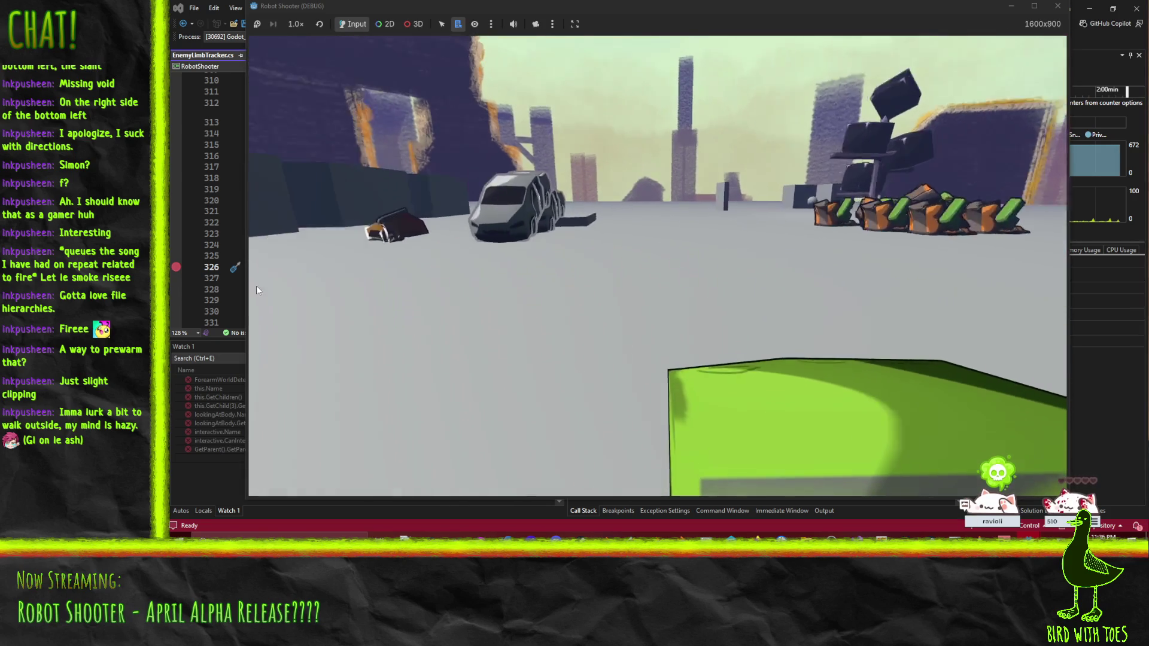
pyautogui.press('w')
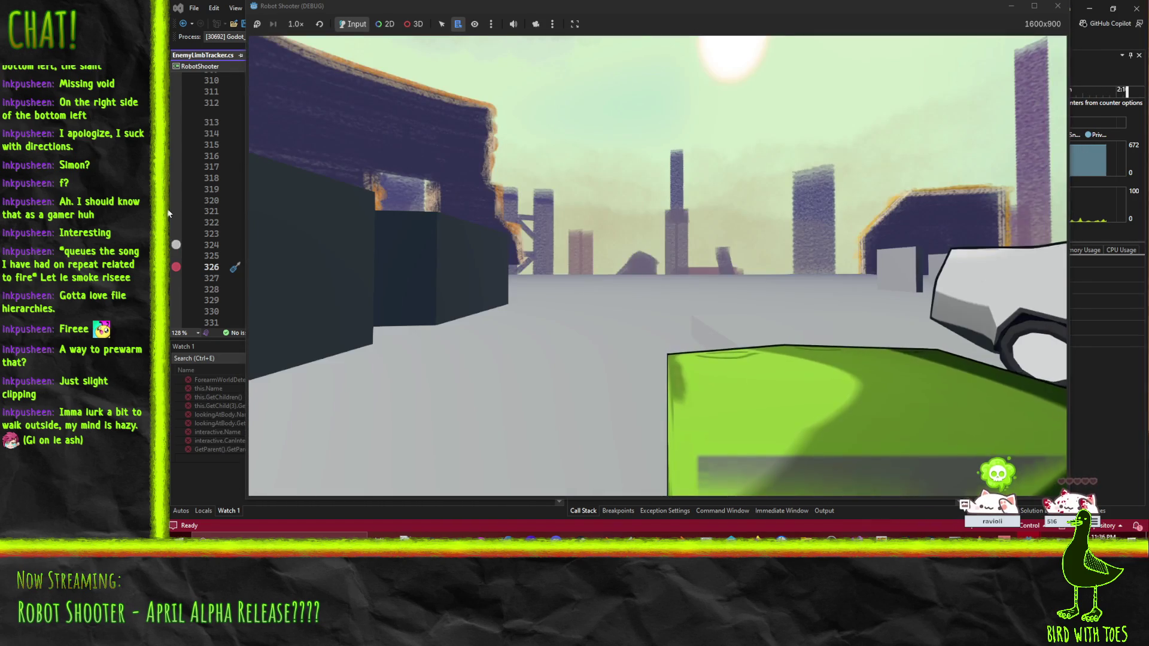
pyautogui.click(167, 208)
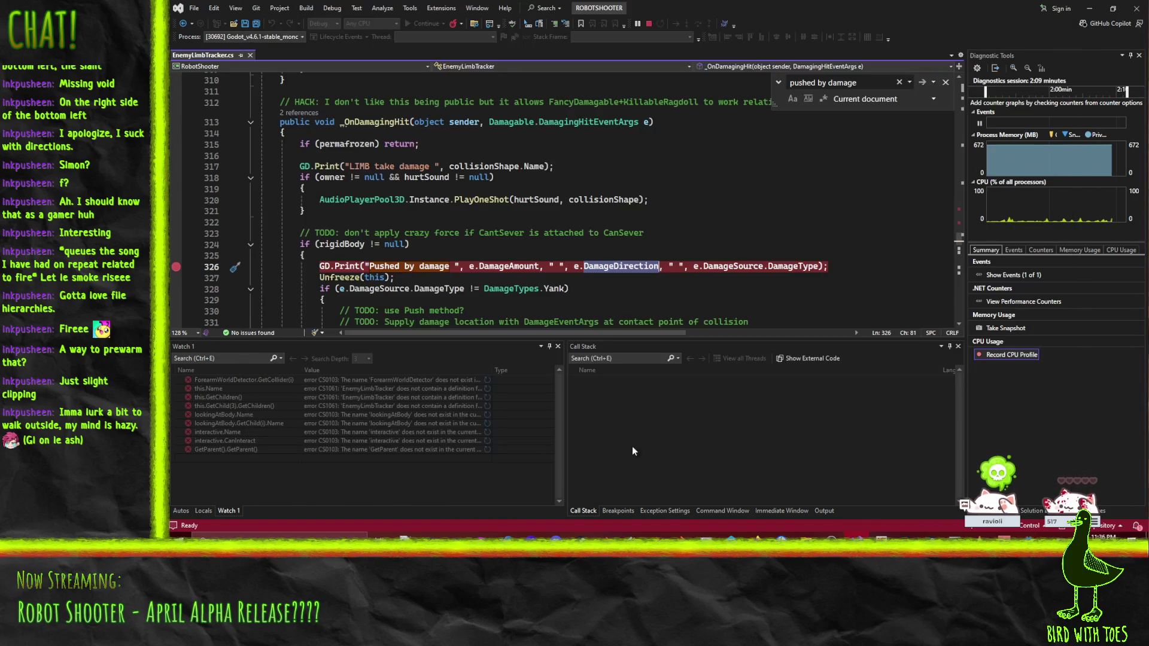
pyautogui.moveTo(1028, 536)
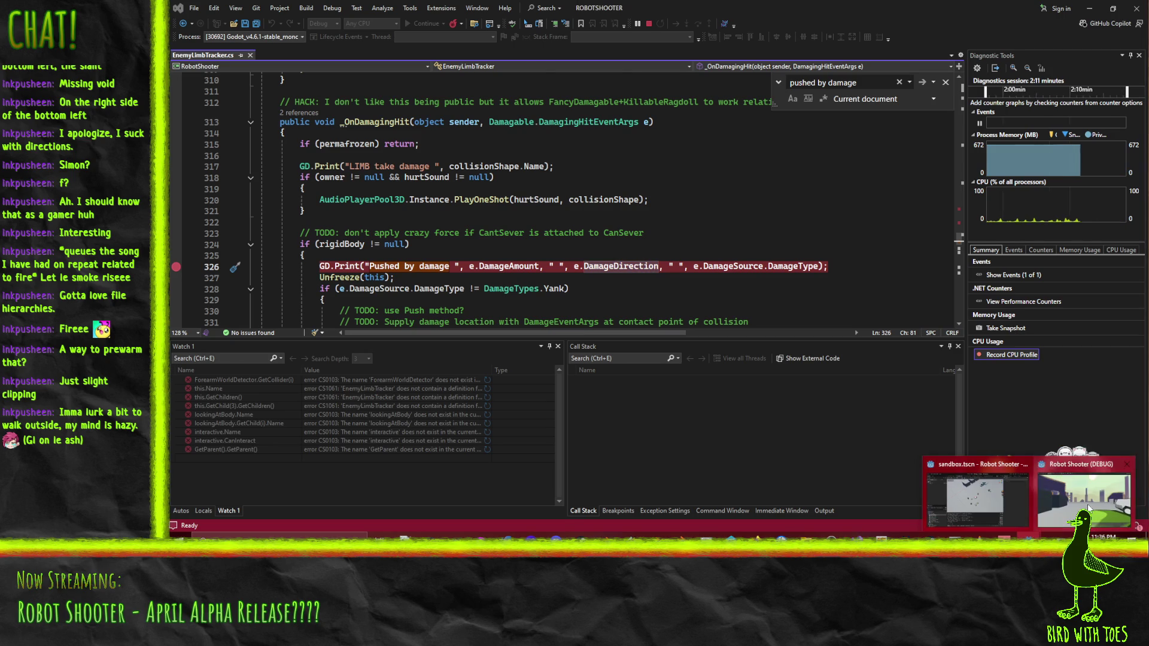
pyautogui.click(1008, 498)
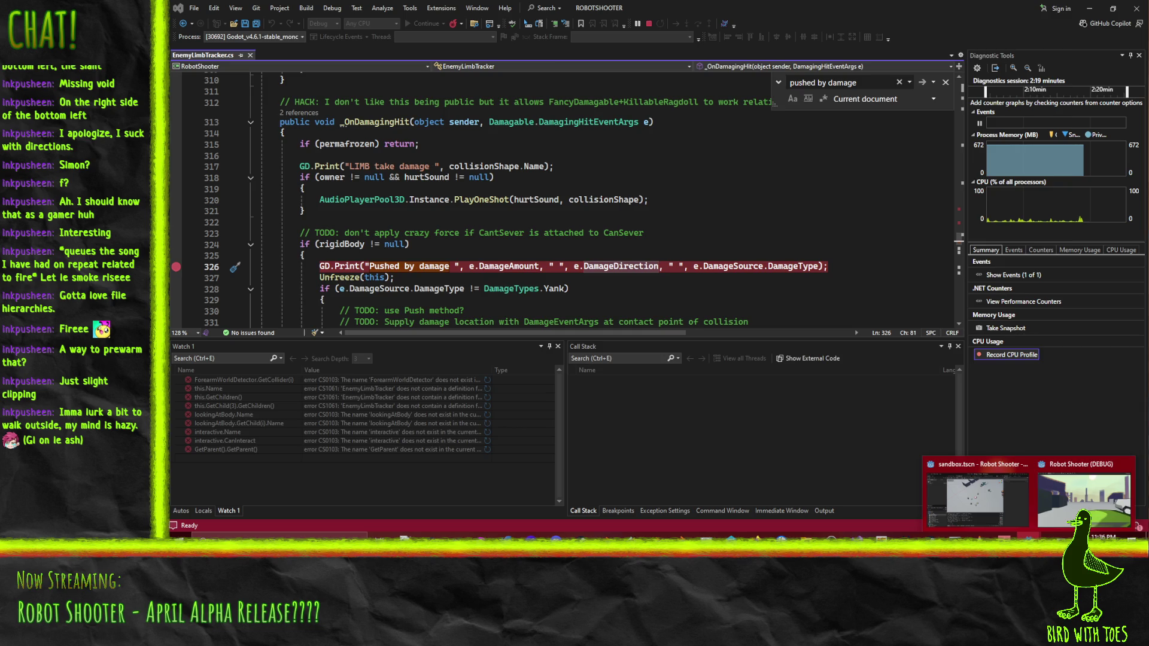
pyautogui.click(1084, 499)
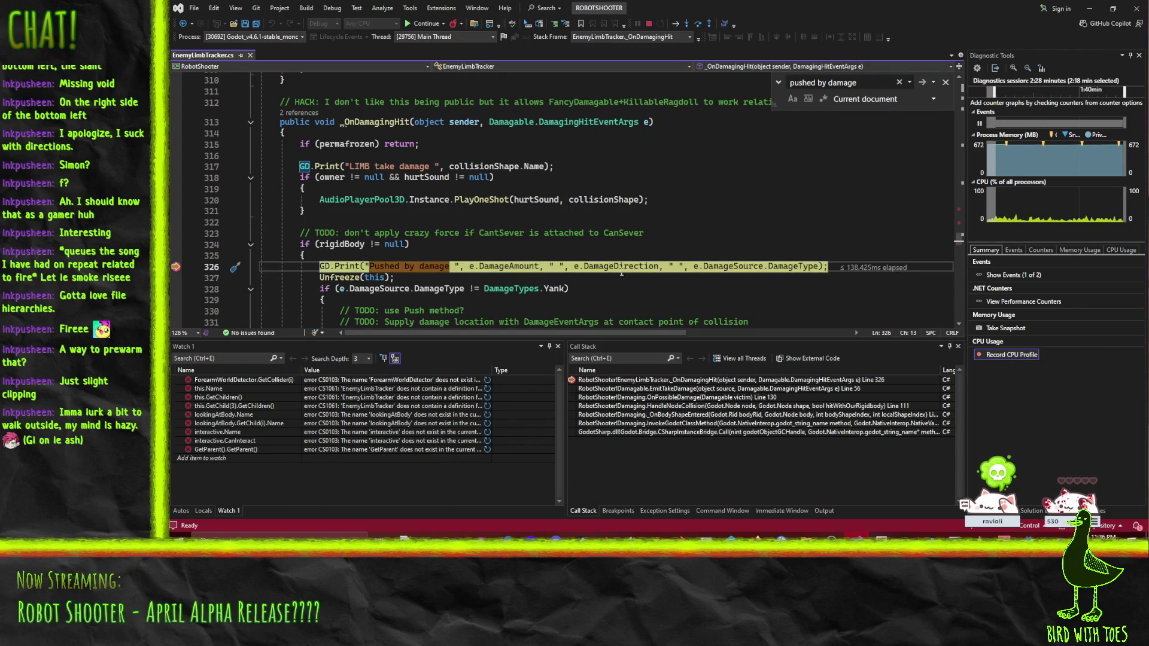
# Step: Inspect e.DamageDirection, then follow the call stack through EmitTakeDamage, OnPossibleDamage and HandleNodeCollision
pyautogui.moveTo(626, 266)
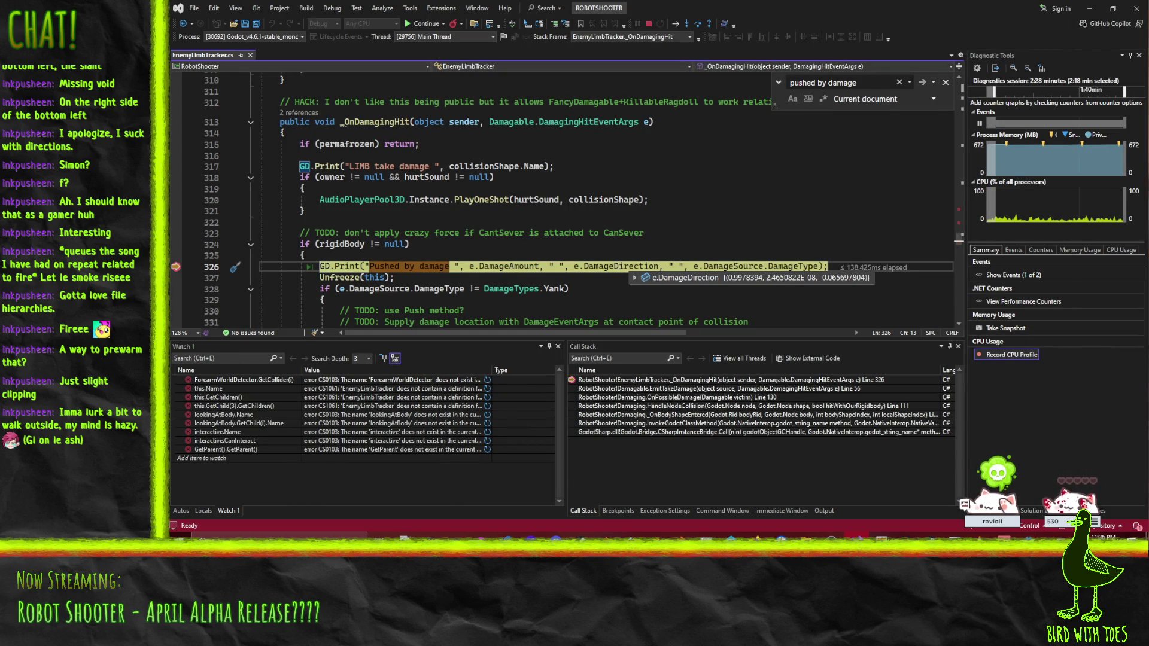
pyautogui.click(609, 266)
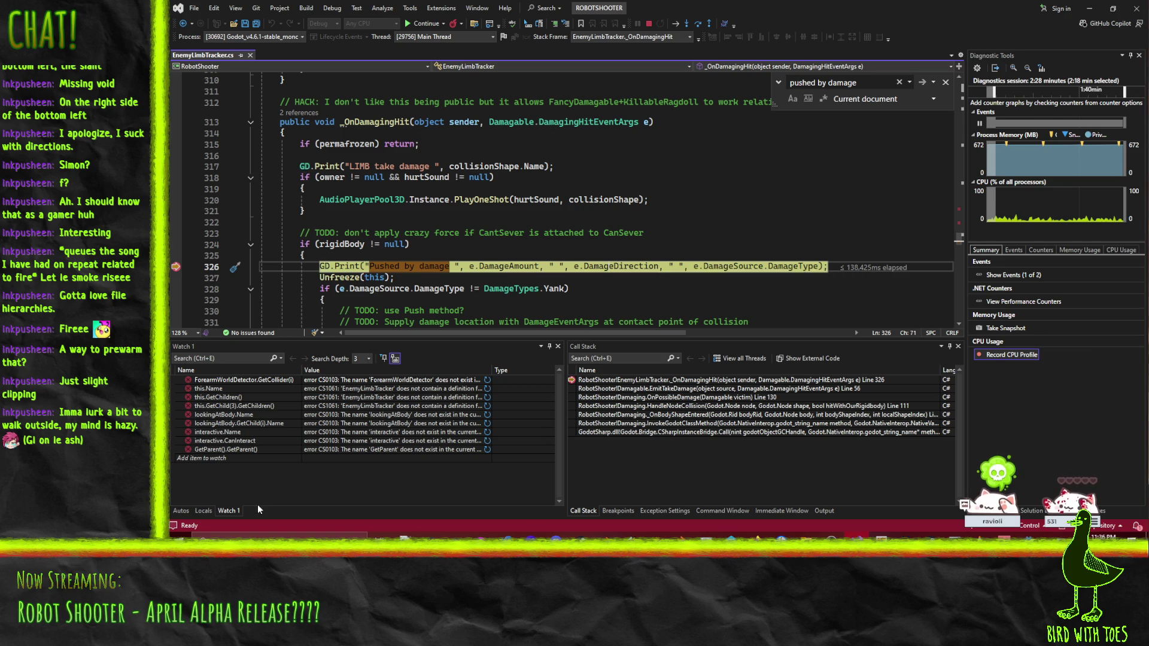
pyautogui.doubleClick(679, 389)
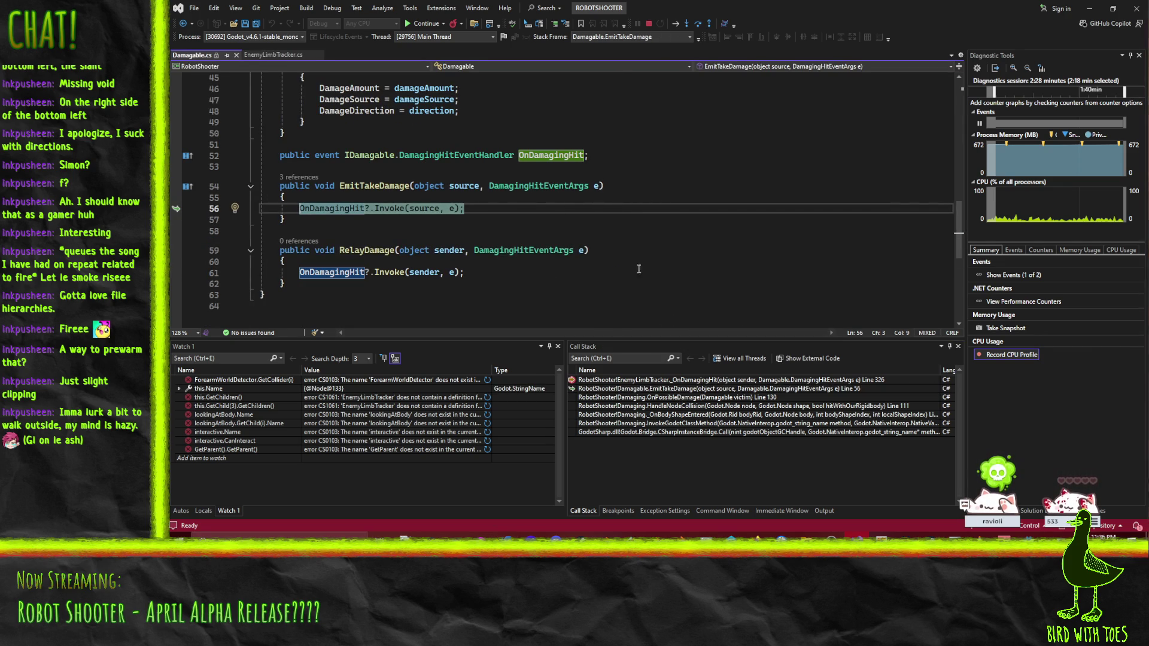
pyautogui.doubleClick(655, 397)
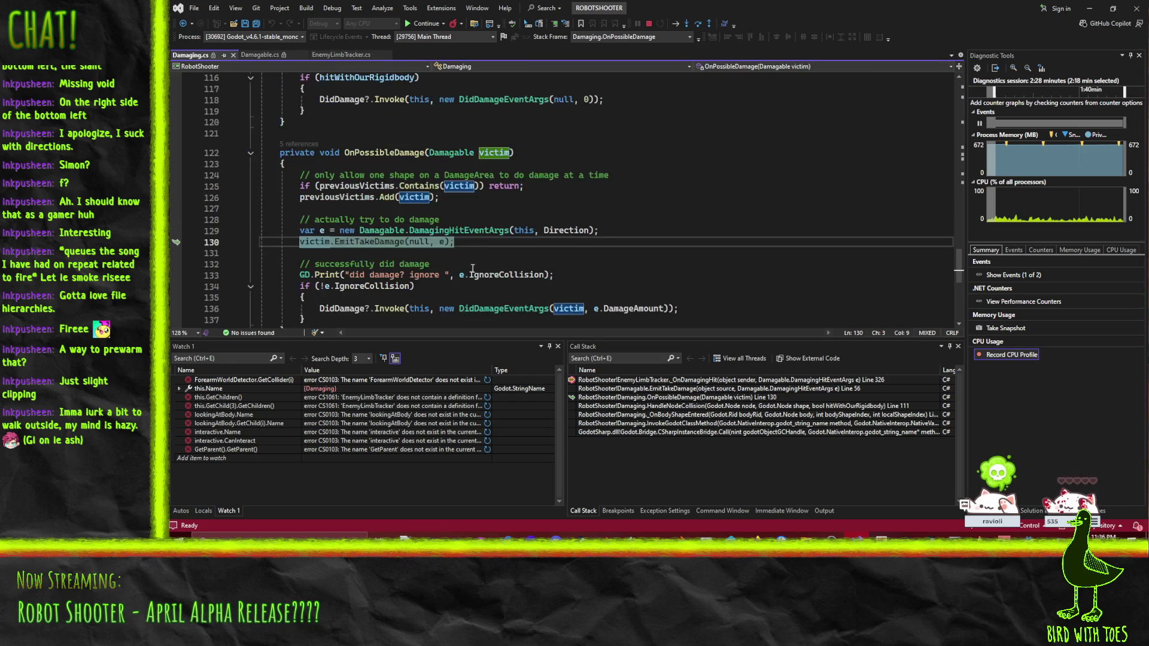
pyautogui.moveTo(442, 208)
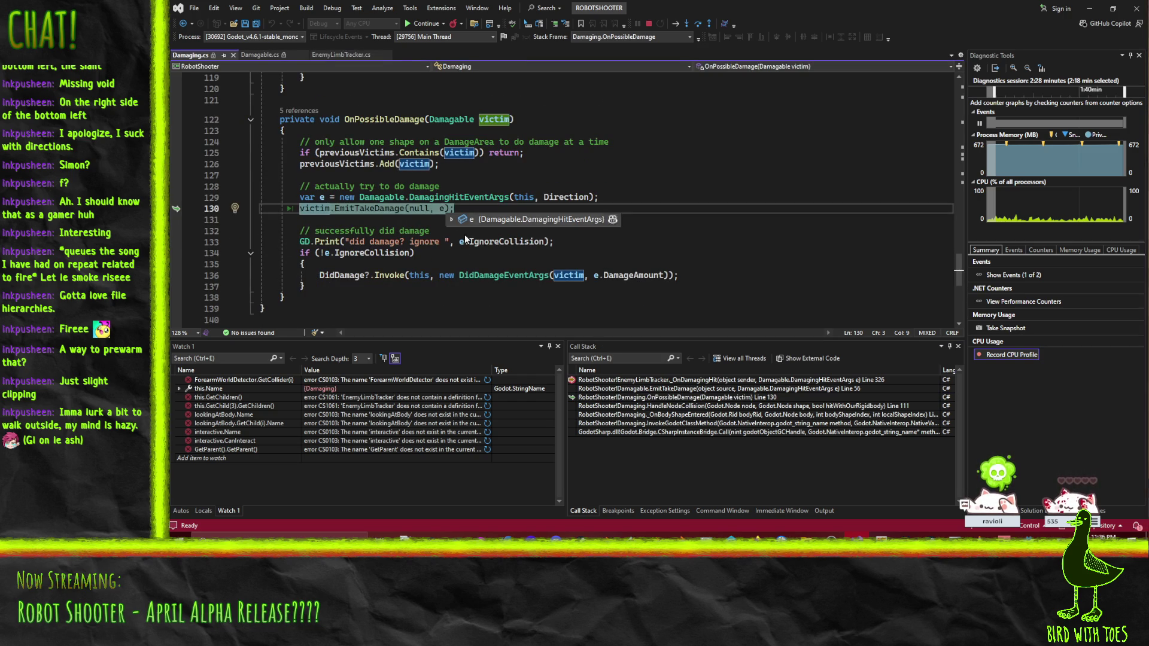
pyautogui.click(655, 409)
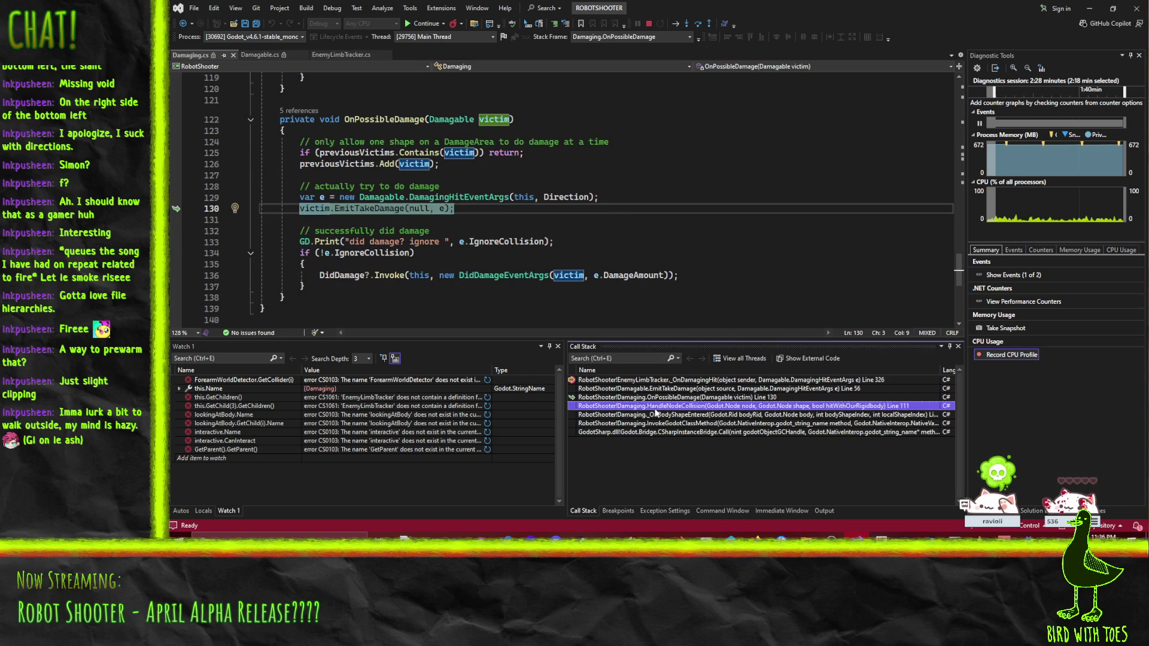
pyautogui.doubleClick(646, 407)
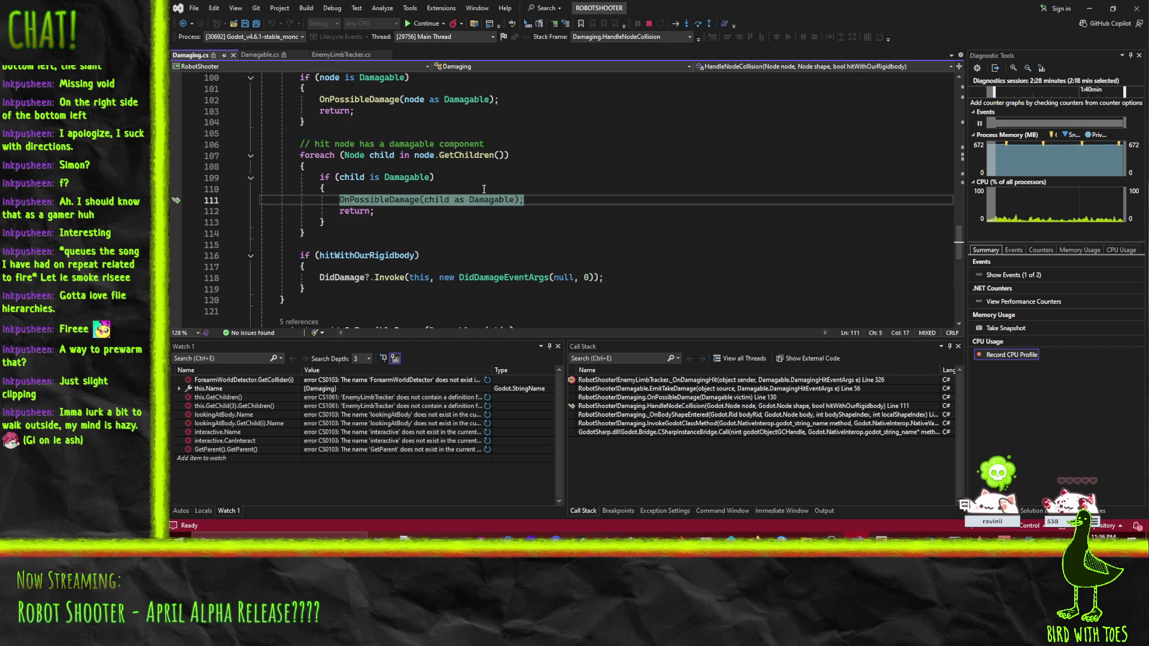
# Step: Check the _OnBodyShapeEntered frame at line 61, then return to HandleNodeCollision at line 111
pyautogui.moveTo(374, 201)
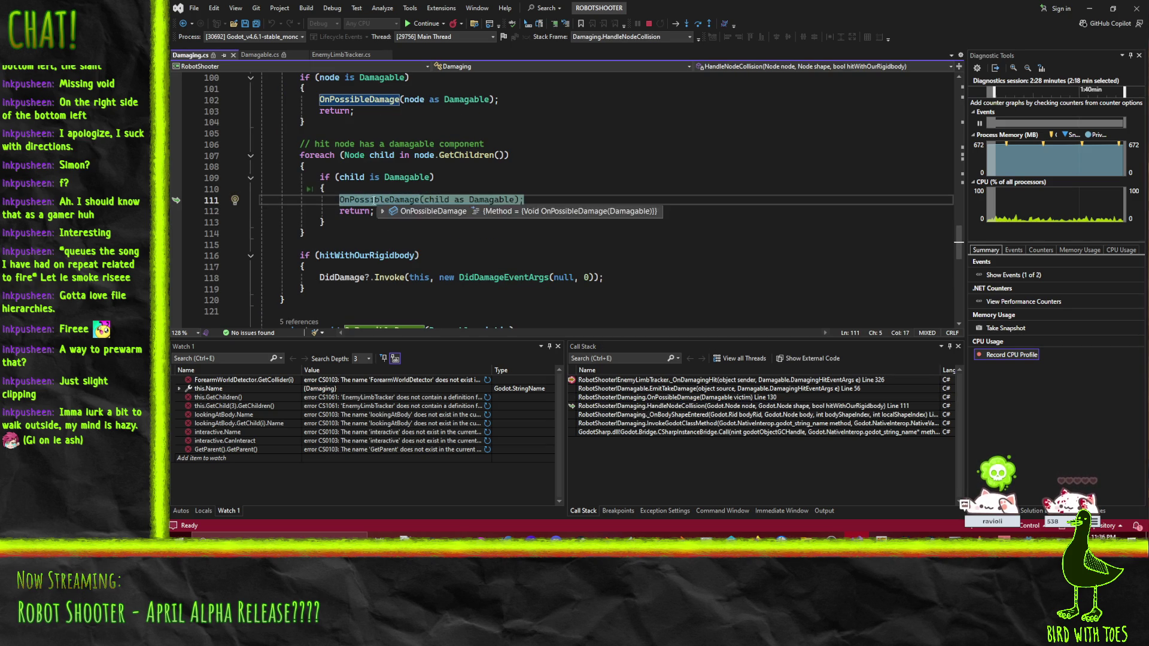
pyautogui.click(629, 417)
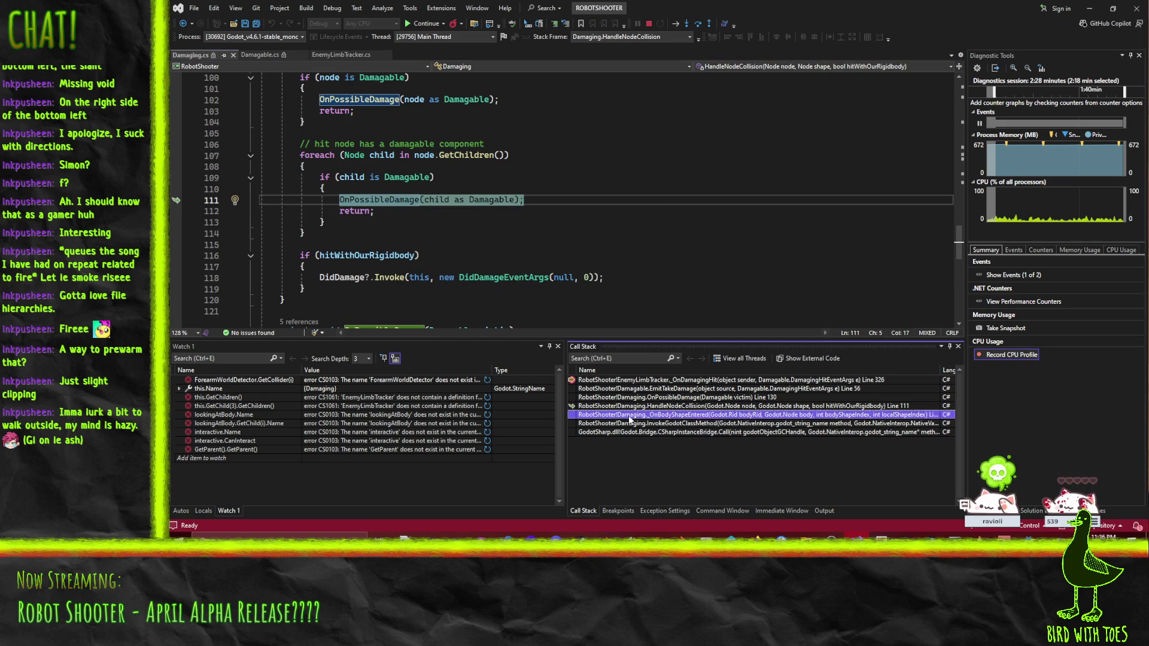
pyautogui.doubleClick(660, 416)
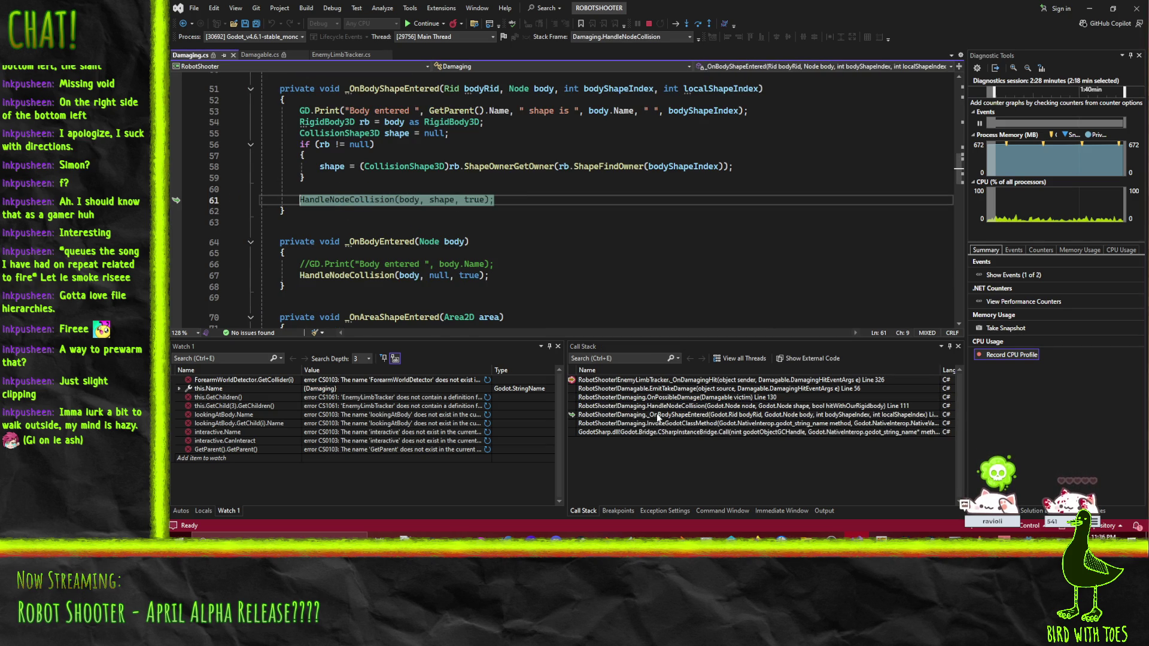
pyautogui.click(662, 424)
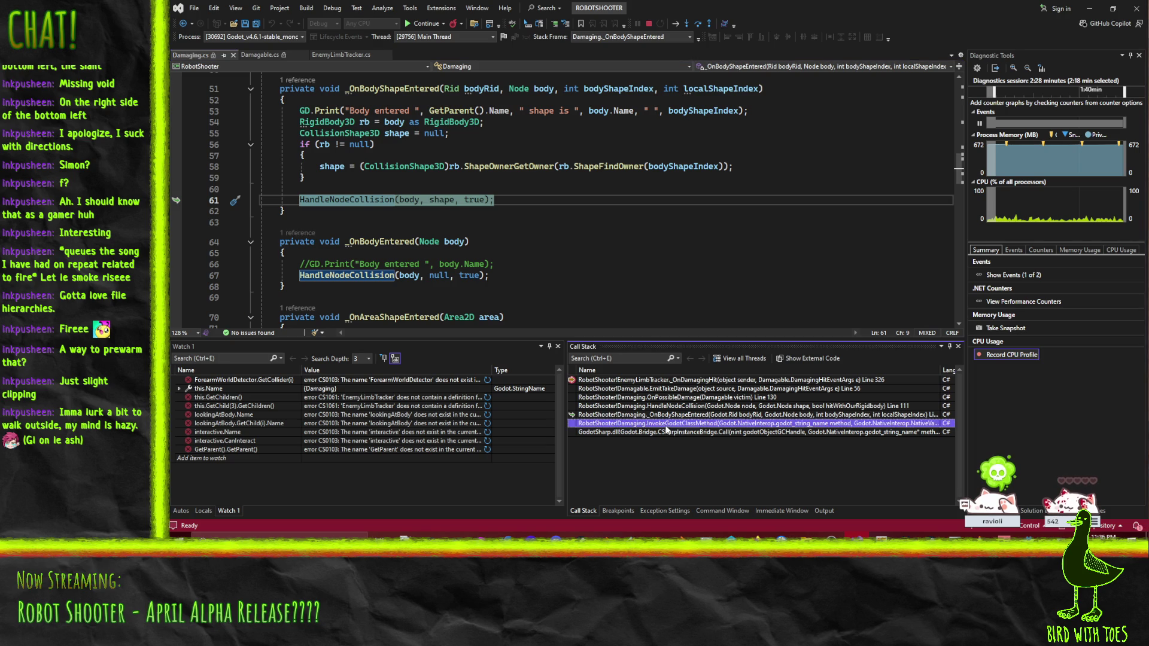
pyautogui.press('Up')
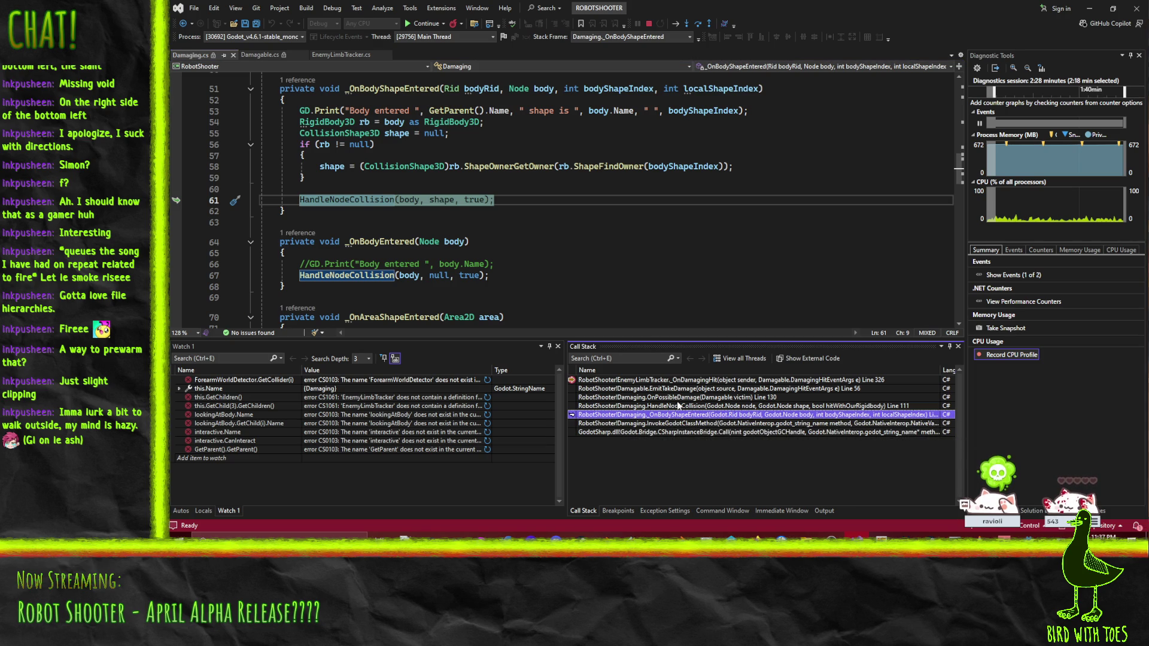
pyautogui.moveTo(364, 198)
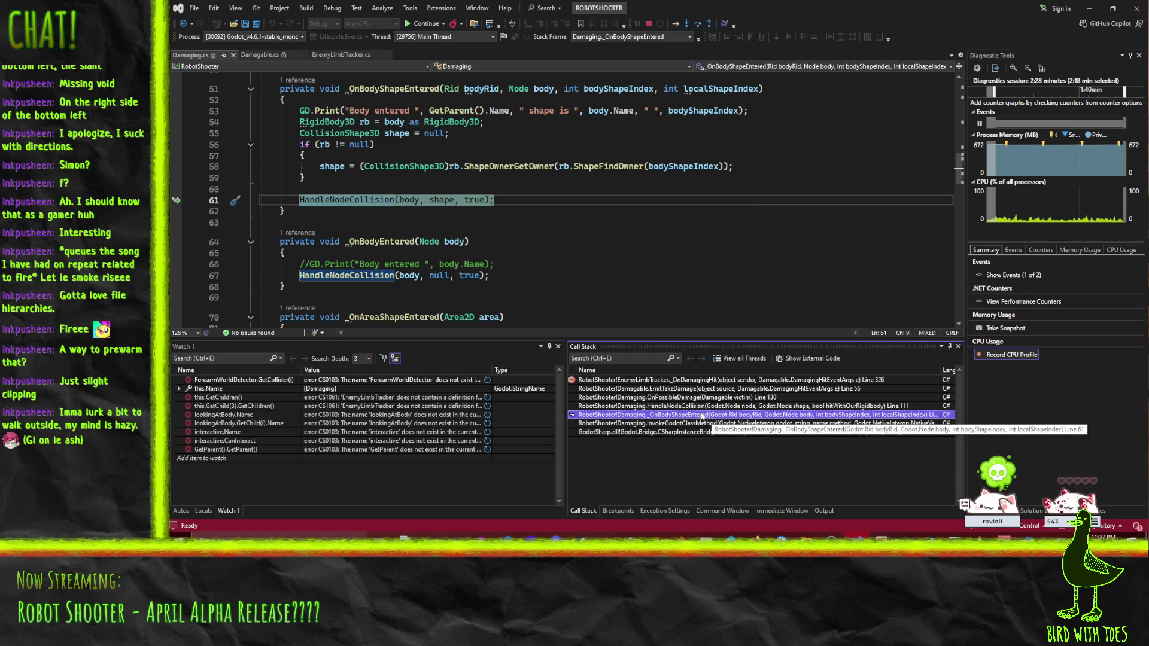
pyautogui.scroll(1, 469, 233)
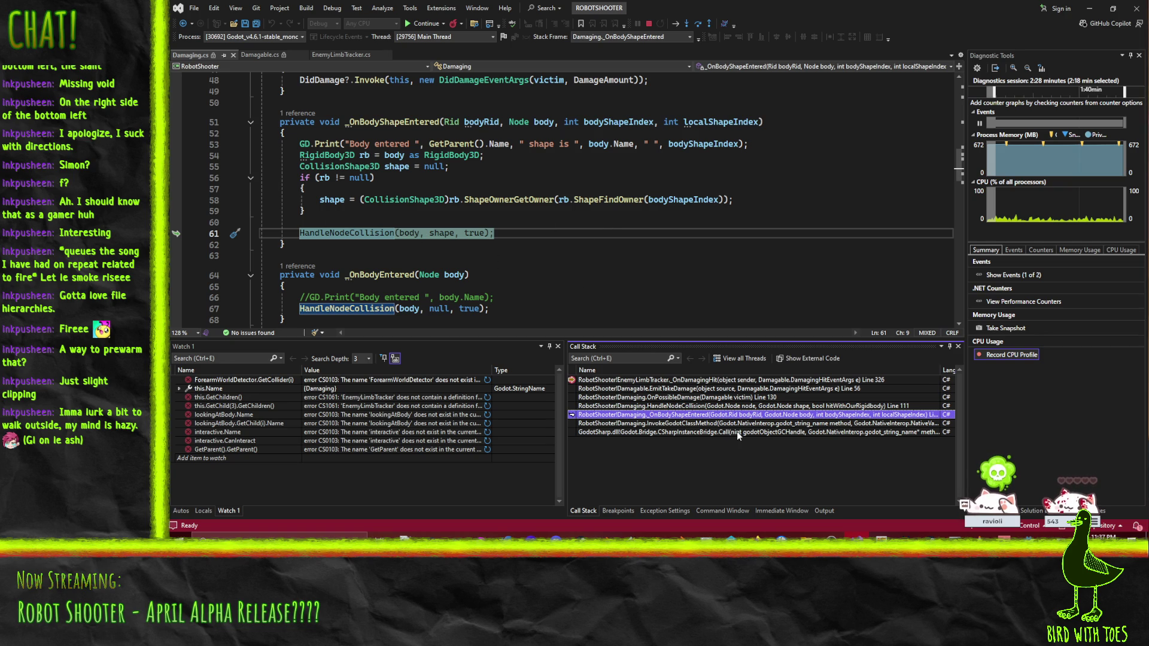
pyautogui.doubleClick(719, 407)
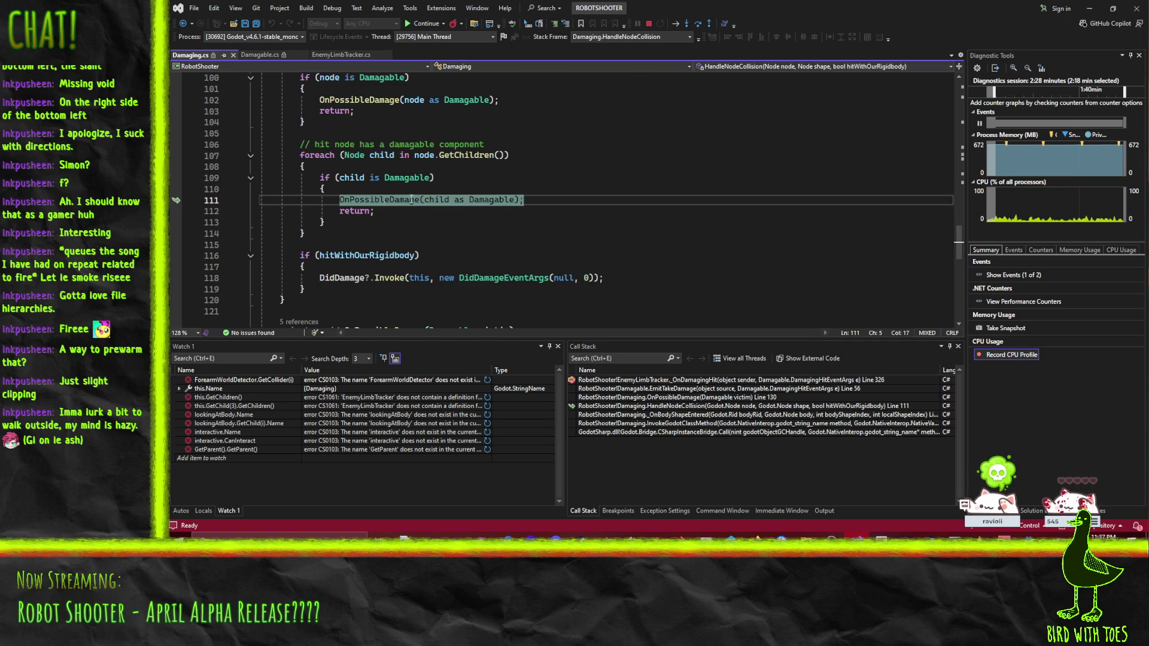
pyautogui.doubleClick(630, 398)
pyautogui.scroll(1, 503, 224)
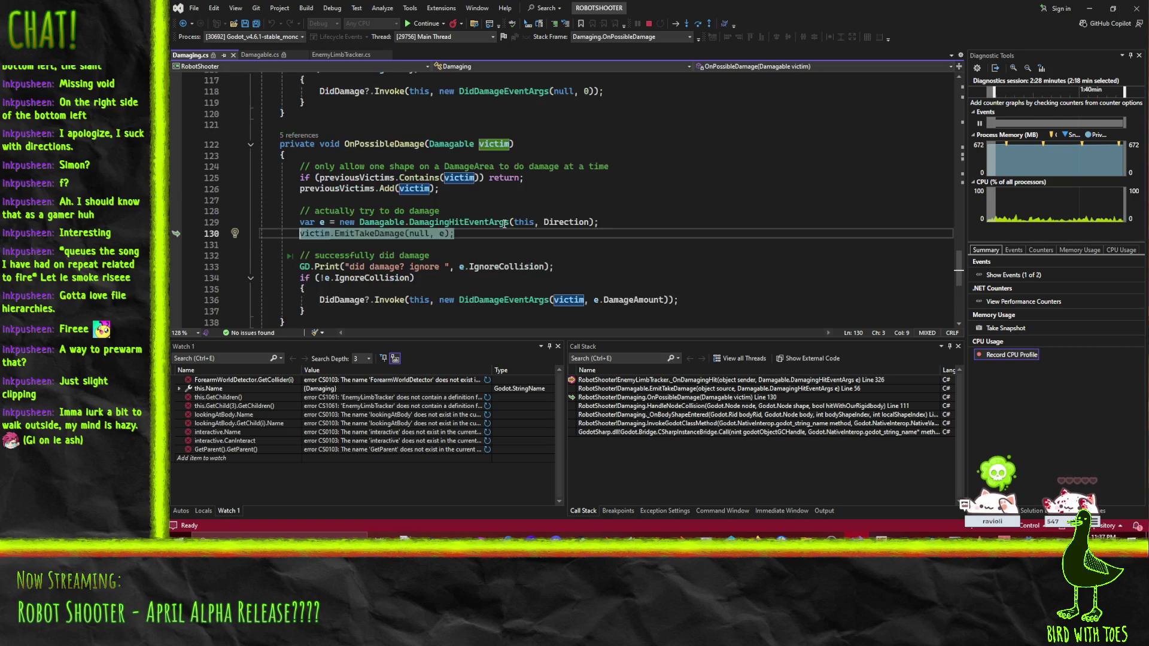
pyautogui.moveTo(564, 222)
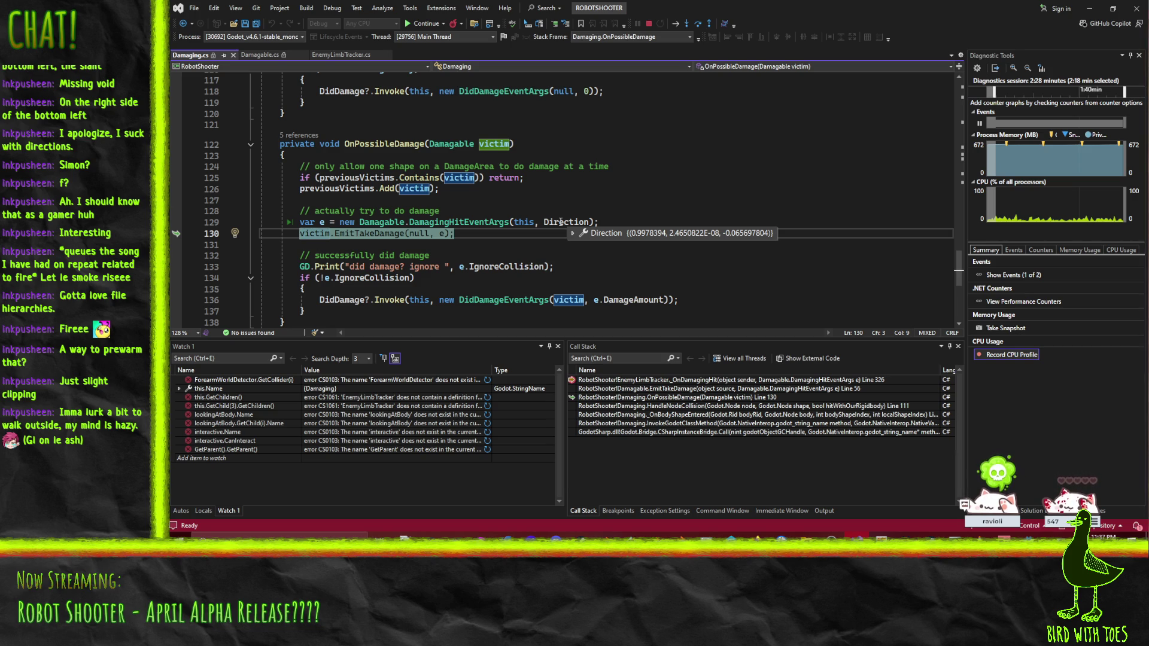
pyautogui.click(563, 222)
pyautogui.scroll(20, 676, 214)
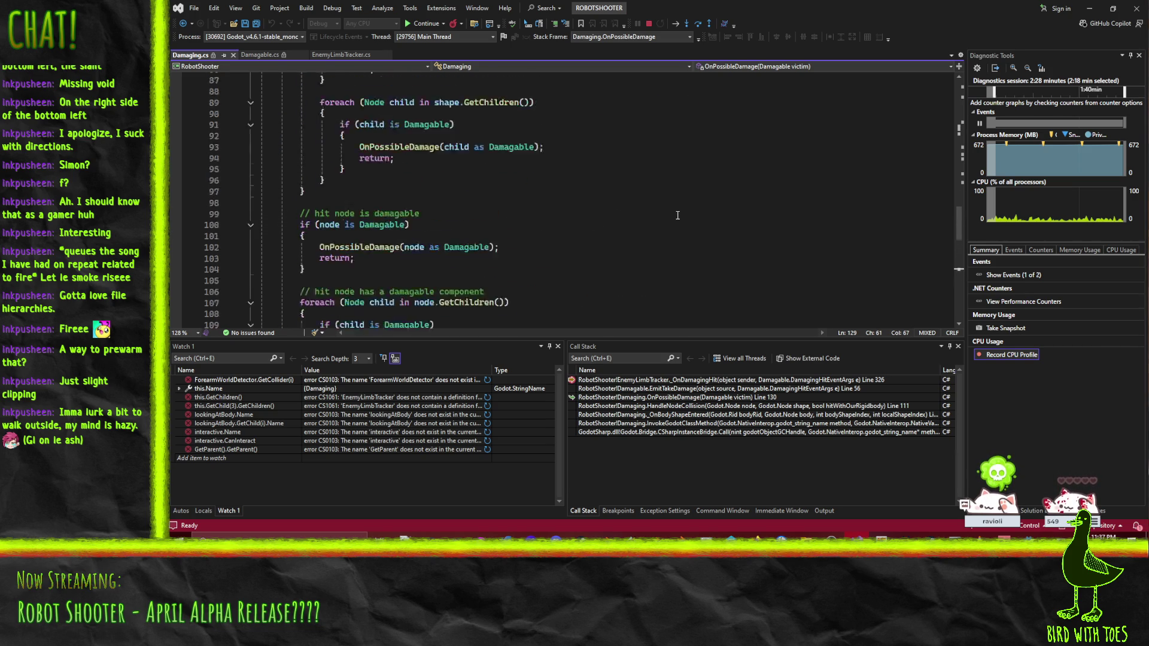
pyautogui.scroll(9, 676, 215)
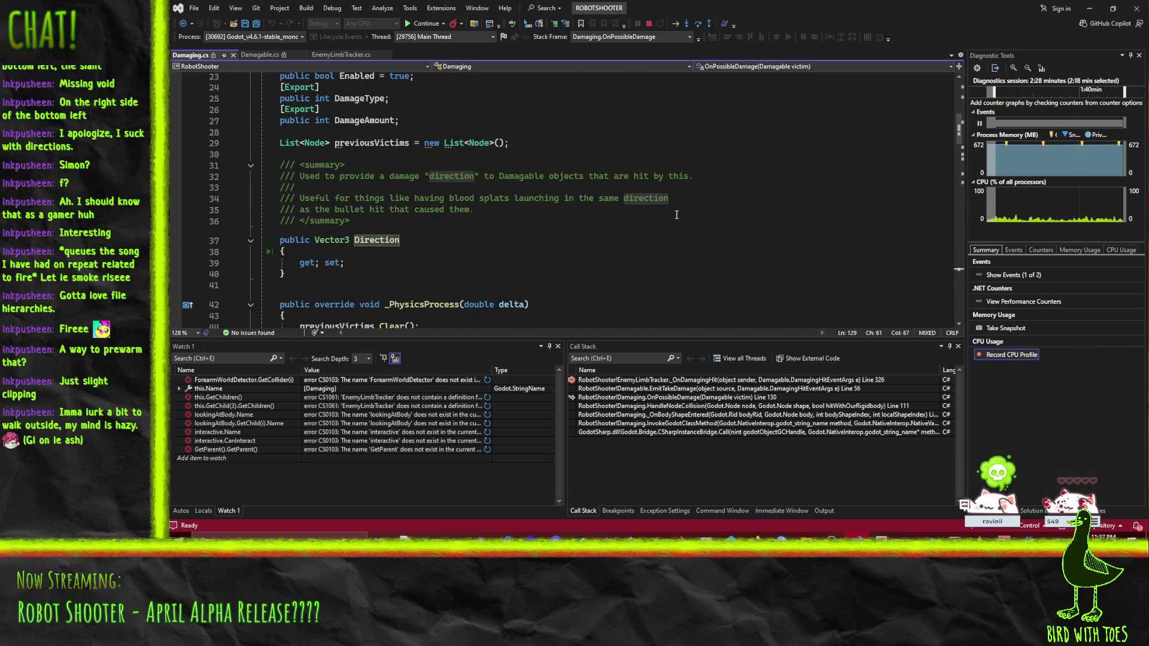
pyautogui.moveTo(372, 238)
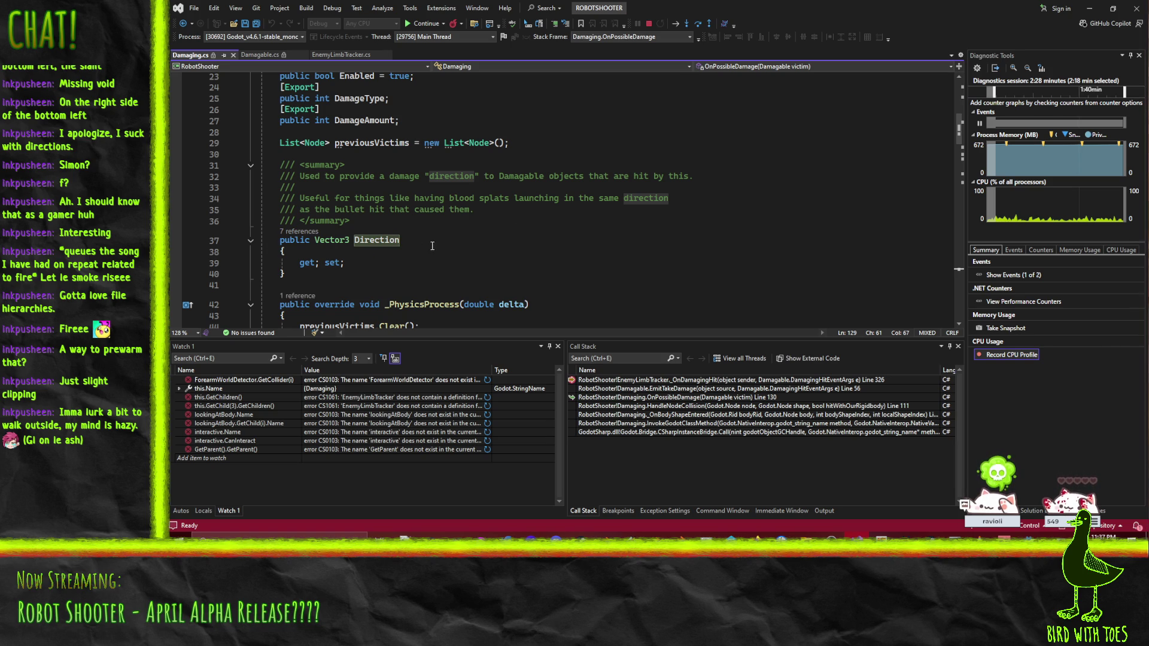
pyautogui.scroll(4, 441, 252)
pyautogui.scroll(-6, 441, 252)
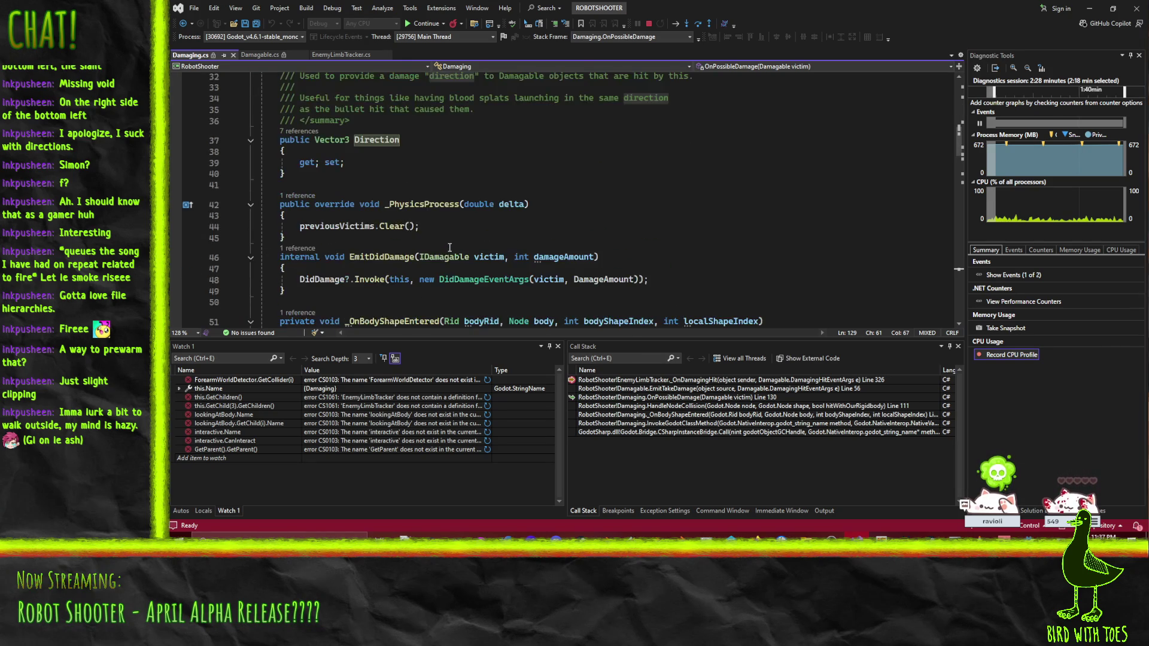
pyautogui.scroll(3, 449, 247)
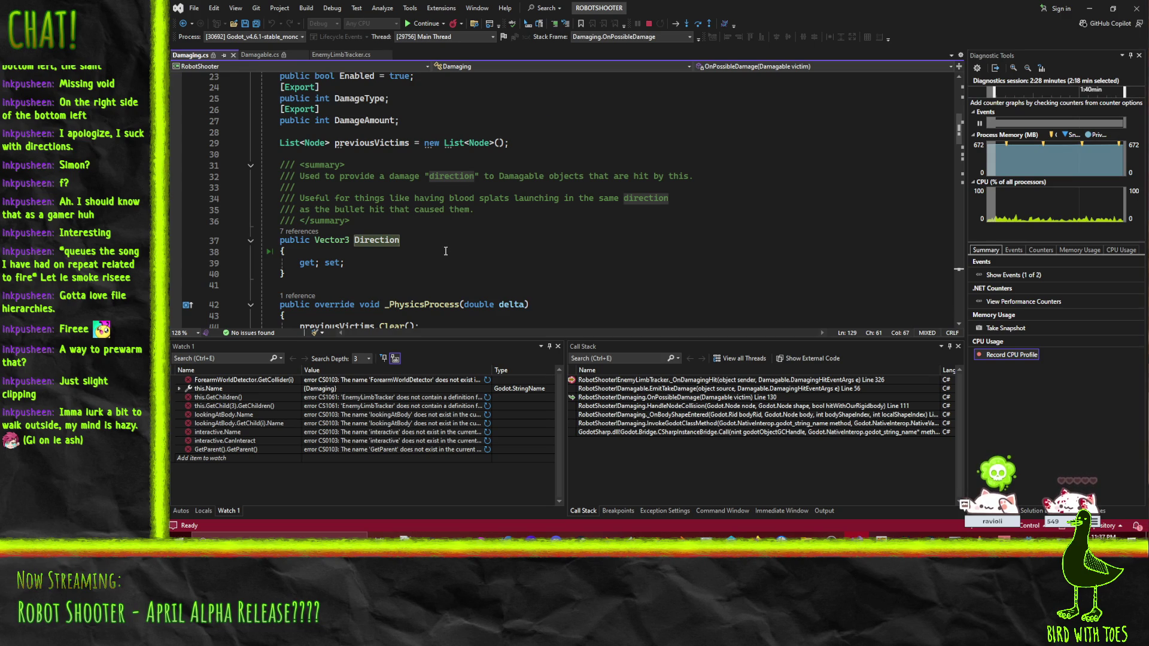
pyautogui.scroll(-15, 445, 252)
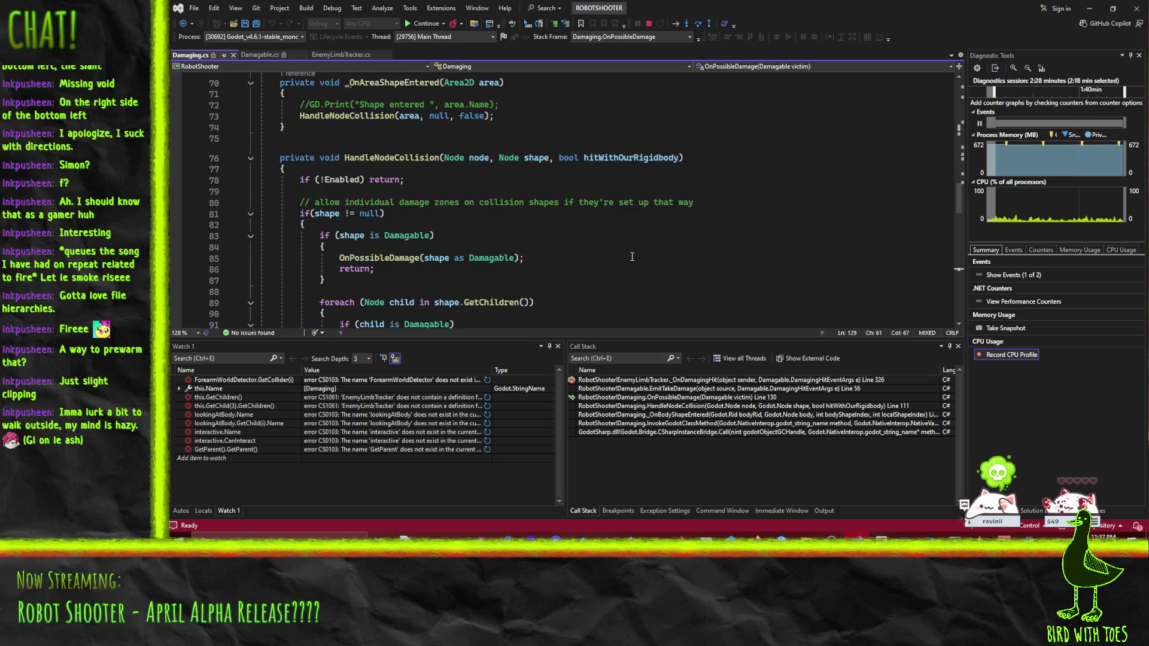
pyautogui.scroll(7, 619, 257)
pyautogui.scroll(17, 619, 258)
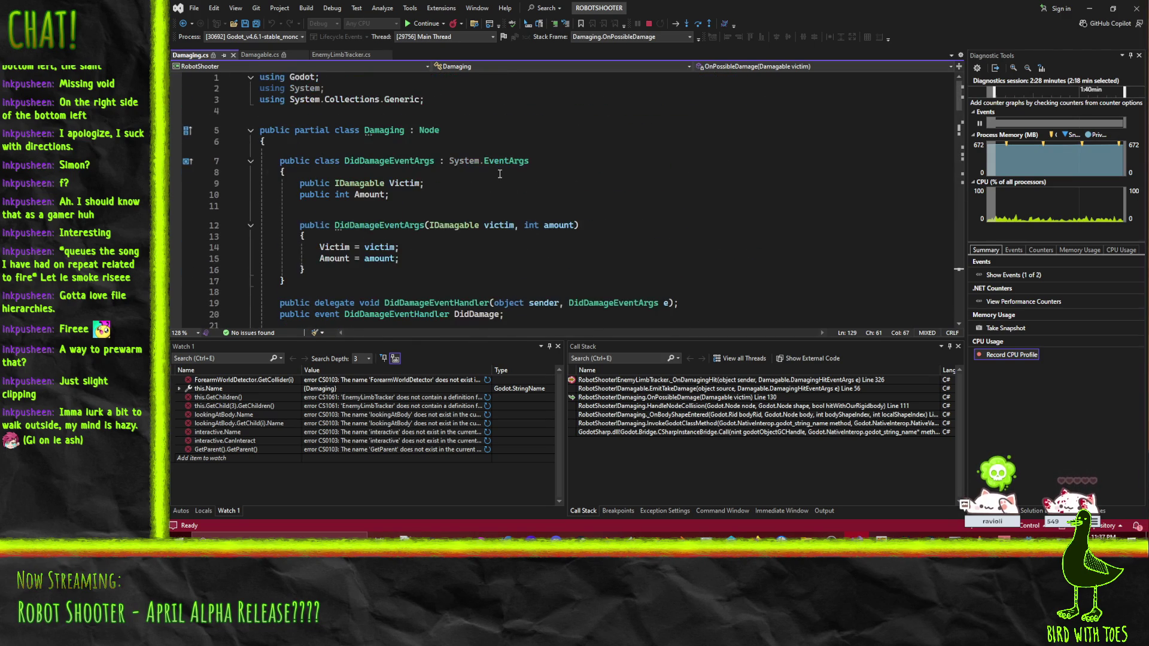
pyautogui.scroll(-4, 528, 202)
pyautogui.scroll(-3, 529, 201)
pyautogui.click(366, 263)
# Step: Find all references to Direction and open its assignment at MeleeAttack.cs line 38
pyautogui.rightClick(372, 247)
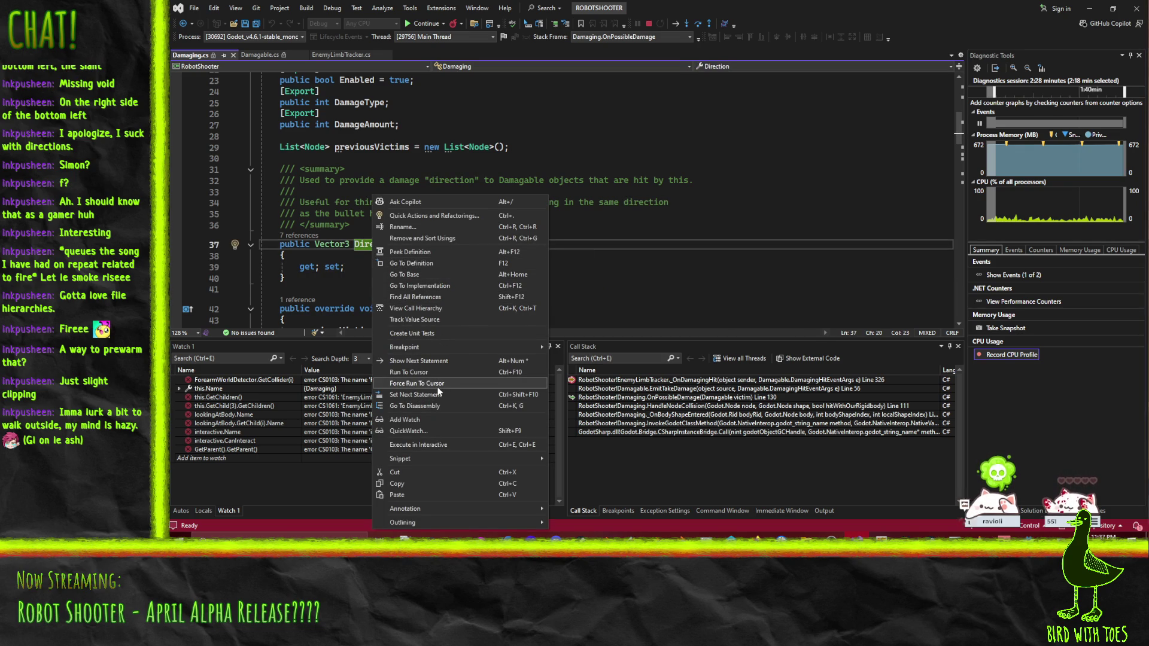
pyautogui.click(427, 297)
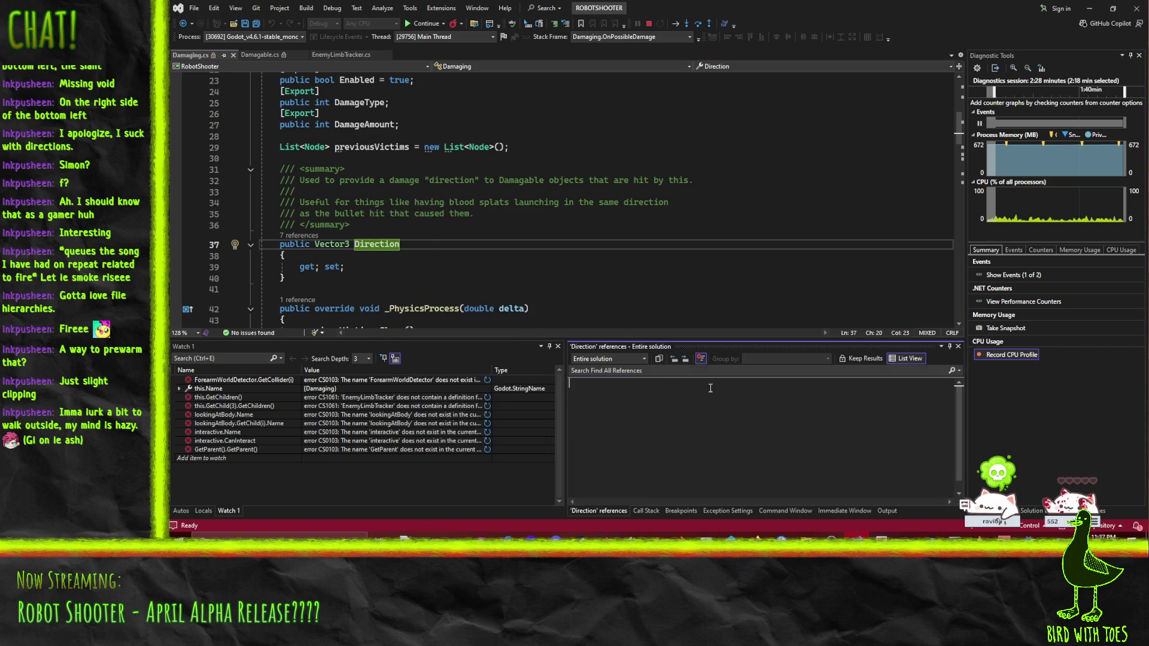
pyautogui.moveTo(623, 501); pyautogui.dragTo(691, 500)
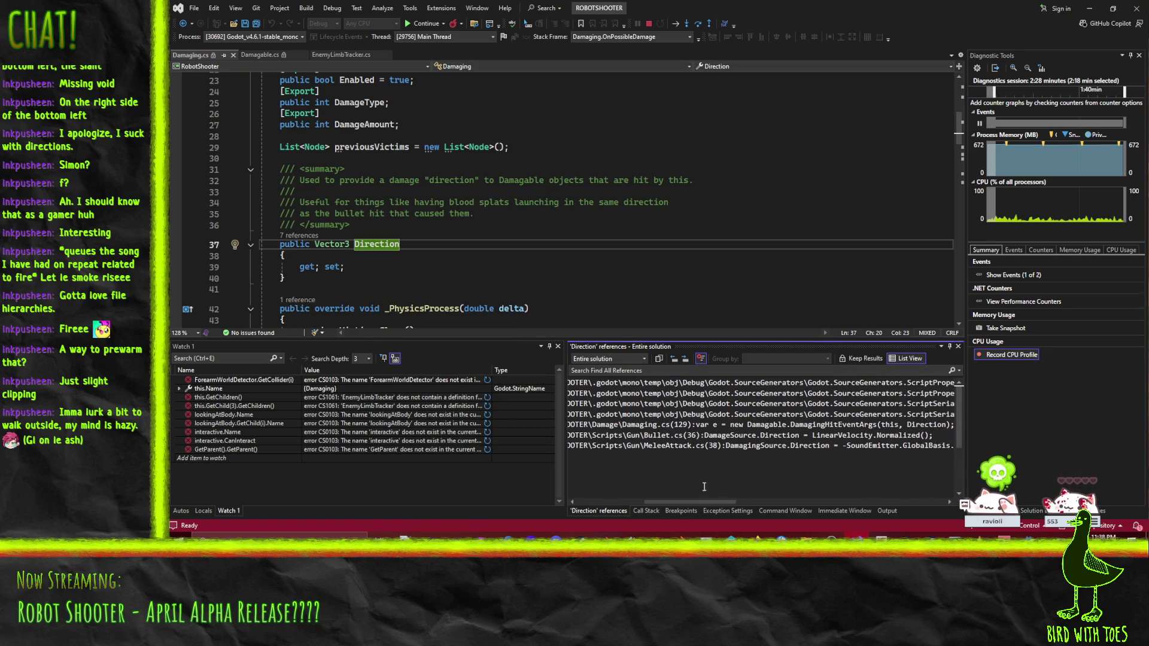
pyautogui.doubleClick(790, 447)
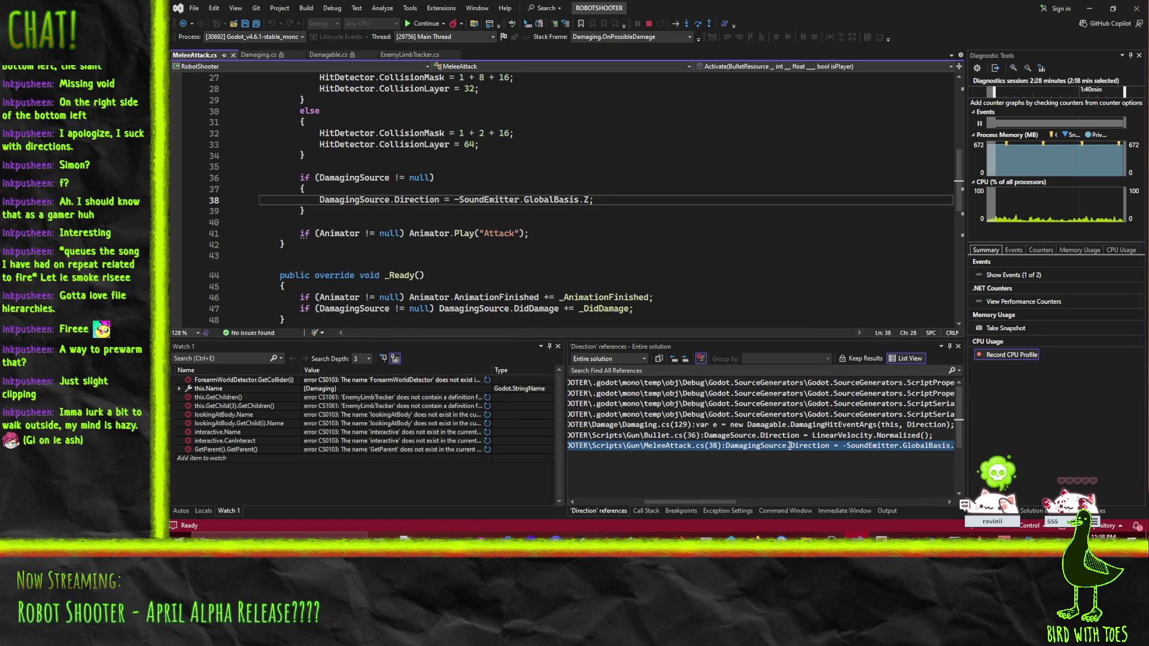
pyautogui.click(424, 199)
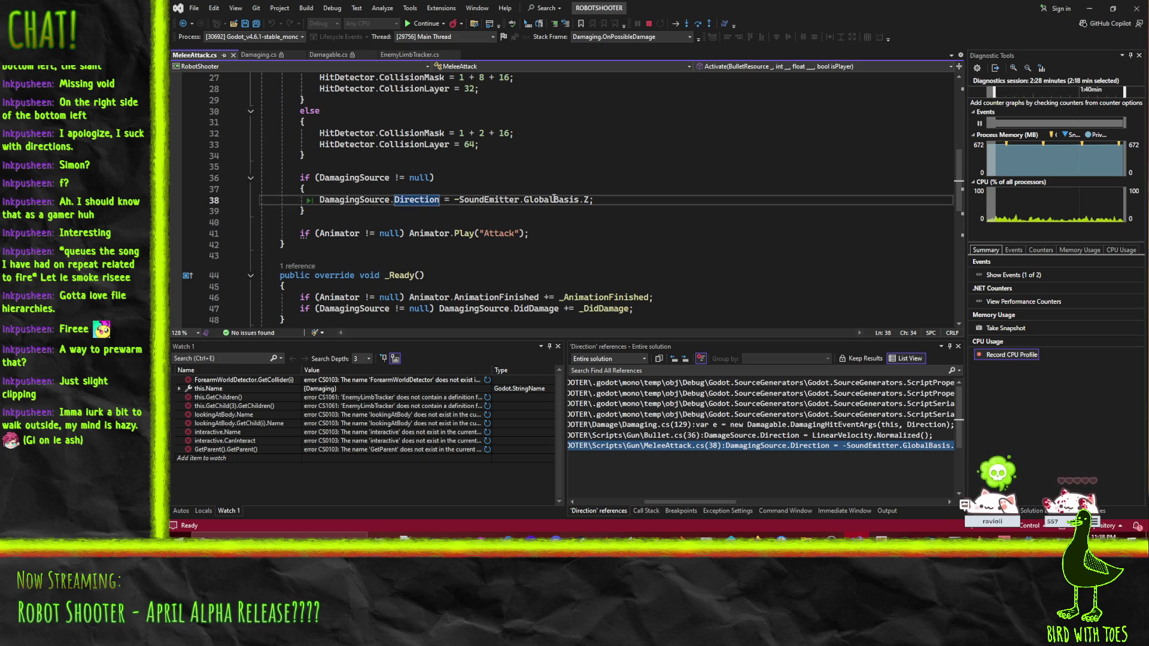
# Step: Stop debugging, run the game once more and close it, then switch to the Godot editor
pyautogui.click(1028, 535)
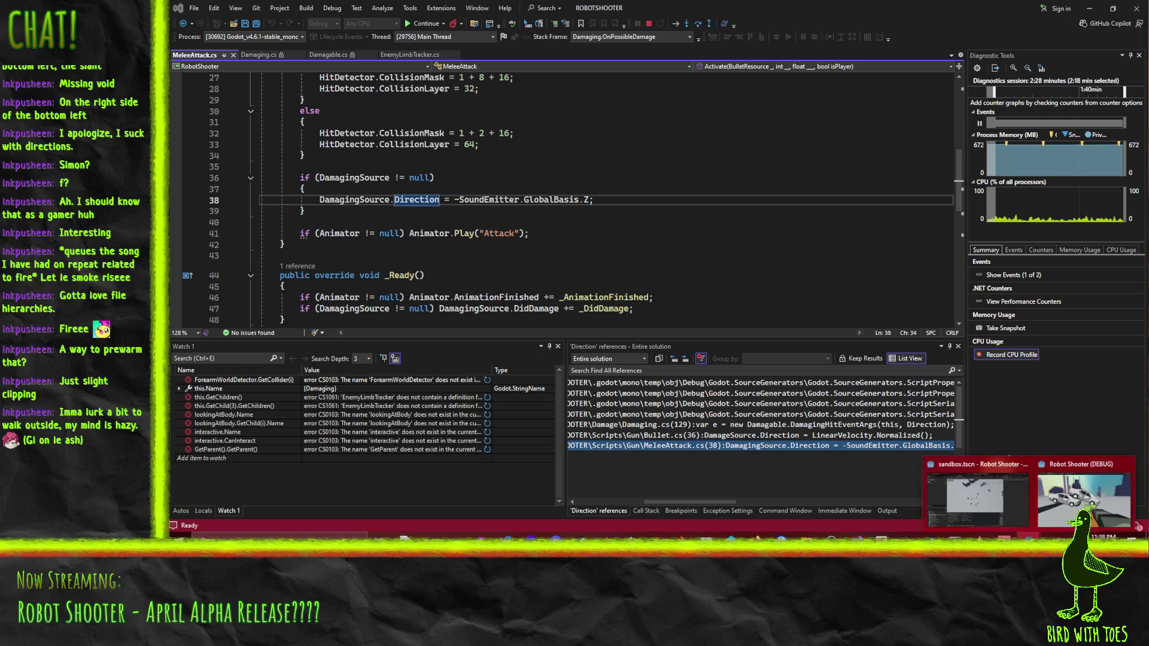
pyautogui.click(649, 23)
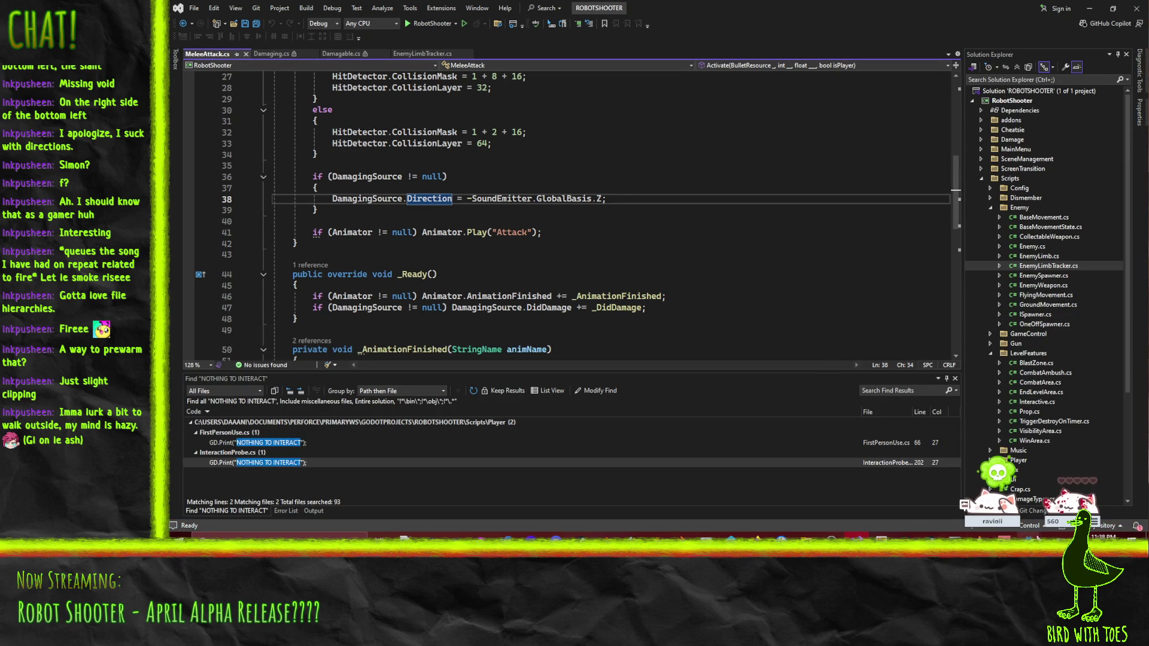
pyautogui.press('F5')
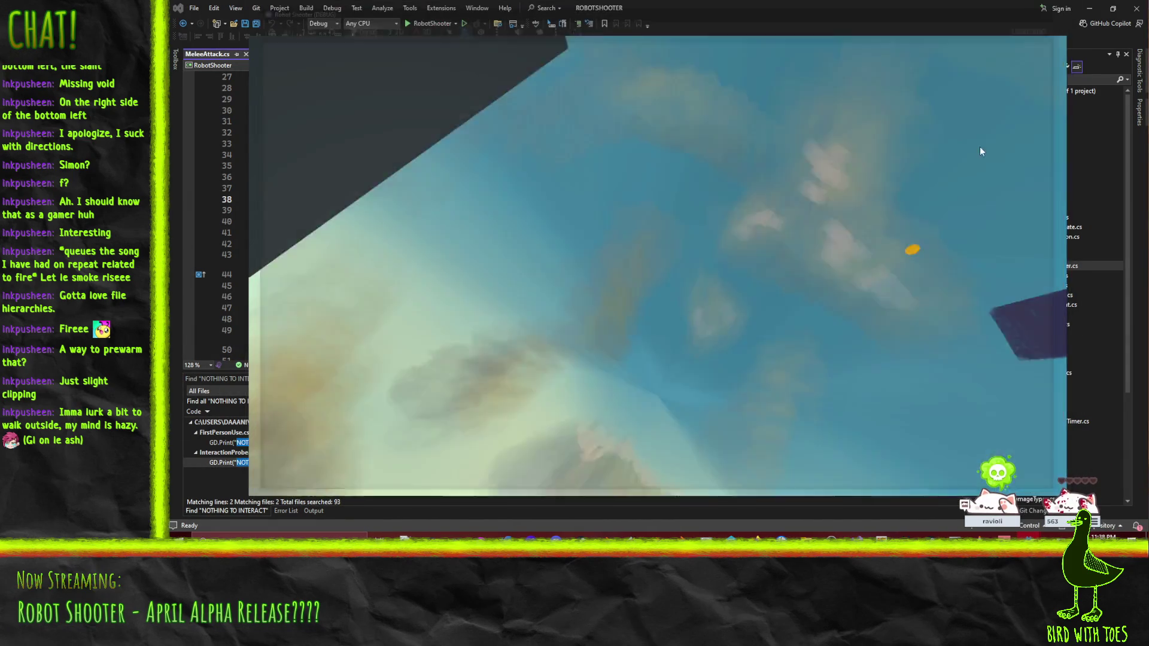
pyautogui.hotkey('alt', 'F4')
pyautogui.hotkey('alt', 'Tab')
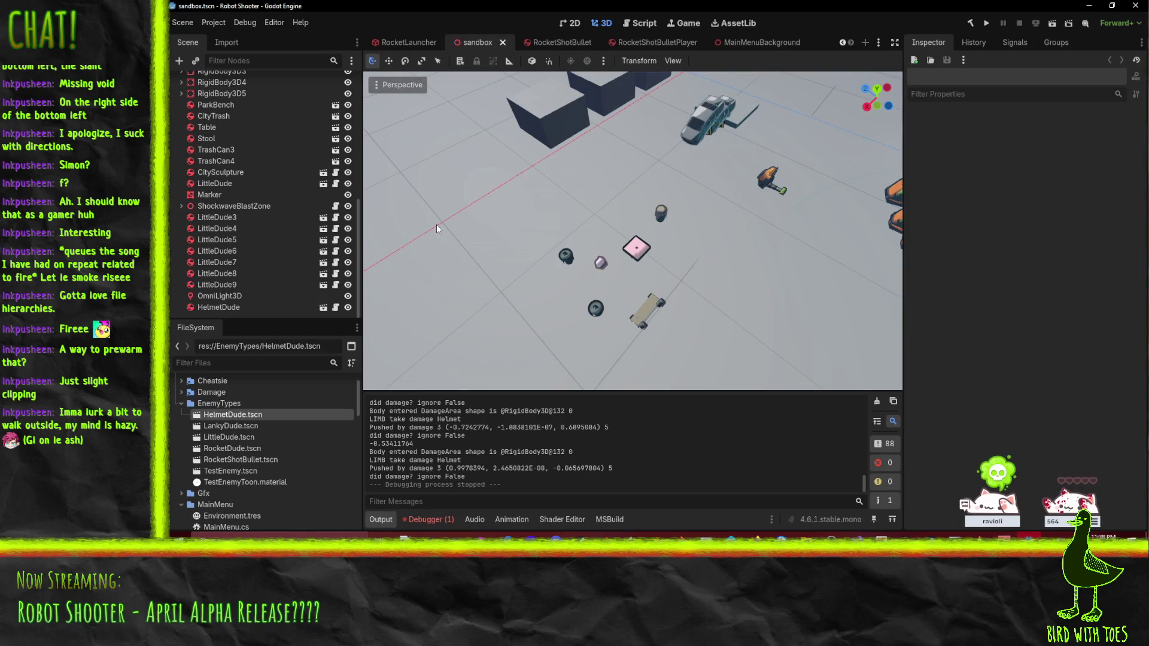
# Step: Select HelmetDude in the sandbox and open its scene for editing
pyautogui.moveTo(437, 229)
pyautogui.mouseDown()
pyautogui.moveTo(464, 217)
pyautogui.moveTo(613, 240)
pyautogui.mouseUp()
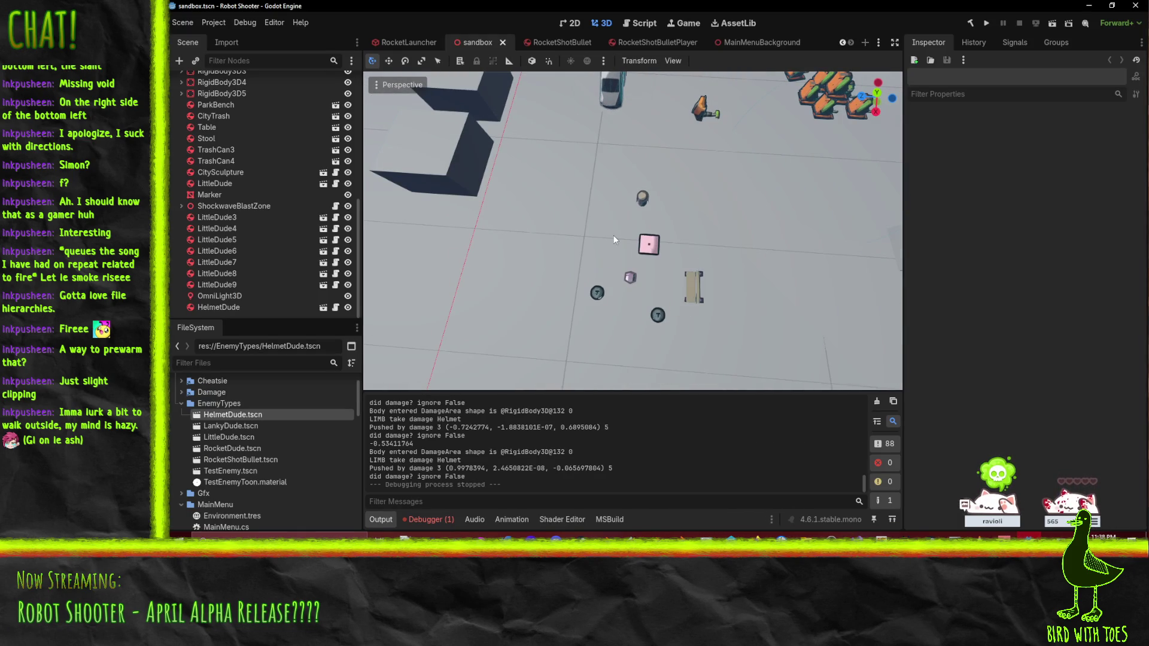
pyautogui.click(709, 113)
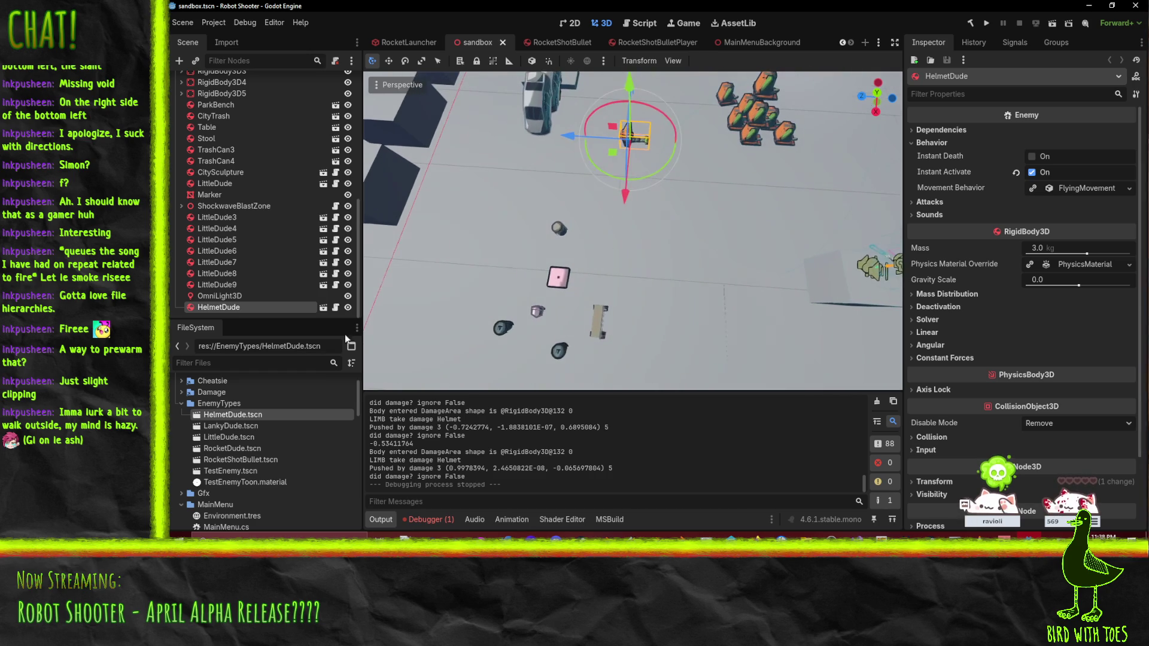
pyautogui.click(323, 307)
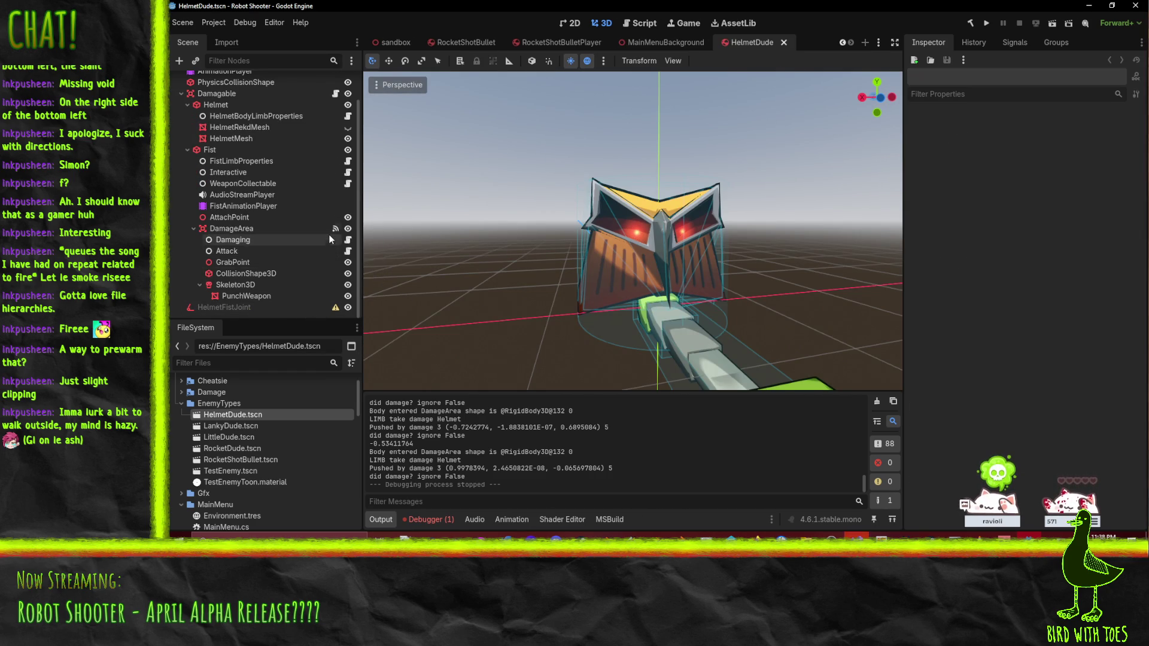
# Step: Inspect the PunchWeapon, Skeleton3D, AudioStreamPlayer and Fist nodes, then show the fist's Attack animation
pyautogui.scroll(-2, 752, 368)
pyautogui.click(753, 368)
pyautogui.press('f')
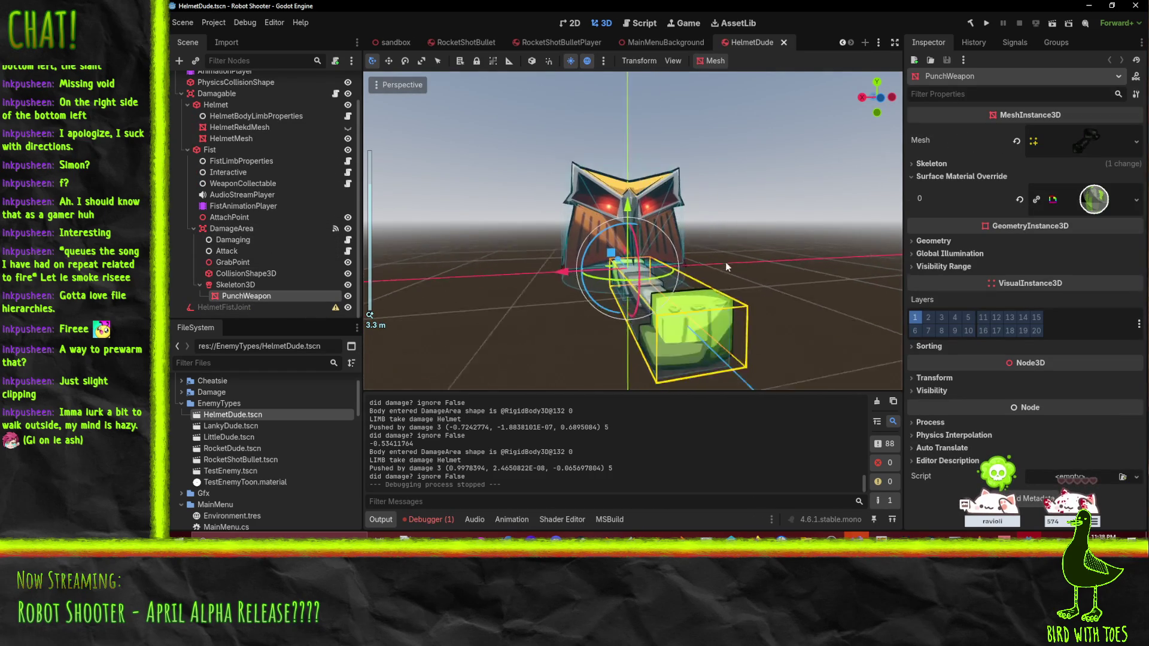
pyautogui.click(243, 285)
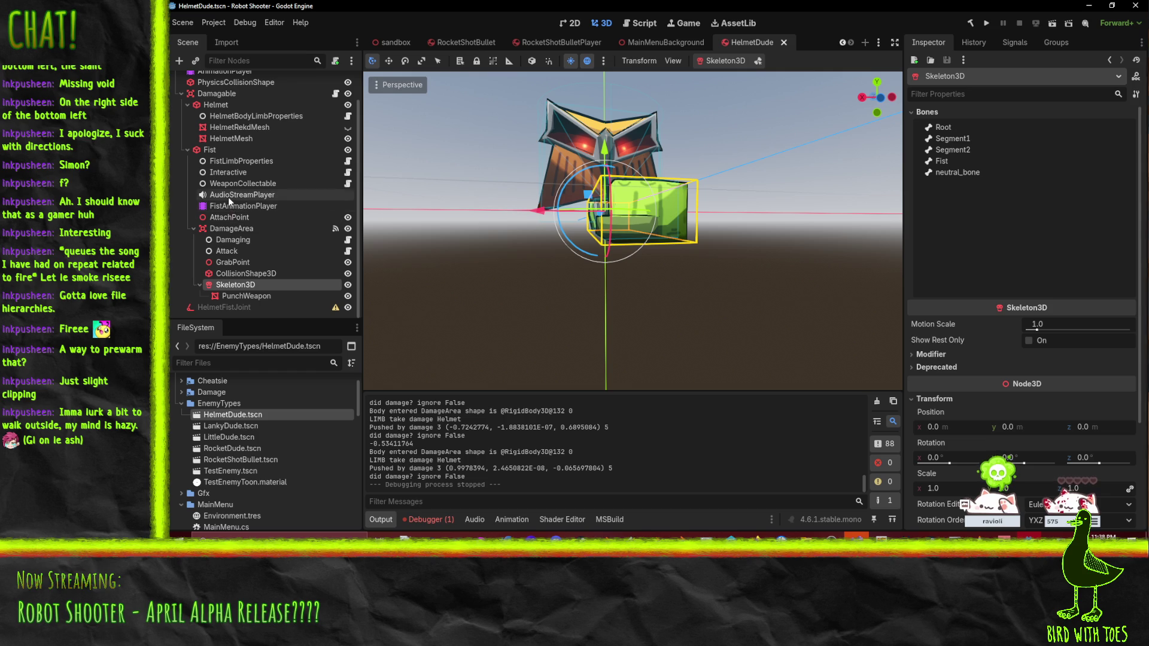
pyautogui.click(227, 196)
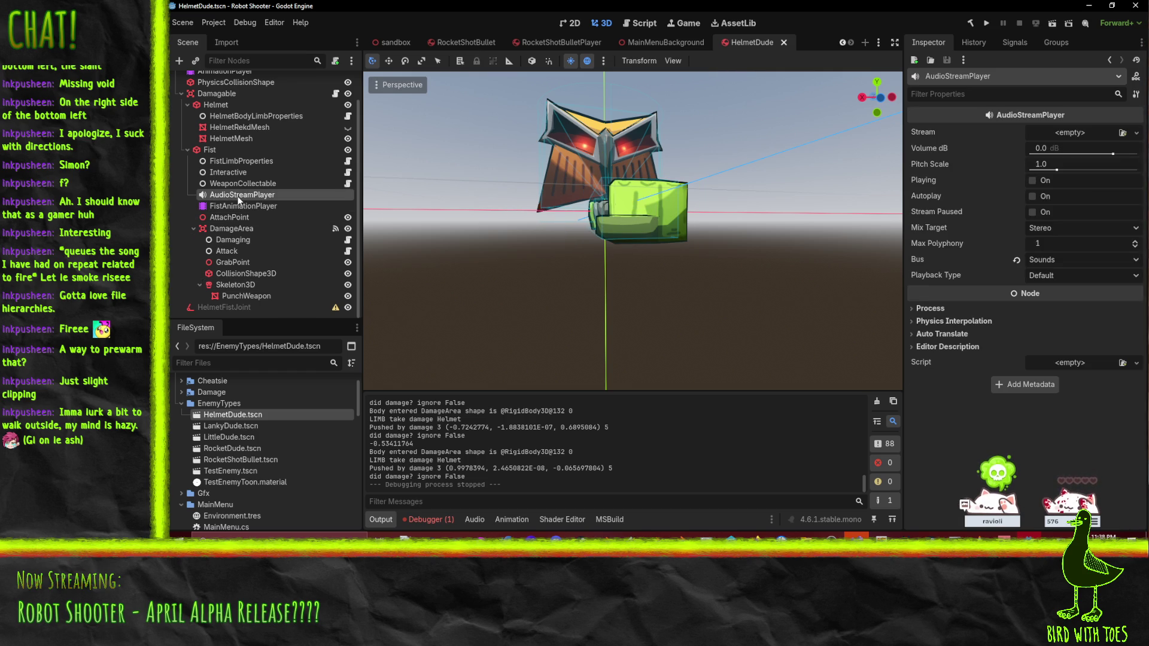
pyautogui.scroll(2, 238, 199)
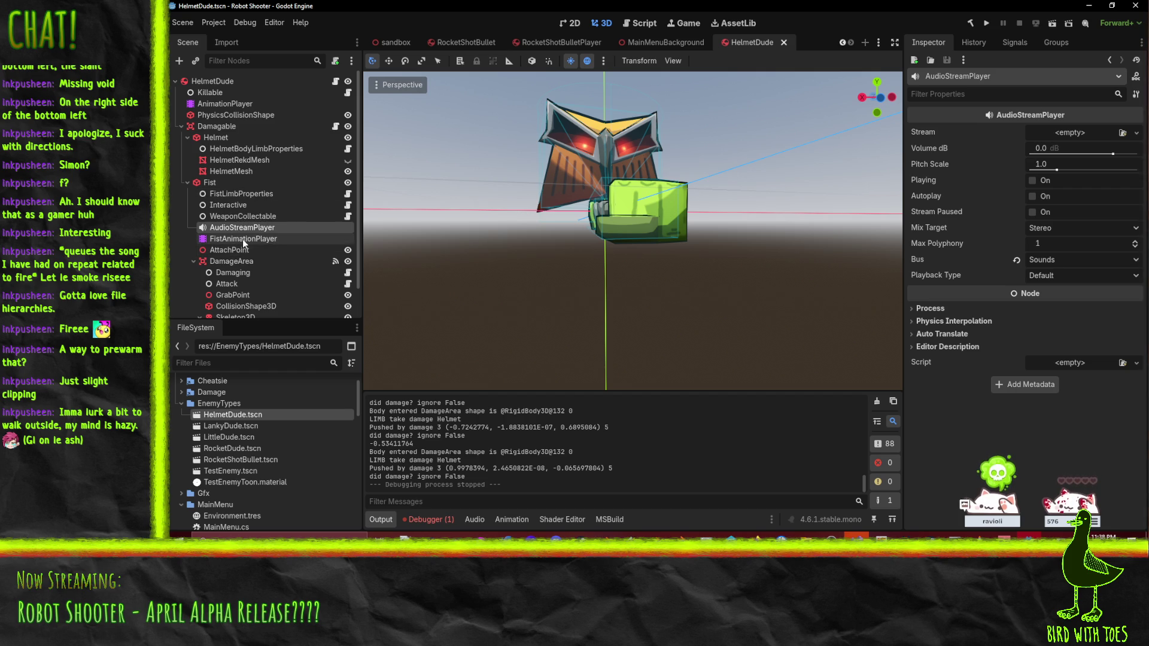
pyautogui.click(216, 179)
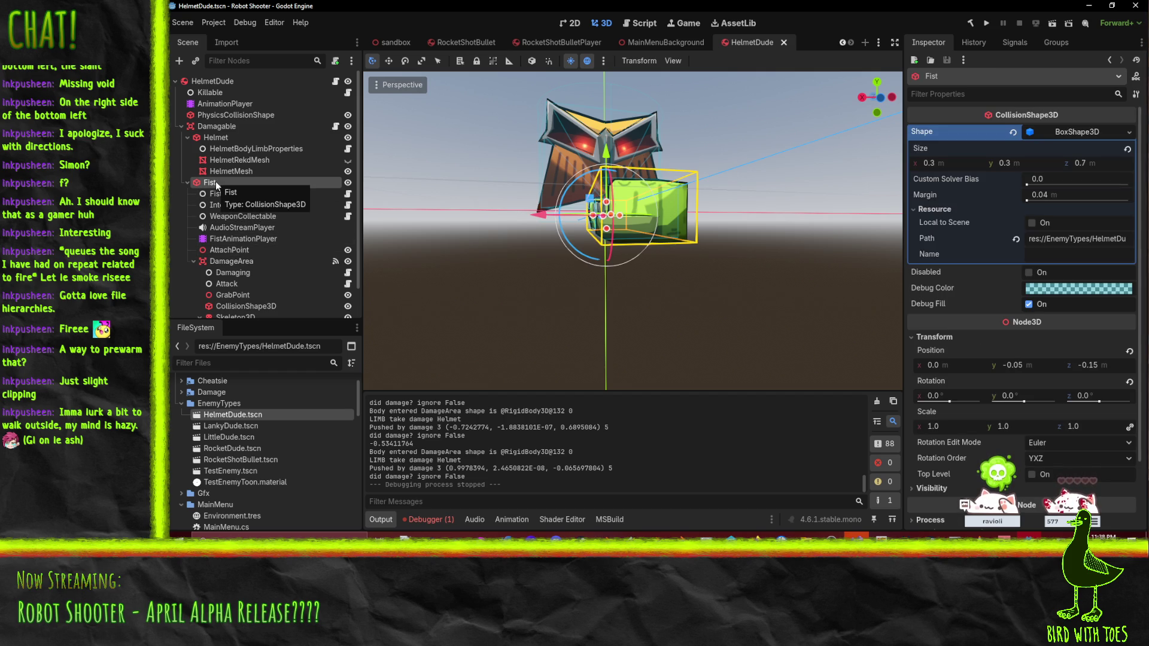
pyautogui.click(239, 239)
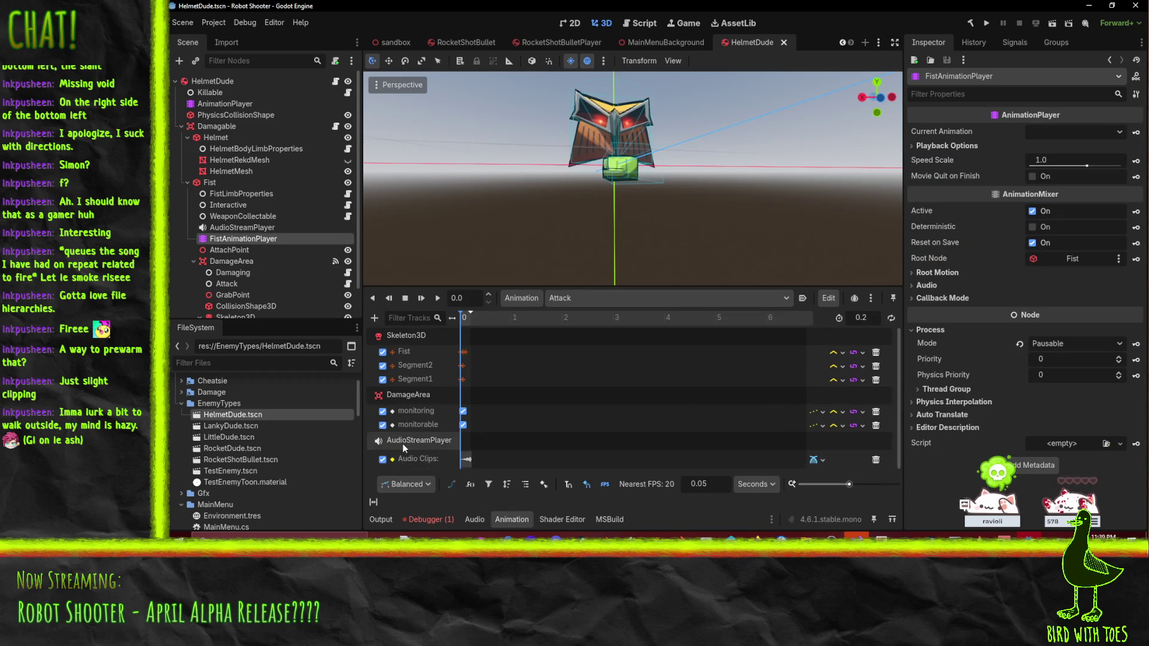
# Step: Play the fist's Attack animation several times from the start
pyautogui.click(438, 298)
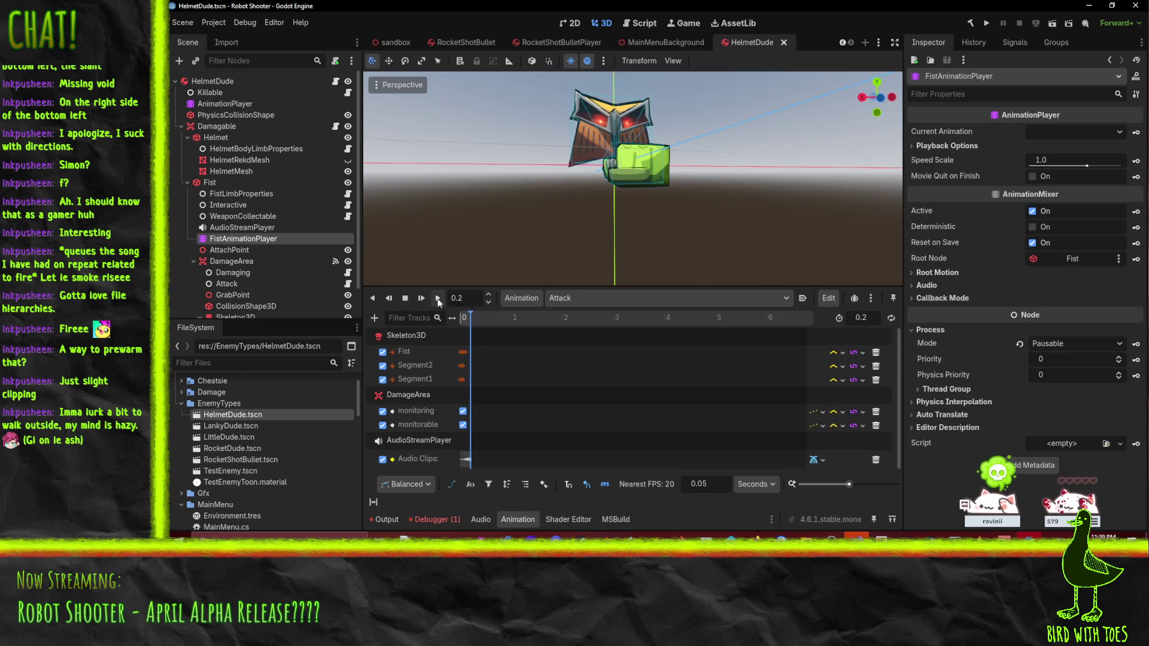
pyautogui.click(437, 298)
pyautogui.click(437, 299)
# Step: Change the AudioStreamPlayer node's type to AudioStreamPlayer3D
pyautogui.click(248, 227)
pyautogui.rightClick(248, 226)
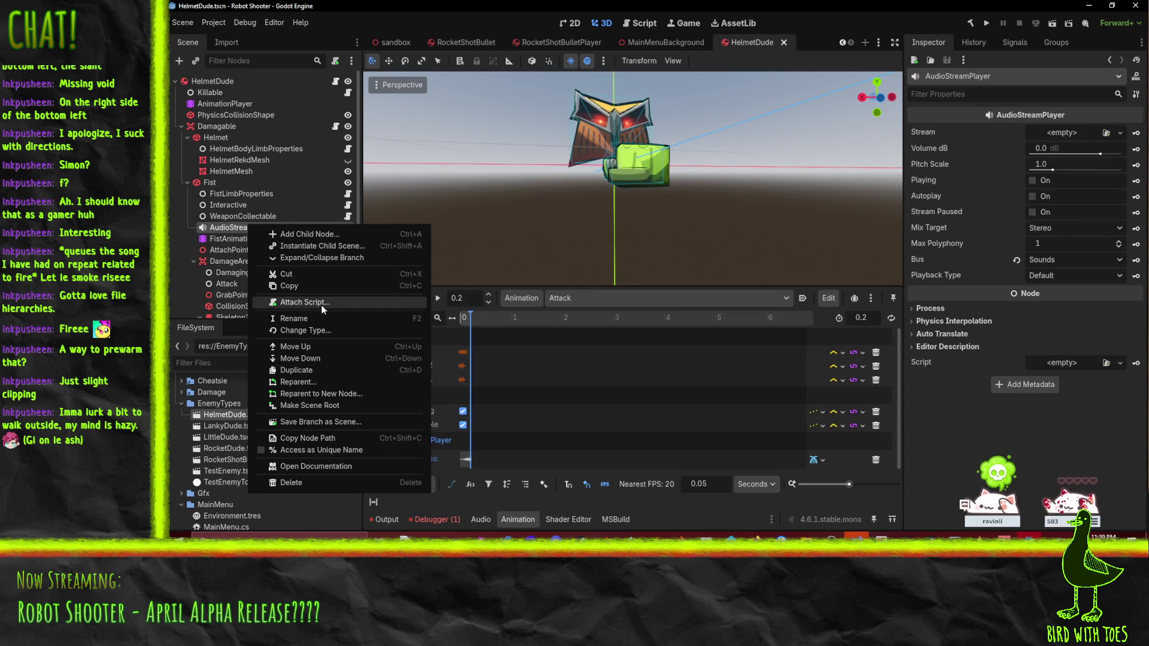
pyautogui.click(328, 332)
pyautogui.click(571, 229)
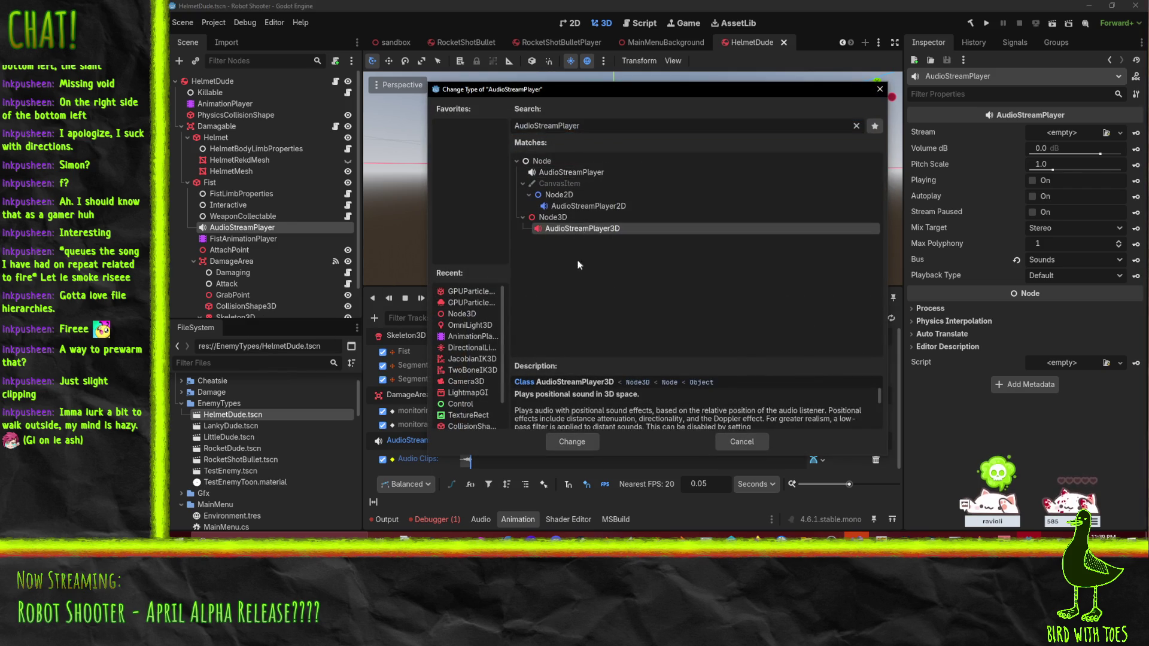
pyautogui.click(572, 442)
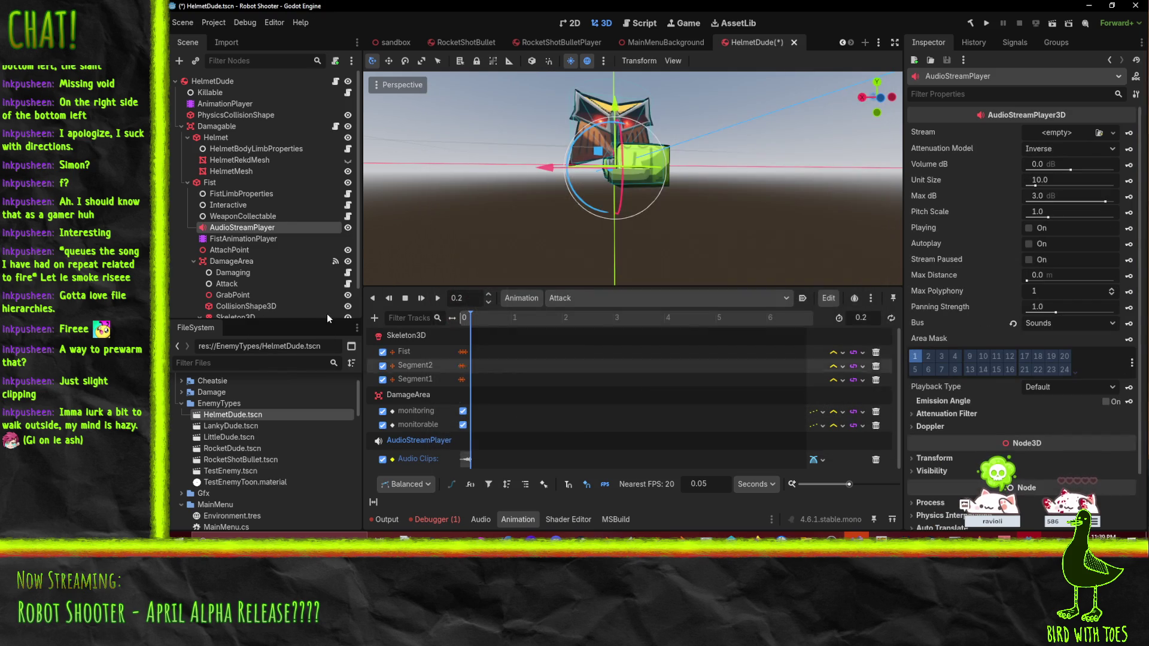
# Step: Replay the Attack animation, rewind it to 0, and review the Attack node's MeleeAttack settings
pyautogui.click(440, 298)
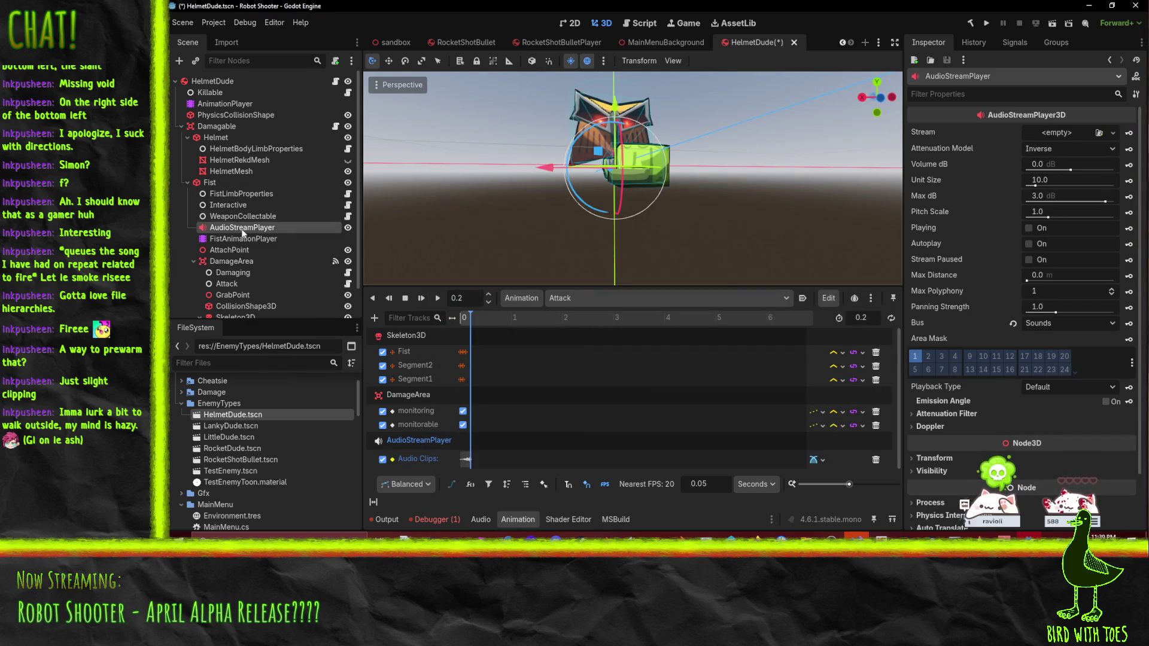
pyautogui.press('s')
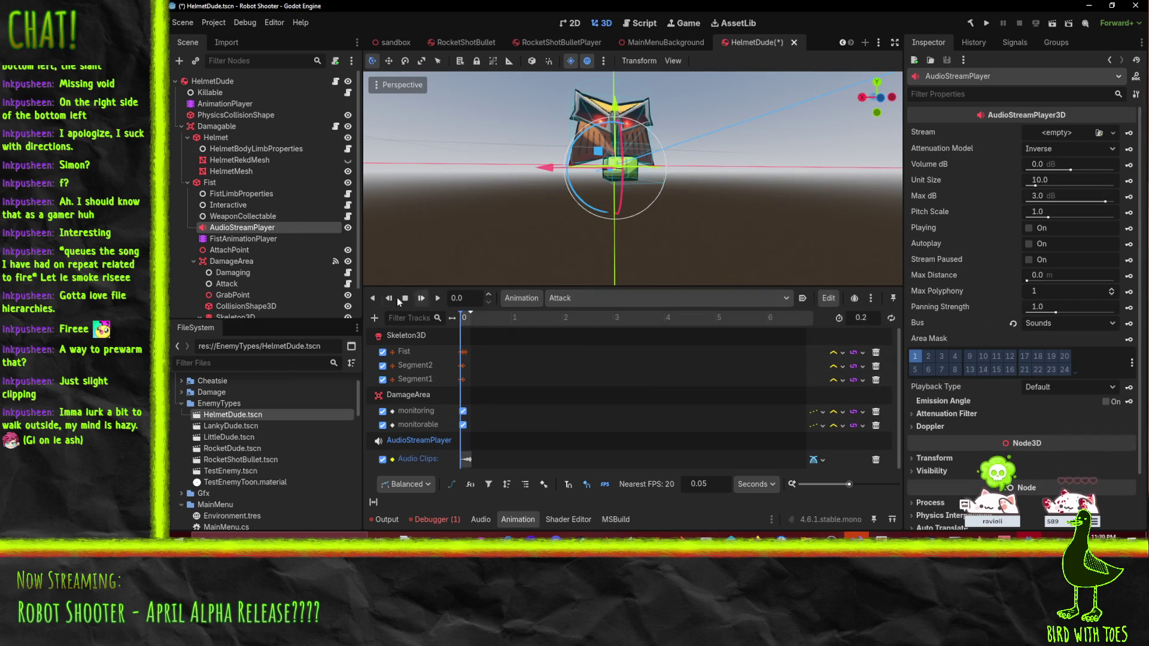
pyautogui.scroll(-1, 238, 267)
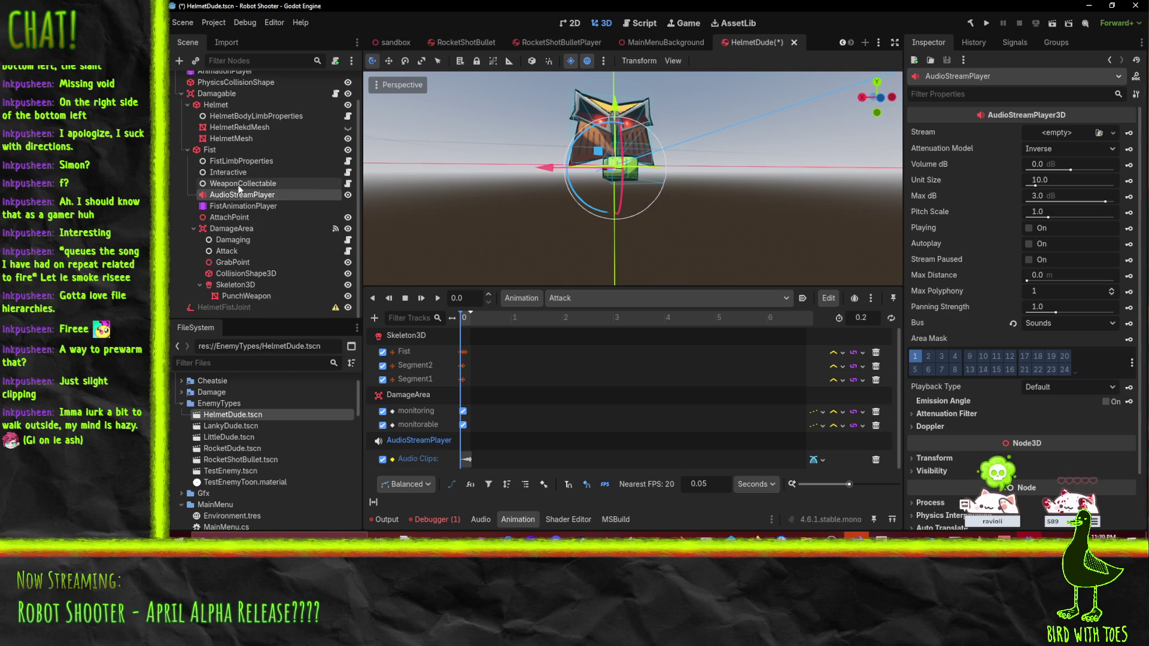
pyautogui.click(237, 251)
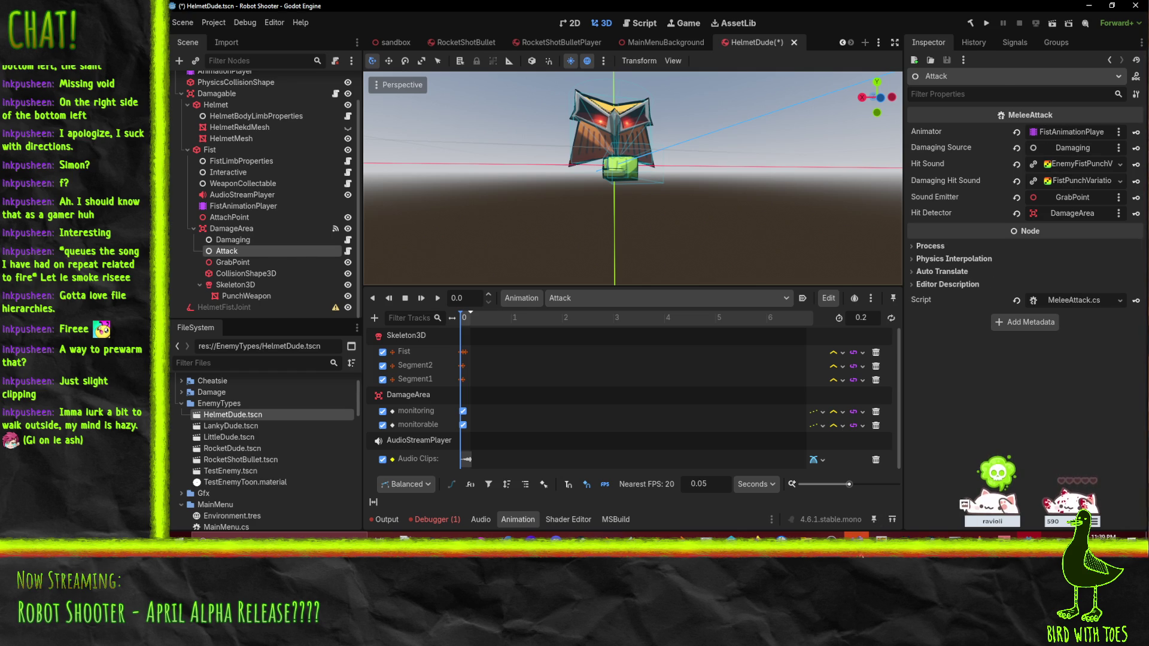
pyautogui.hotkey('alt', 'Tab')
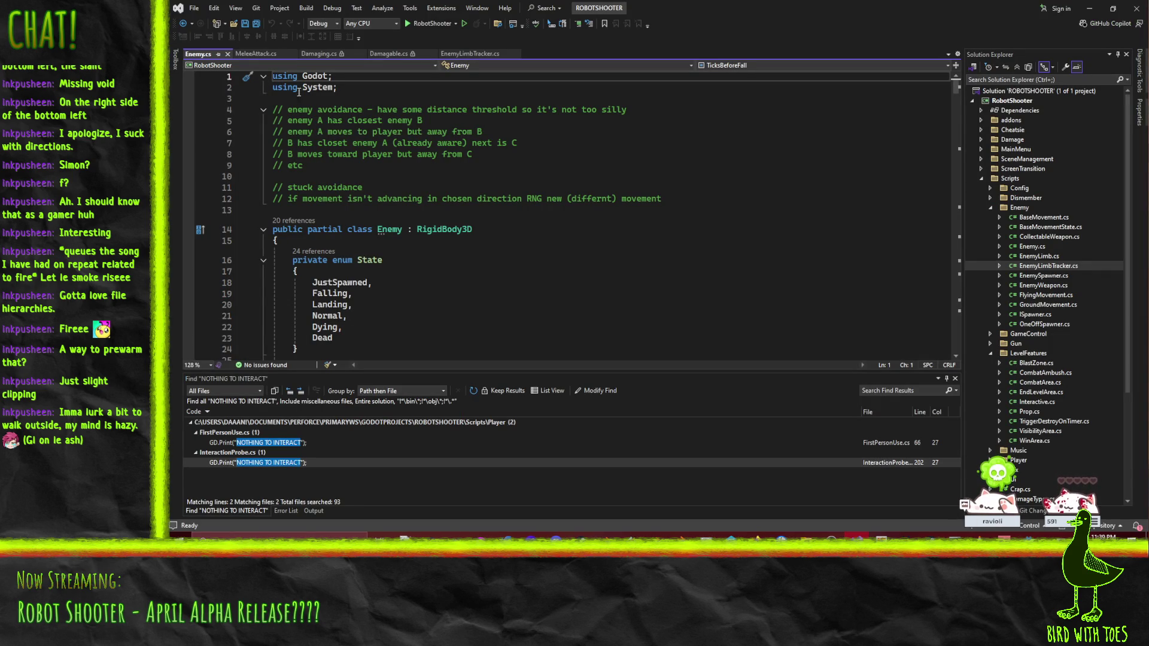
# Step: Open Damaging.cs and find all references to its Direction property
pyautogui.click(457, 55)
pyautogui.click(399, 54)
pyautogui.click(323, 53)
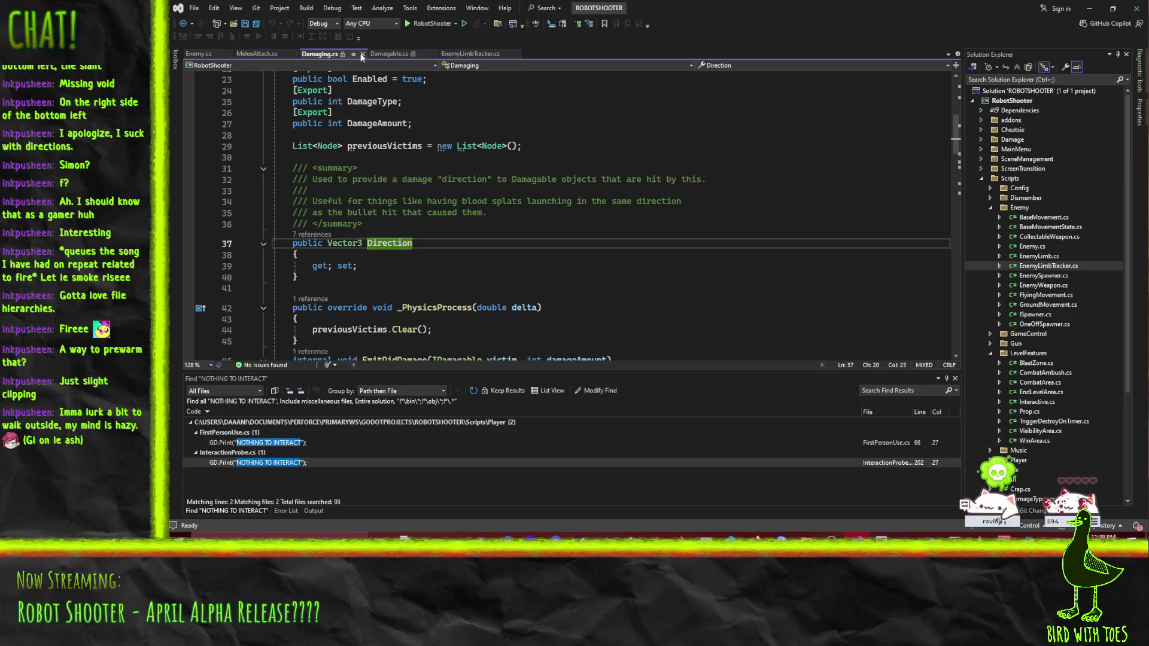
pyautogui.rightClick(388, 241)
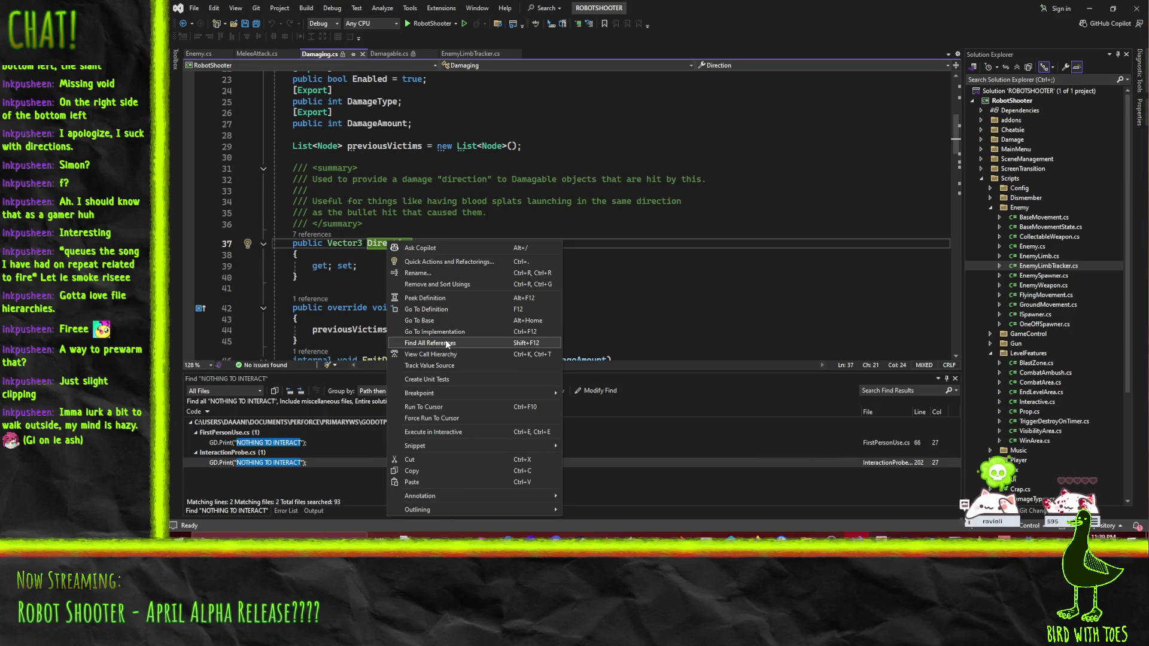
# Step: Follow the reference to MeleeAttack.cs line 38 and jump to the SoundEmitter declaration
pyautogui.click(241, 53)
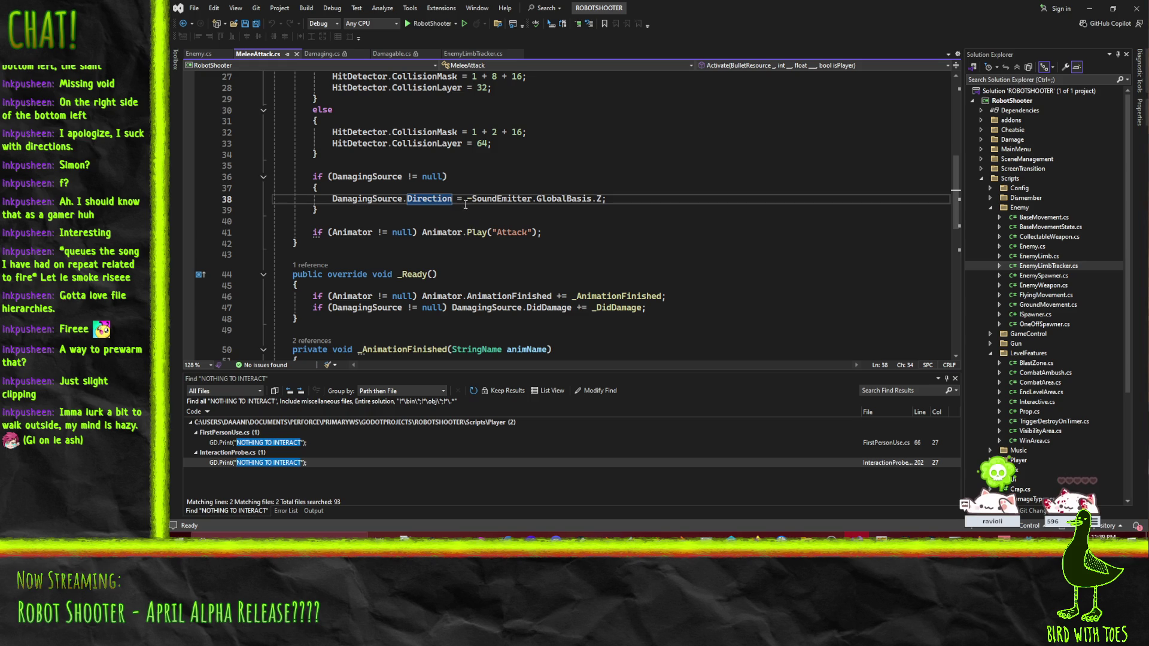
pyautogui.press('Left')
pyautogui.press('Left')
pyautogui.press('Left')
pyautogui.hotkey('ctrl', 'Right')
pyautogui.hotkey('ctrl', 'Right')
pyautogui.hotkey('ctrl', 'Right')
pyautogui.scroll(9, 576, 219)
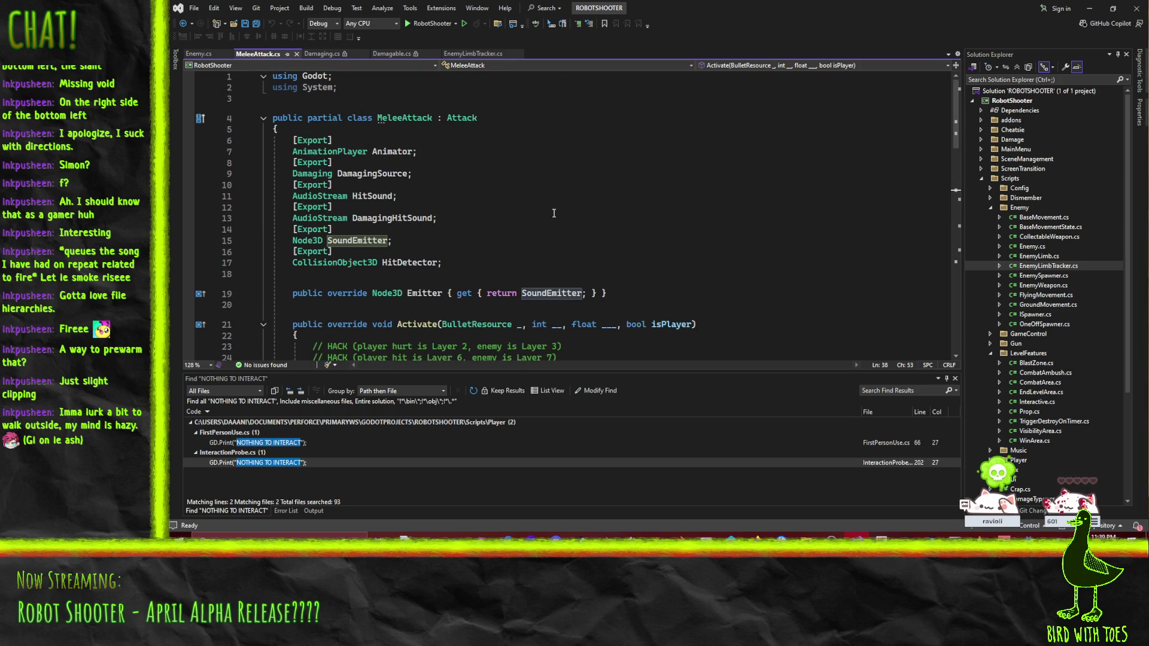
pyautogui.scroll(-6, 576, 219)
pyautogui.hotkey('alt', 'Tab')
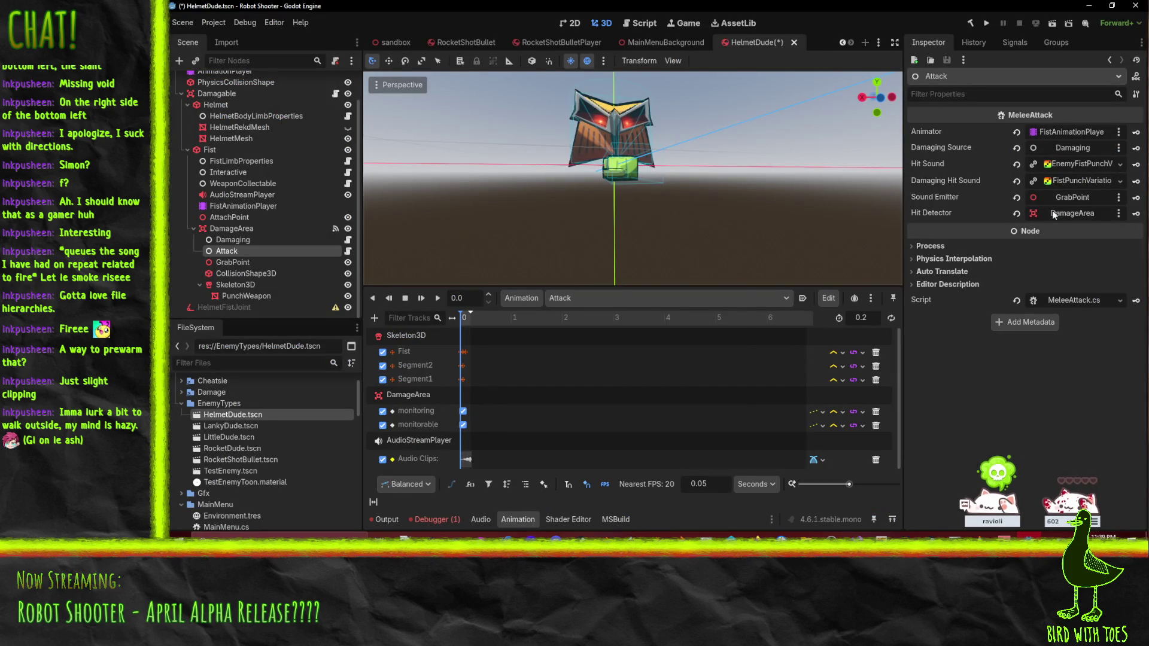
# Step: Confirm GrabPoint is the Attack's Sound Emitter and view its -90° Y rotation
pyautogui.click(1053, 196)
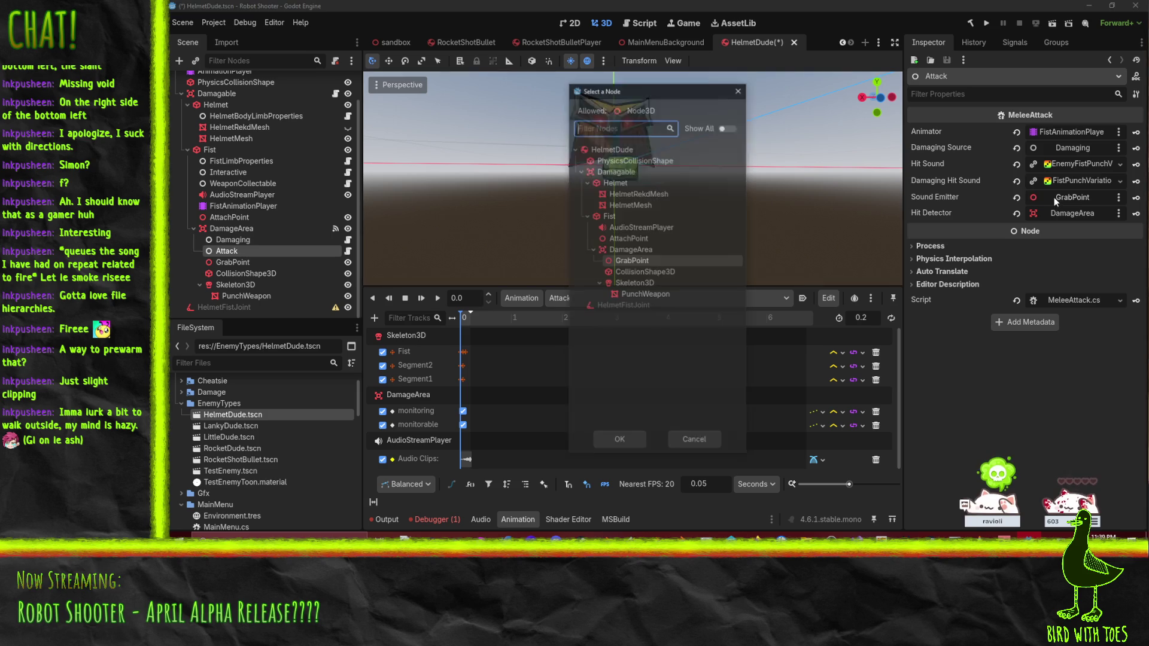
pyautogui.click(693, 443)
pyautogui.click(231, 262)
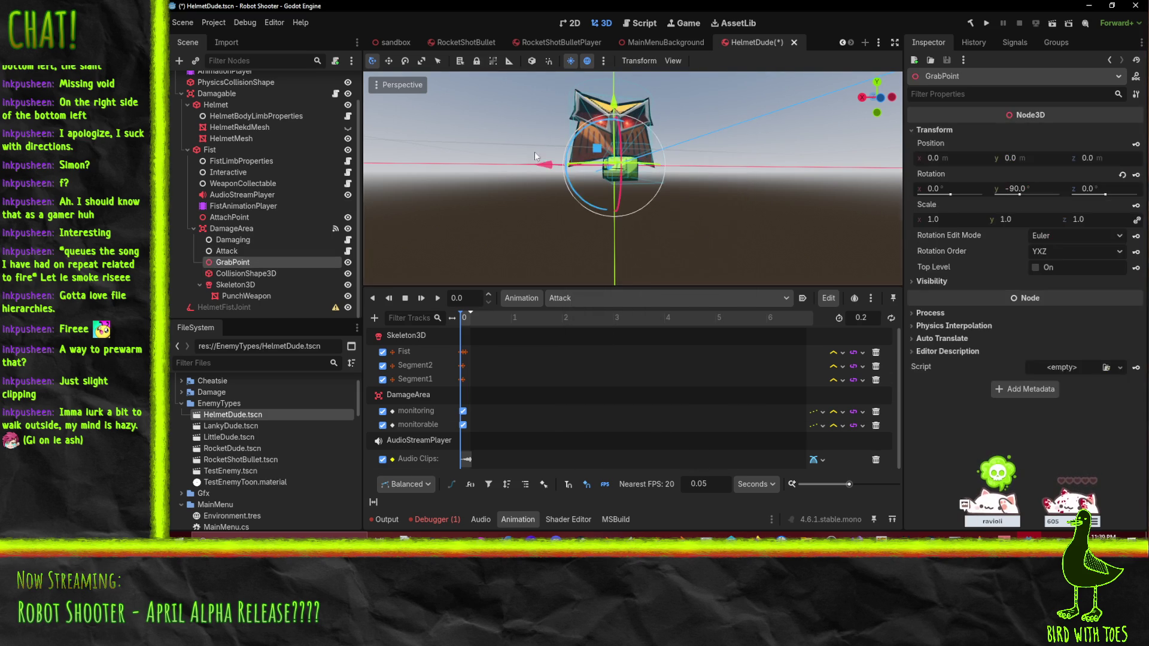
pyautogui.moveTo(648, 212); pyautogui.dragTo(622, 205)
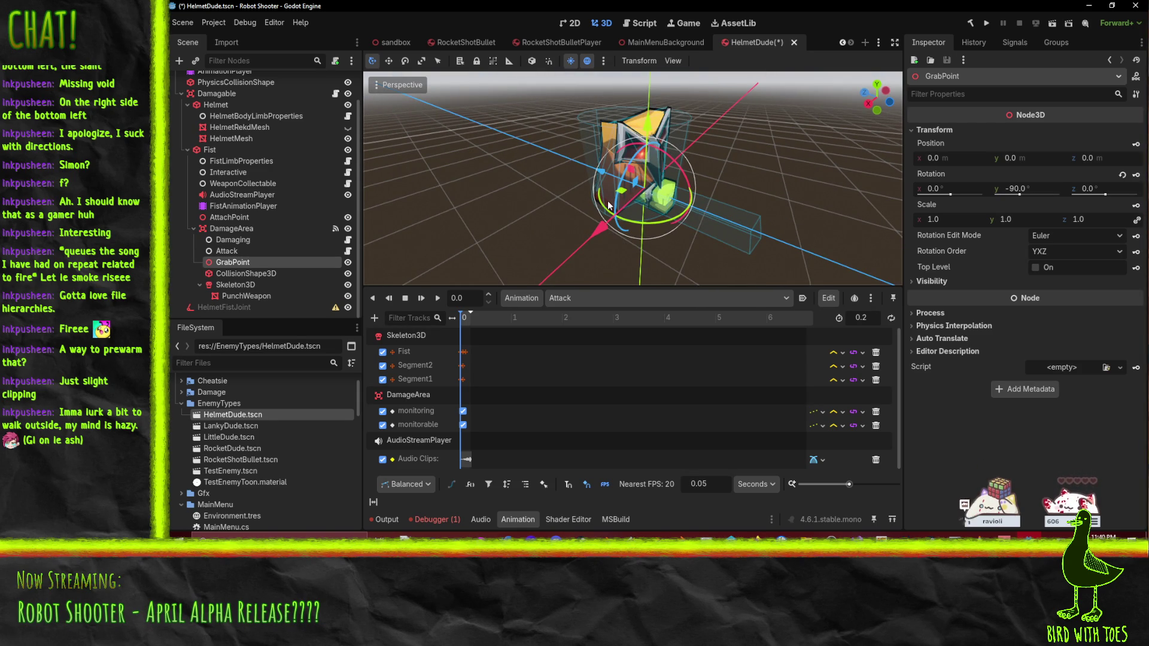
pyautogui.click(880, 556)
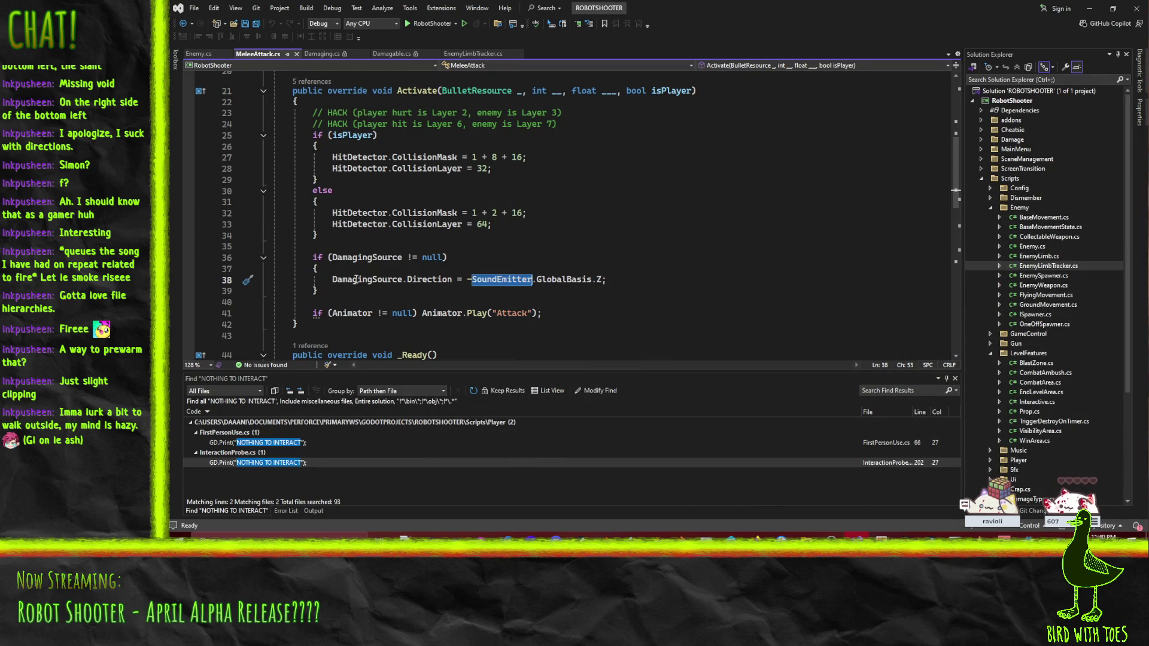
# Step: Add a breakpoint on MeleeAttack.cs line 38, where Direction comes from the SoundEmitter
pyautogui.scroll(1, 669, 248)
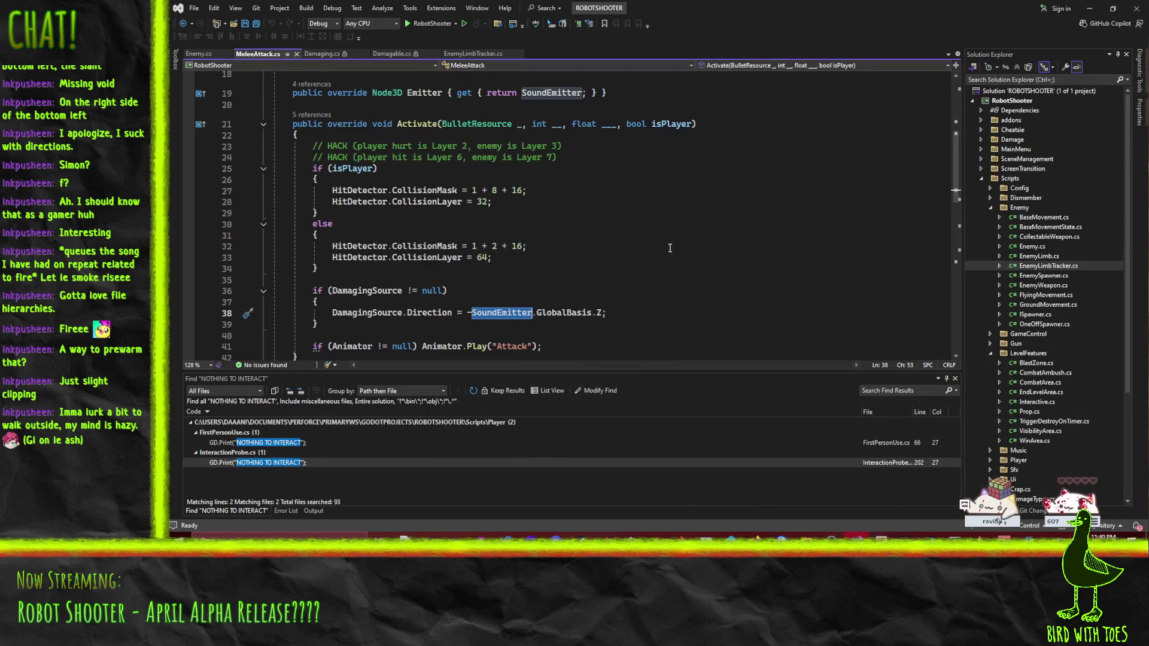
pyautogui.scroll(-3, 674, 272)
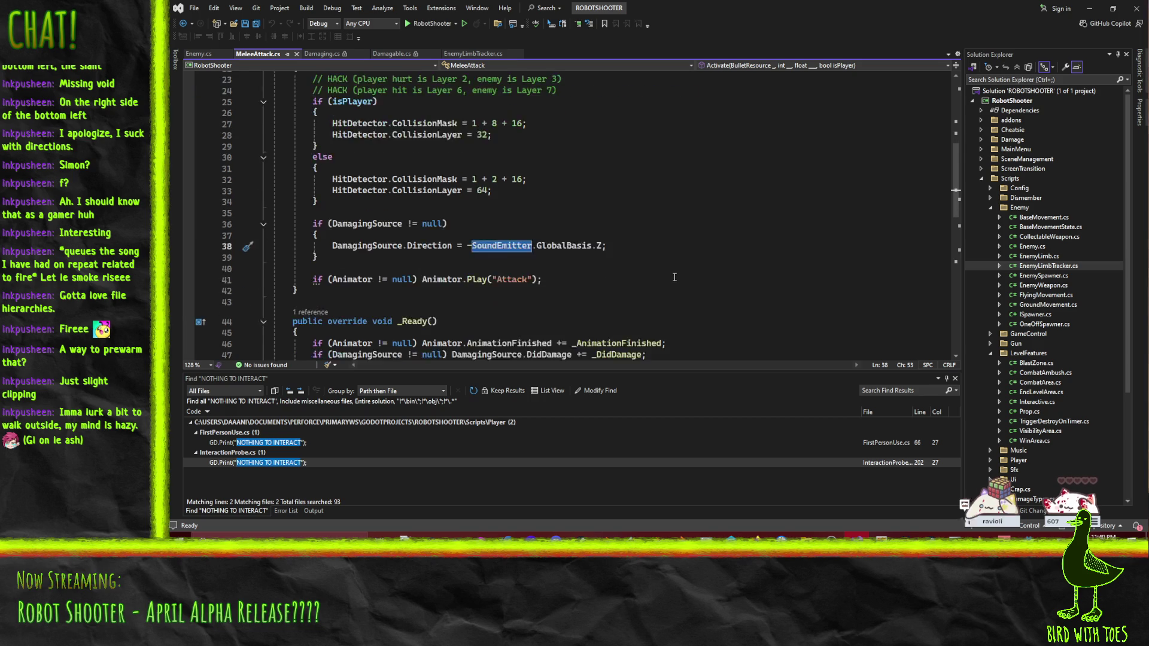
pyautogui.click(274, 212)
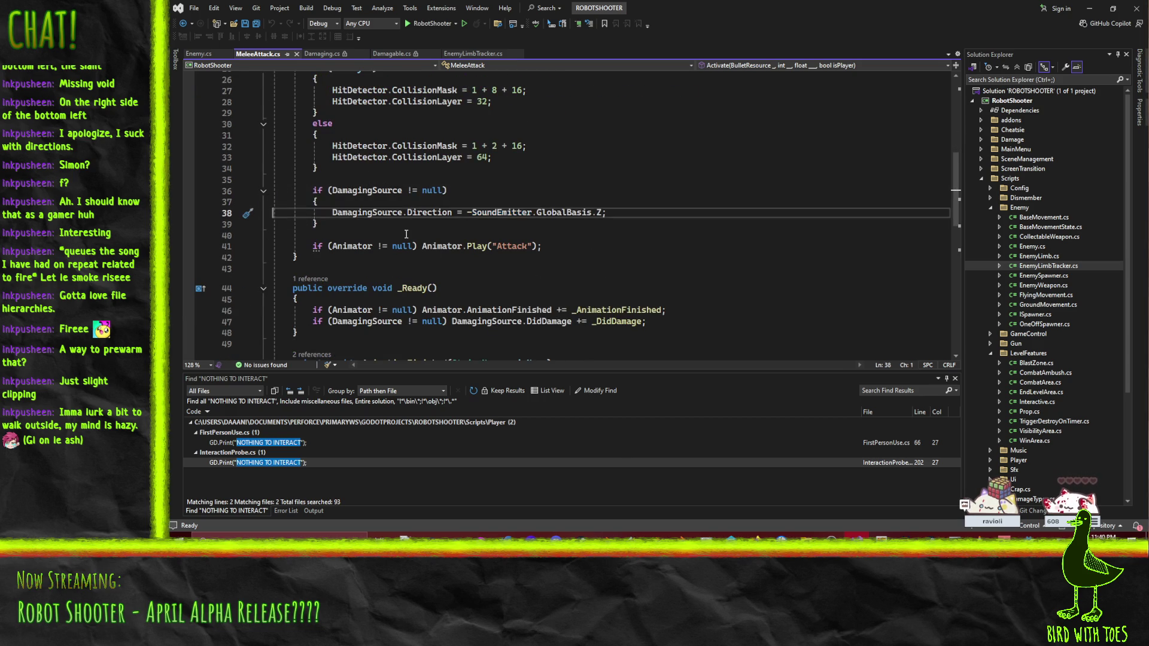
pyautogui.scroll(5, 695, 265)
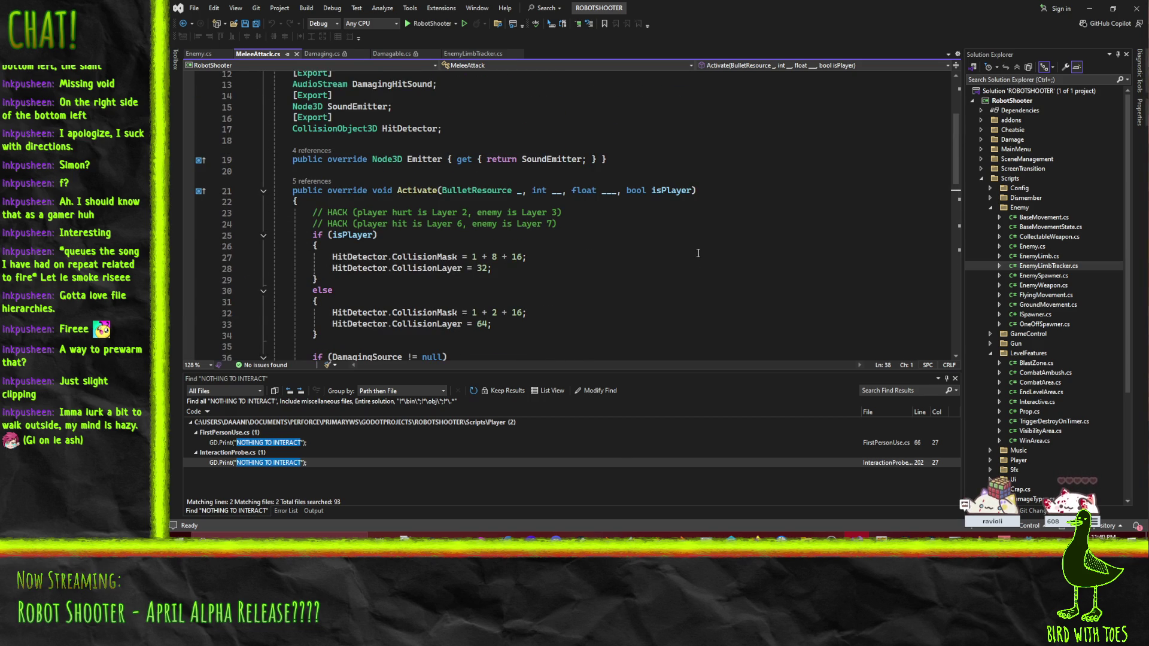
pyautogui.scroll(-2, 698, 253)
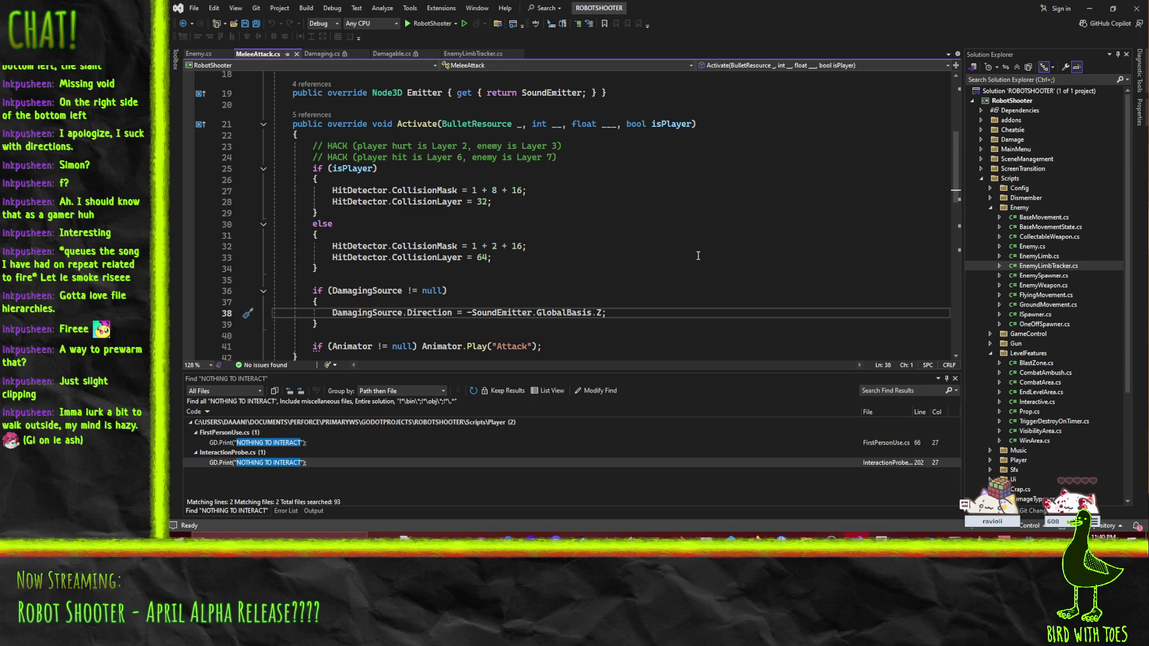
pyautogui.click(189, 314)
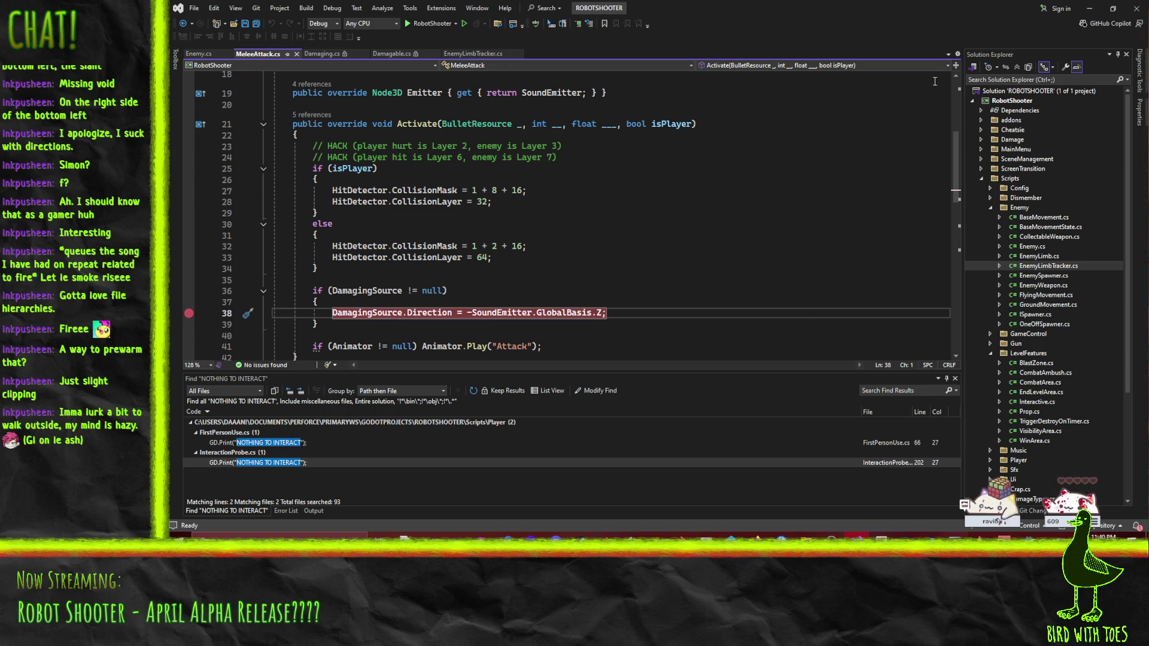
pyautogui.hotkey('alt', 'Tab')
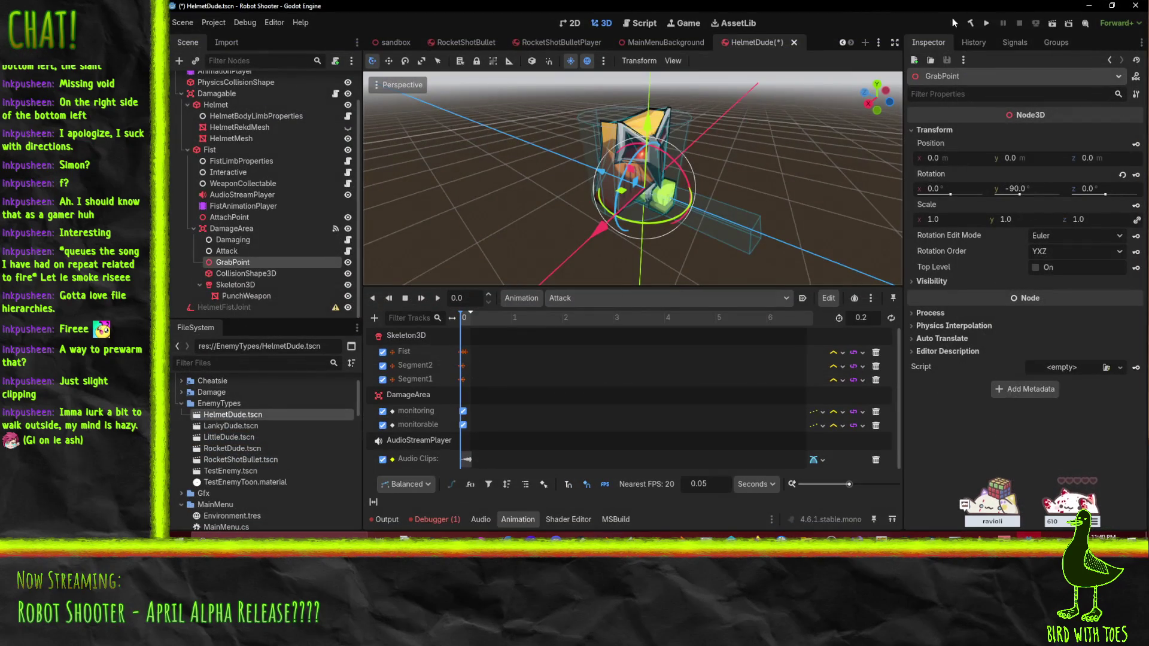
# Step: Run the full game from the title screen, then pause and close it
pyautogui.click(986, 24)
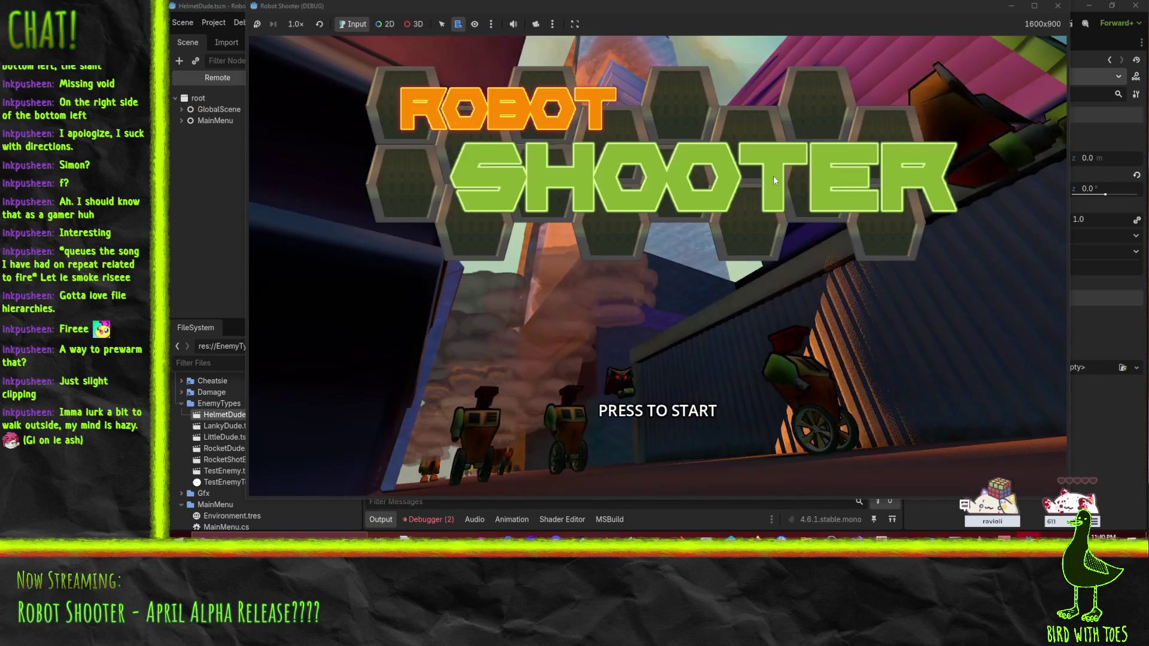
pyautogui.click(773, 180)
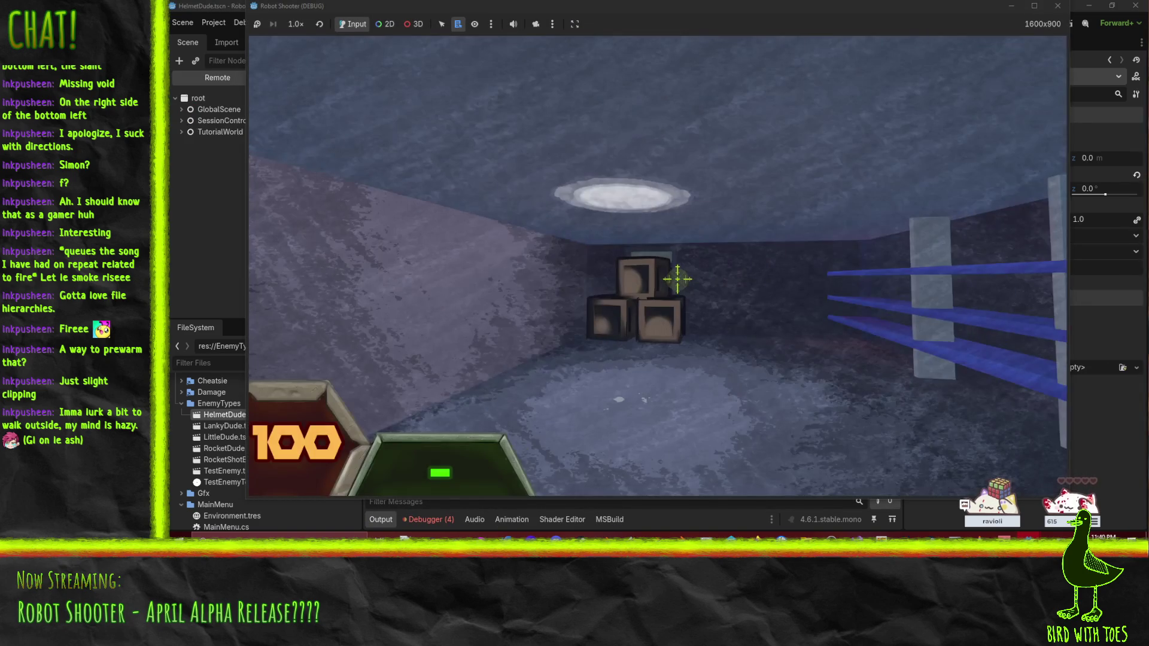
pyautogui.press('Escape')
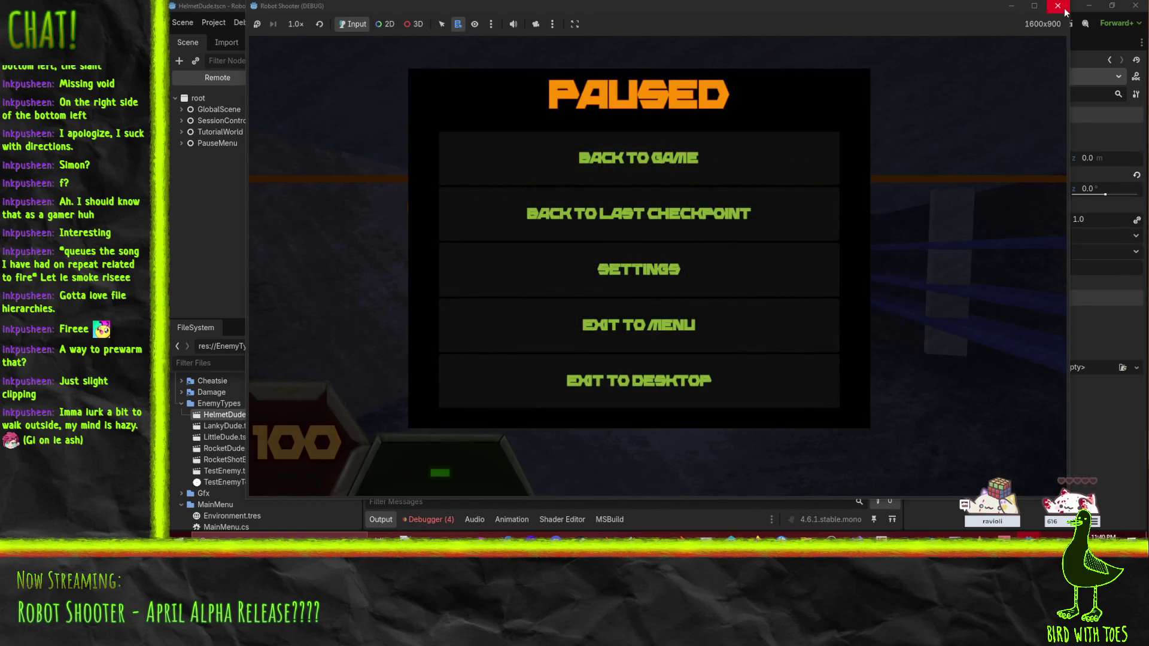
pyautogui.click(1057, 6)
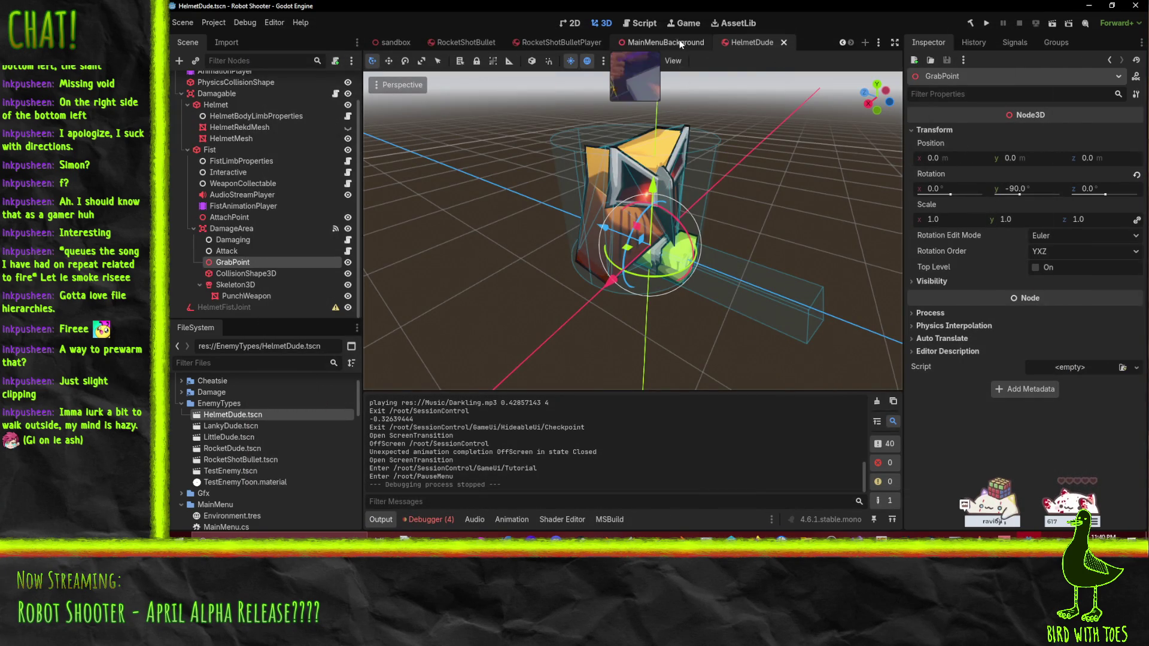
# Step: Run the sandbox scene and shoot and punch the HelmetDude enemy at close range
pyautogui.click(393, 43)
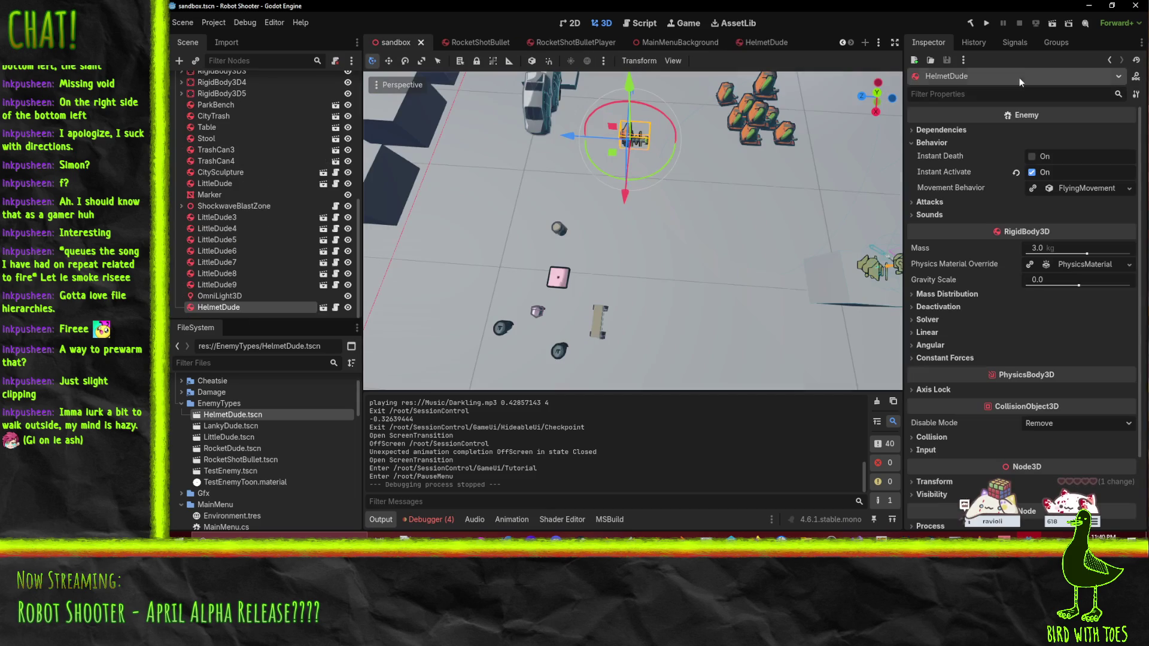
pyautogui.click(1048, 22)
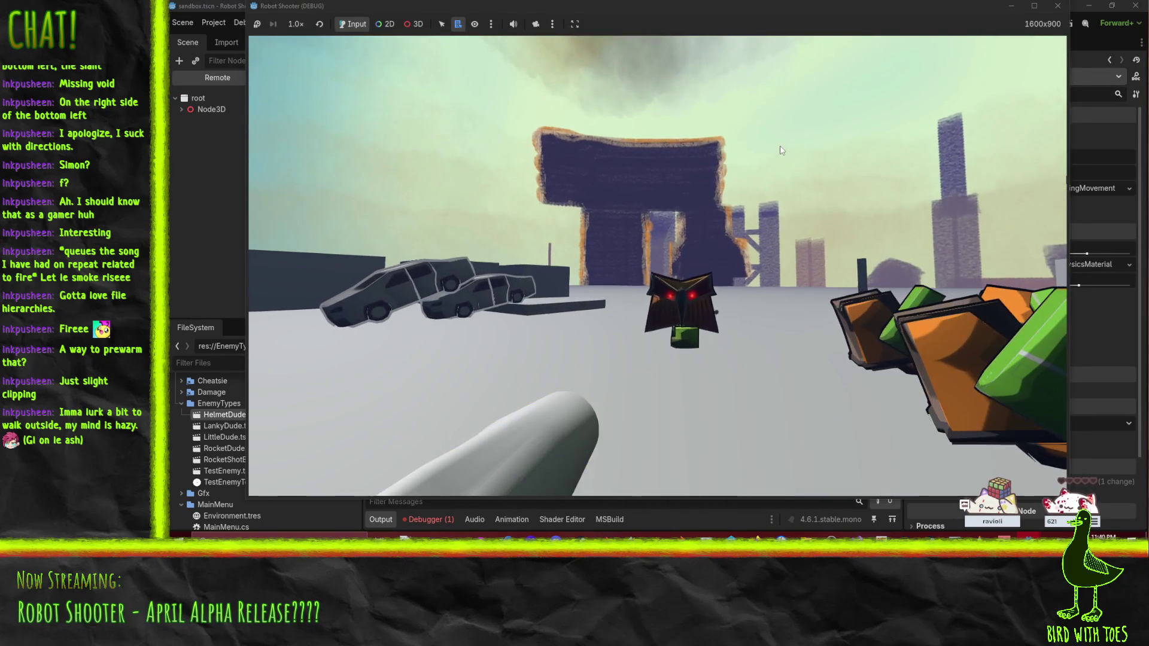
pyautogui.click(792, 141)
pyautogui.click(790, 141)
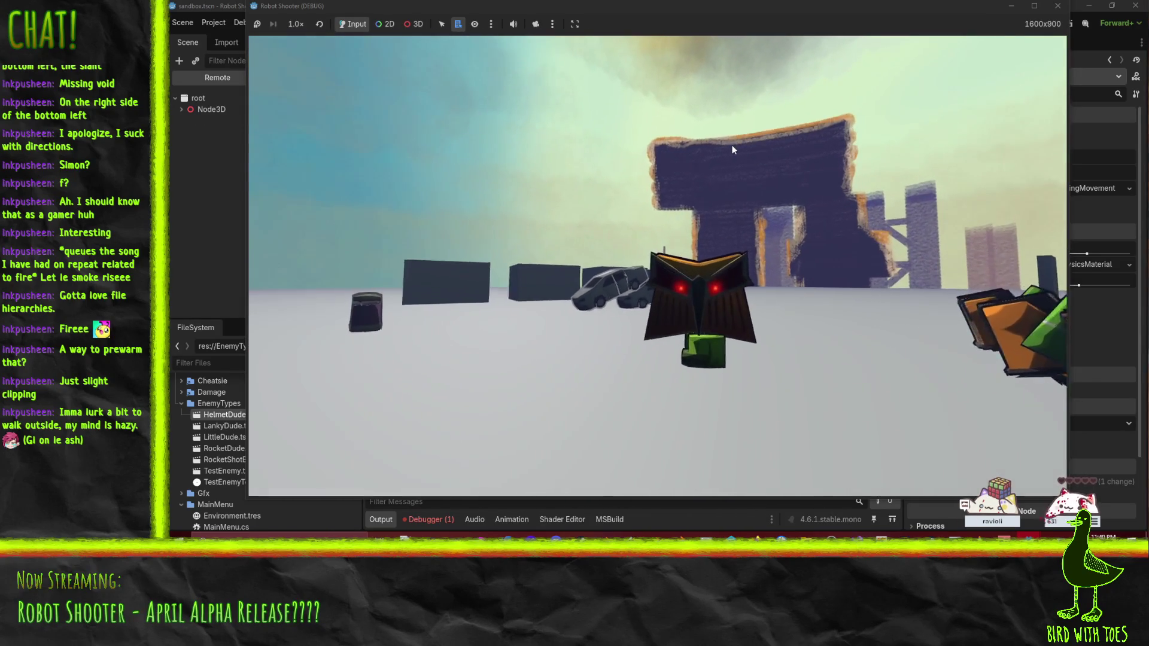
pyautogui.click(730, 145)
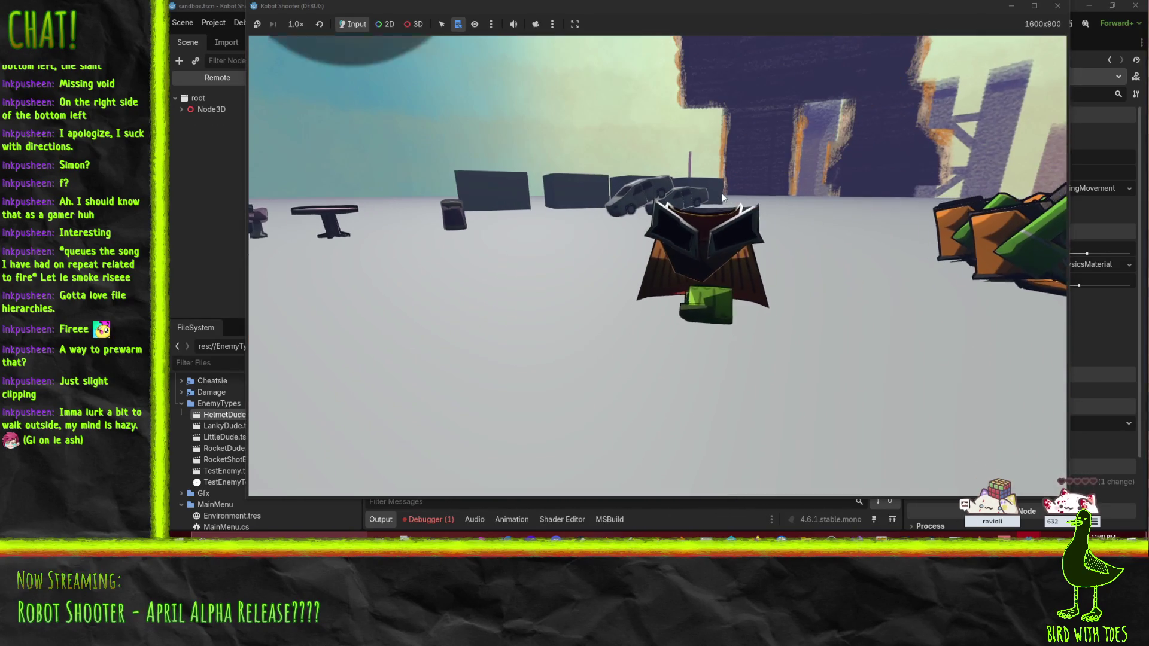
pyautogui.click(724, 240)
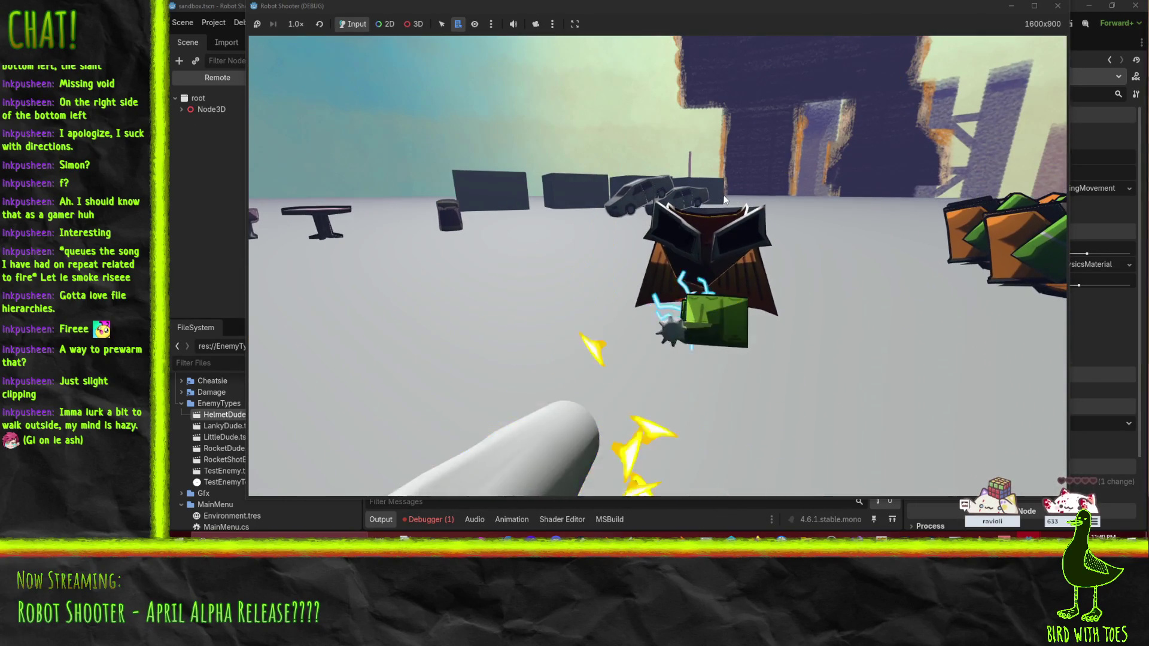
pyautogui.click(724, 310)
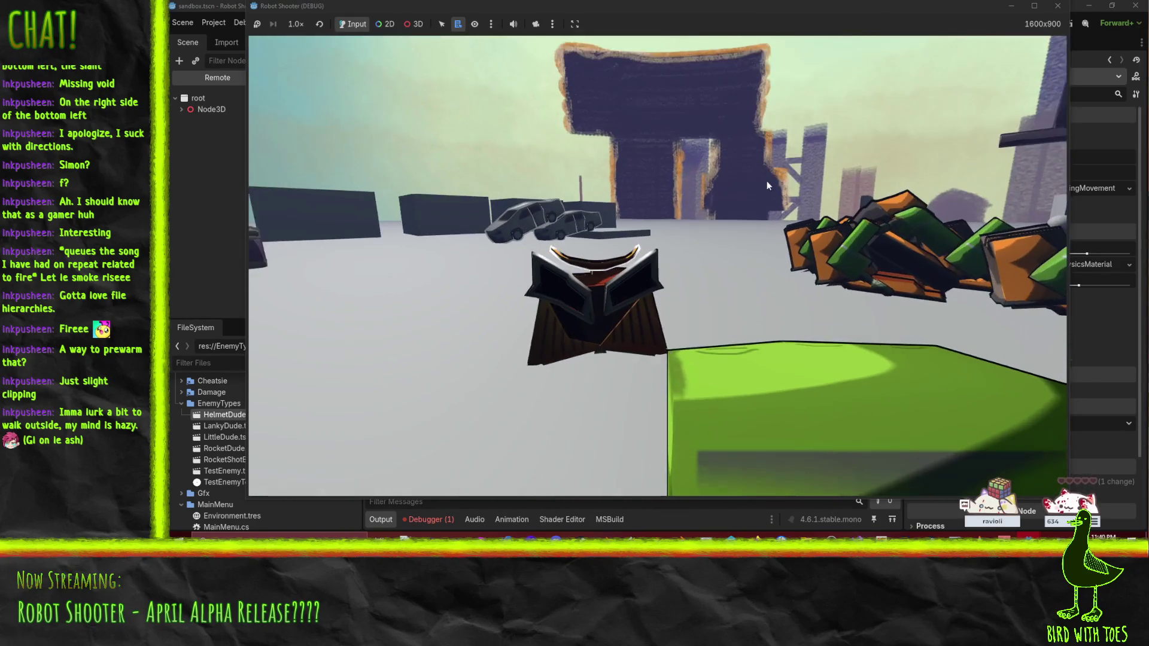
pyautogui.click(730, 198)
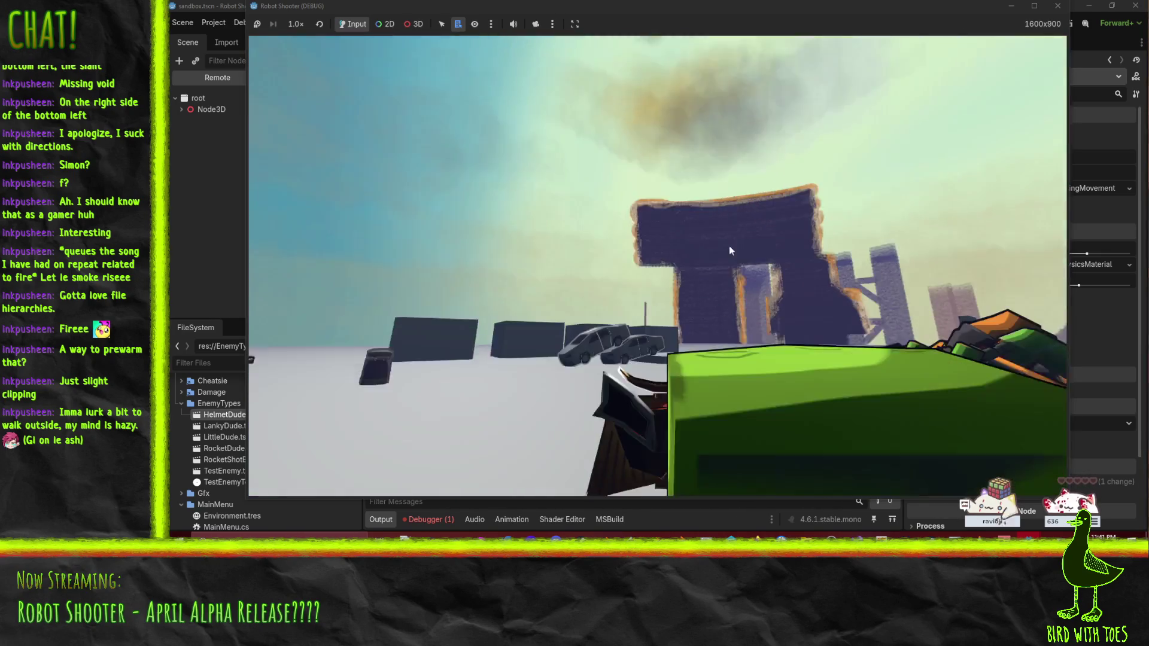
pyautogui.click(730, 263)
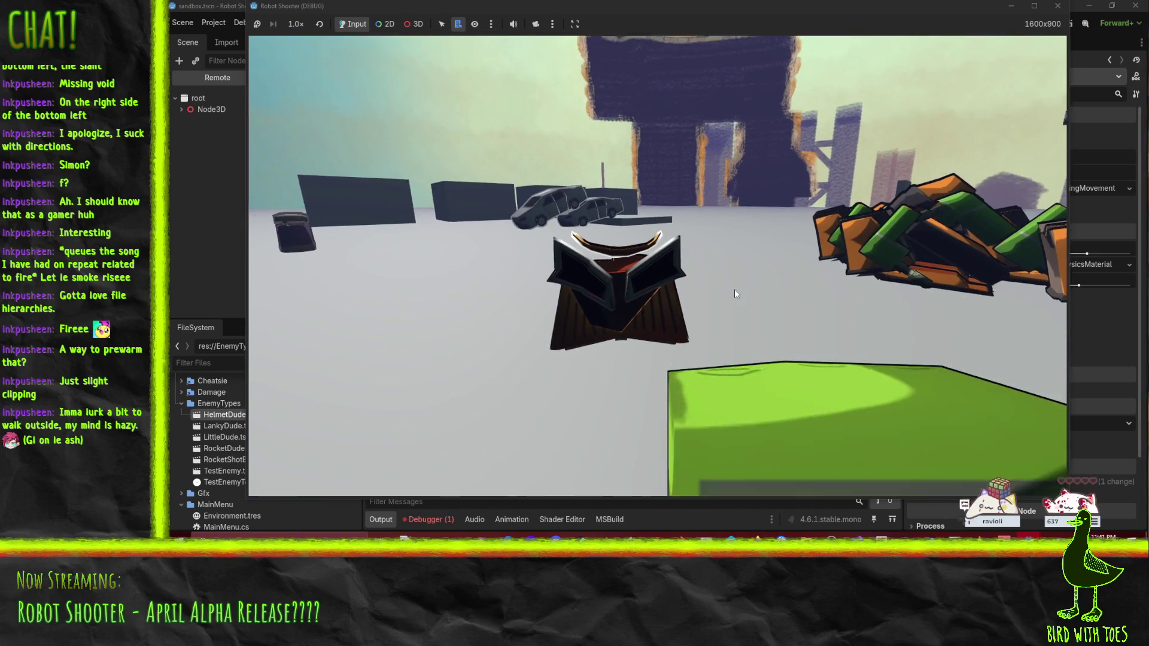
pyautogui.click(728, 287)
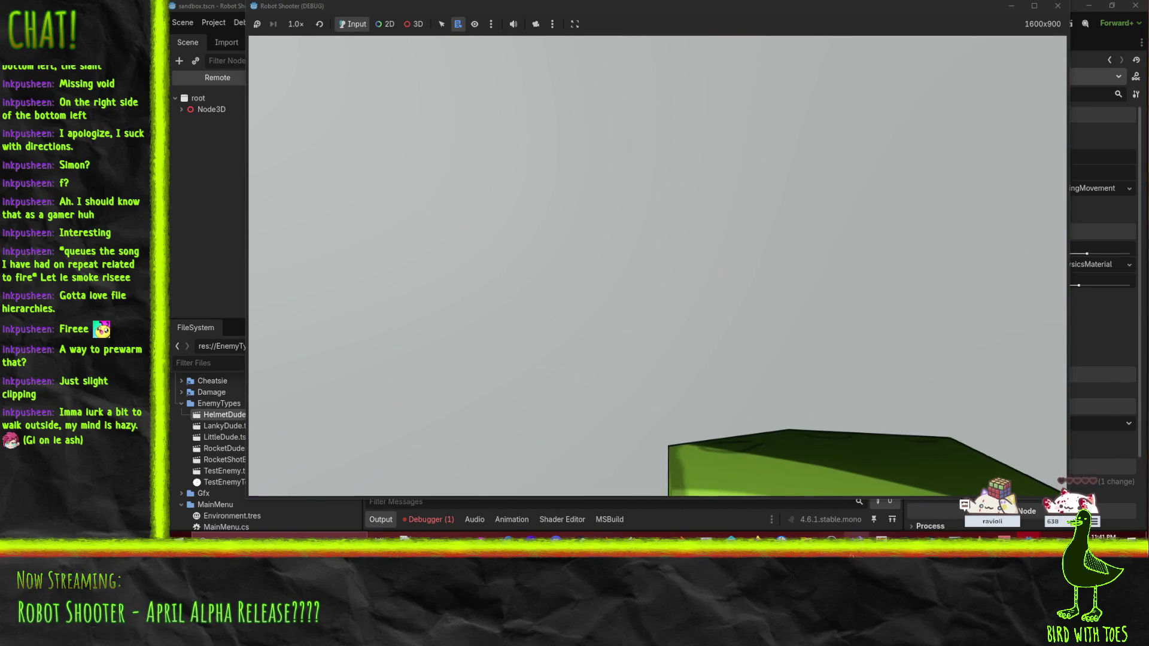
pyautogui.hotkey('alt', 'Tab')
# Step: Reattach the debugger to the Godot game process, read GlobalBasis.Z at the breakpoint, then continue
pyautogui.click(664, 249)
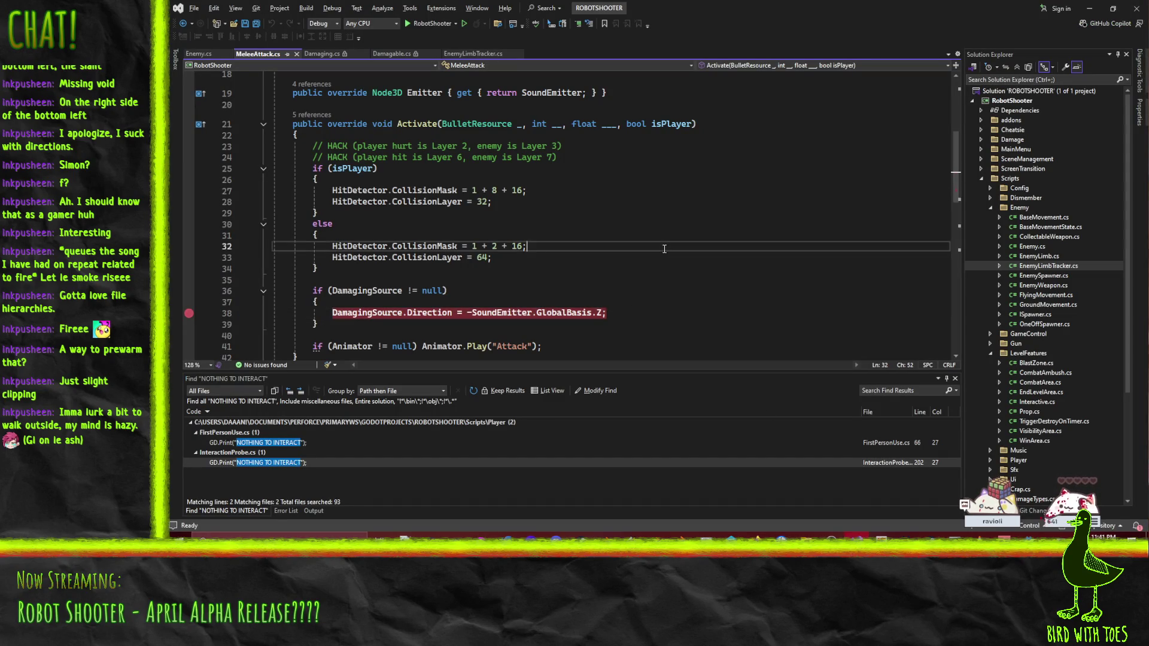
pyautogui.hotkey('shift', 'alt', 'p')
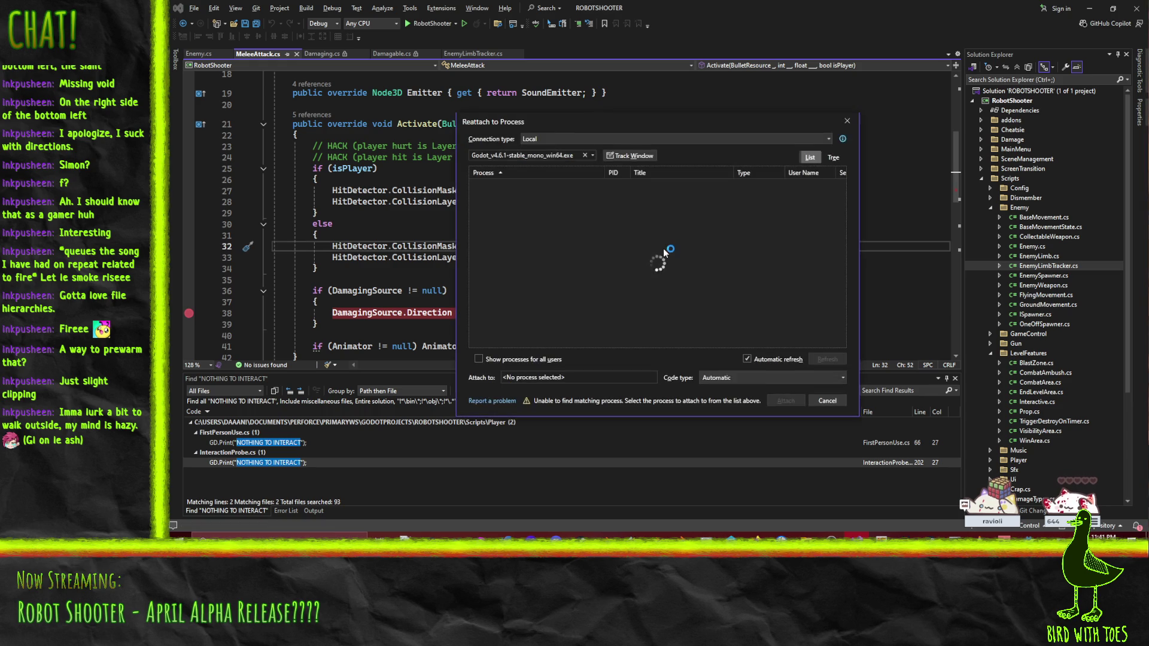
pyautogui.click(540, 187)
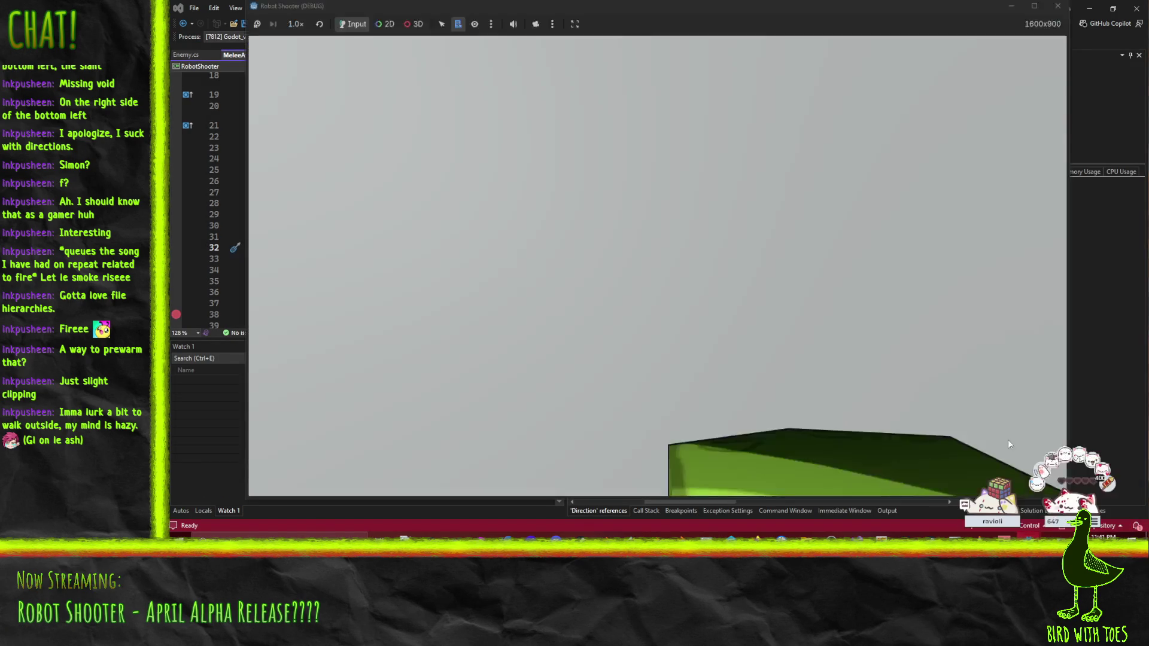
pyautogui.click(860, 228)
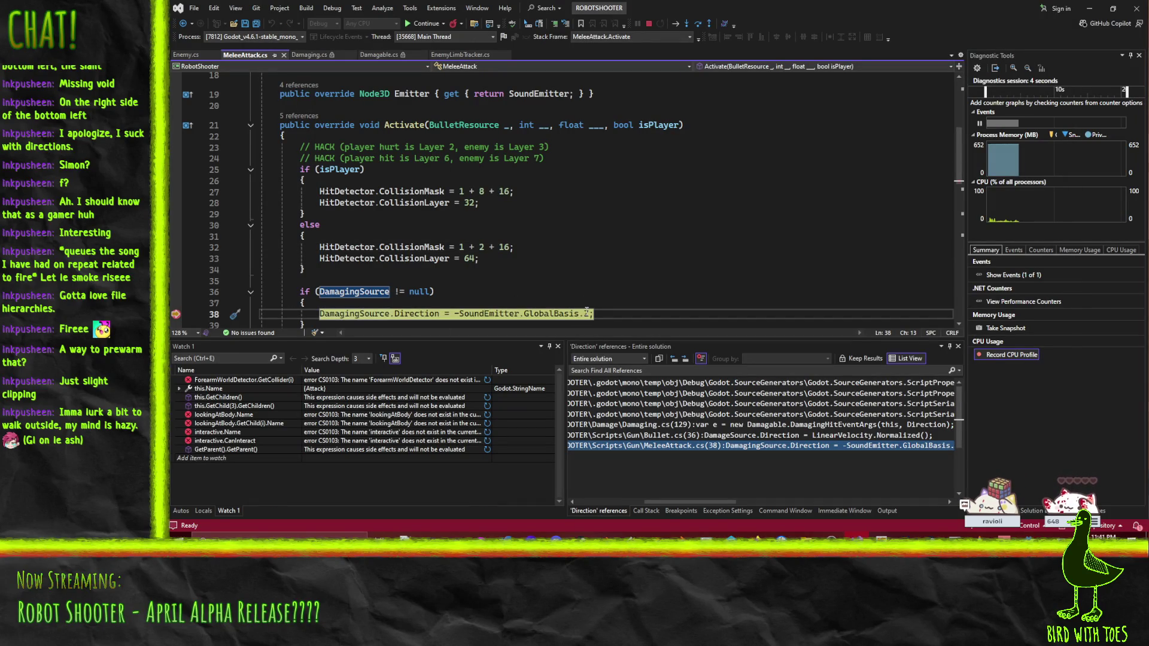
pyautogui.moveTo(587, 311)
pyautogui.click(424, 24)
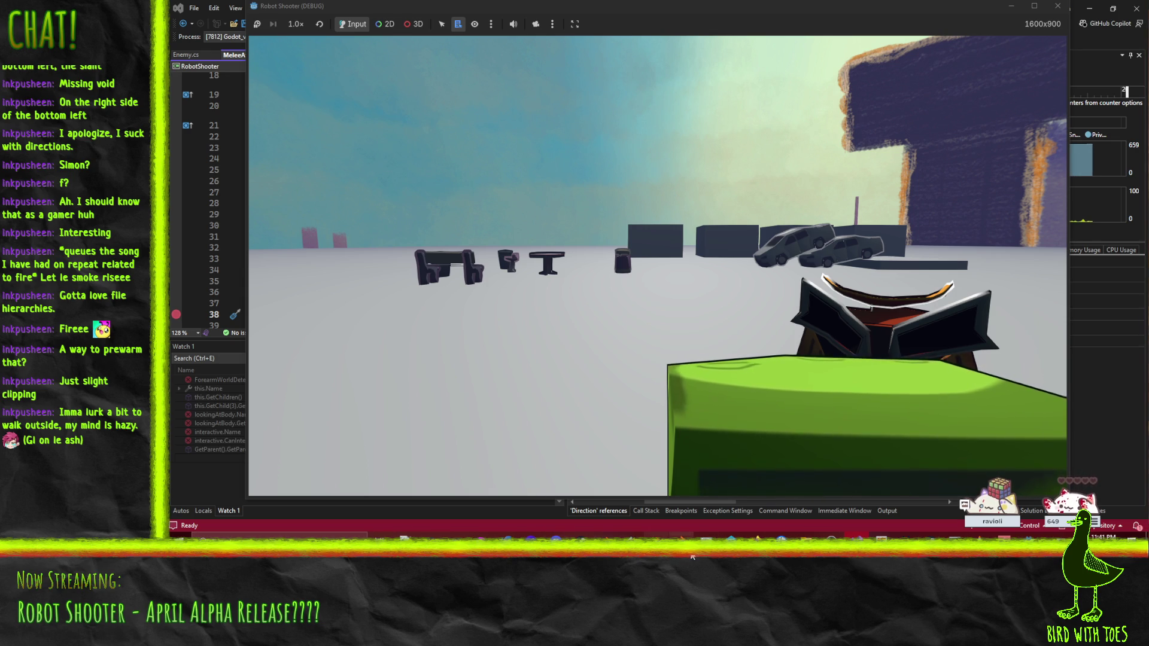
# Step: Back in the Godot editor, expand Node3D in the live Remote scene tree
pyautogui.moveTo(1028, 537)
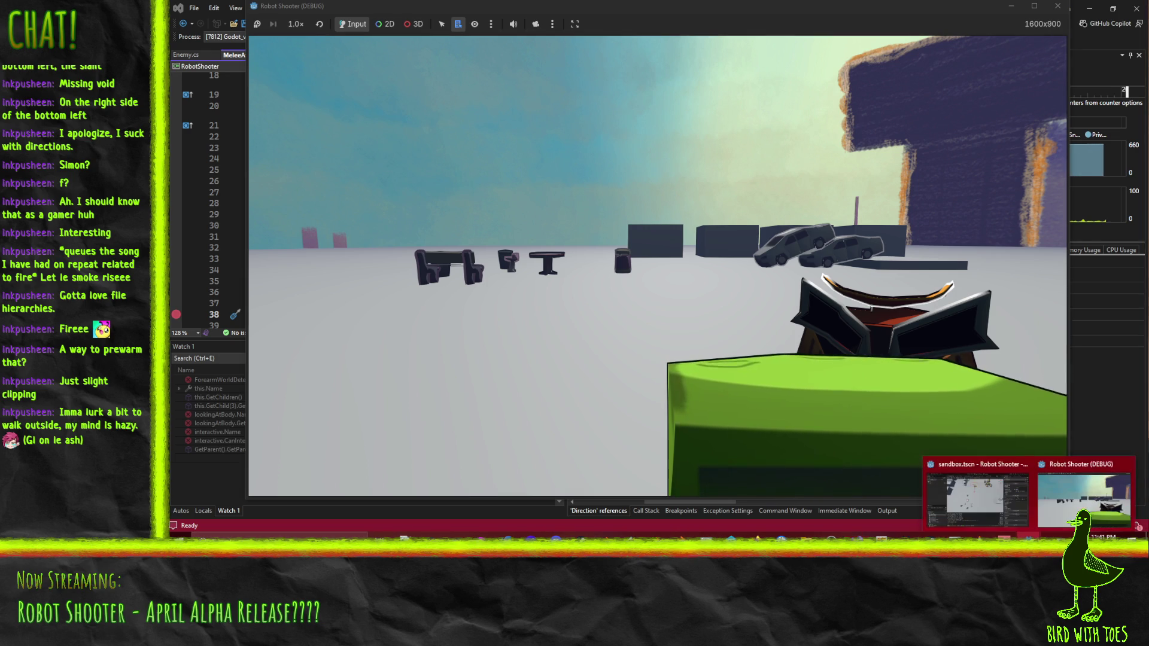
pyautogui.click(977, 497)
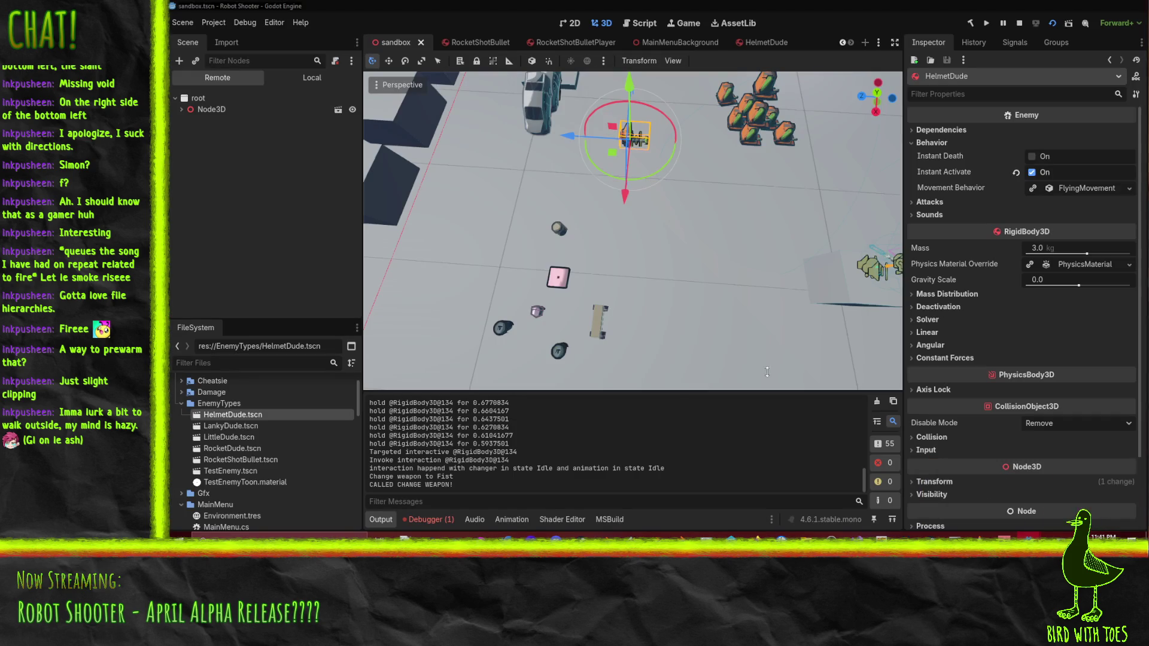
pyautogui.moveTo(668, 117)
pyautogui.mouseDown()
pyautogui.moveTo(608, 130)
pyautogui.moveTo(531, 238)
pyautogui.mouseUp()
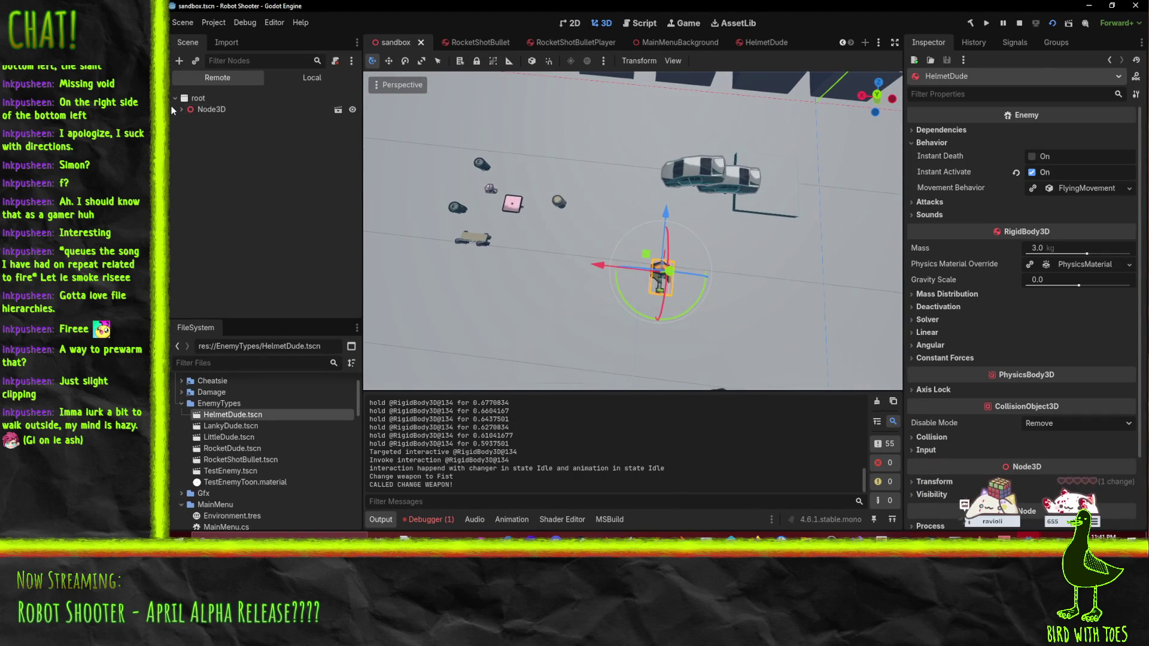
pyautogui.click(193, 105)
pyautogui.scroll(-5, 662, 243)
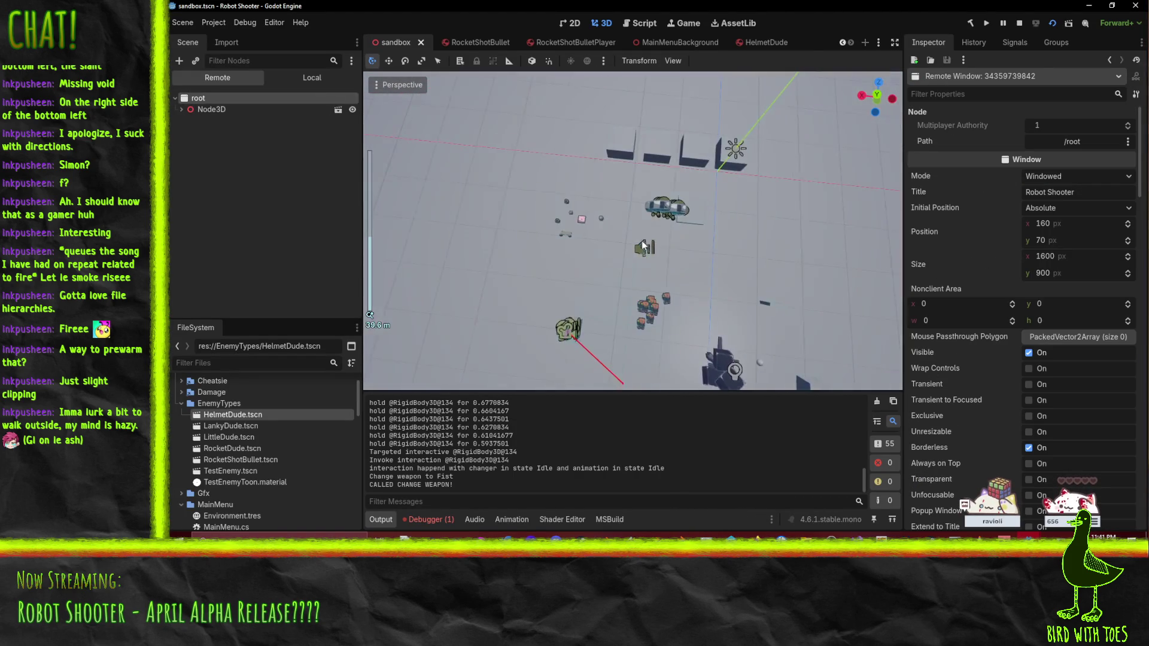
pyautogui.moveTo(694, 254)
pyautogui.mouseDown()
pyautogui.moveTo(590, 81)
pyautogui.moveTo(648, 230)
pyautogui.mouseUp()
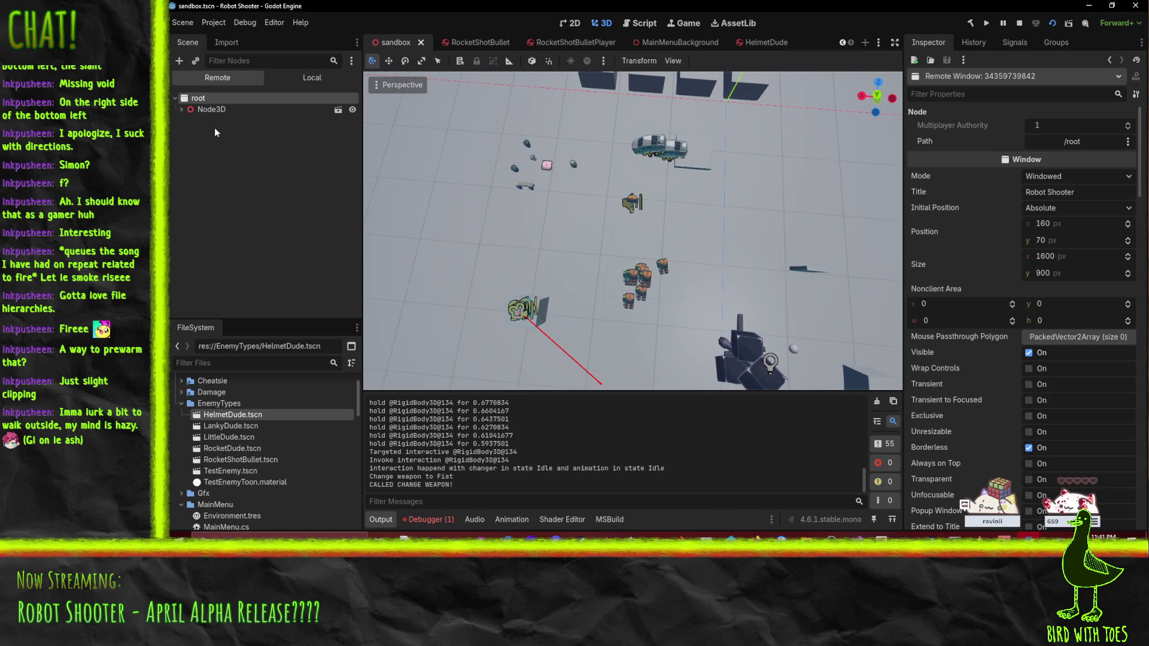
pyautogui.click(225, 111)
pyautogui.doubleClick(224, 111)
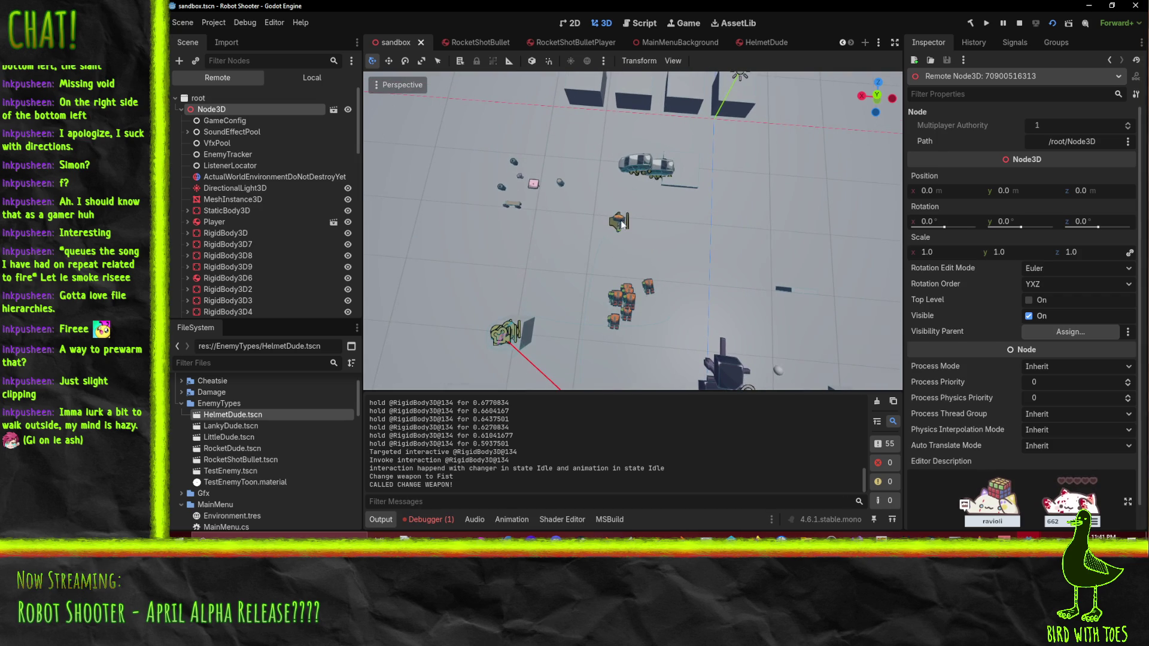
# Step: Select HelmetDude in the running sandbox viewport, briefly picking the bench and Car2 along the way
pyautogui.click(620, 222)
pyautogui.click(518, 205)
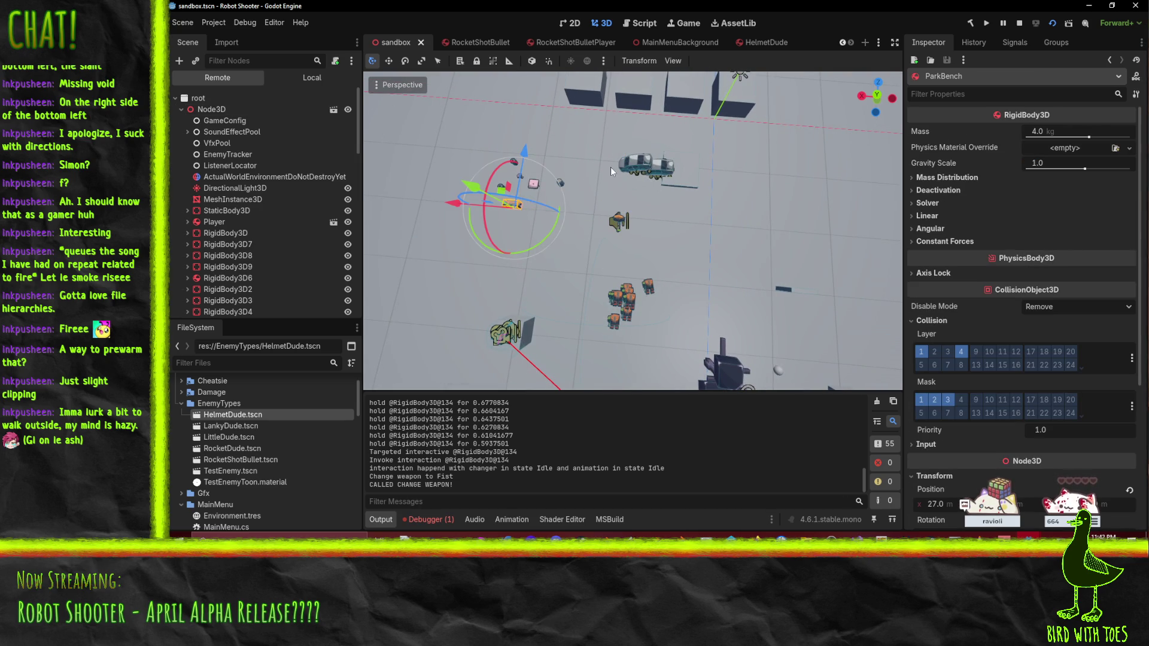
pyautogui.click(625, 169)
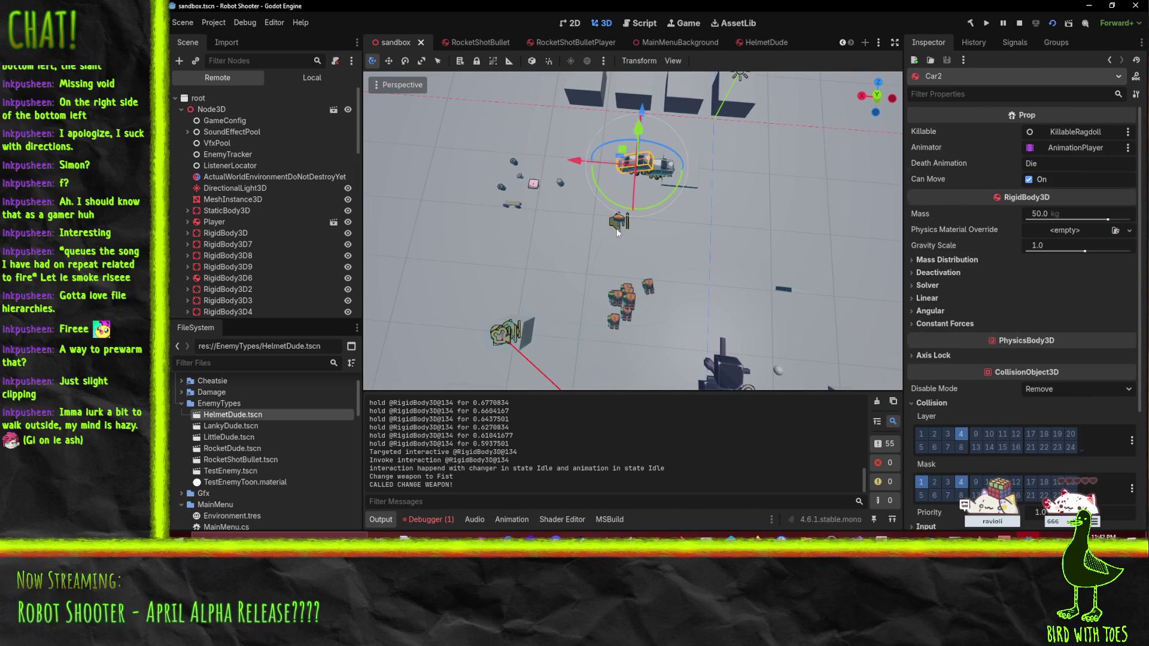
pyautogui.click(618, 233)
pyautogui.click(620, 223)
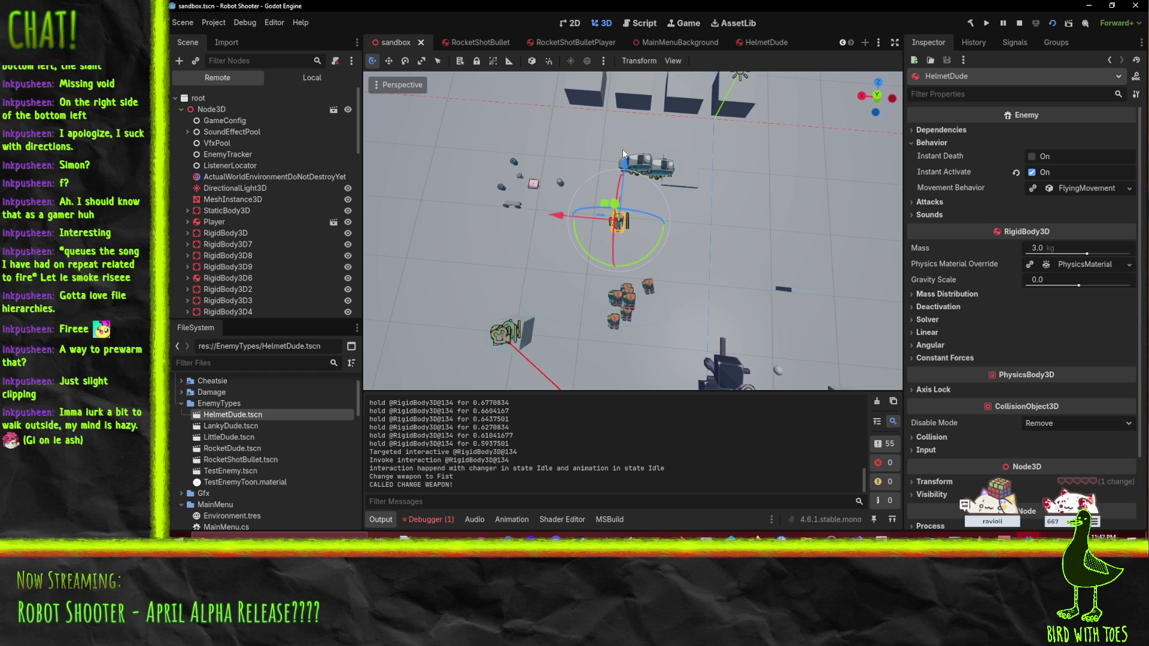
pyautogui.moveTo(619, 223); pyautogui.dragTo(626, 196)
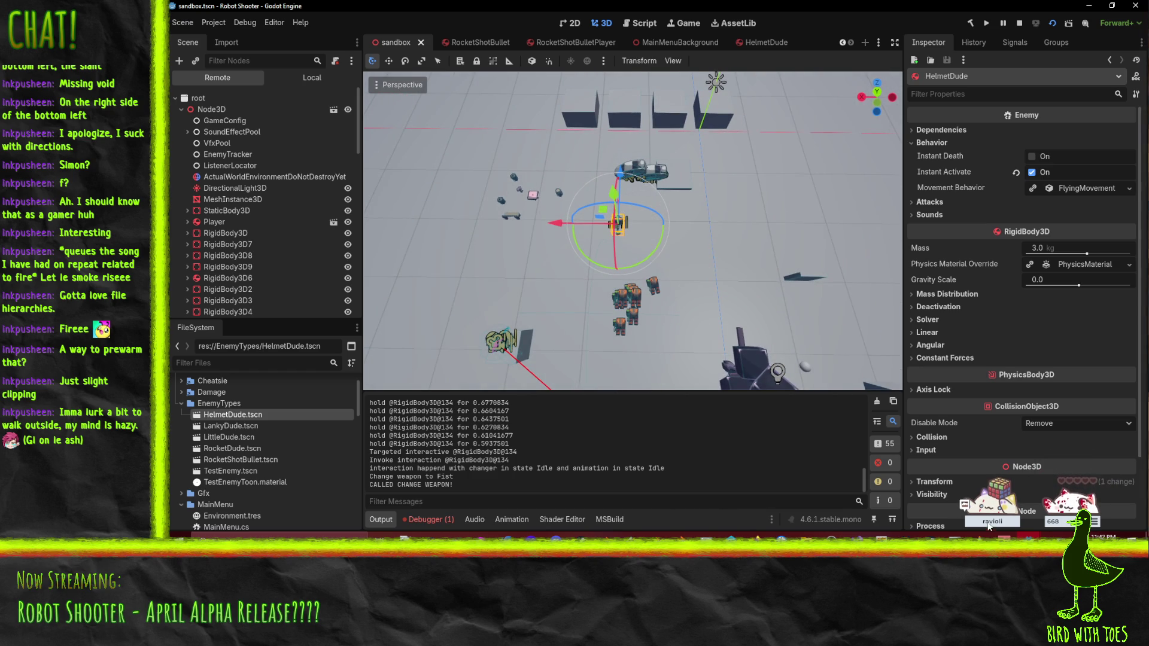
pyautogui.click(858, 535)
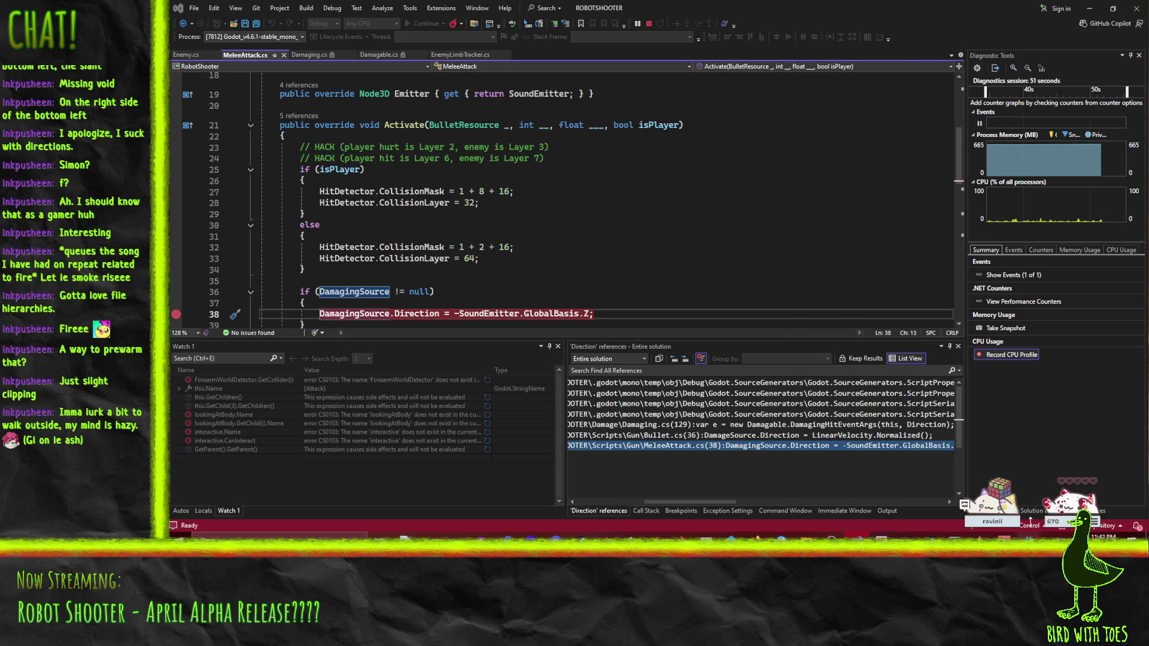
# Step: Trigger the breakpoint, read SoundEmitter's GlobalBasis and GlobalRotation in the DataTip, then continue
pyautogui.click(1041, 488)
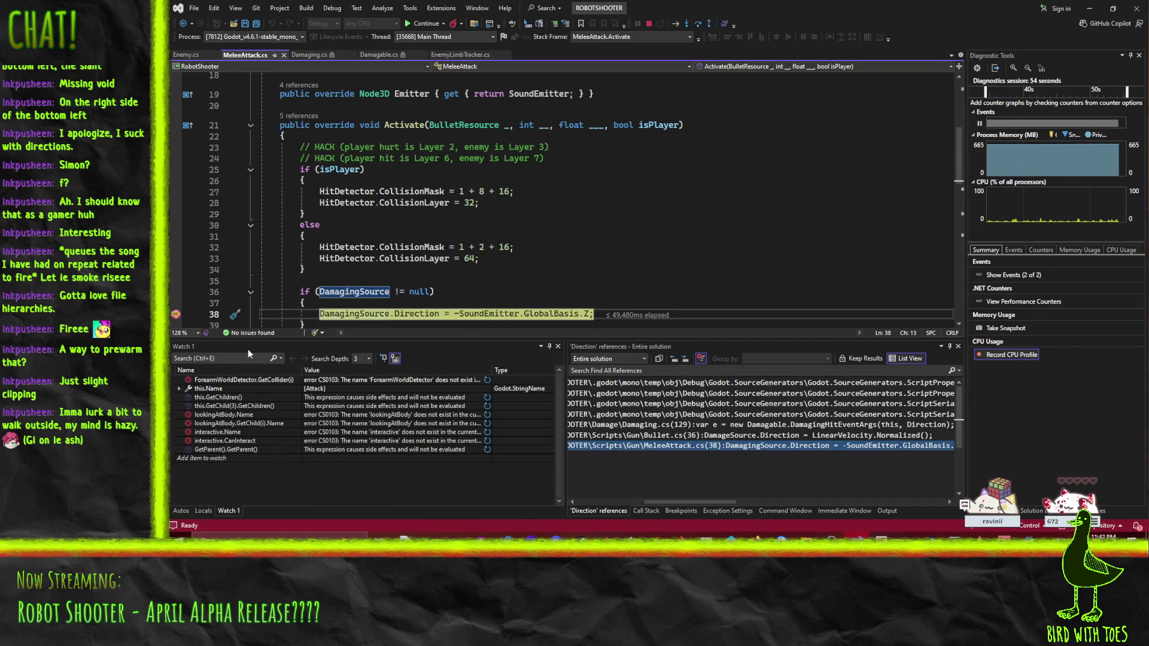
pyautogui.moveTo(586, 314)
pyautogui.moveTo(497, 313)
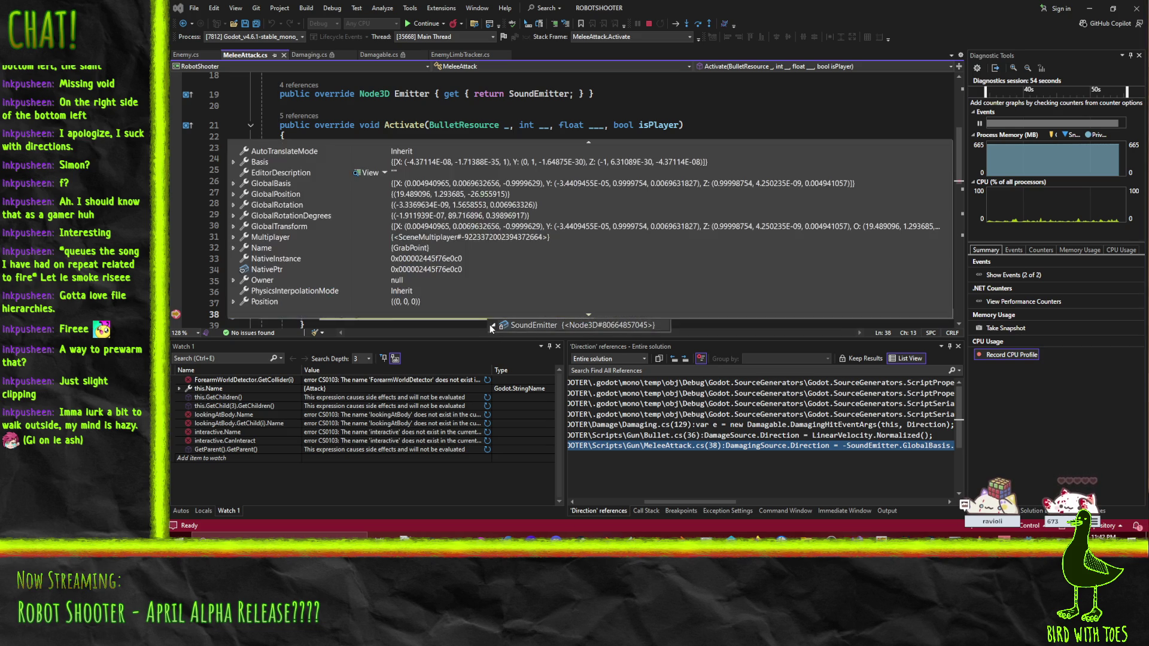
pyautogui.click(490, 325)
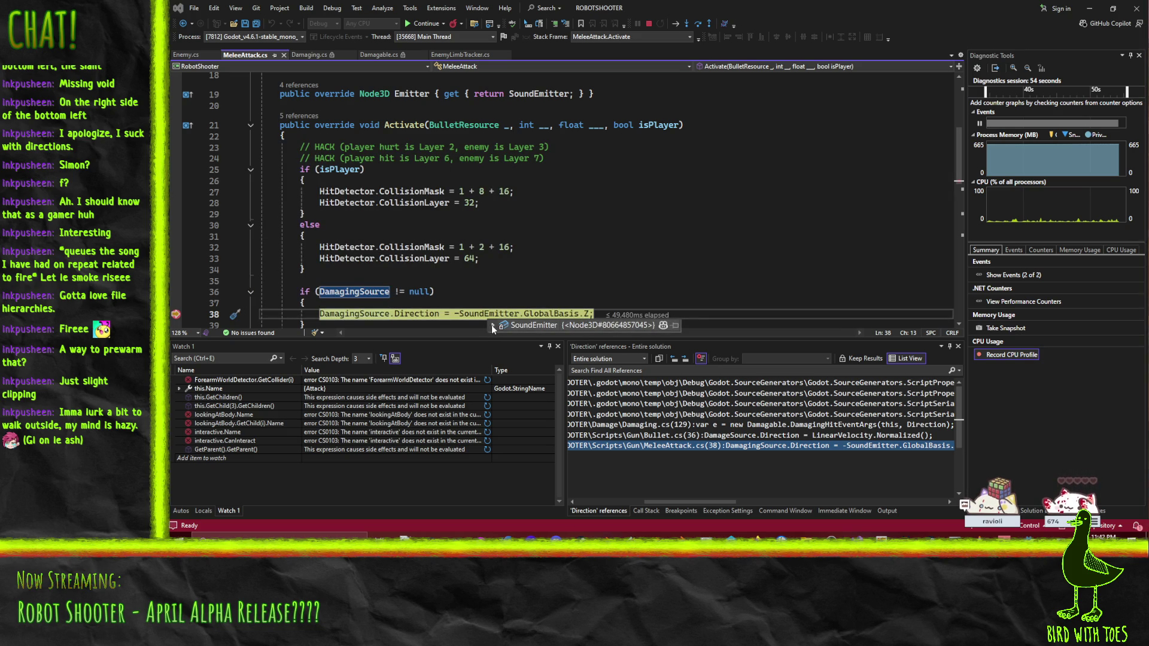
pyautogui.click(492, 326)
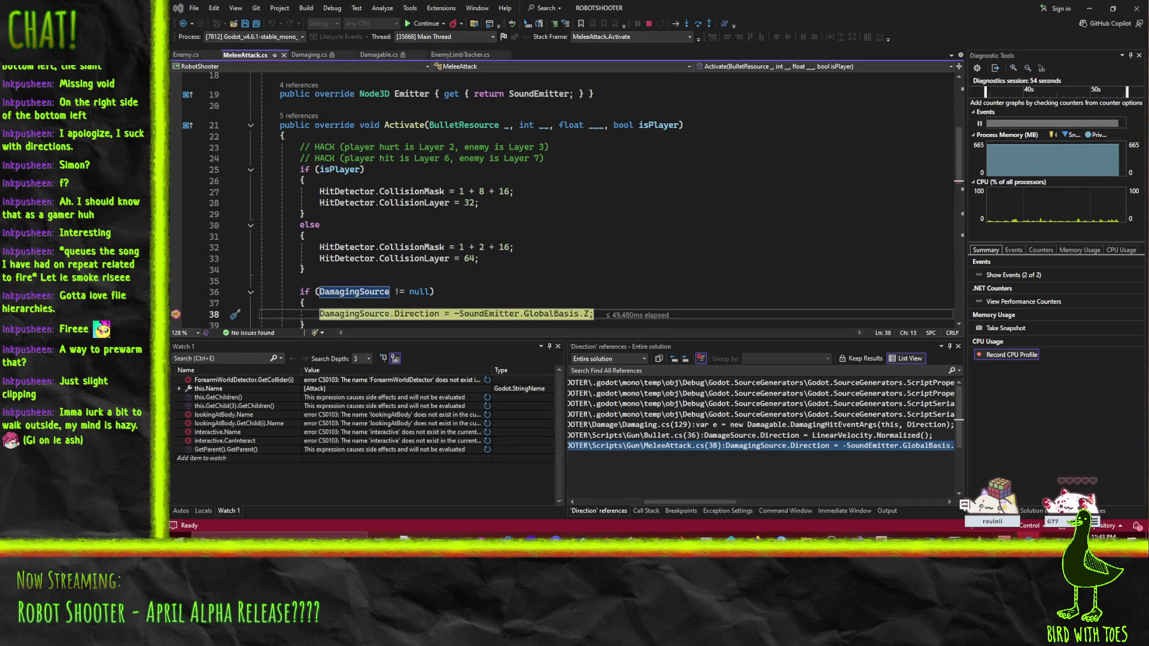
pyautogui.click(437, 27)
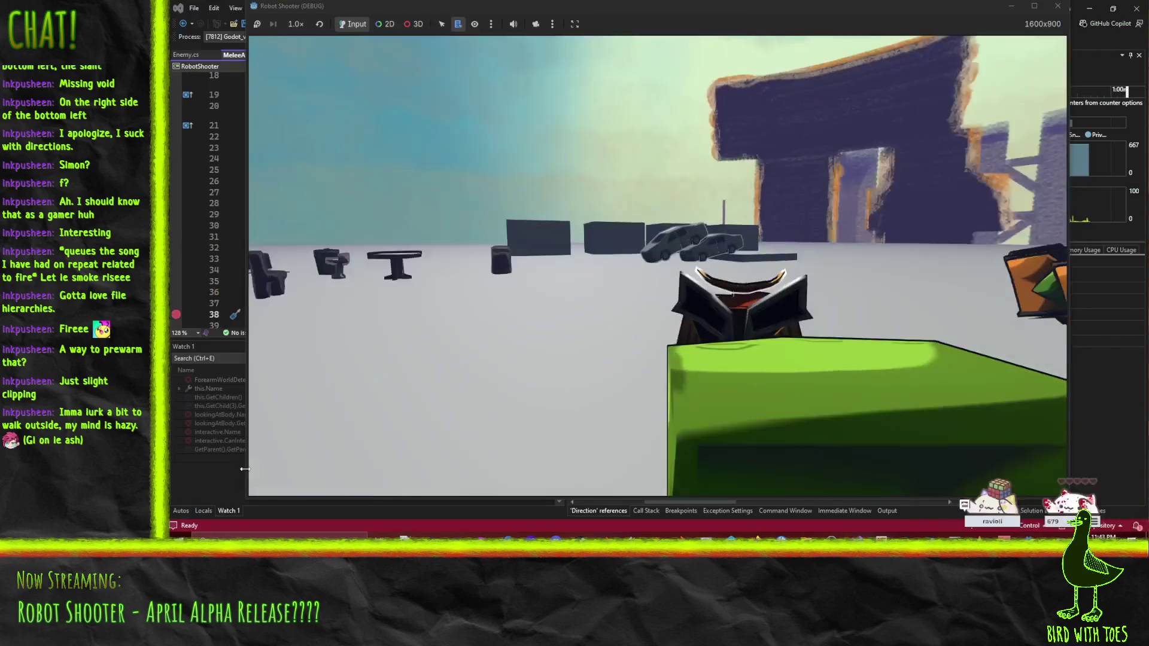
# Step: In the Godot editor's Remote tree, expand Player down through Skeleton3D and AimRoot
pyautogui.click(1081, 482)
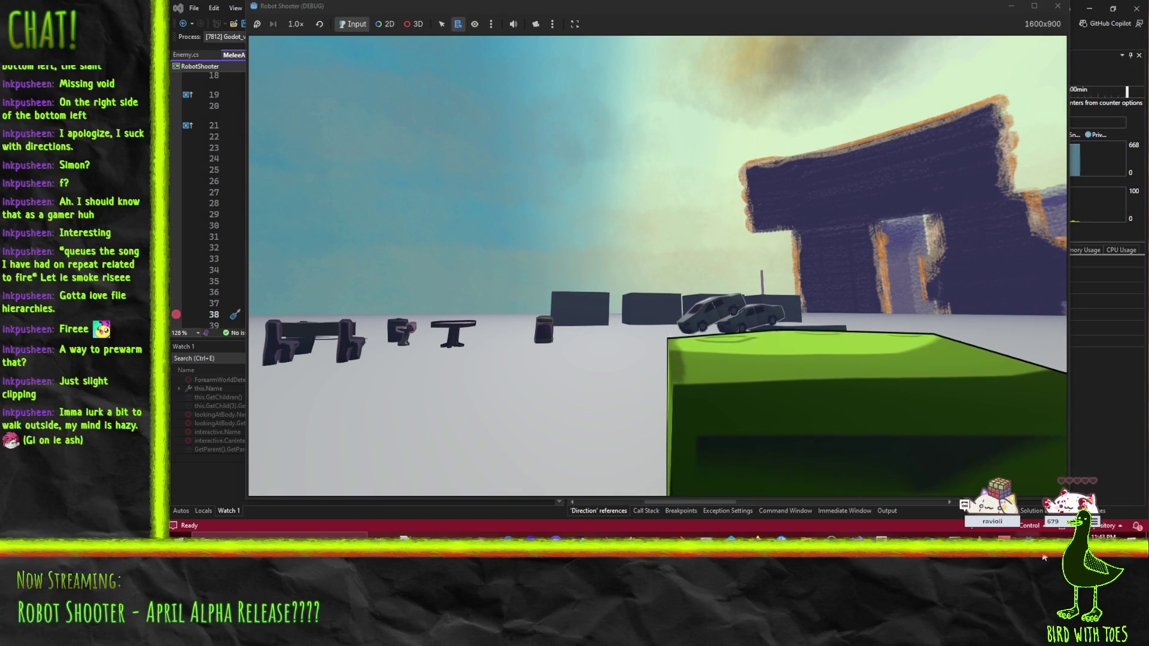
pyautogui.click(1033, 556)
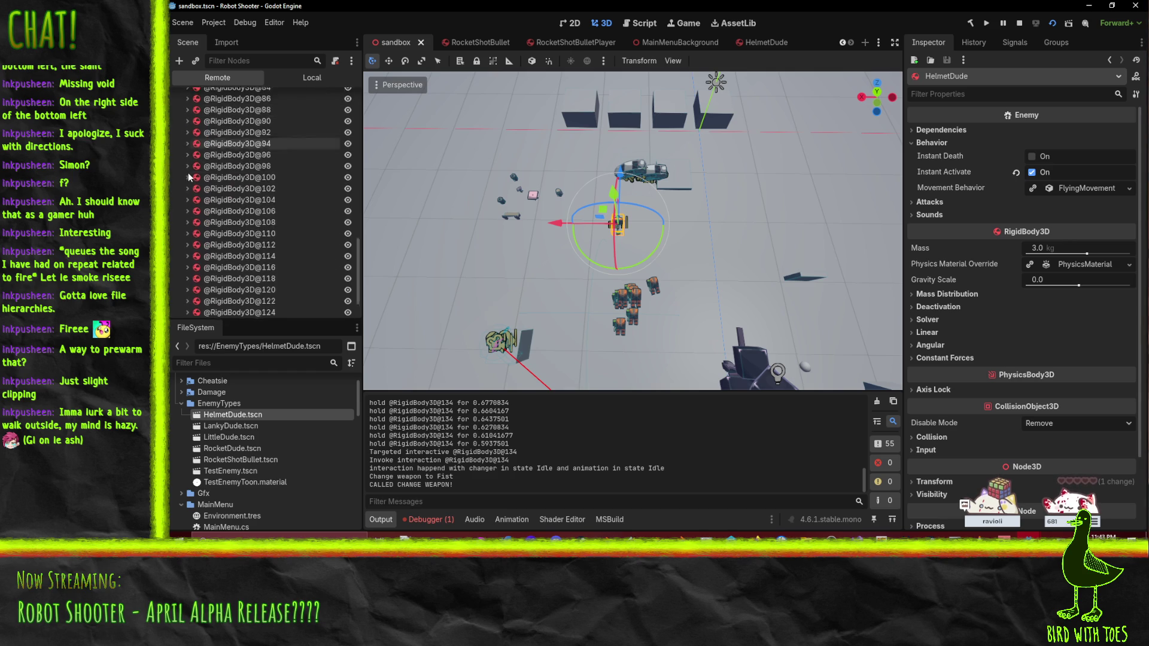
pyautogui.scroll(-10, 190, 175)
pyautogui.scroll(10, 190, 174)
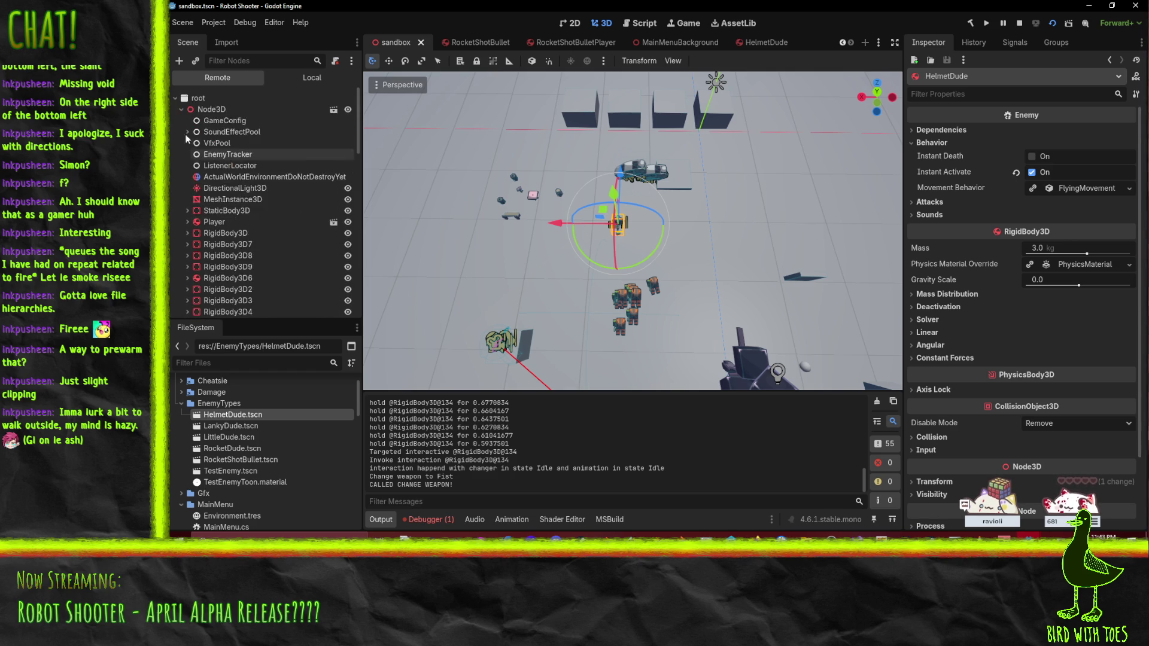
pyautogui.click(214, 222)
pyautogui.click(188, 222)
pyautogui.scroll(-4, 189, 224)
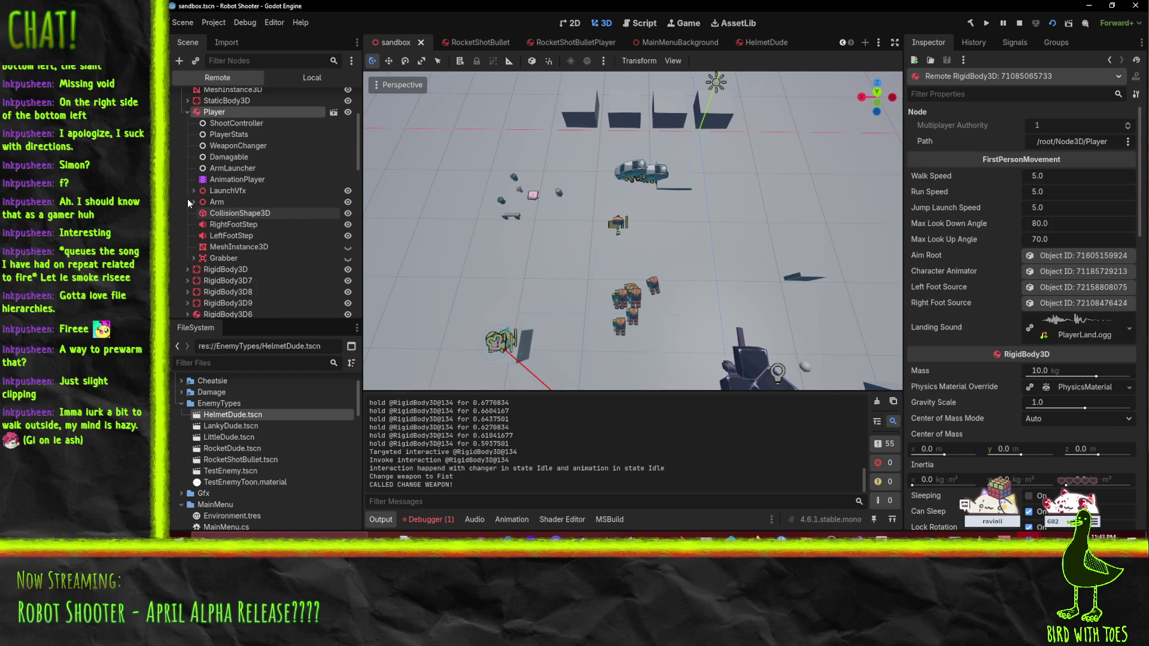
pyautogui.click(199, 213)
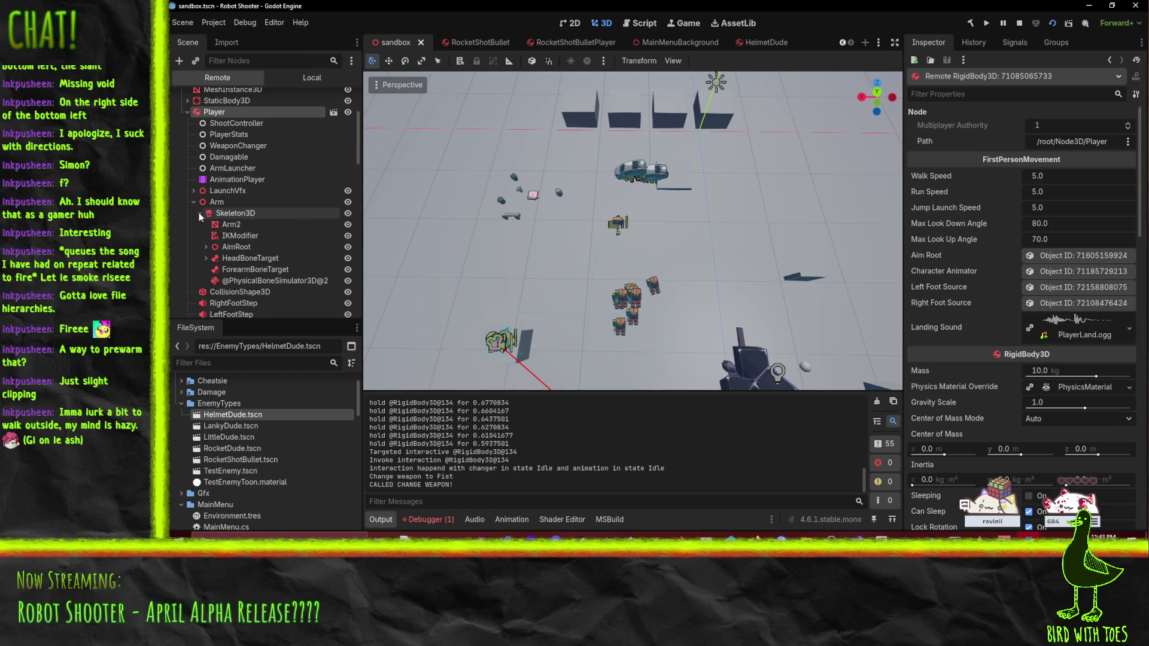
pyautogui.click(206, 247)
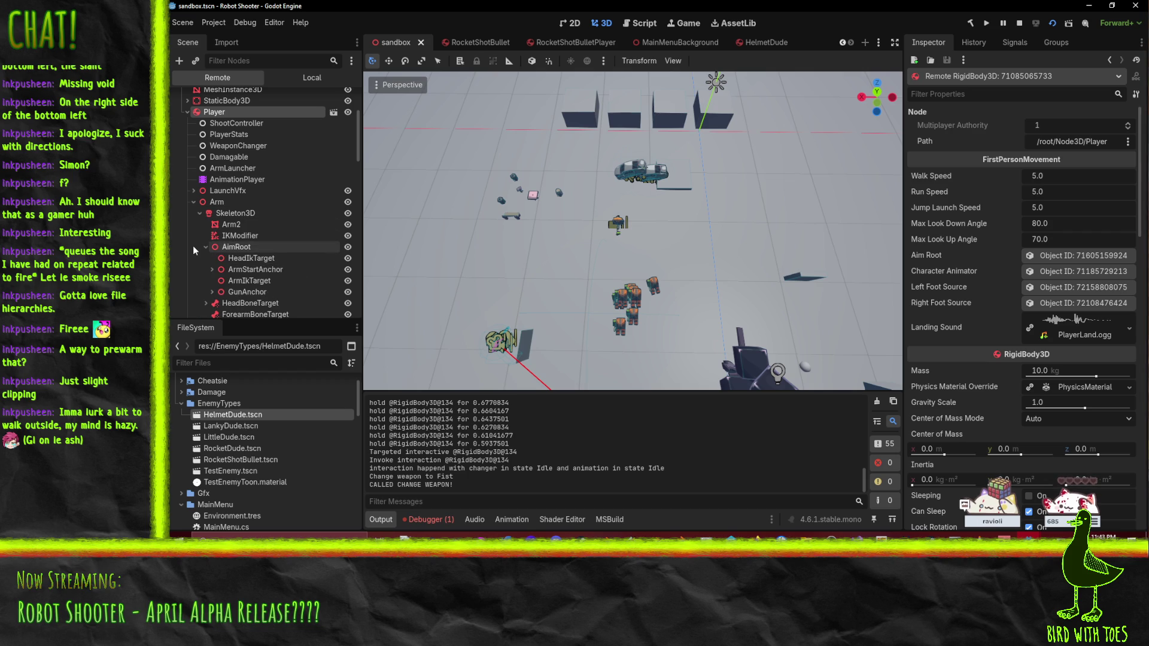
# Step: Expand GunAnchor, the held weapon, Fist and DamageArea, then select GrabPoint showing -90° Y rotation
pyautogui.scroll(-2, 197, 249)
pyautogui.click(213, 264)
pyautogui.scroll(-2, 220, 250)
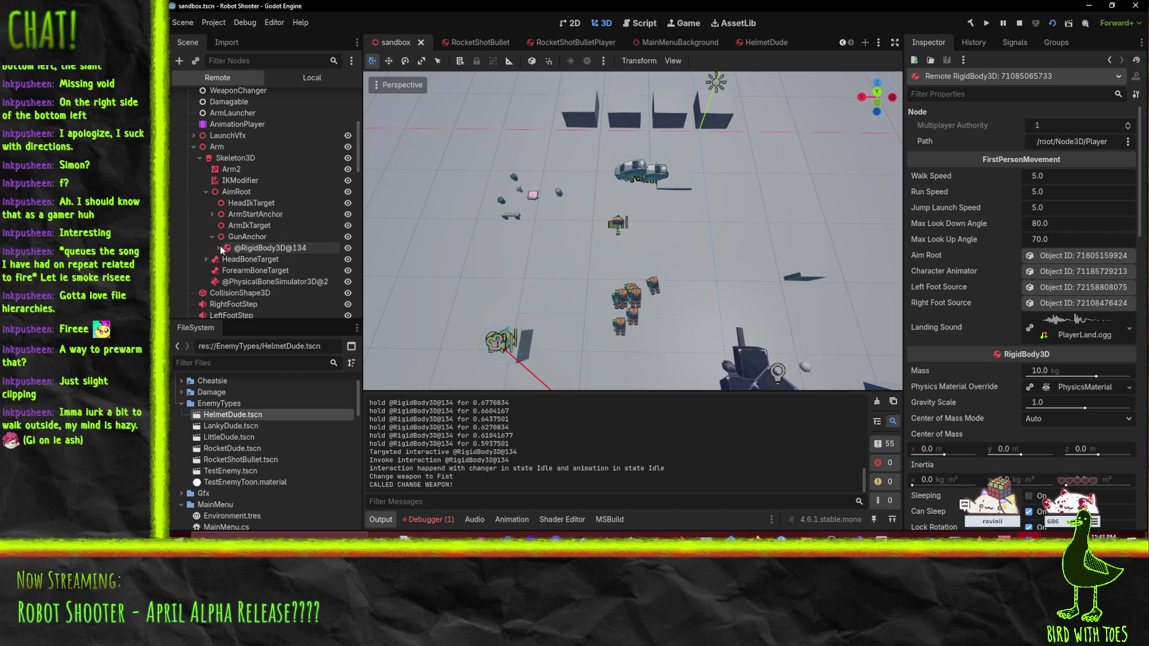
pyautogui.click(218, 248)
pyautogui.click(225, 258)
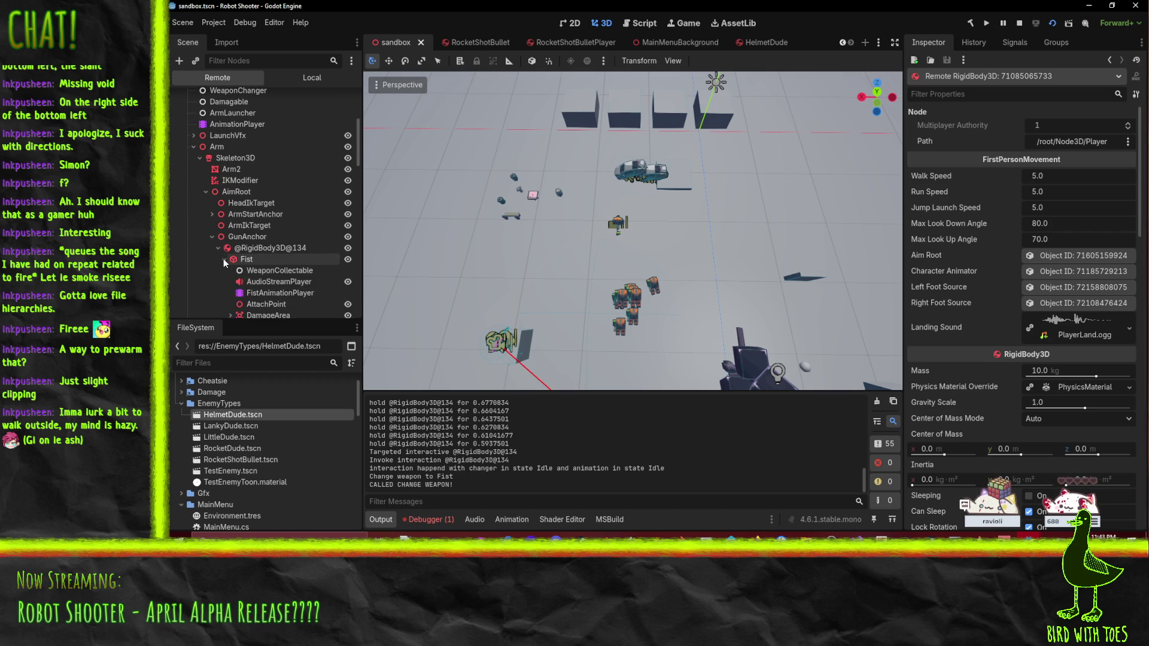
pyautogui.scroll(-2, 223, 258)
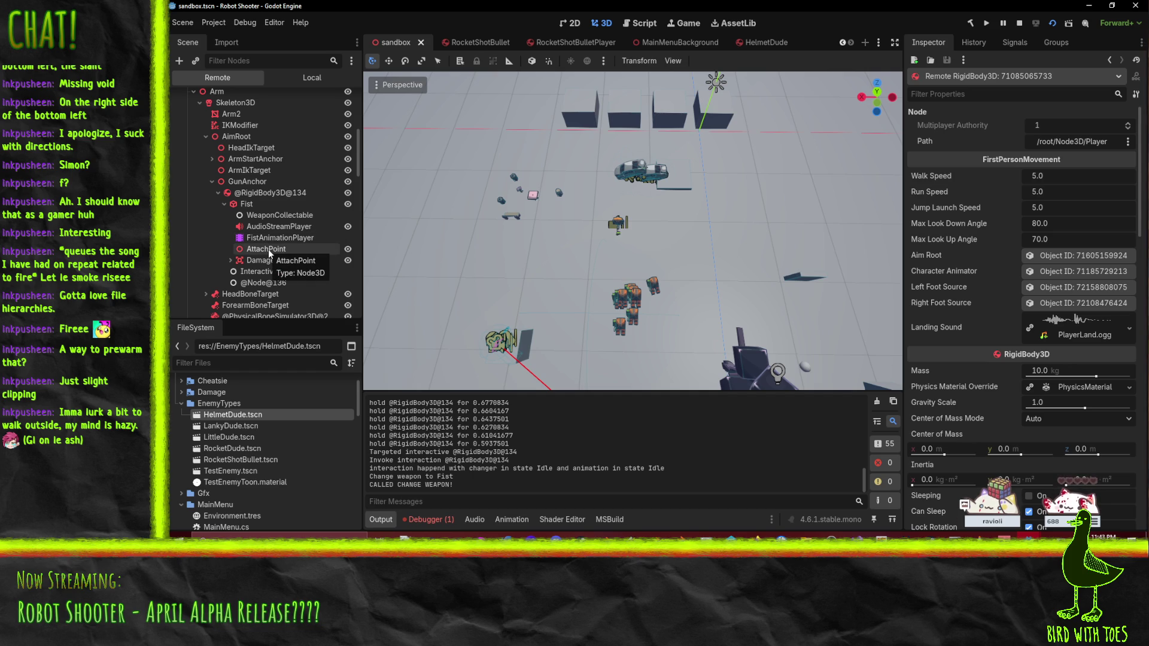
pyautogui.click(230, 261)
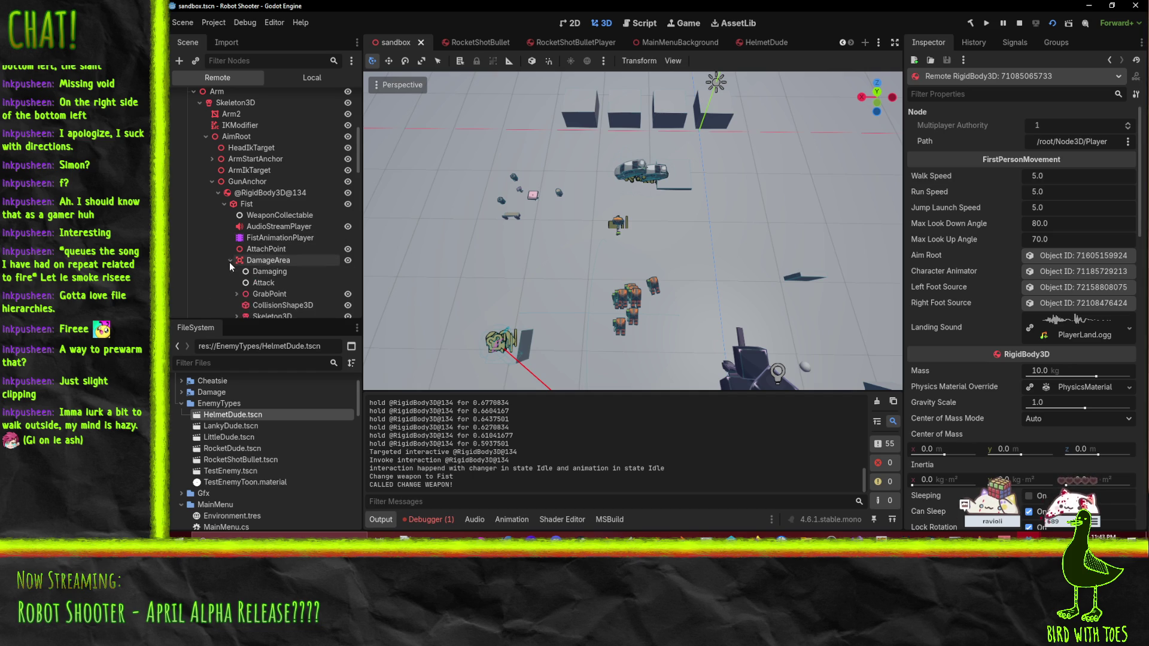
pyautogui.scroll(-2, 228, 263)
pyautogui.click(274, 238)
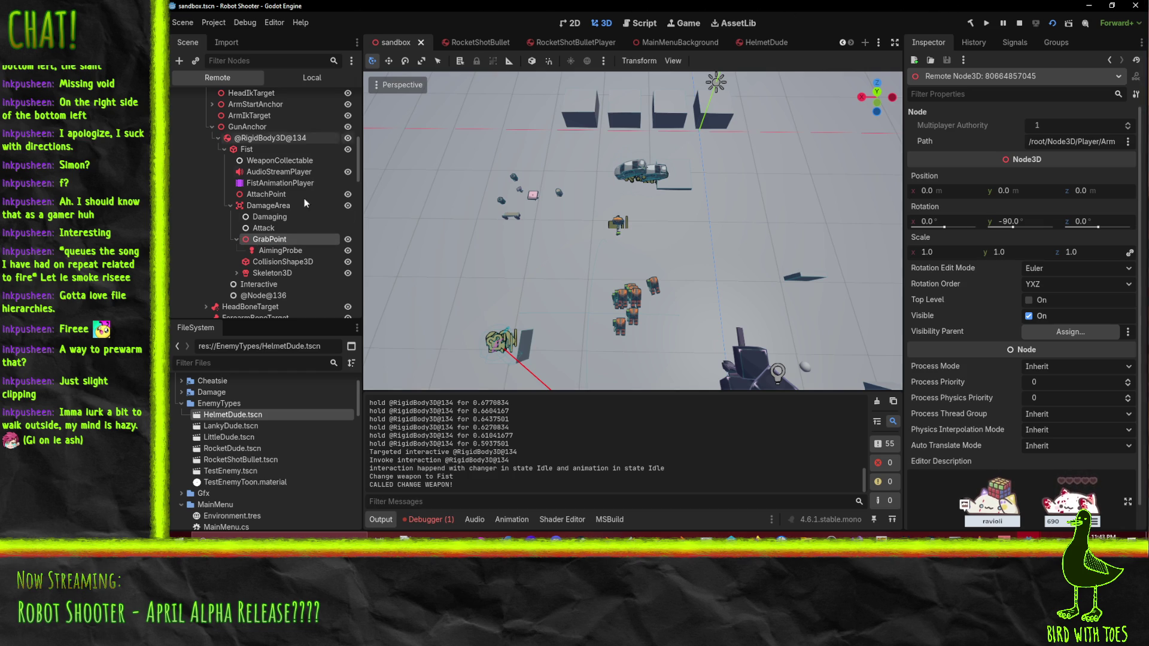
pyautogui.rightClick(276, 241)
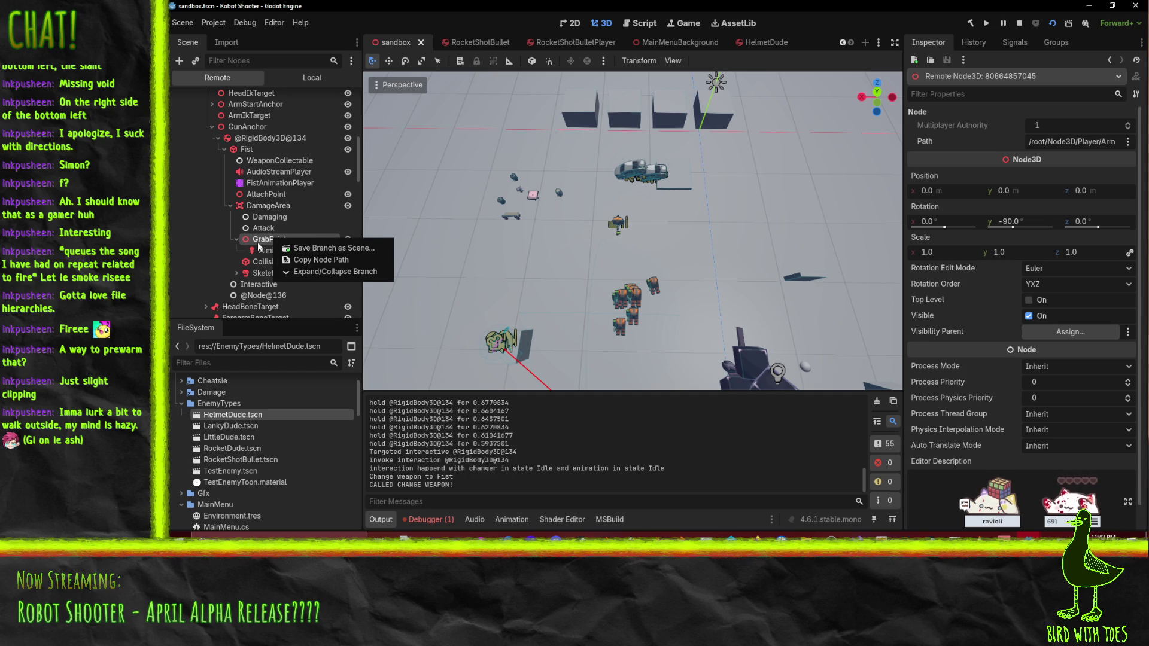
pyautogui.click(259, 246)
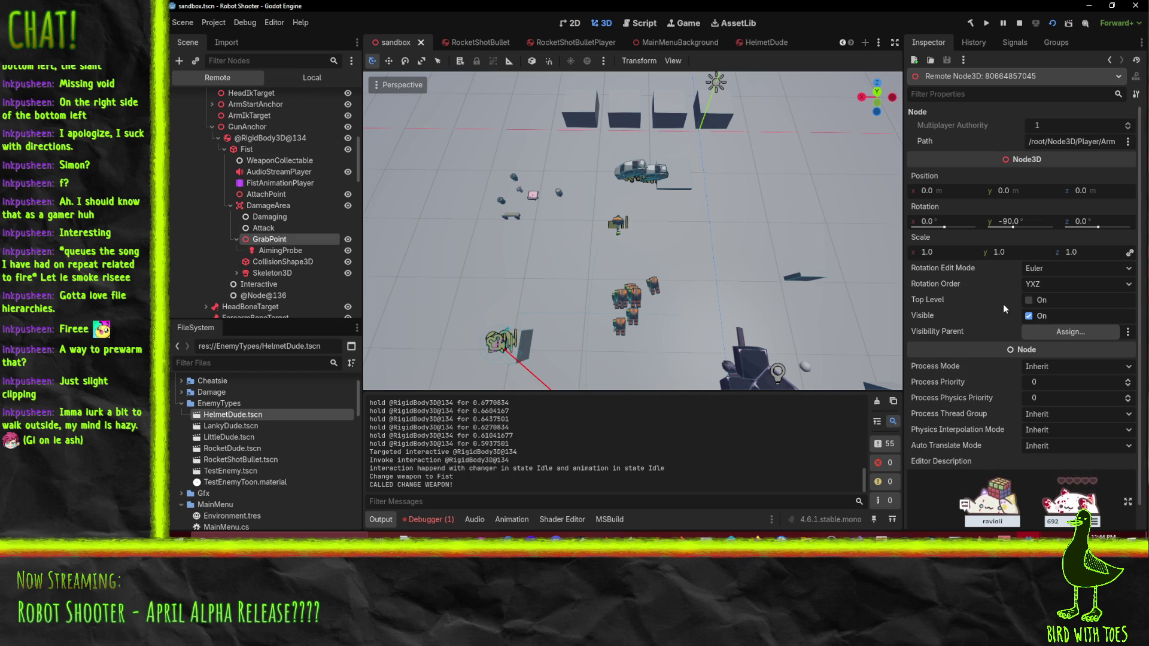
# Step: Stop the game, open HelmetDude and add a MeshInstance3D child under GrabPoint
pyautogui.click(1017, 23)
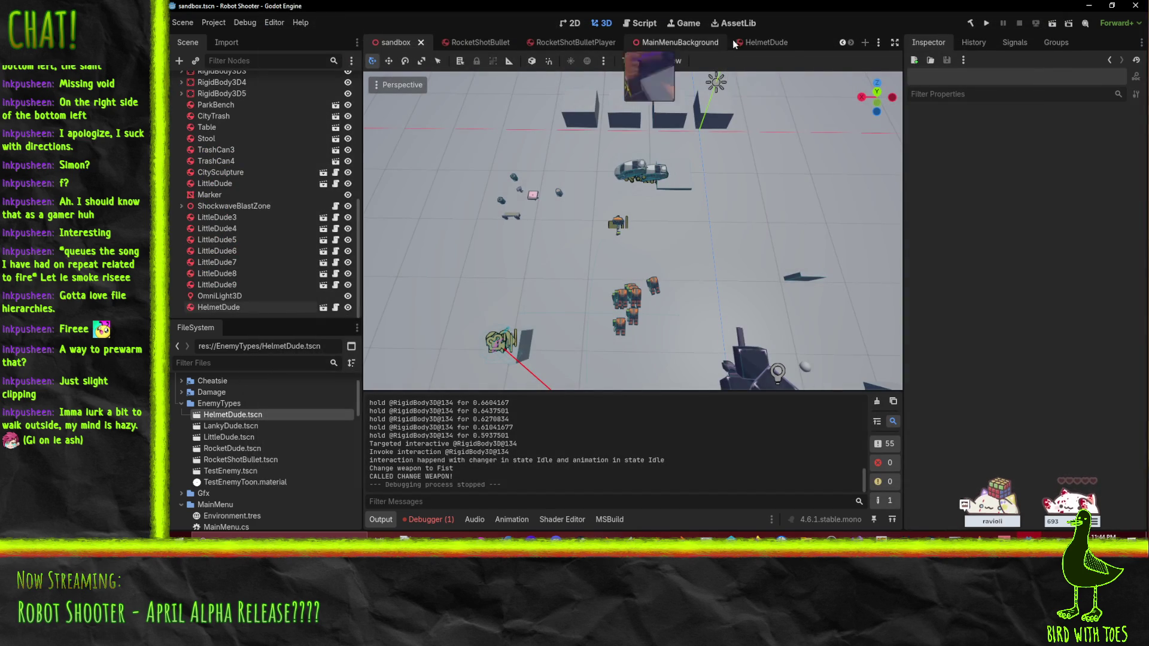
pyautogui.click(735, 41)
pyautogui.rightClick(217, 265)
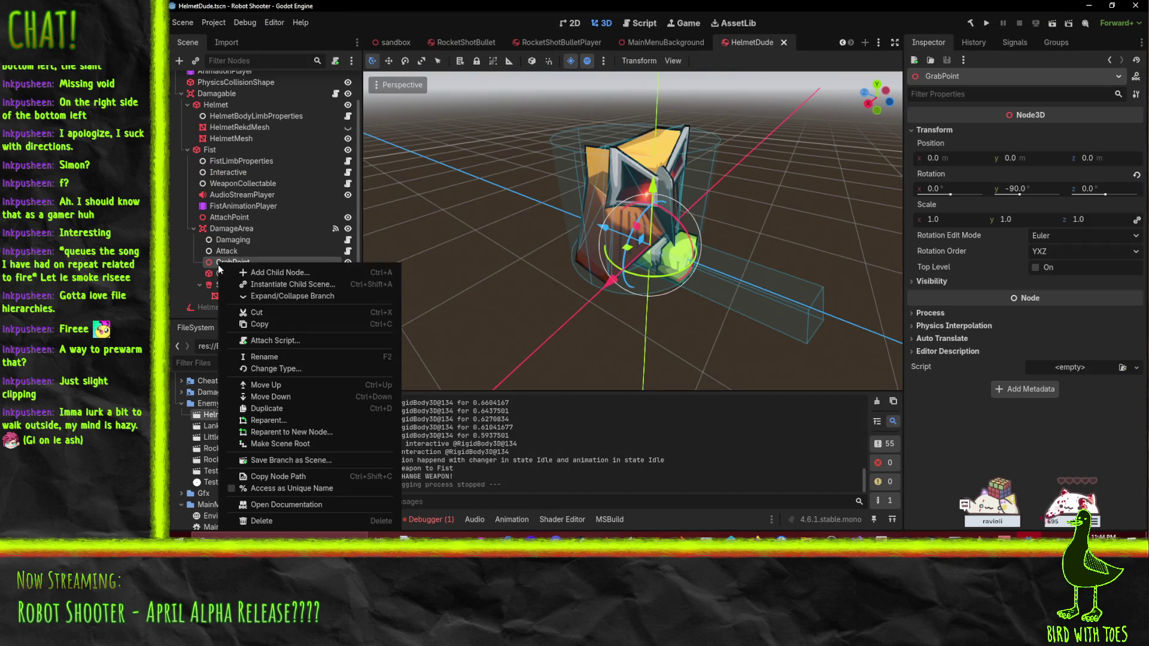
pyautogui.click(291, 272)
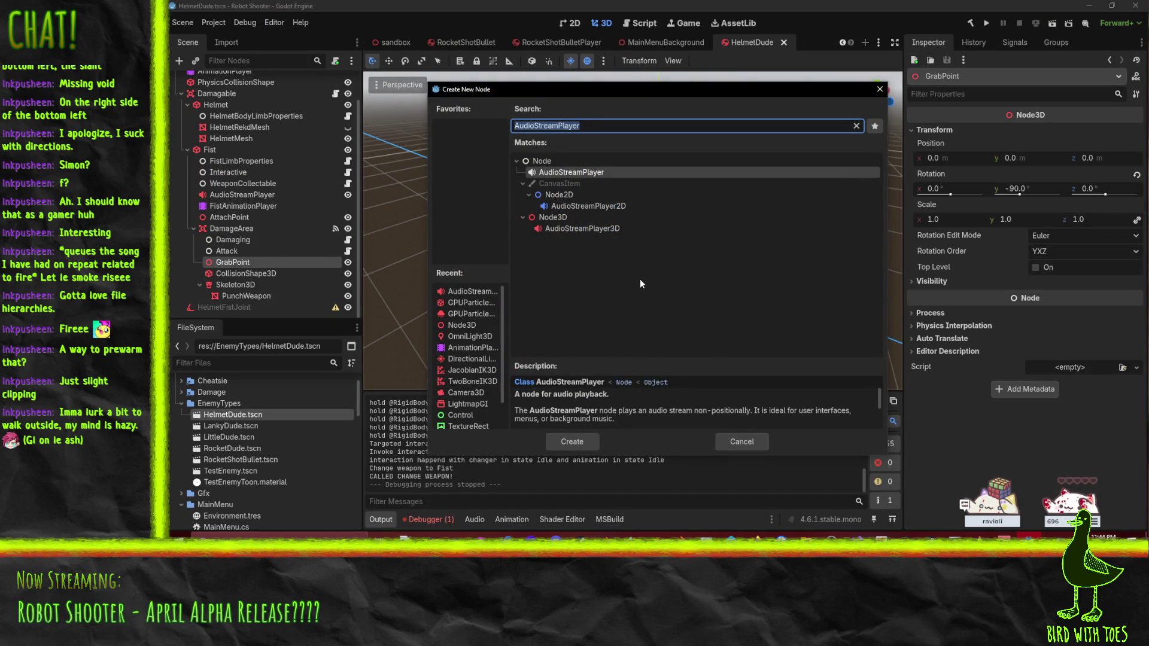
pyautogui.write('mesh')
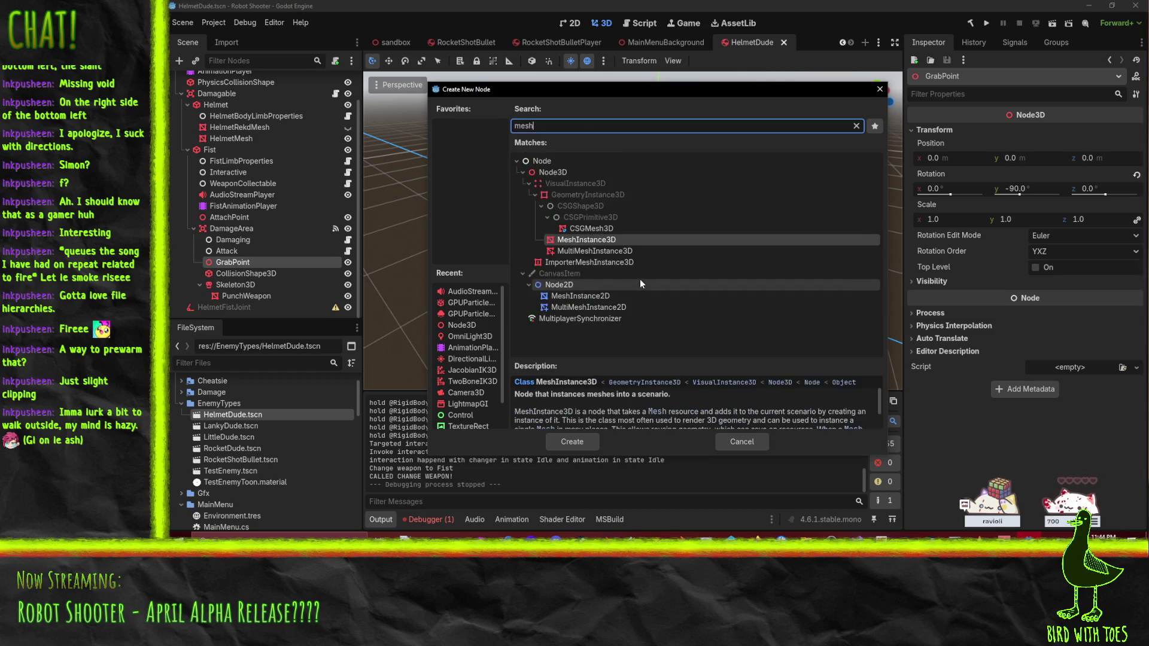
pyautogui.click(578, 445)
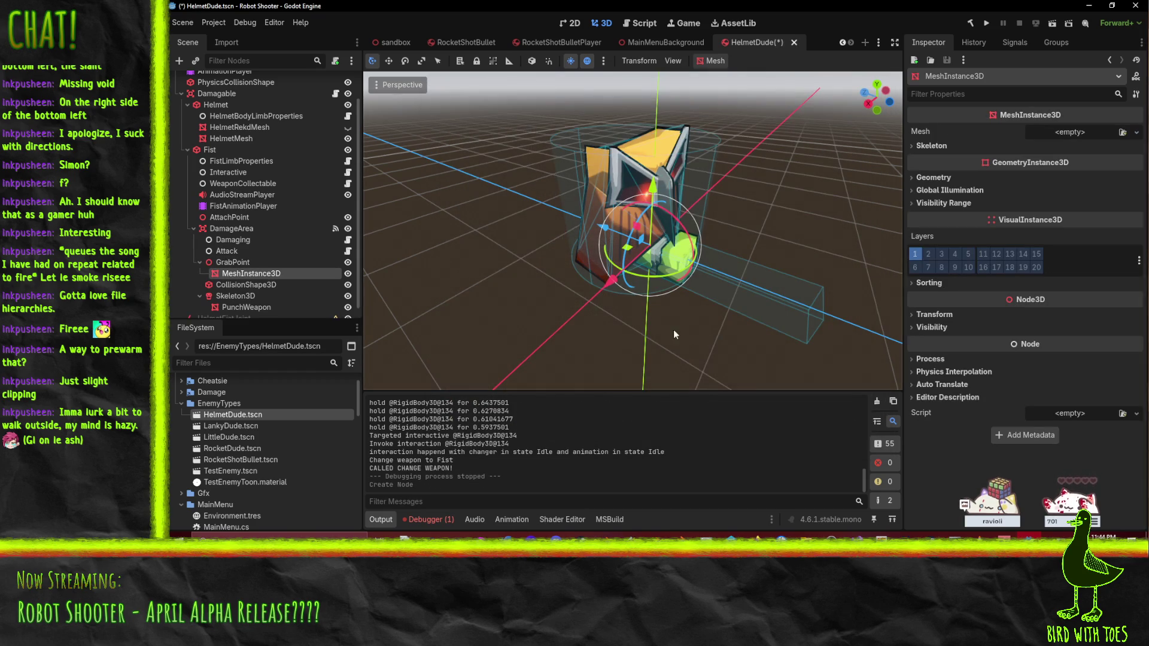
# Step: Give the new MeshInstance3D a PrismMesh and rotate it -90°
pyautogui.click(1135, 133)
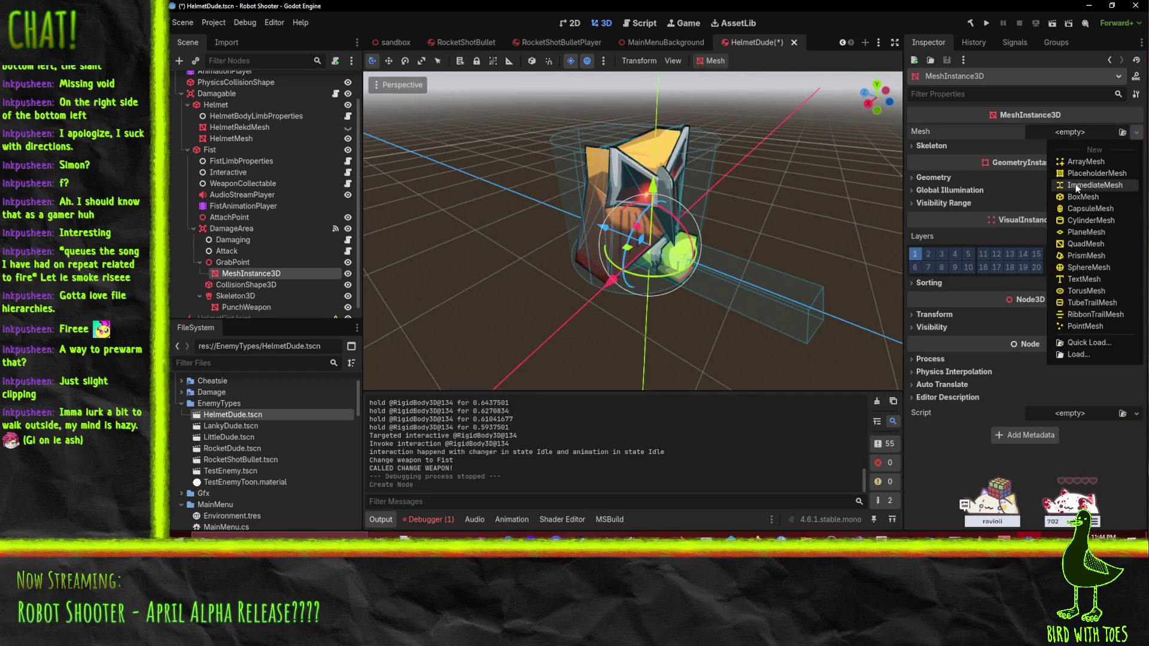
pyautogui.click(1086, 255)
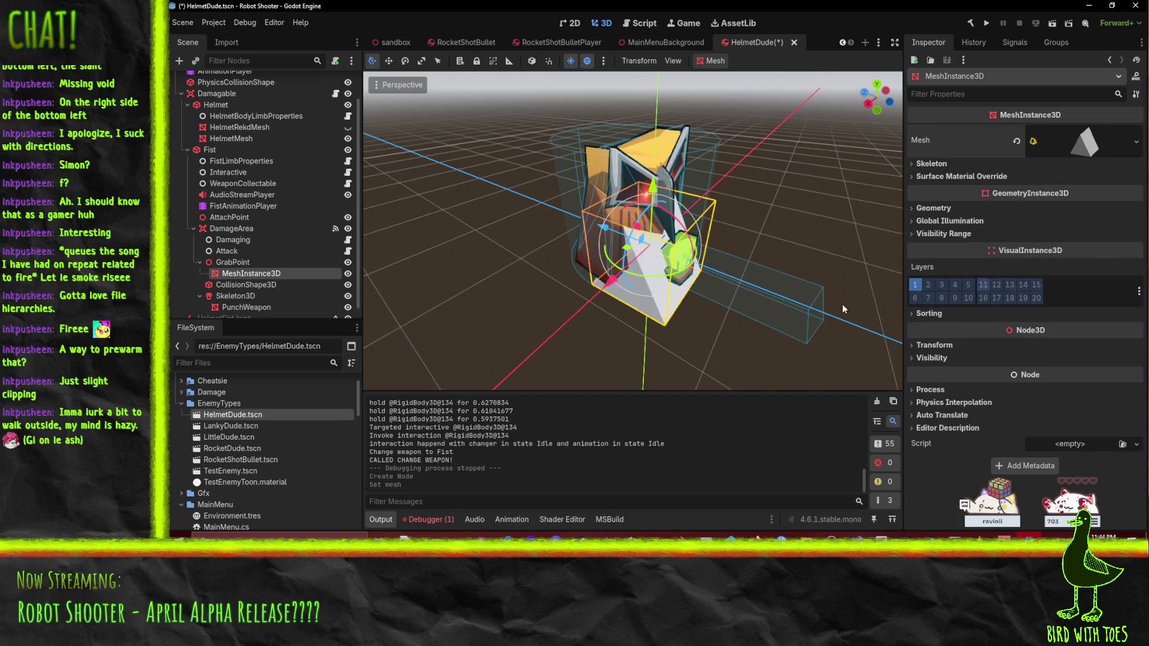
pyautogui.click(411, 64)
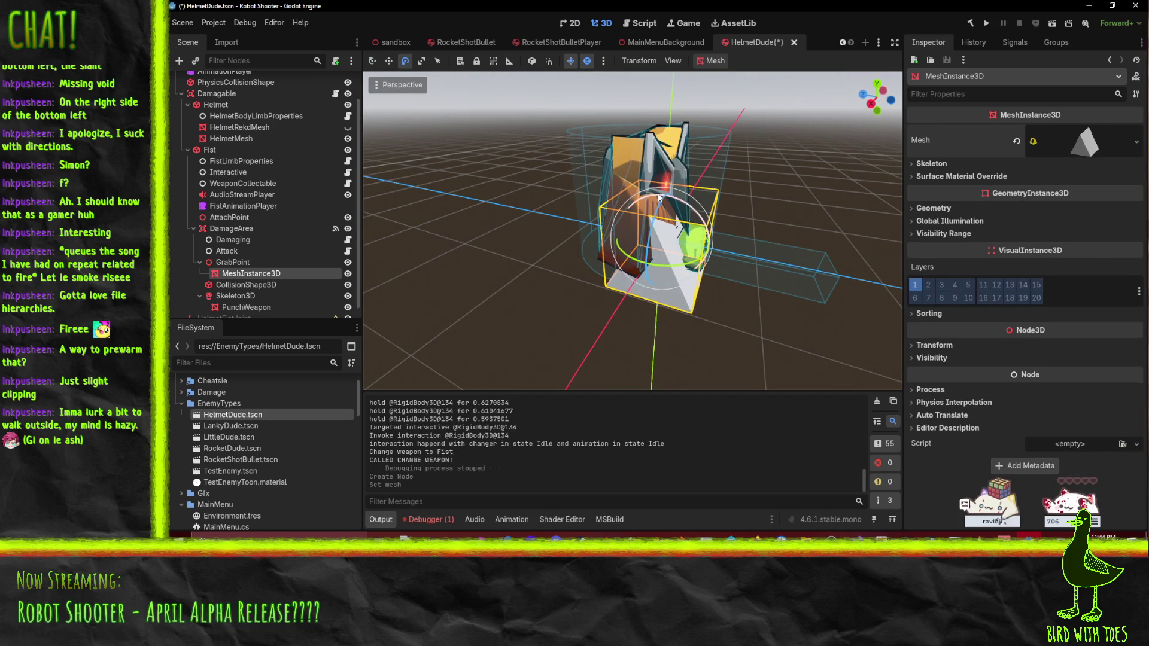
pyautogui.moveTo(659, 198)
pyautogui.mouseDown()
pyautogui.moveTo(736, 244)
pyautogui.moveTo(726, 240)
pyautogui.moveTo(739, 236)
pyautogui.mouseUp()
# Step: Size the prism to 0.5 wide, 2.0 tall and 0.1 deep as a thin pointer
pyautogui.click(1105, 137)
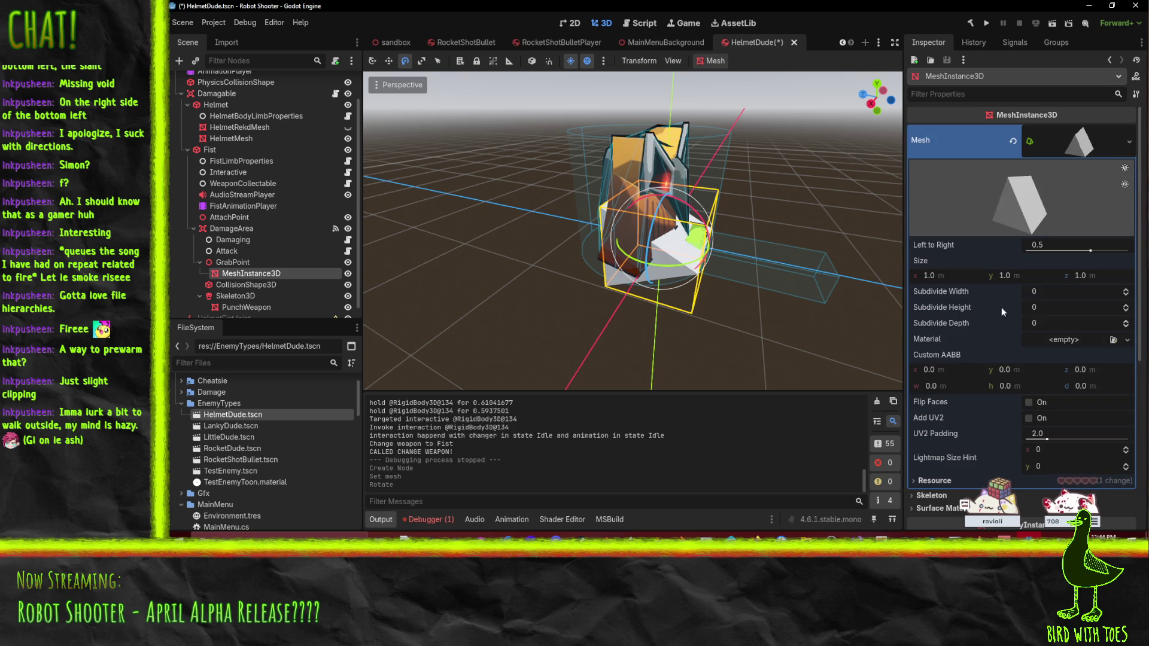
pyautogui.moveTo(1086, 253)
pyautogui.mouseDown()
pyautogui.moveTo(1100, 254)
pyautogui.moveTo(1089, 253)
pyautogui.mouseUp()
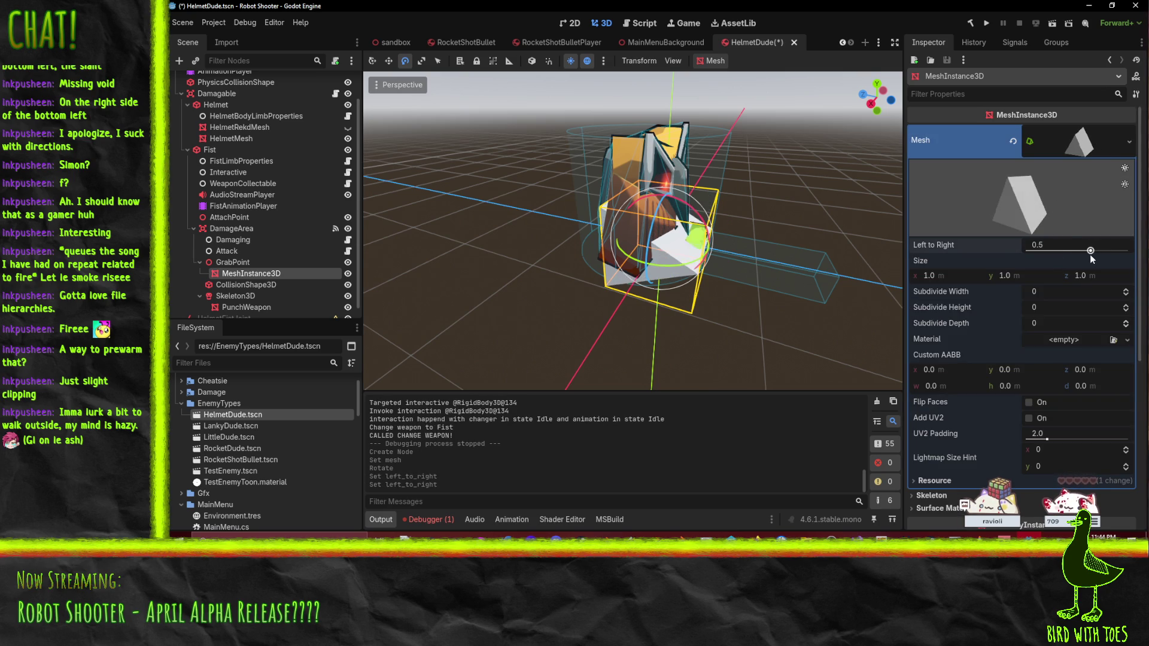
pyautogui.moveTo(1013, 273); pyautogui.dragTo(1053, 273)
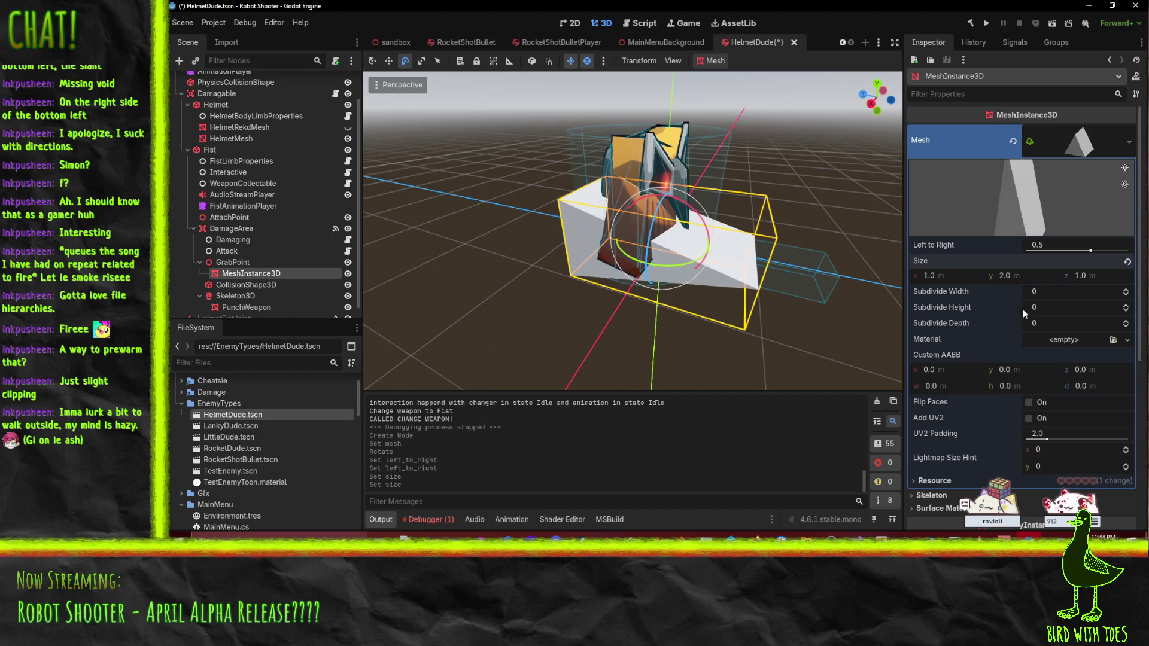
pyautogui.moveTo(956, 274); pyautogui.dragTo(925, 275)
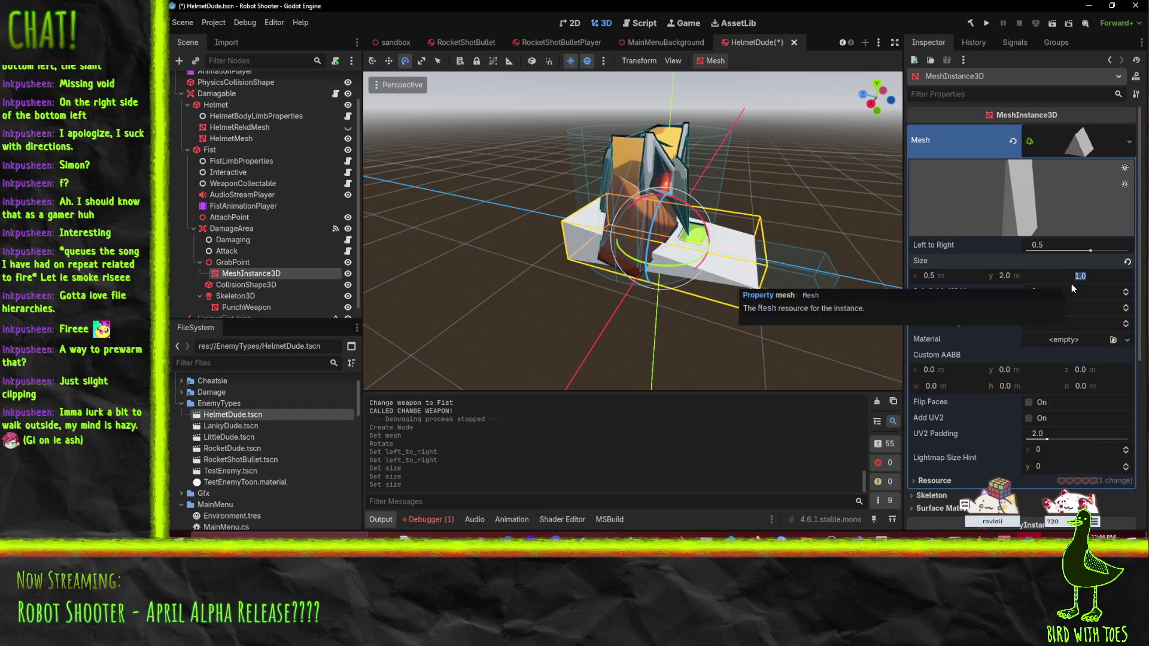
pyautogui.moveTo(1071, 284); pyautogui.dragTo(1018, 283)
pyautogui.moveTo(835, 253)
pyautogui.mouseDown()
pyautogui.moveTo(725, 231)
pyautogui.moveTo(874, 238)
pyautogui.moveTo(867, 250)
pyautogui.mouseUp()
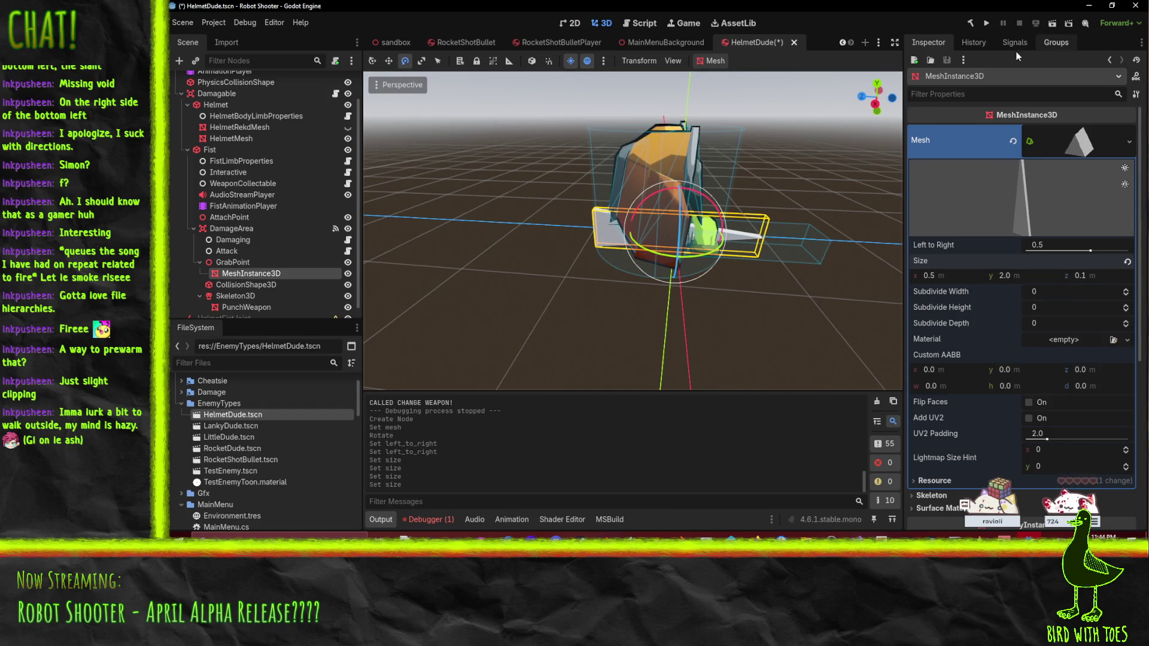
# Step: Save HelmetDude, close the launched game, and run the sandbox scene instead
pyautogui.click(986, 24)
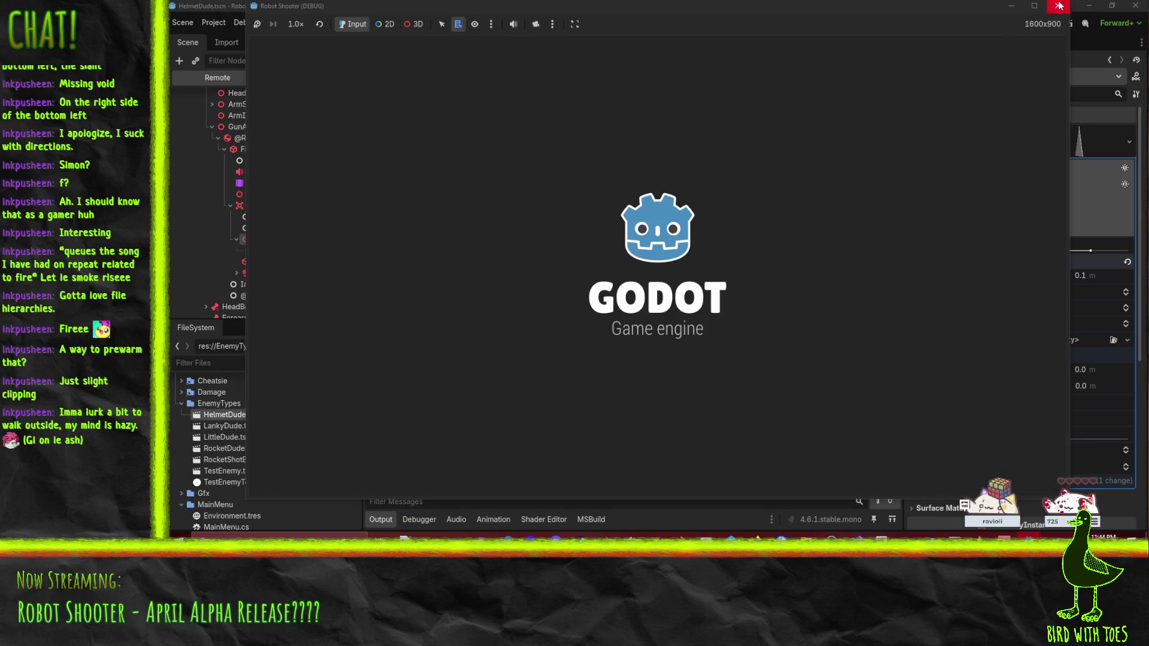
pyautogui.click(1059, 6)
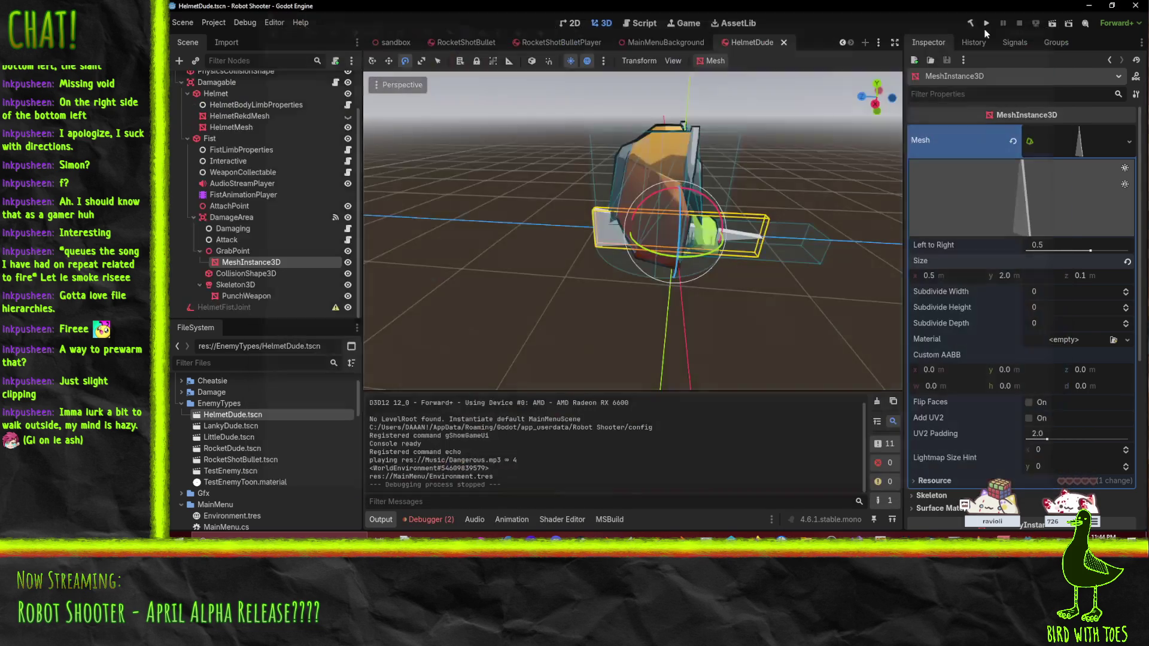
pyautogui.click(400, 44)
pyautogui.click(1052, 23)
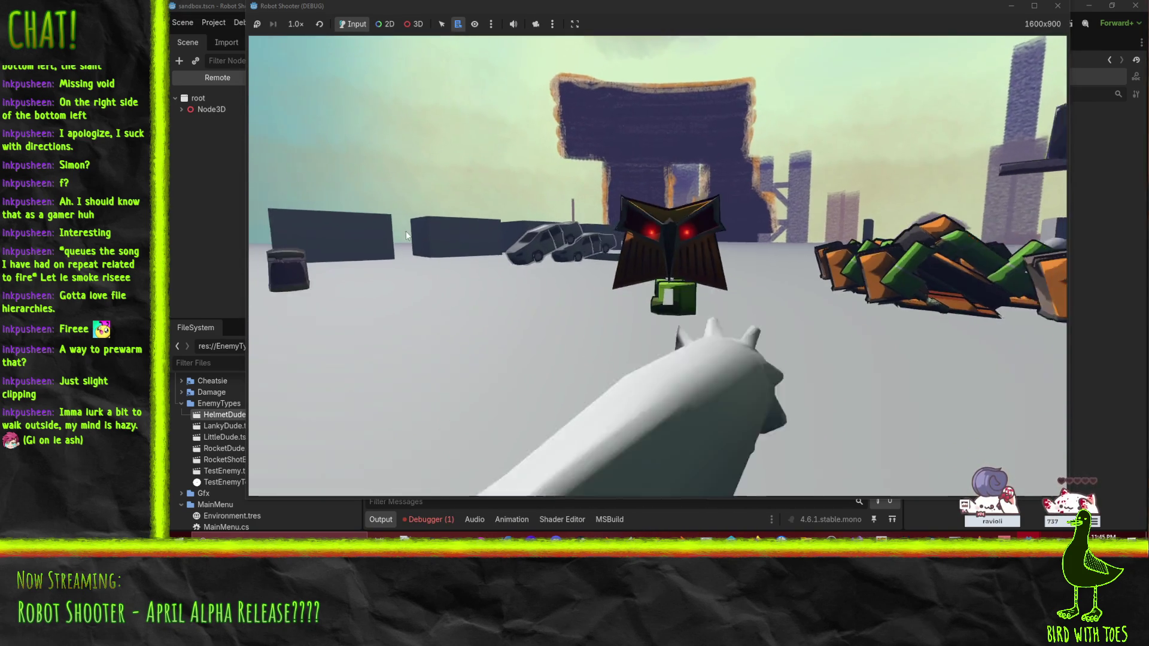
# Step: Fire three shots at the HelmetDude enemy to test the punch and pointer
pyautogui.click(397, 207)
pyautogui.click(399, 182)
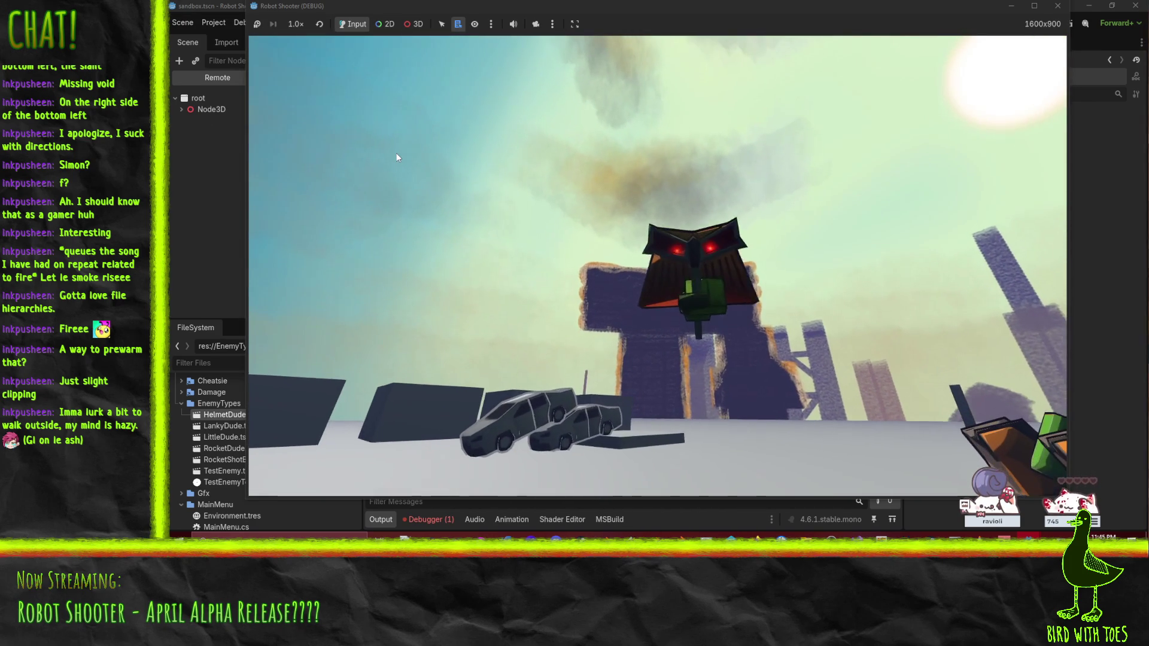
pyautogui.click(378, 149)
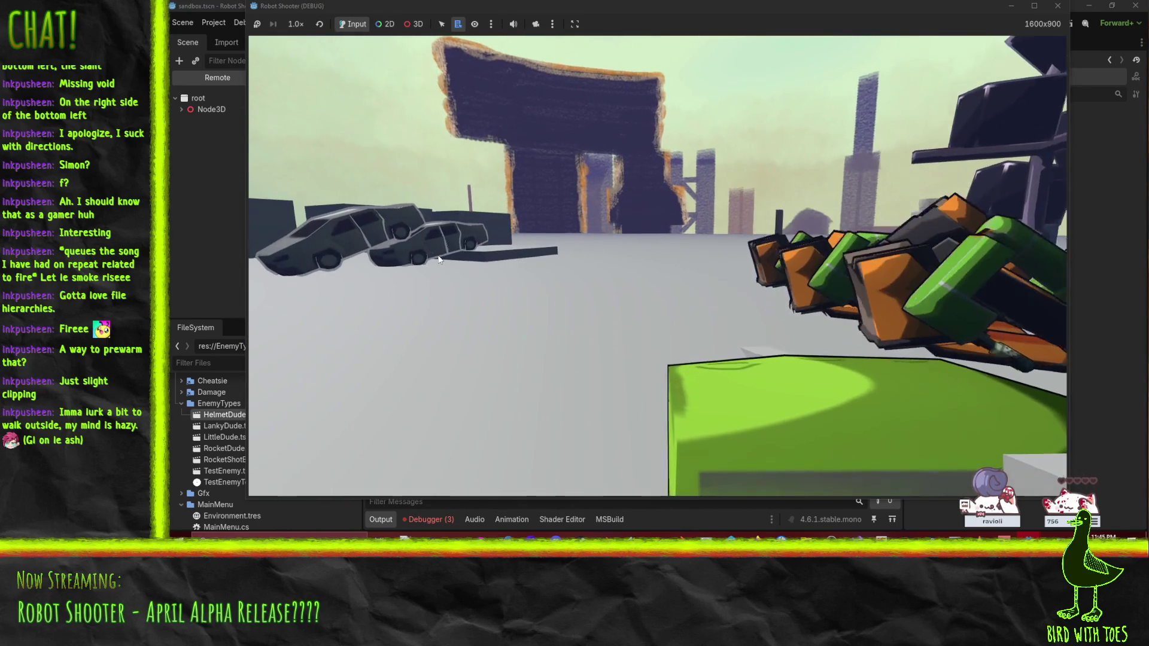
# Step: Close the game and expand the remote tree through Node3D, Player, Arm, Skeleton3D and AimRoot
pyautogui.press('F8')
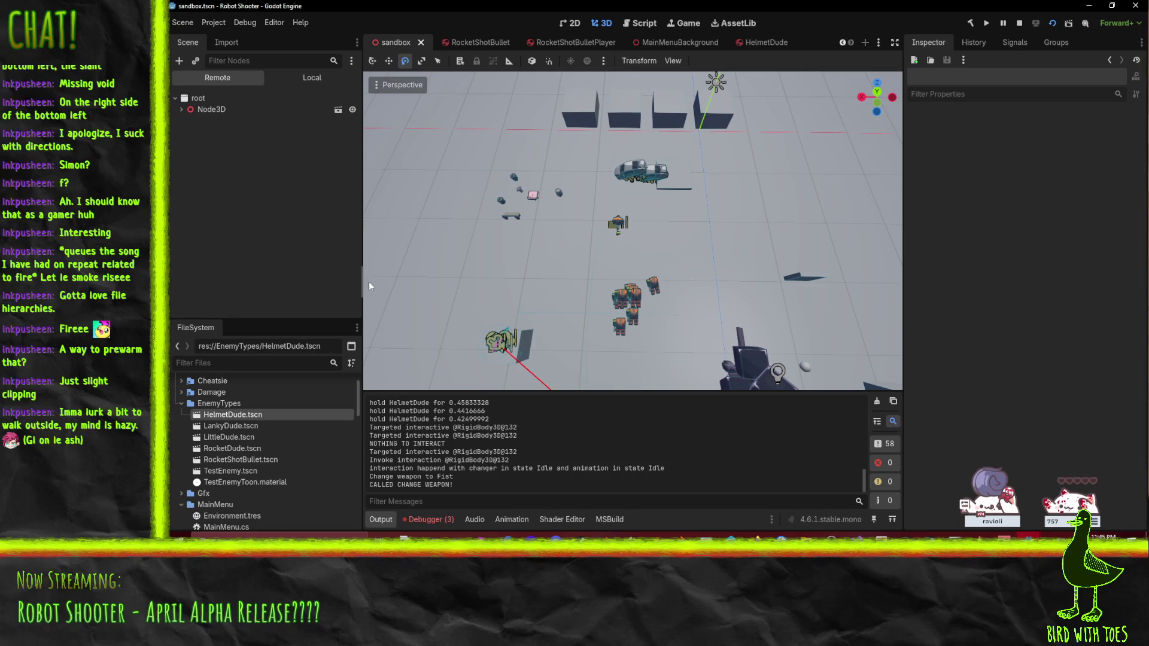
pyautogui.click(182, 110)
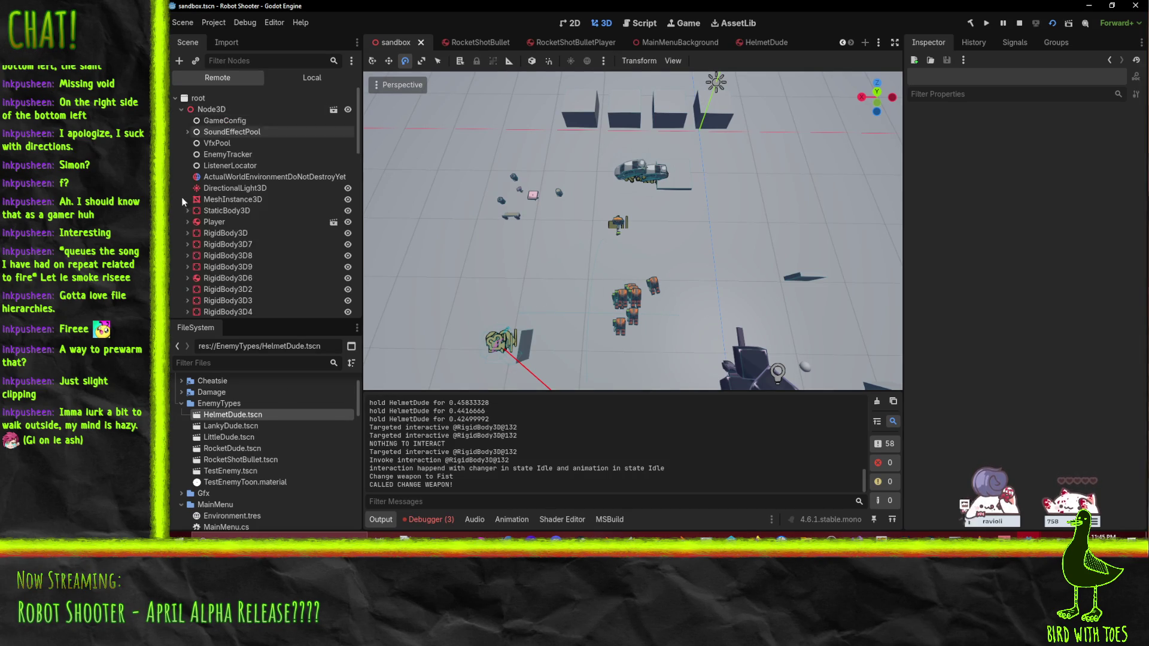
pyautogui.scroll(-6, 186, 229)
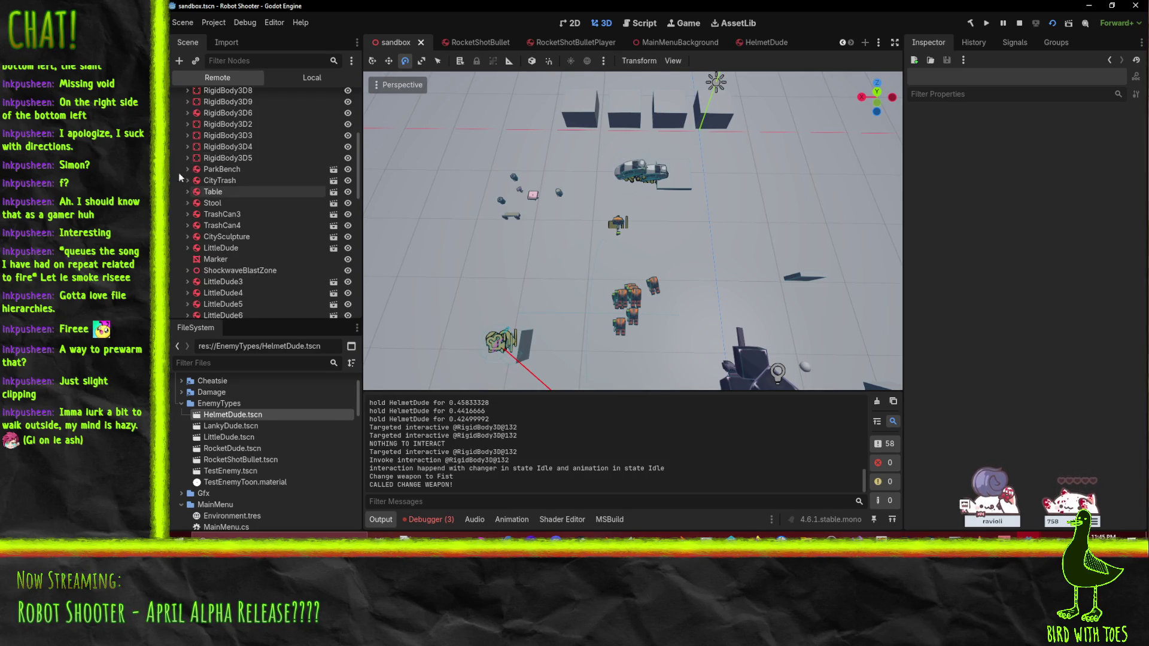
pyautogui.scroll(5, 192, 221)
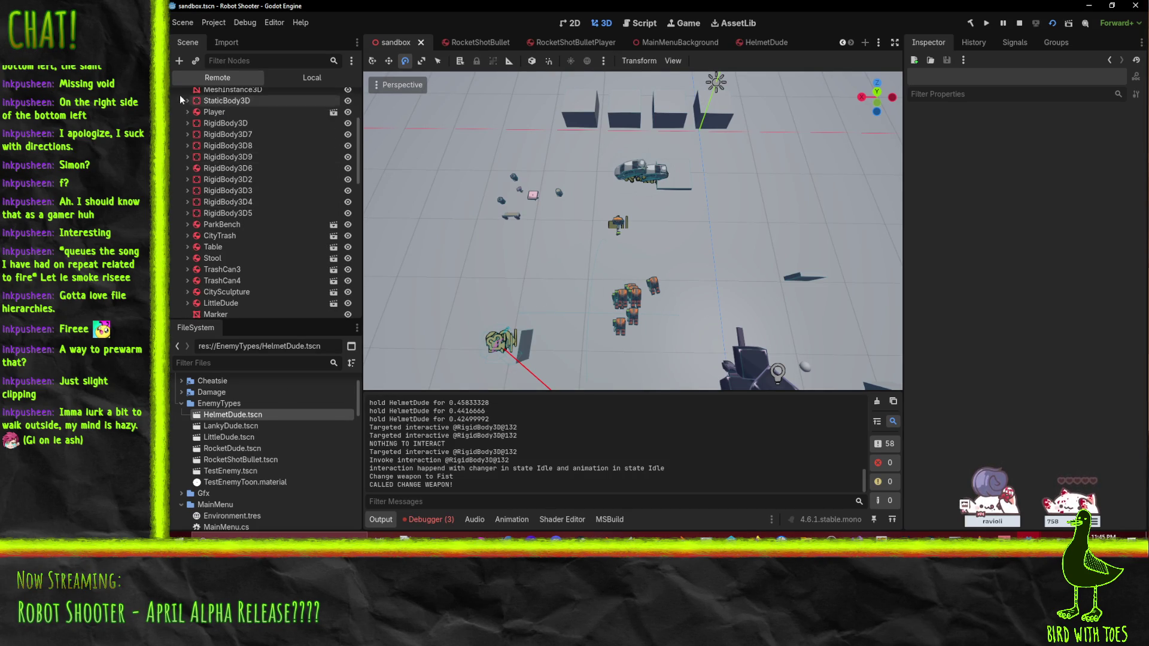
pyautogui.click(188, 167)
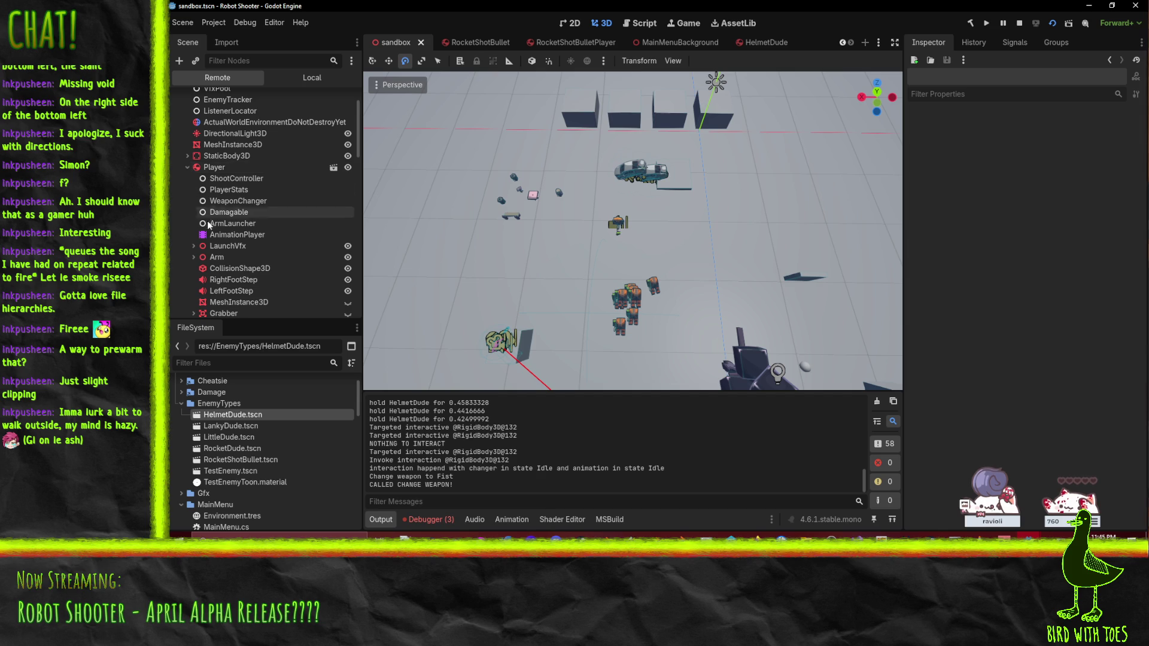
pyautogui.scroll(-2, 210, 224)
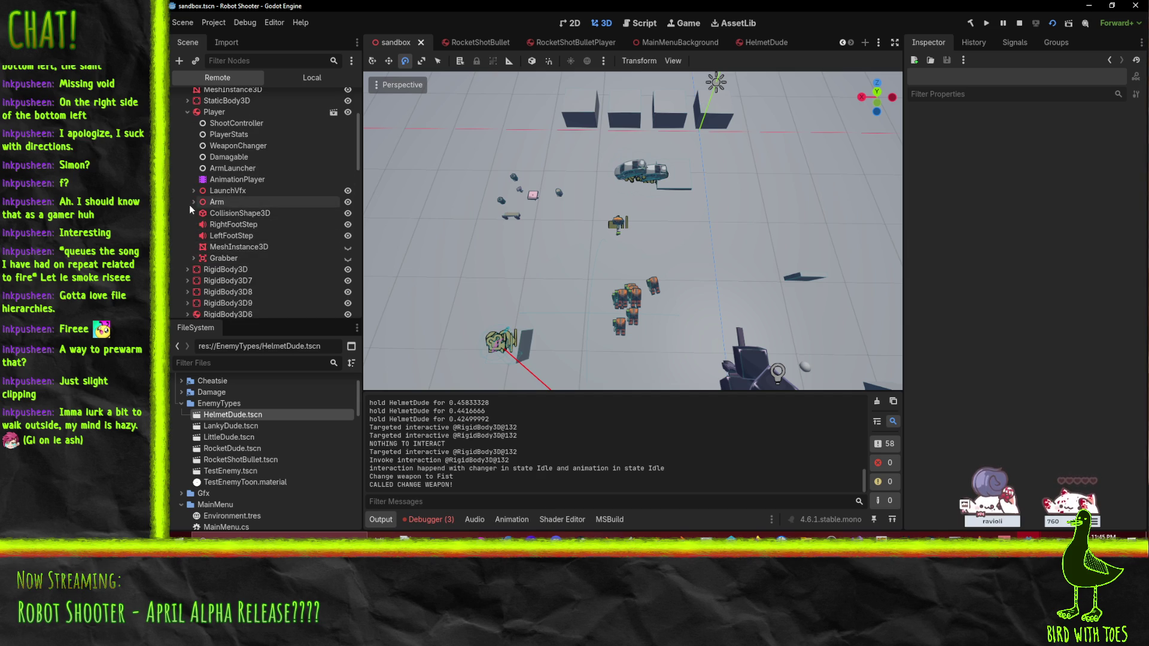
pyautogui.click(192, 202)
pyautogui.click(200, 213)
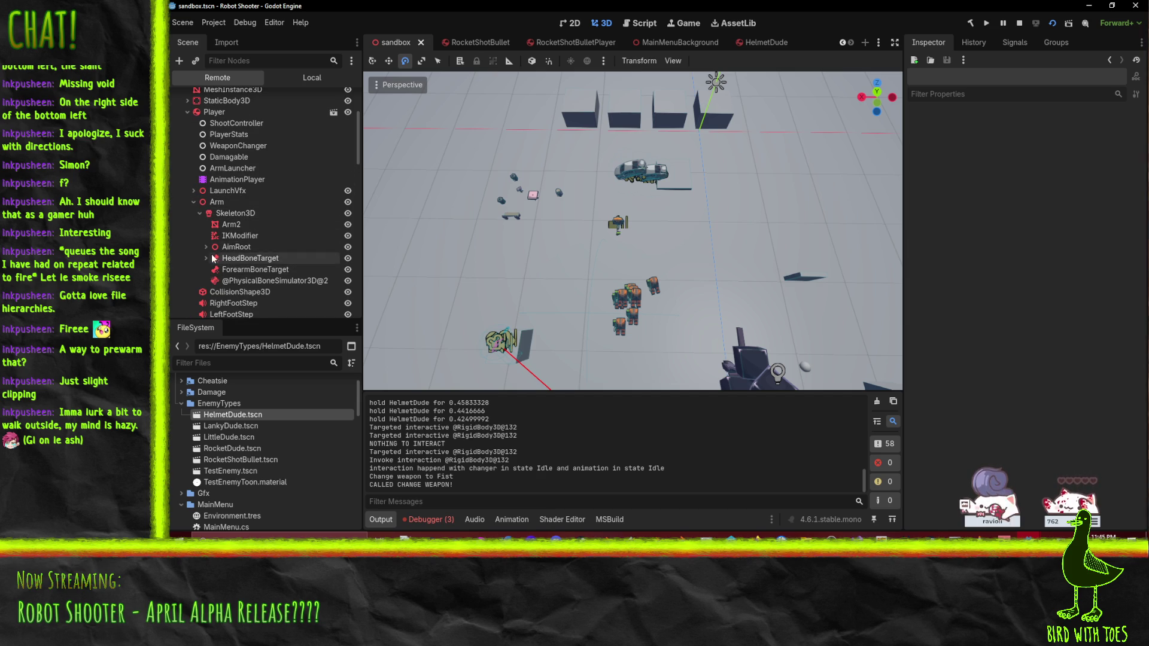
pyautogui.click(206, 247)
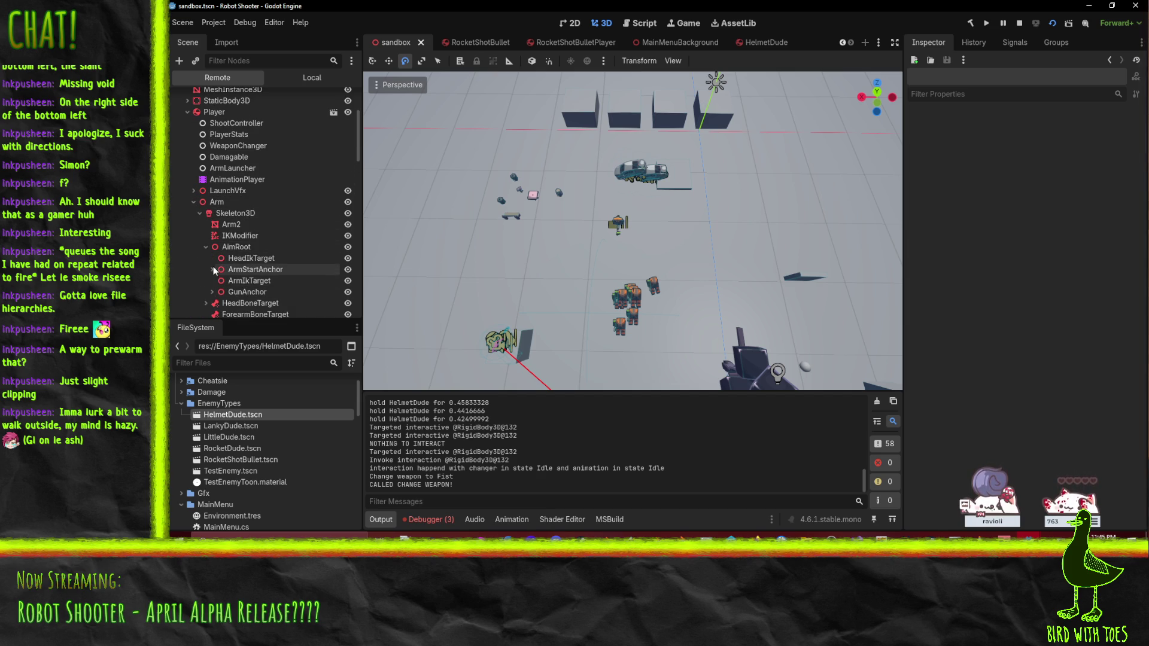
# Step: Expand GunAnchor, Fist and DamageArea, then inspect GrabPoint and its prism, revealing -90° Y rotation
pyautogui.scroll(-2, 213, 272)
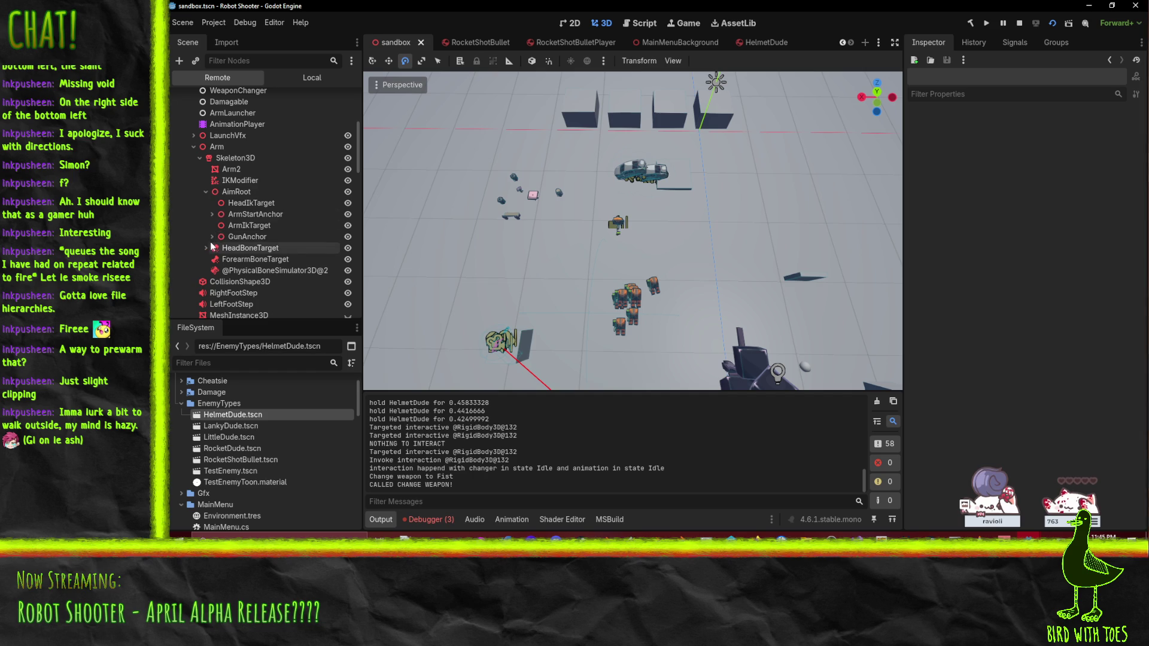
pyautogui.click(210, 238)
pyautogui.click(218, 248)
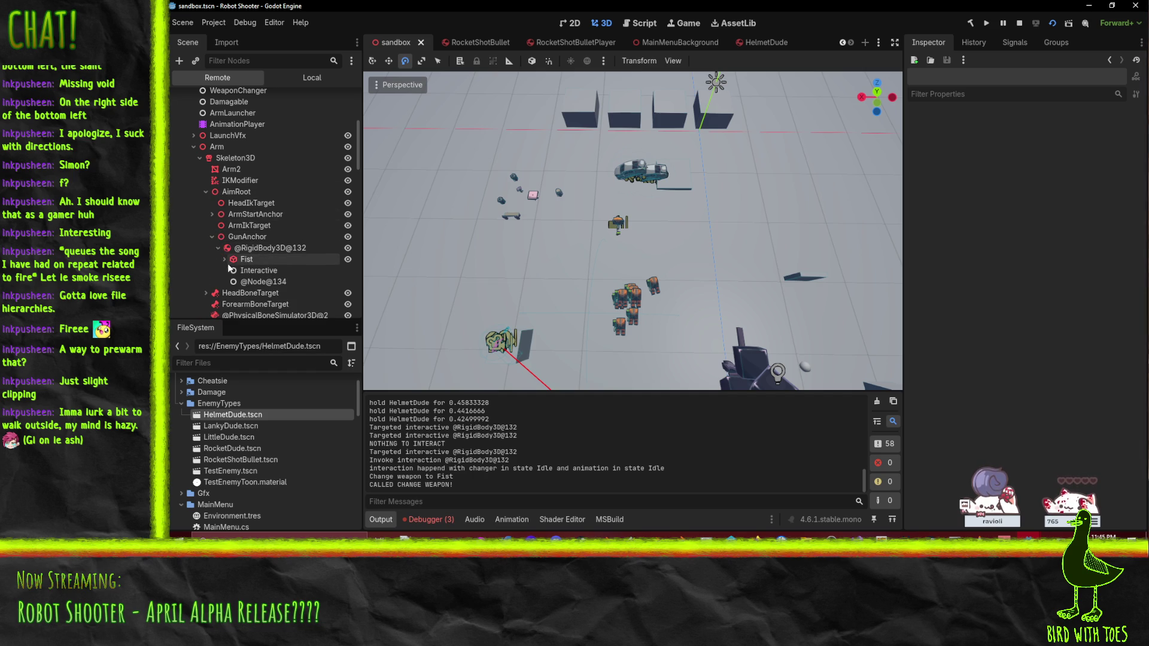
pyautogui.click(224, 259)
pyautogui.scroll(-2, 226, 264)
pyautogui.click(231, 260)
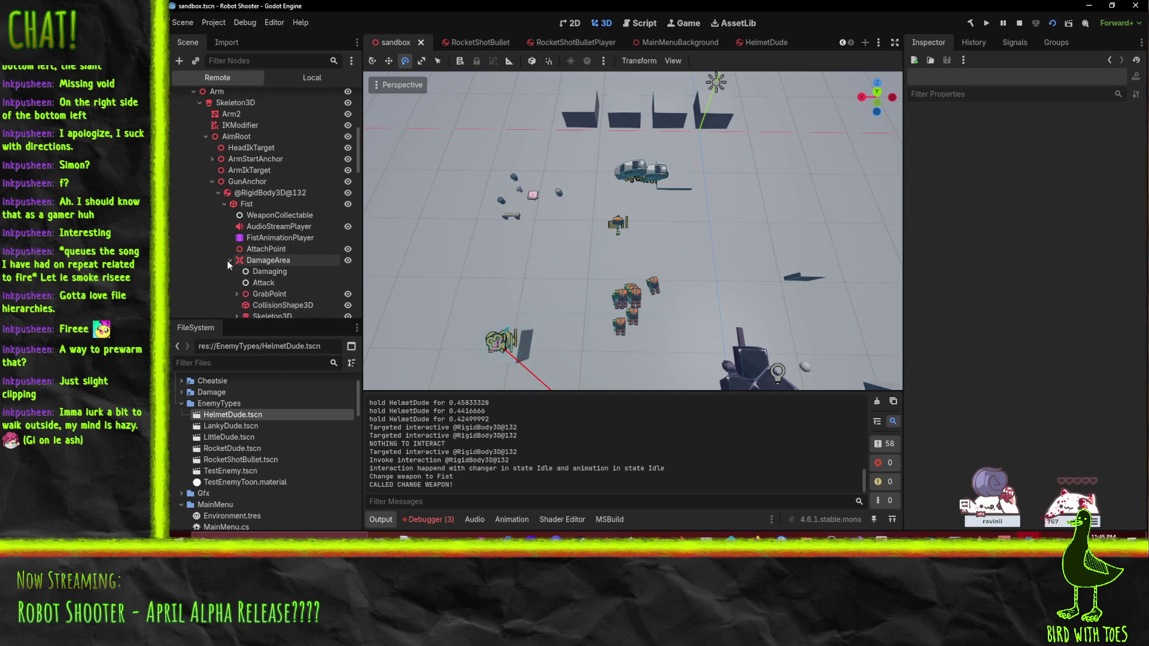
pyautogui.scroll(-3, 242, 295)
pyautogui.click(263, 211)
pyautogui.click(237, 211)
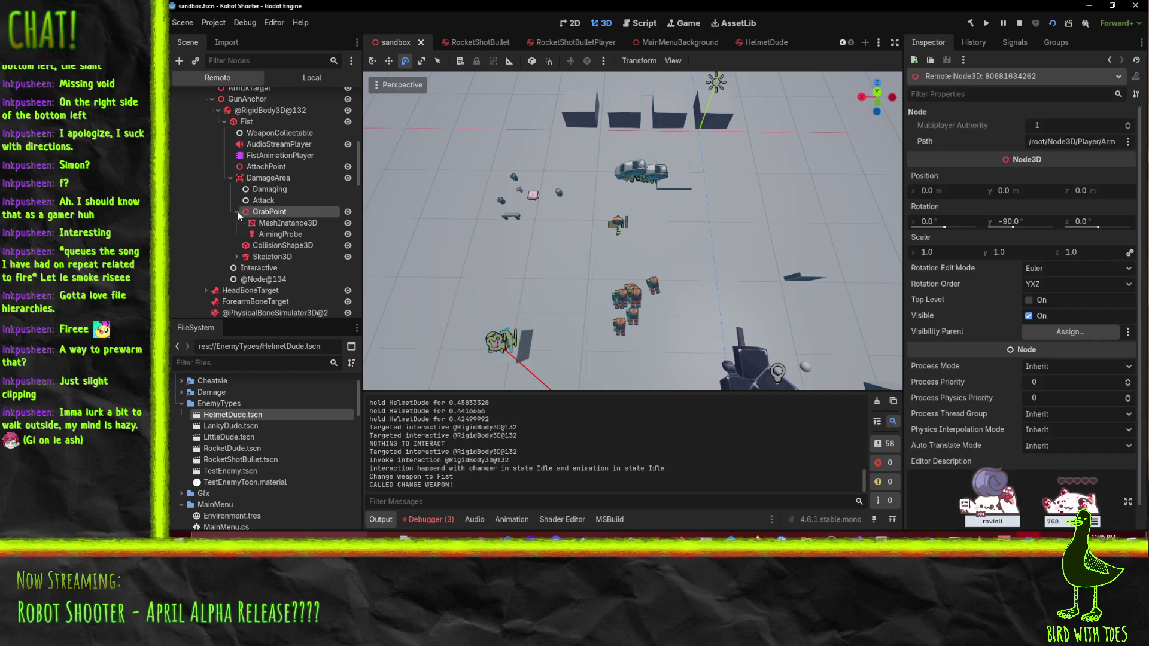
pyautogui.click(283, 224)
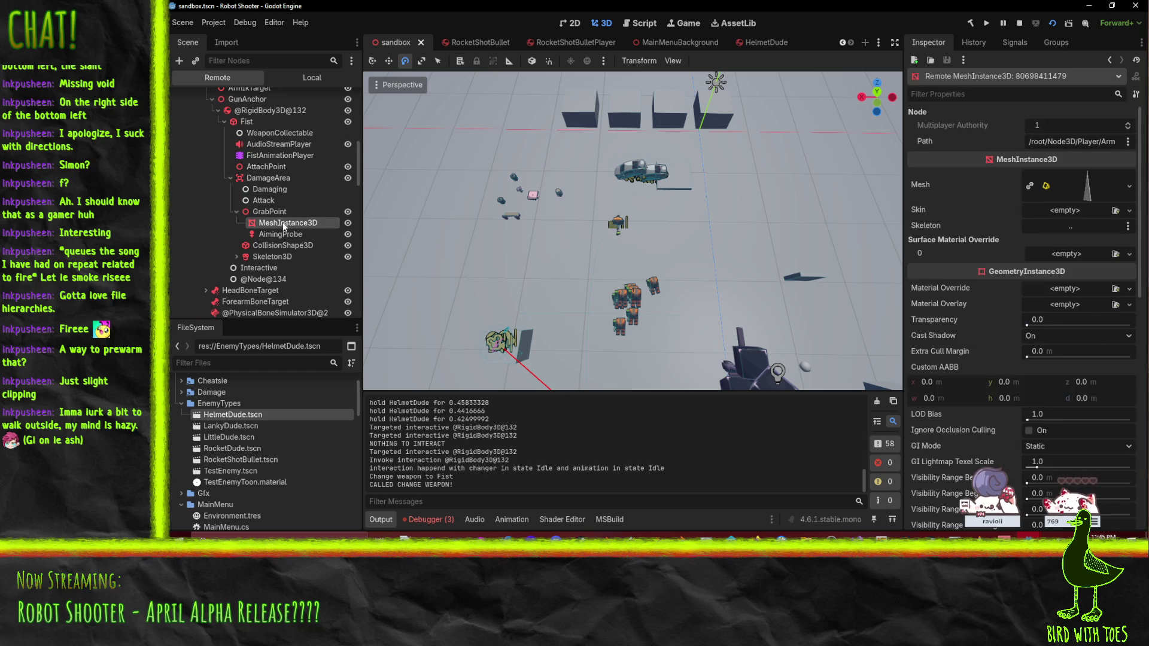
pyautogui.scroll(-10, 983, 289)
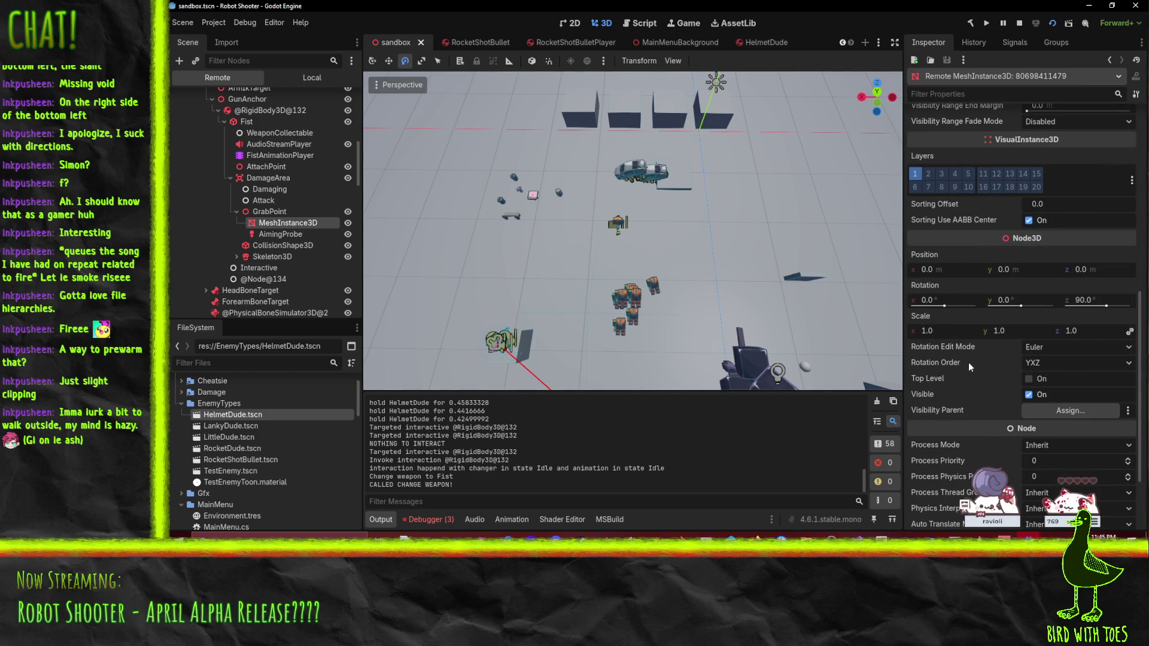
pyautogui.click(262, 210)
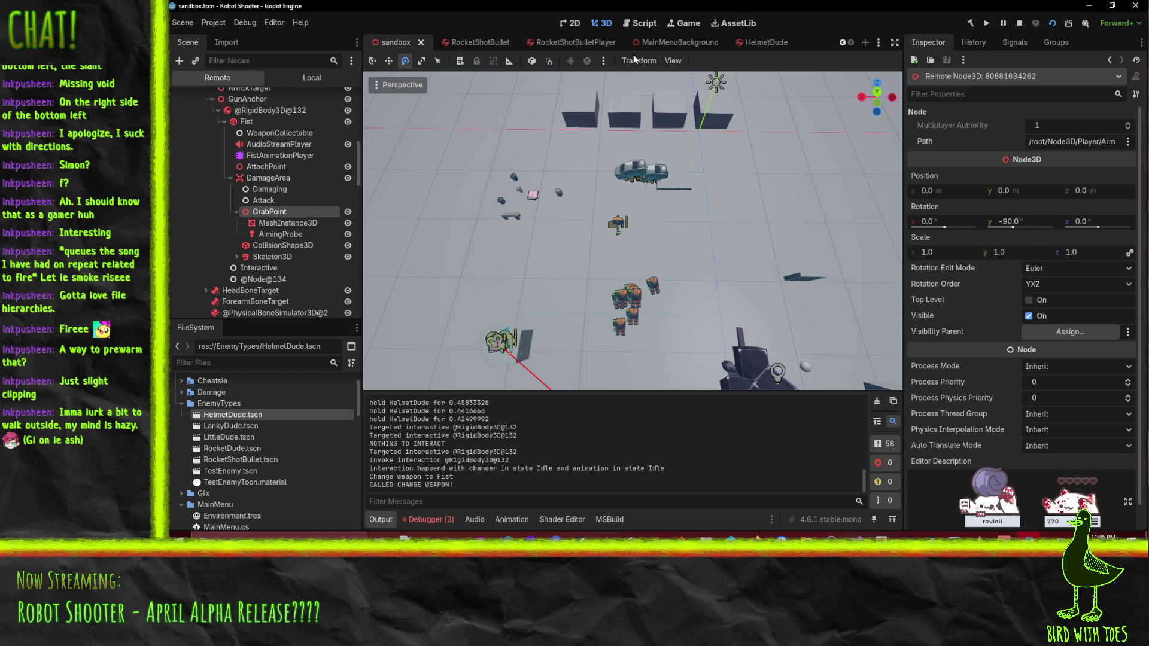
# Step: Stop the game and set HelmetDude's GrabPoint Rotation Y to 0
pyautogui.click(770, 38)
pyautogui.click(269, 212)
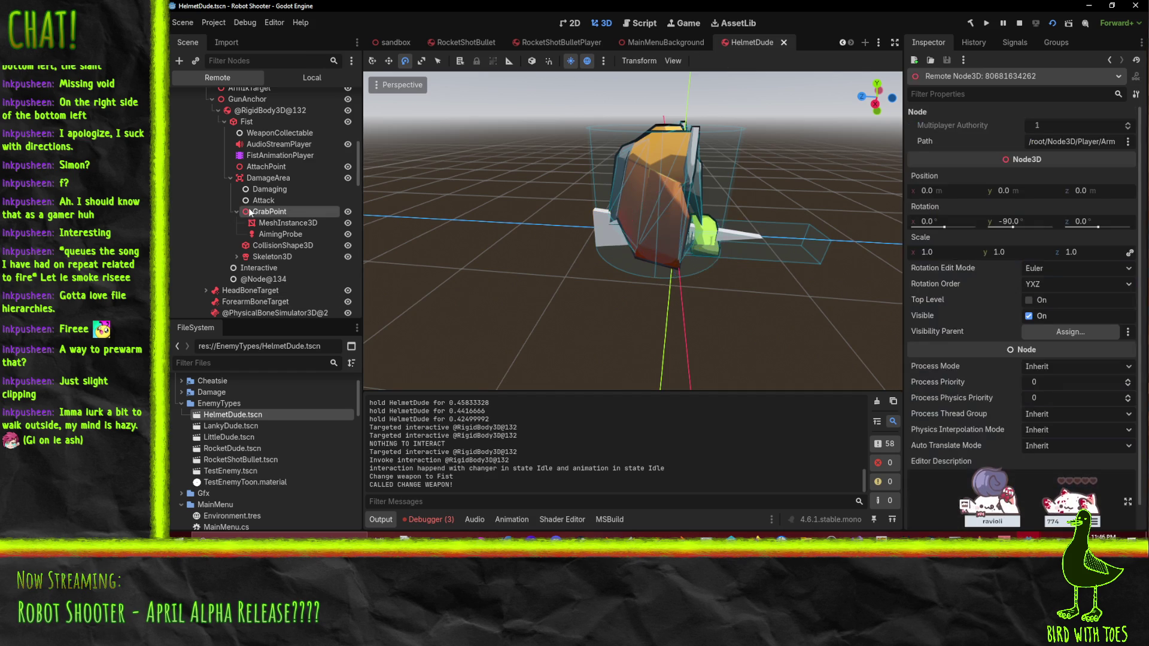
pyautogui.moveTo(773, 235)
pyautogui.mouseDown()
pyautogui.moveTo(652, 242)
pyautogui.moveTo(762, 185)
pyautogui.mouseUp()
pyautogui.click(1020, 25)
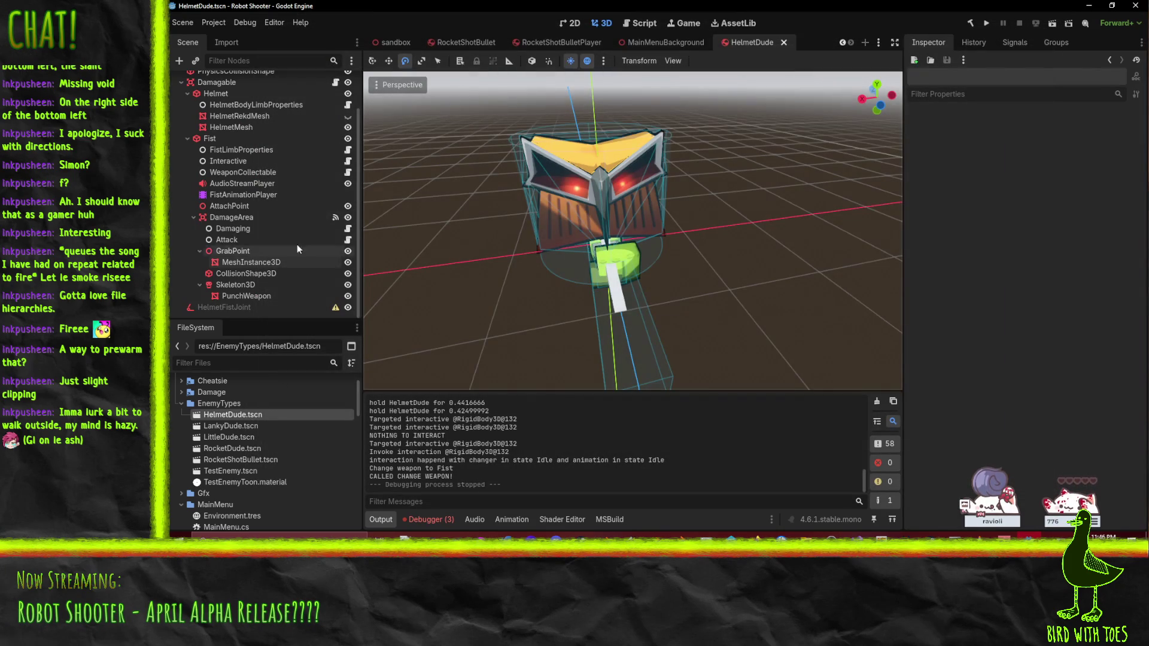
pyautogui.click(242, 251)
pyautogui.click(1028, 189)
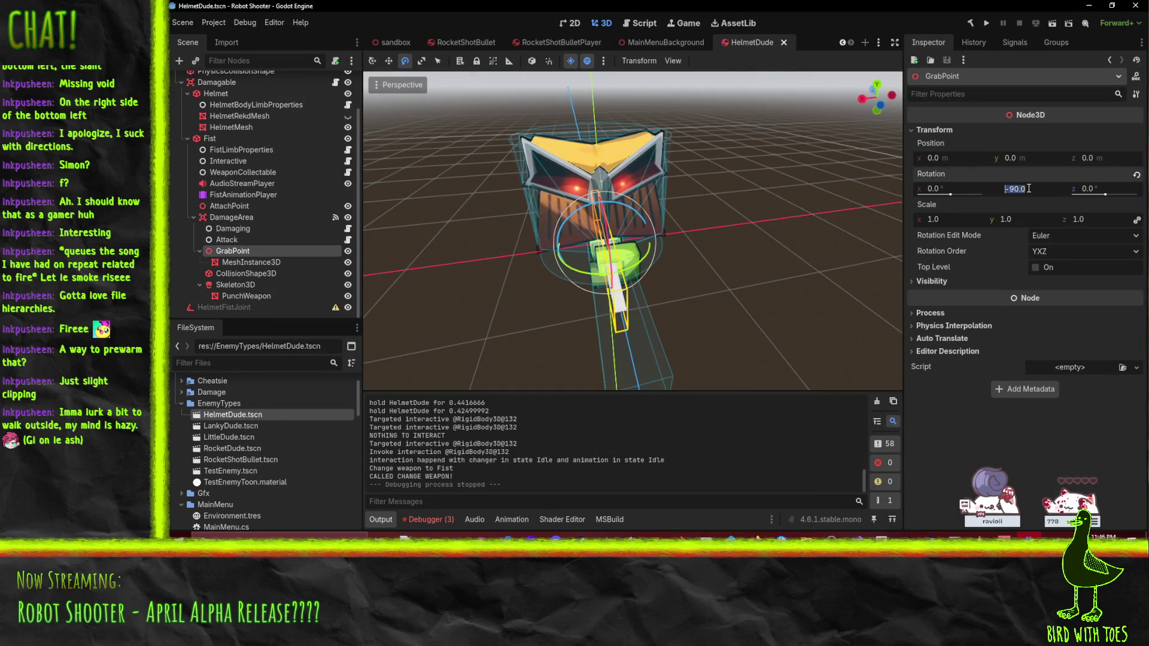
pyautogui.write('0')
pyautogui.press('Return')
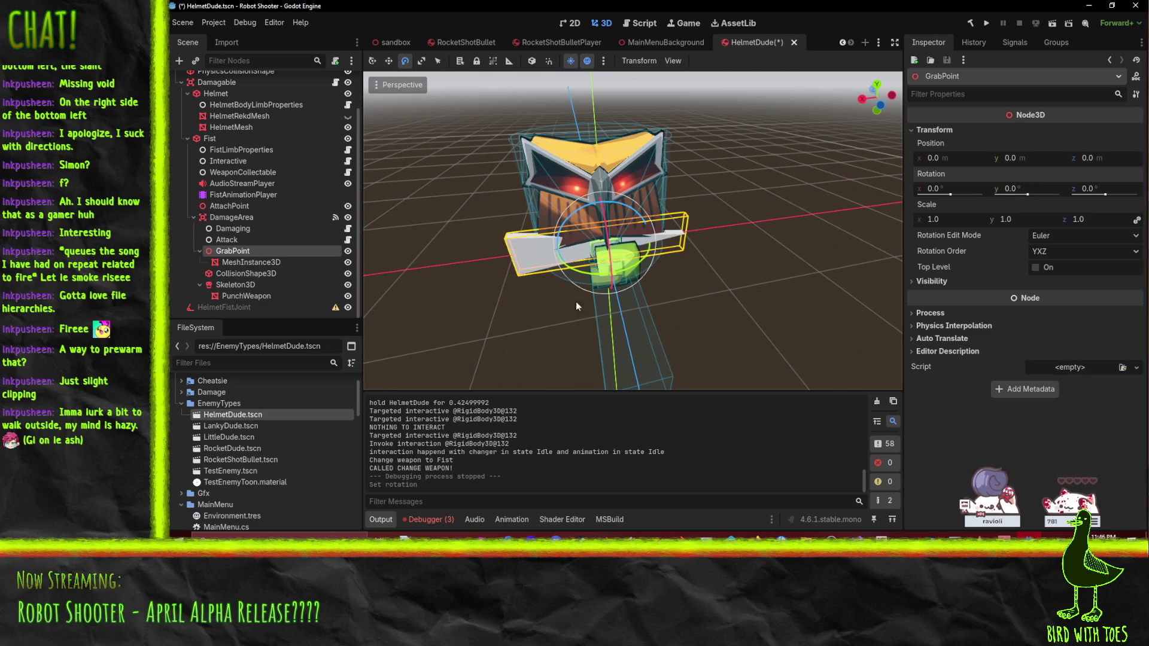
# Step: Rotate the prism mesh under GrabPoint by -90° and save the HelmetDude scene
pyautogui.click(285, 265)
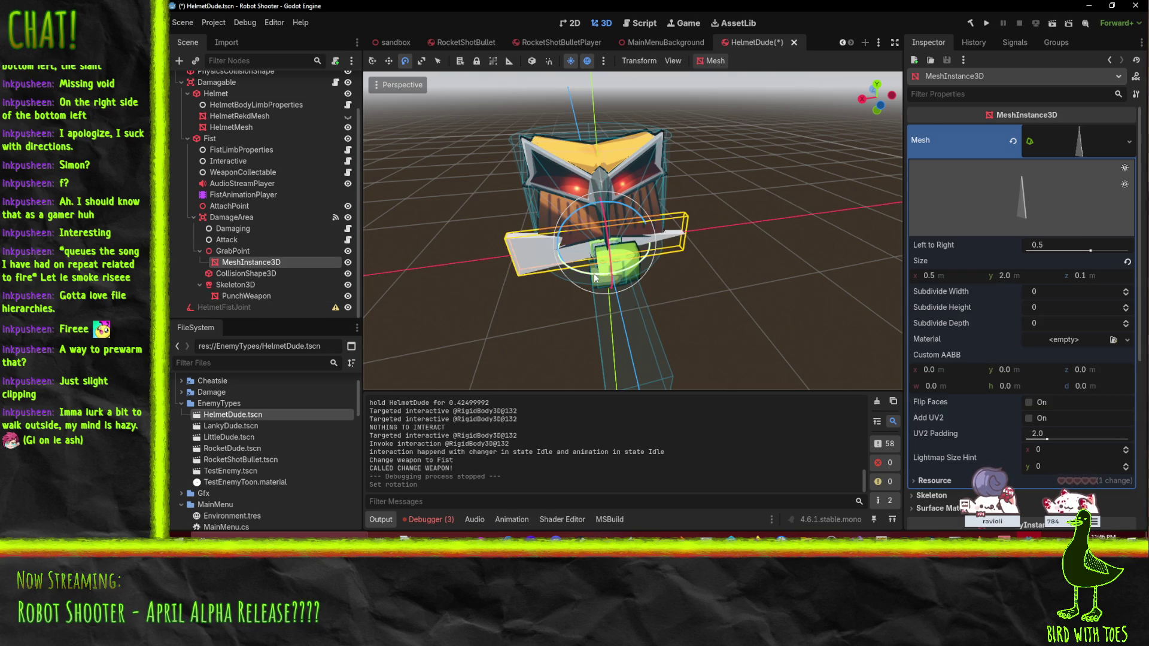
pyautogui.moveTo(595, 277)
pyautogui.mouseDown()
pyautogui.moveTo(494, 261)
pyautogui.moveTo(461, 235)
pyautogui.moveTo(473, 199)
pyautogui.mouseUp()
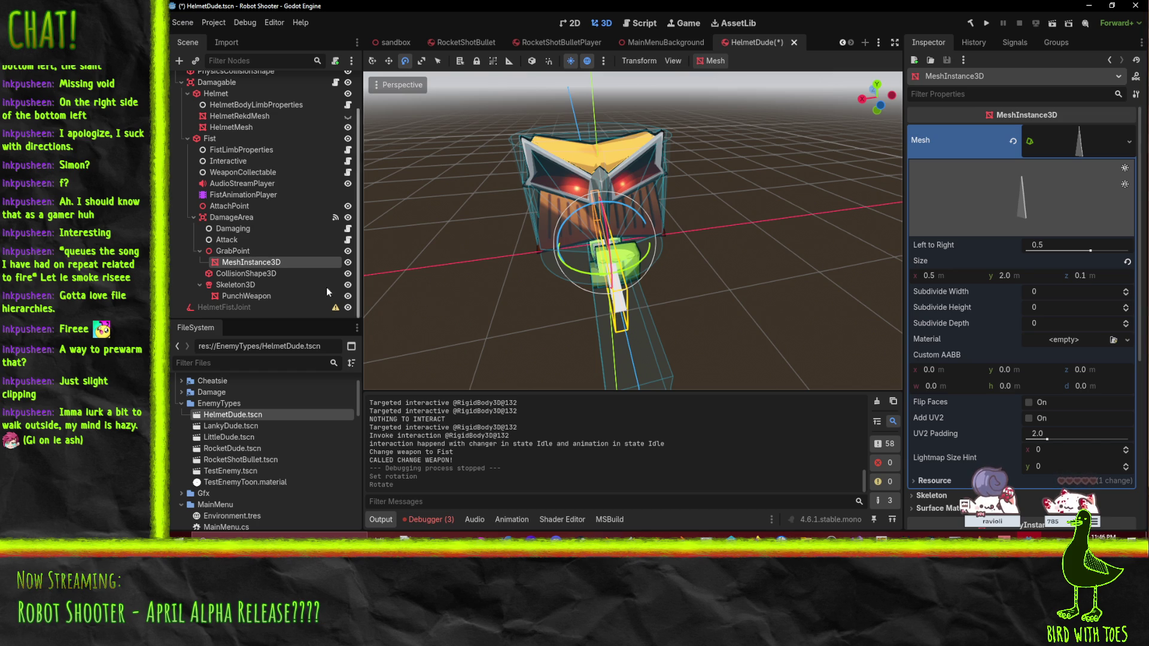
pyautogui.click(239, 251)
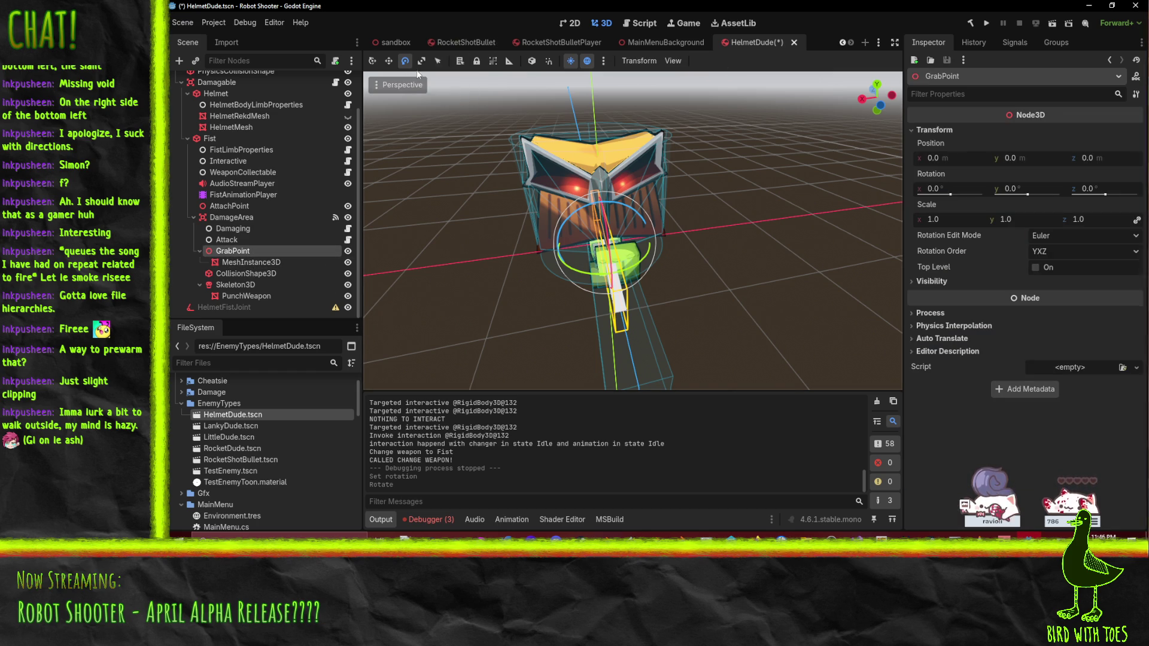
pyautogui.click(389, 62)
pyautogui.moveTo(460, 217)
pyautogui.mouseDown()
pyautogui.moveTo(493, 218)
pyautogui.moveTo(521, 253)
pyautogui.mouseUp()
pyautogui.click(247, 262)
pyautogui.hotkey('ctrl', 's')
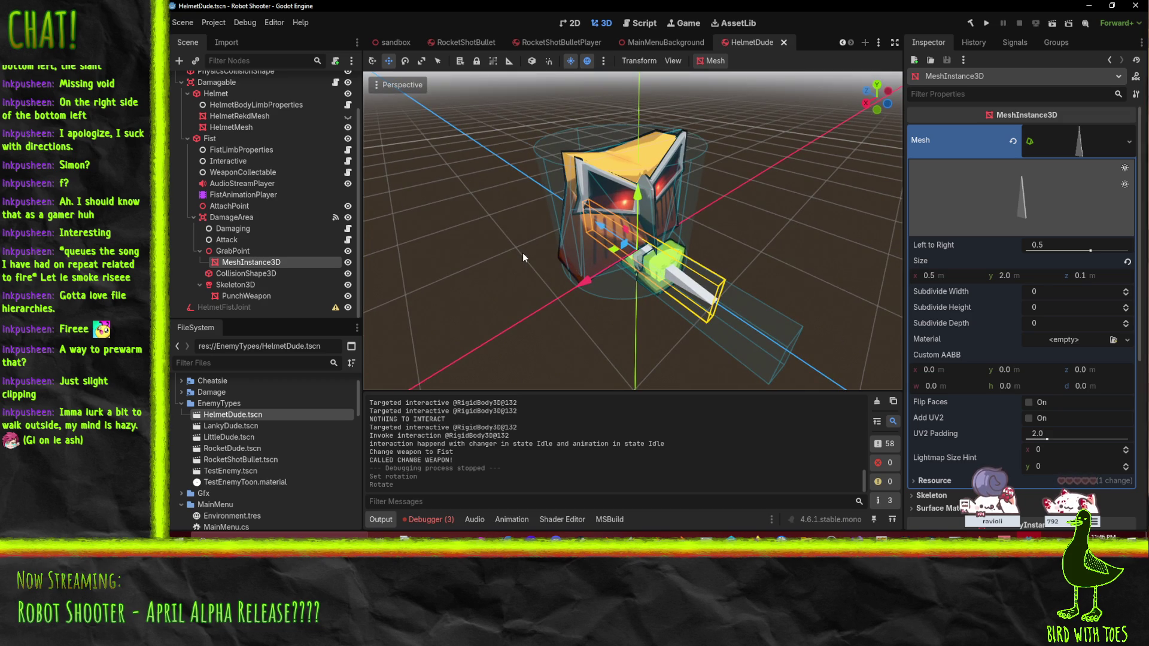
# Step: Run the project, start from the title screen, then pause and quit it
pyautogui.click(981, 24)
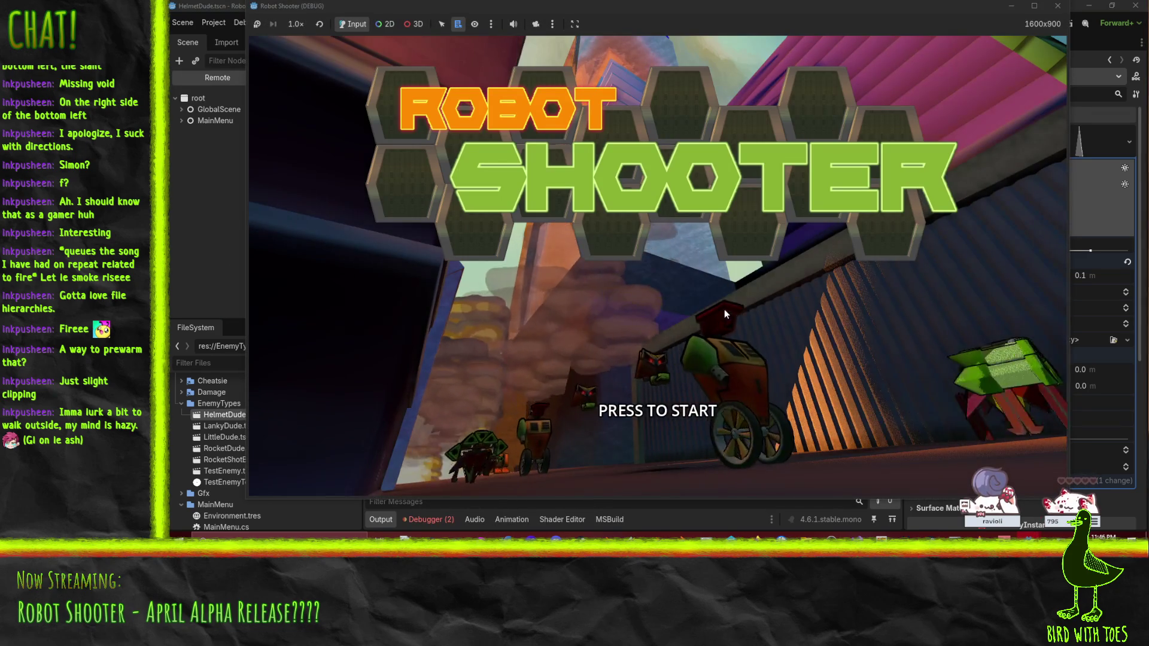
pyautogui.click(723, 310)
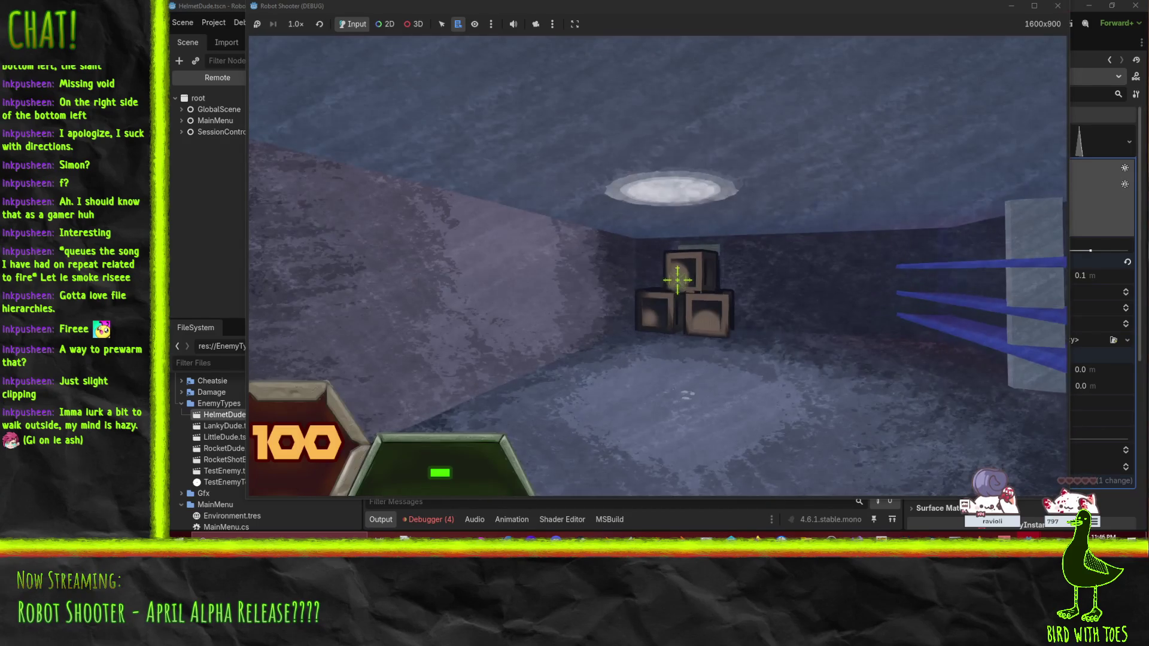
pyautogui.press('Escape')
pyautogui.press('F8')
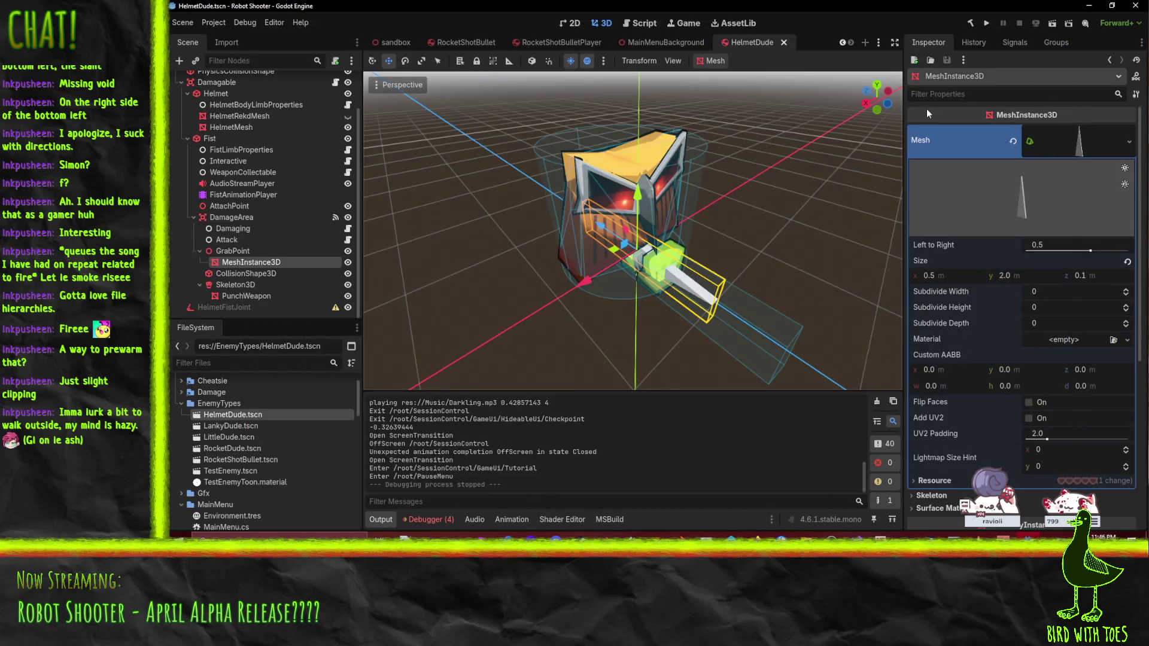
# Step: Run the sandbox scene, stop it, and run it again fresh
pyautogui.click(395, 41)
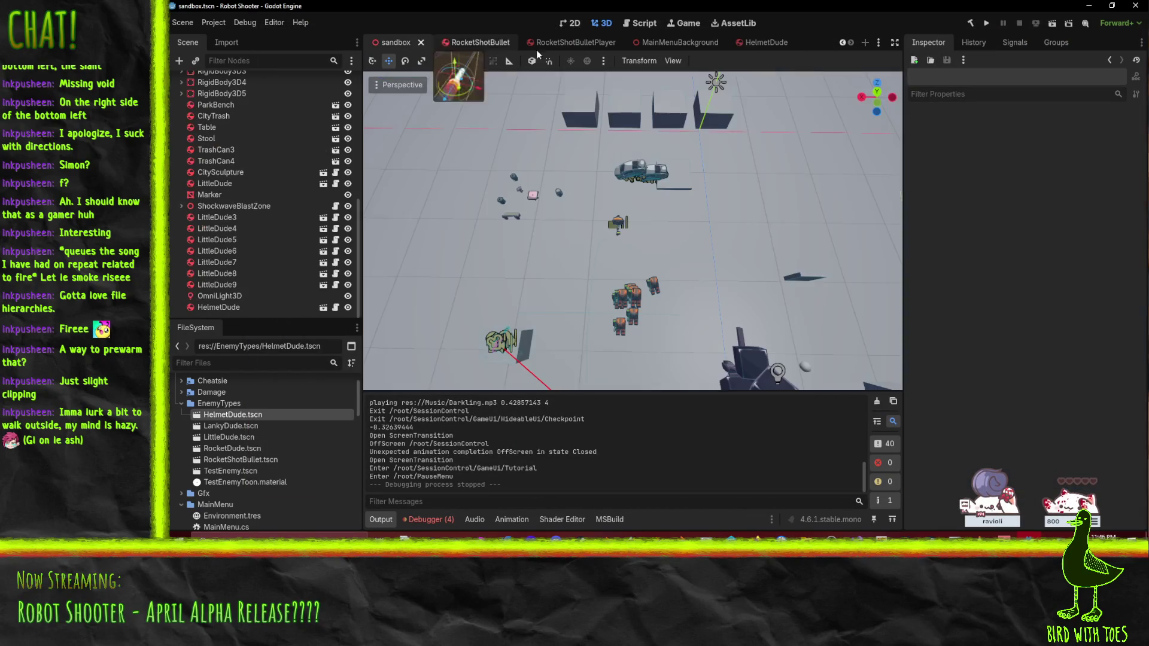
pyautogui.click(1034, 23)
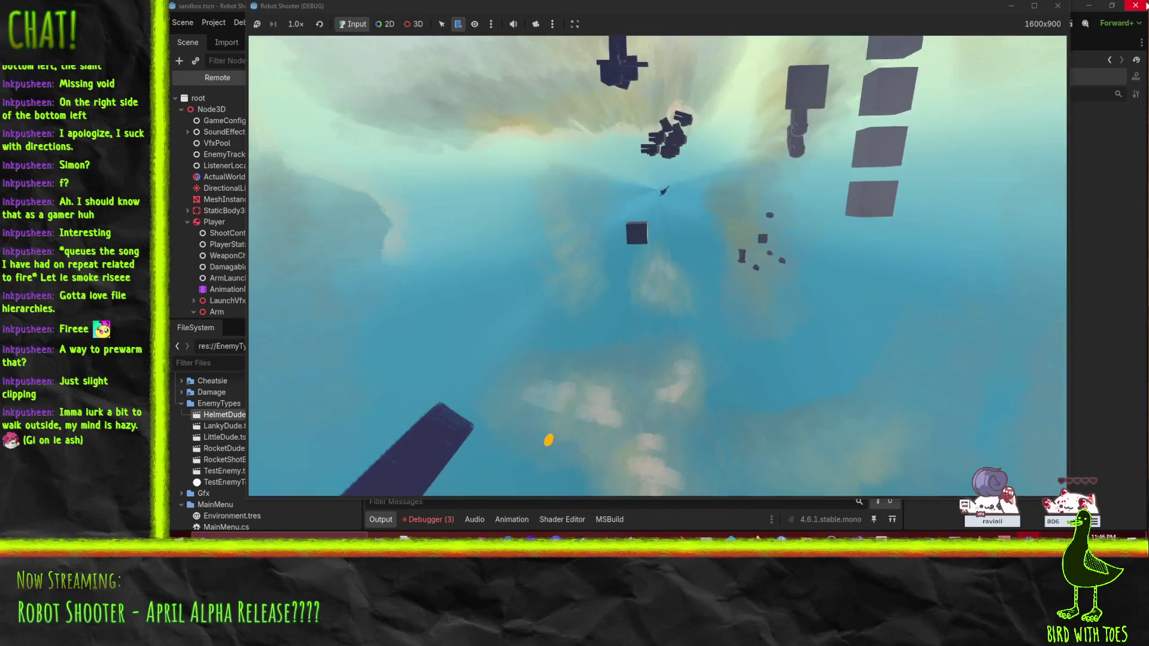
pyautogui.click(1031, 21)
pyautogui.click(1049, 24)
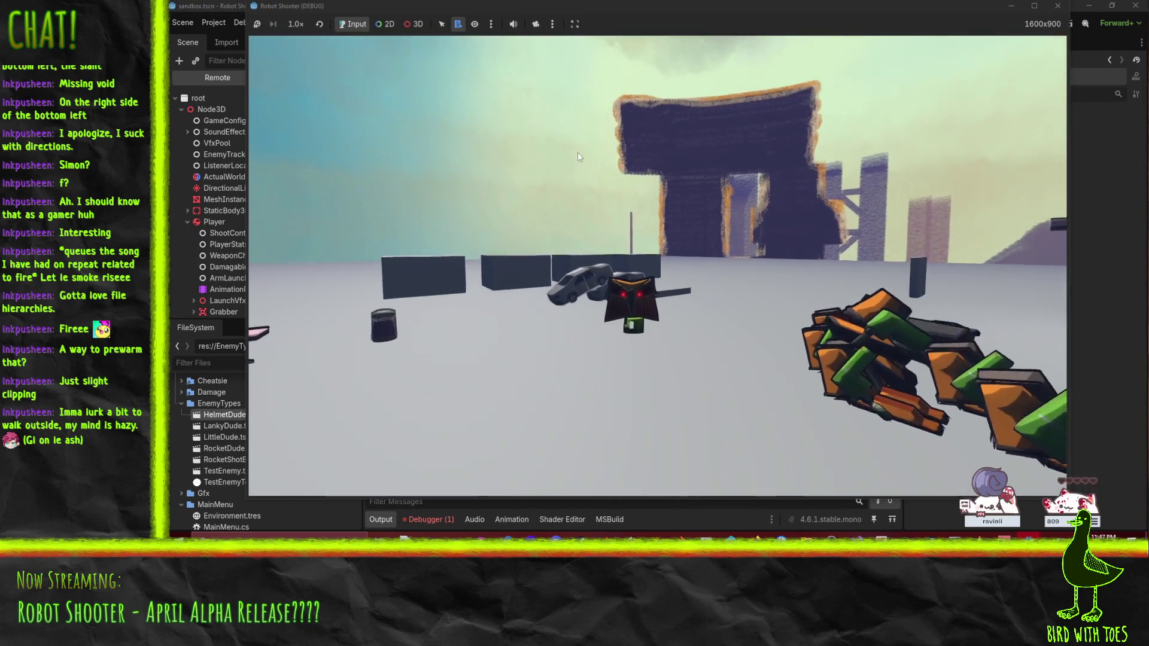
# Step: Throw three punches at the HelmetDude enemy to test the fix
pyautogui.click(472, 93)
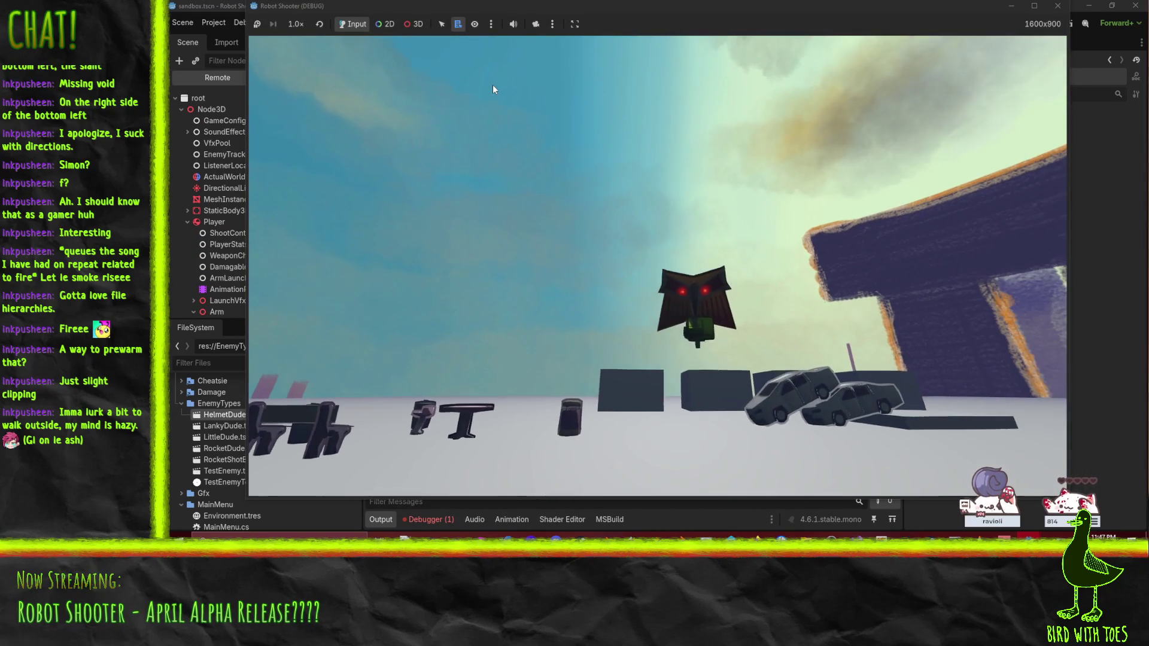
pyautogui.click(502, 82)
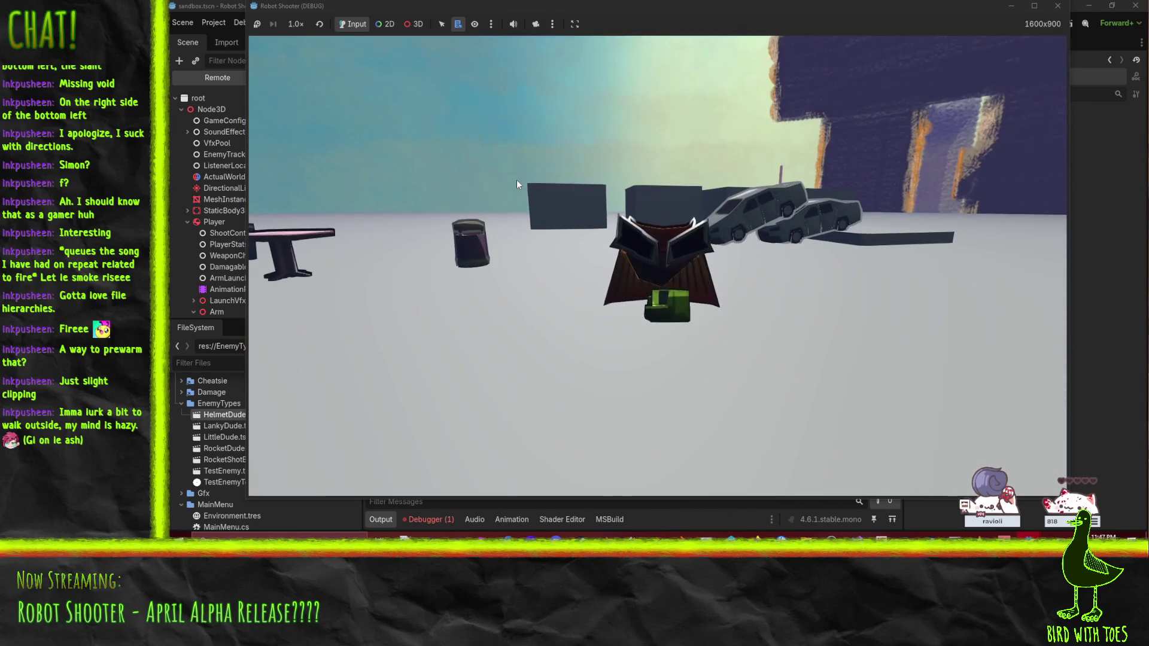
pyautogui.click(516, 180)
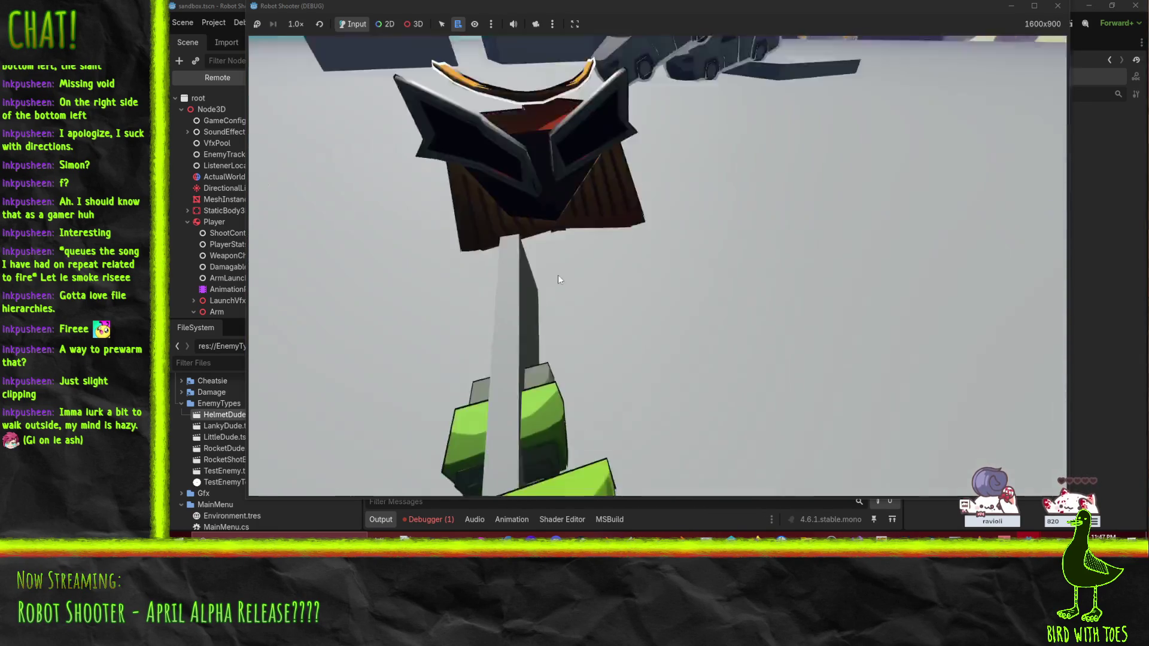
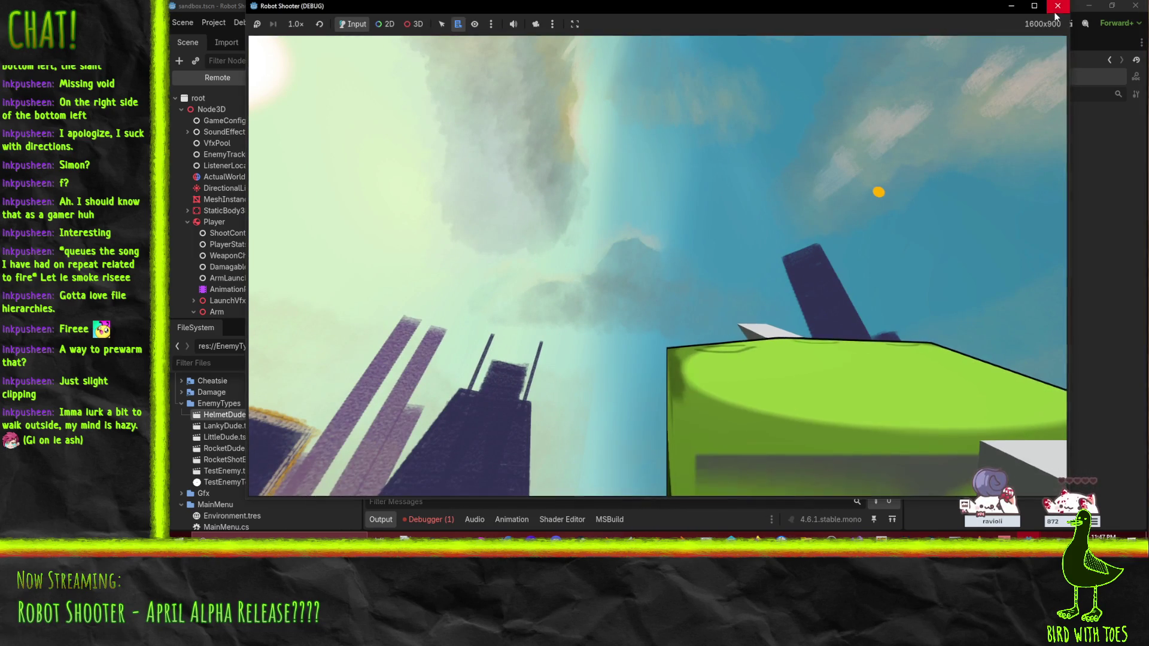
# Step: Stop the Robot Shooter debug run and view the GameConfig._Ready() NullReferenceException in the Debugger
pyautogui.click(1057, 5)
pyautogui.click(426, 520)
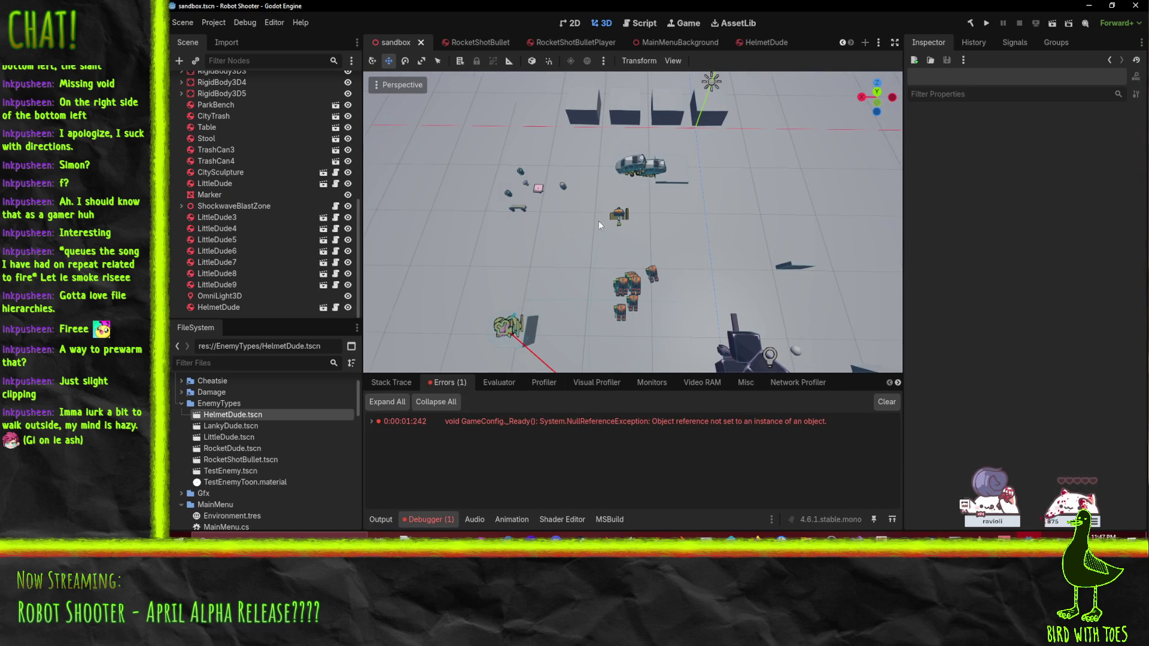
pyautogui.moveTo(599, 221)
pyautogui.mouseDown()
pyautogui.moveTo(462, 219)
pyautogui.moveTo(416, 119)
pyautogui.moveTo(501, 166)
pyautogui.mouseUp()
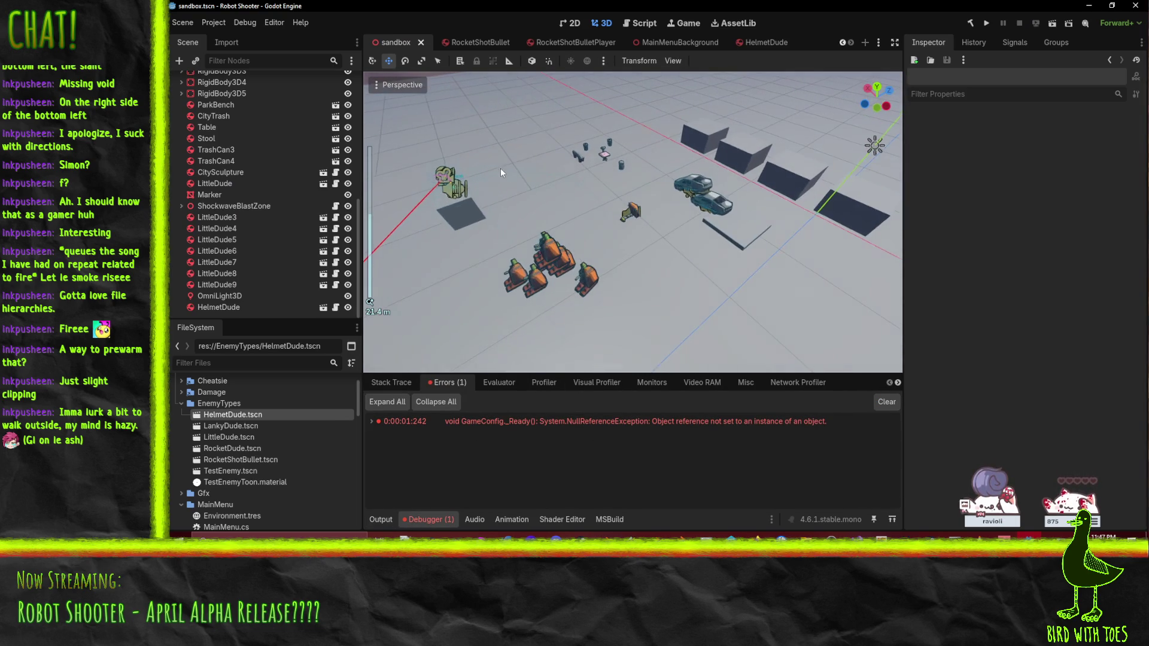
# Step: In the HelmetDude scene, select FistAnimationPlayer and preview the Attack animation twice
pyautogui.click(763, 44)
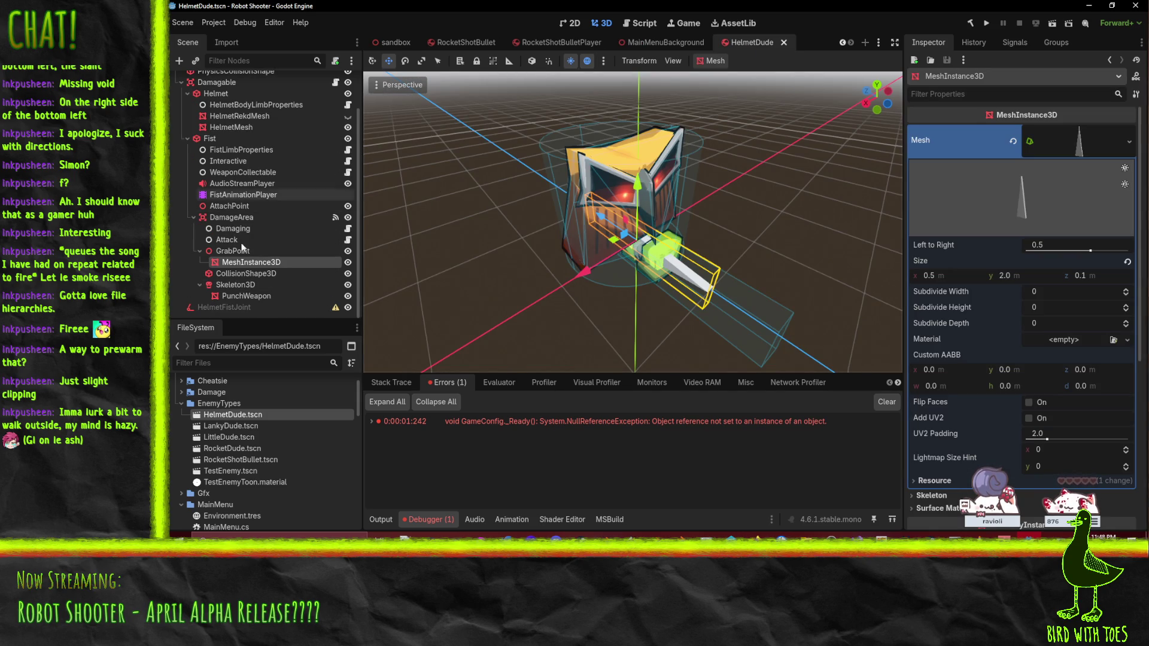
pyautogui.click(237, 185)
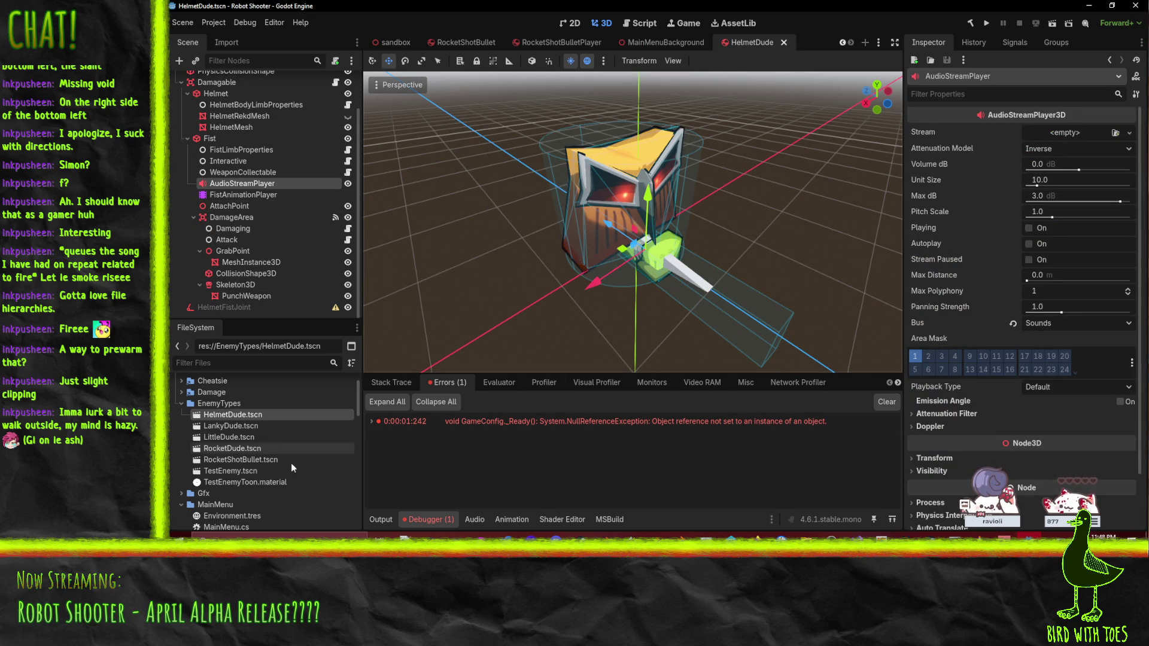
pyautogui.click(240, 194)
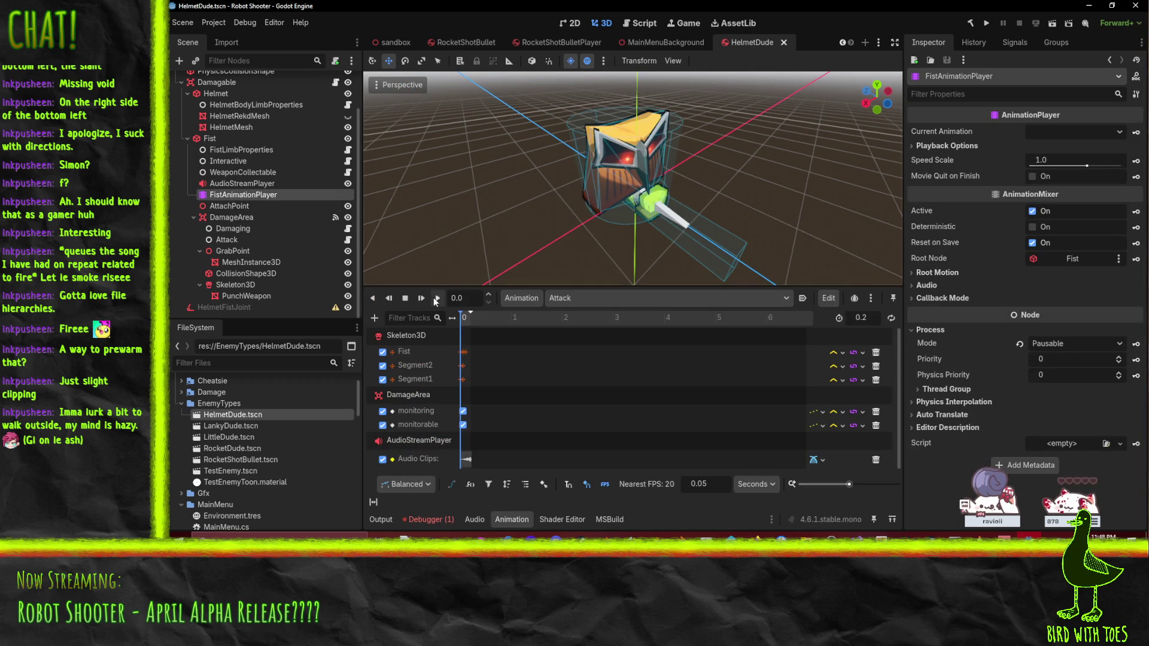
pyautogui.click(438, 298)
pyautogui.click(440, 298)
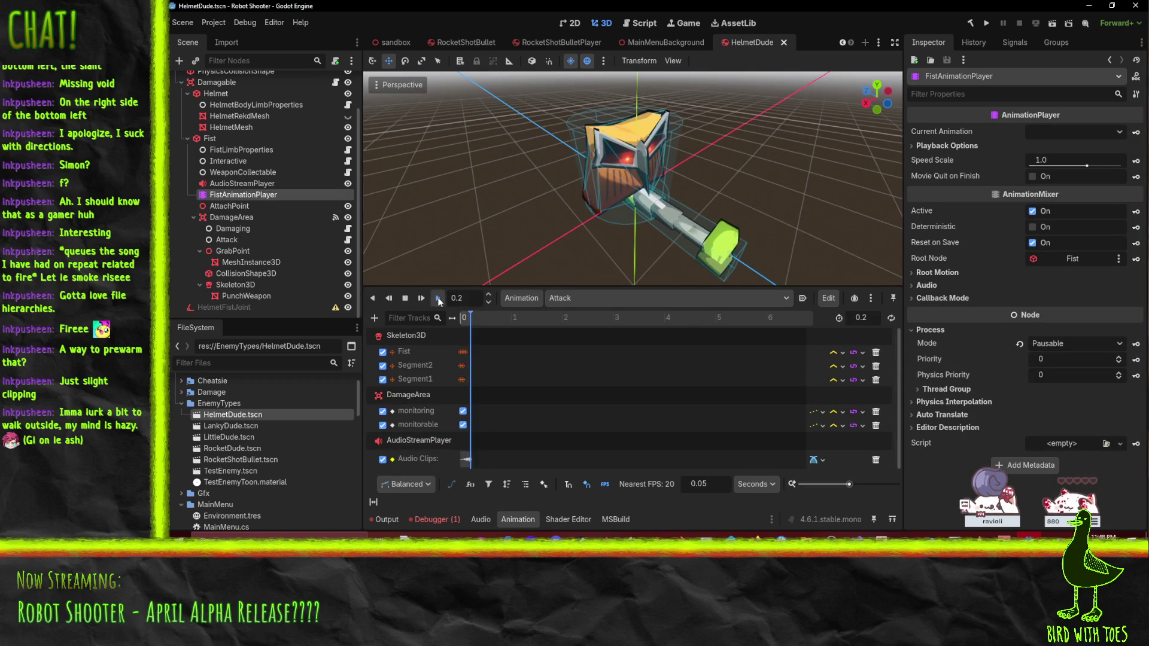
# Step: Switch the fist animation to Recover and play it several times
pyautogui.click(617, 299)
pyautogui.click(592, 352)
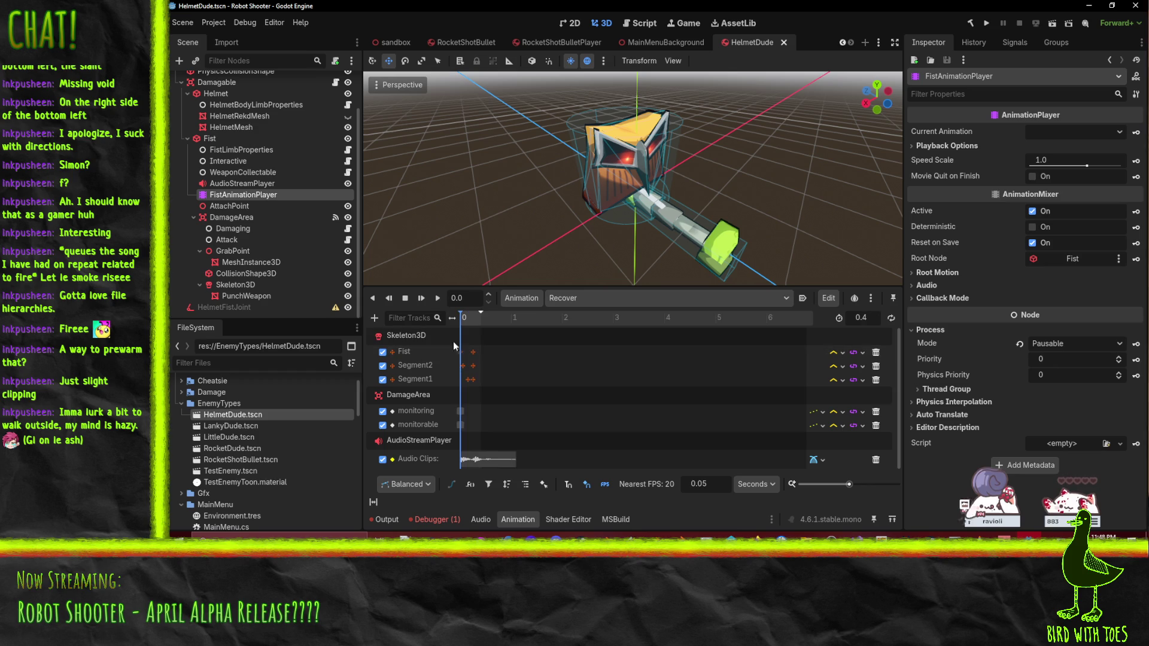
pyautogui.click(437, 298)
pyautogui.click(438, 298)
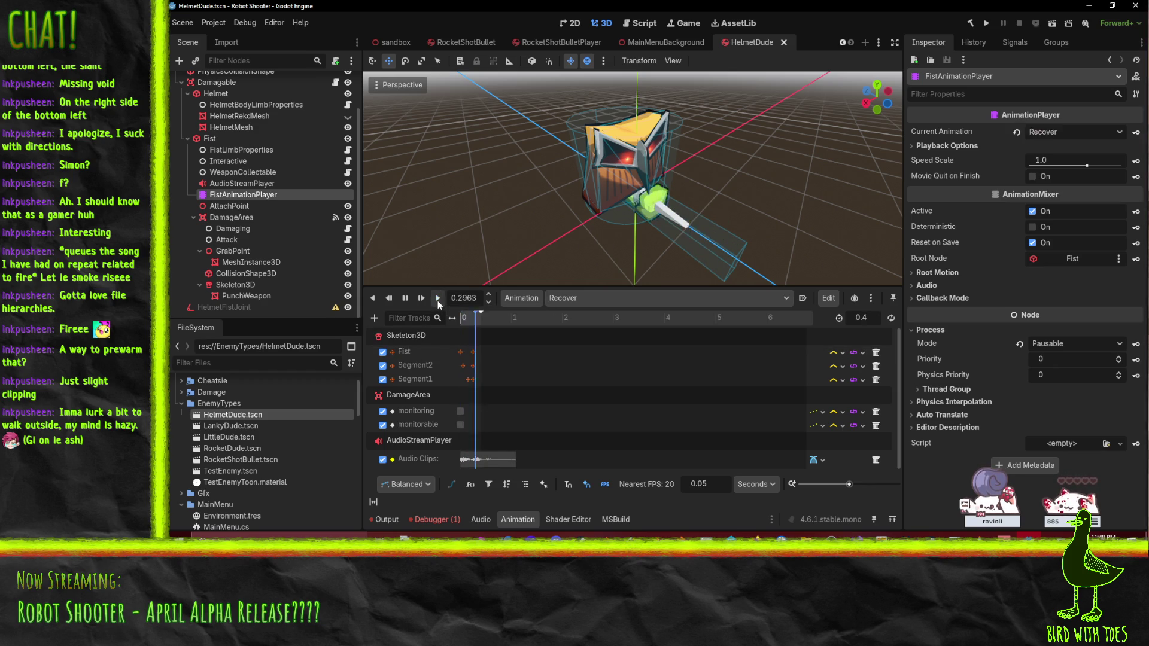
pyautogui.click(438, 299)
pyautogui.click(438, 299)
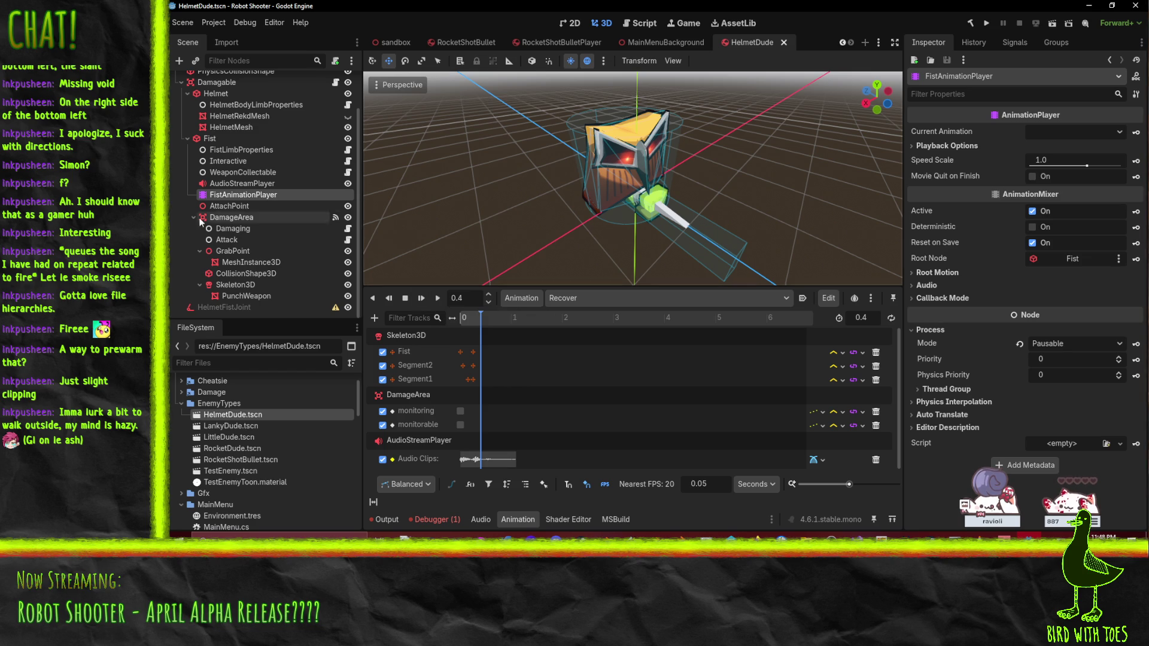
# Step: Delete the MeshInstance3D child of GrabPoint and confirm the removal, then select GrabPoint
pyautogui.moveTo(733, 175); pyautogui.dragTo(680, 206)
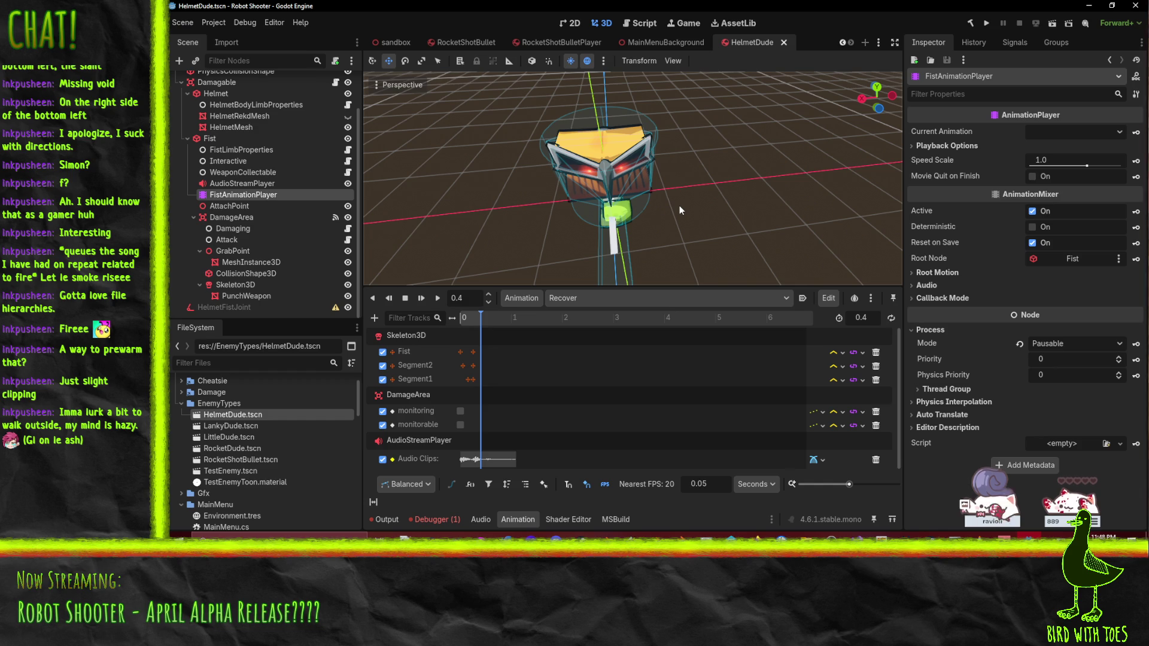
pyautogui.moveTo(636, 207); pyautogui.dragTo(665, 214)
pyautogui.click(659, 247)
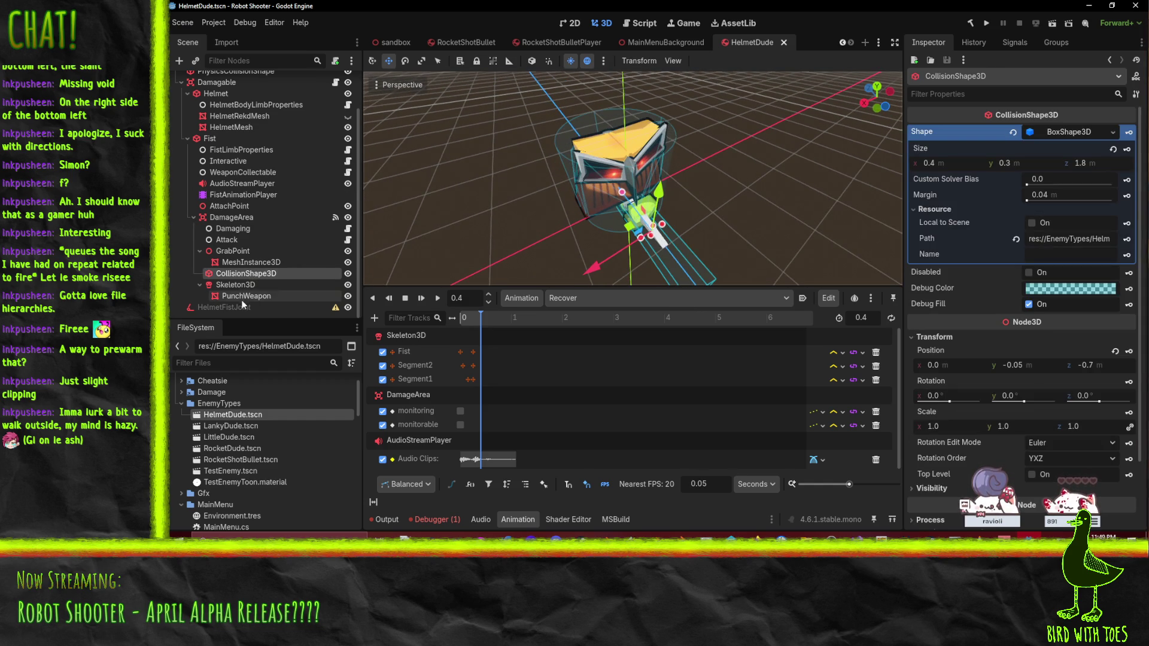
pyautogui.click(253, 265)
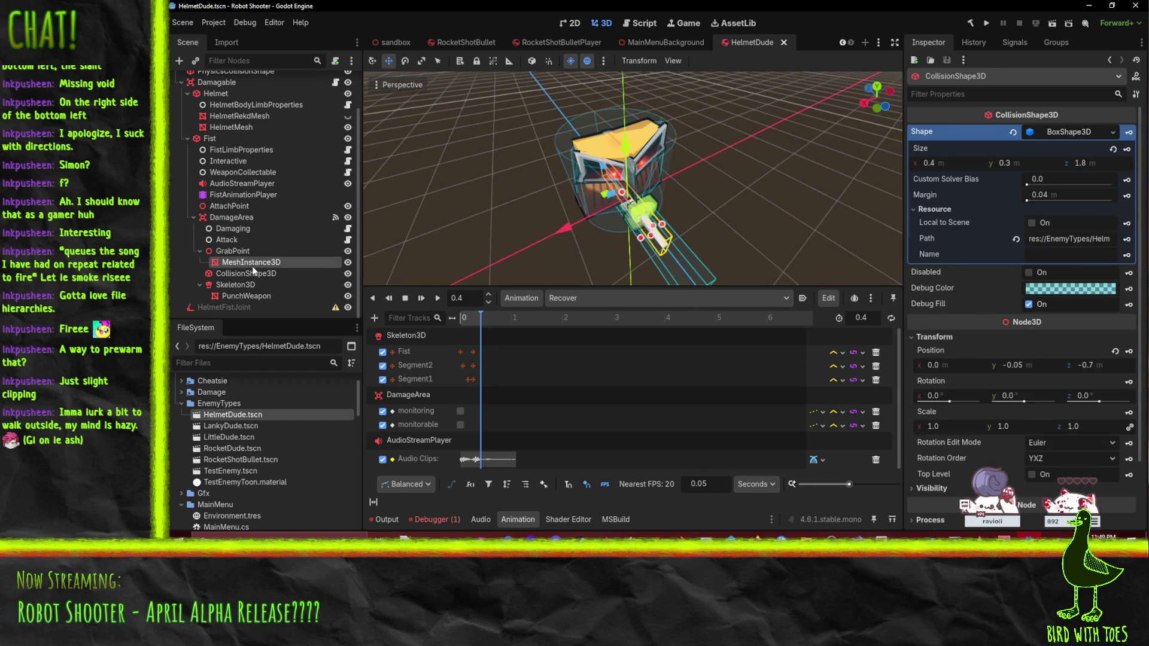
pyautogui.press('Delete')
pyautogui.press('Return')
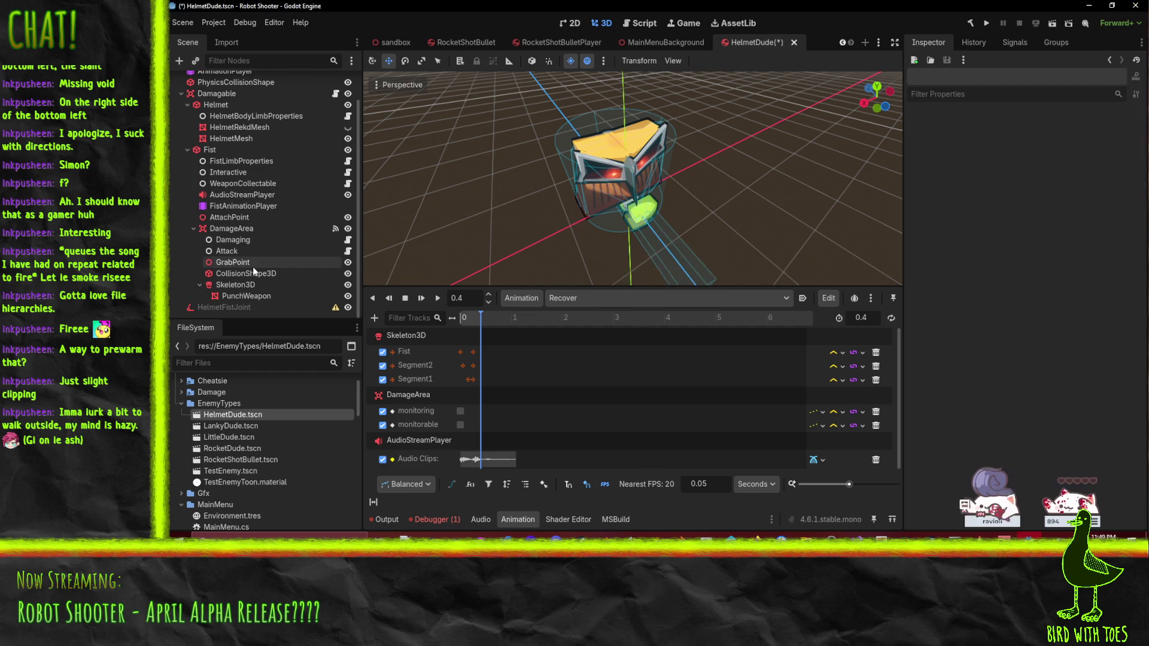
pyautogui.click(255, 264)
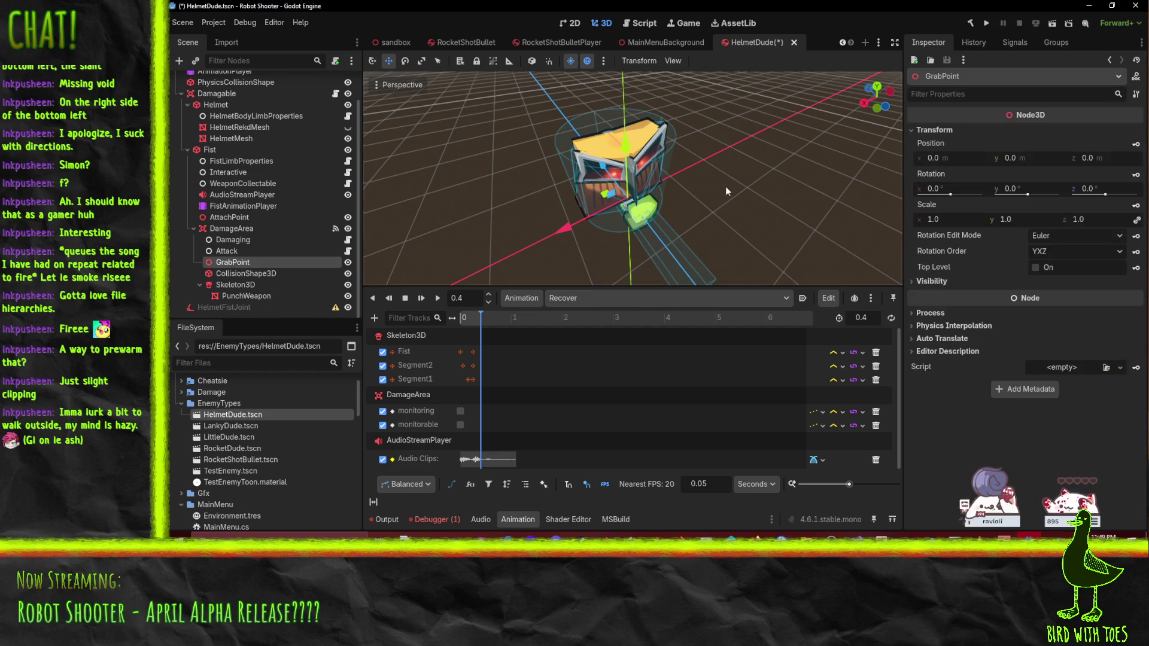
pyautogui.moveTo(725, 186)
pyautogui.mouseDown()
pyautogui.moveTo(669, 160)
pyautogui.moveTo(646, 124)
pyautogui.moveTo(738, 148)
pyautogui.mouseUp()
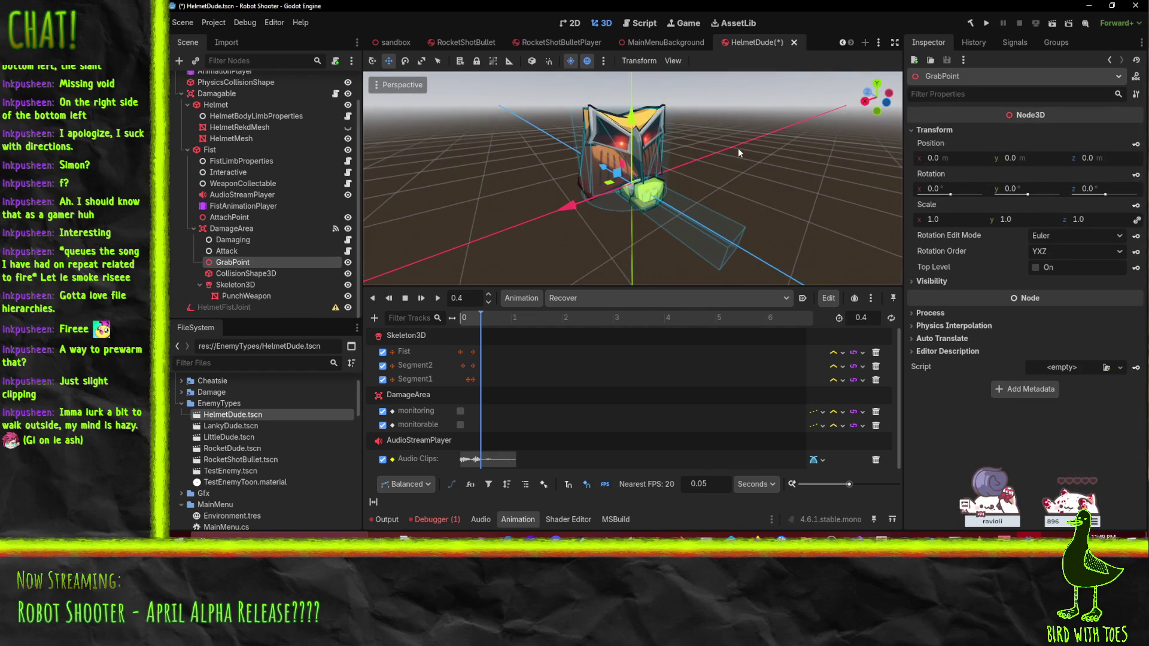
# Step: Rewind the Recover animation and select the AudioStreamPlayer to review its 3D sound properties
pyautogui.click(461, 317)
pyautogui.click(231, 196)
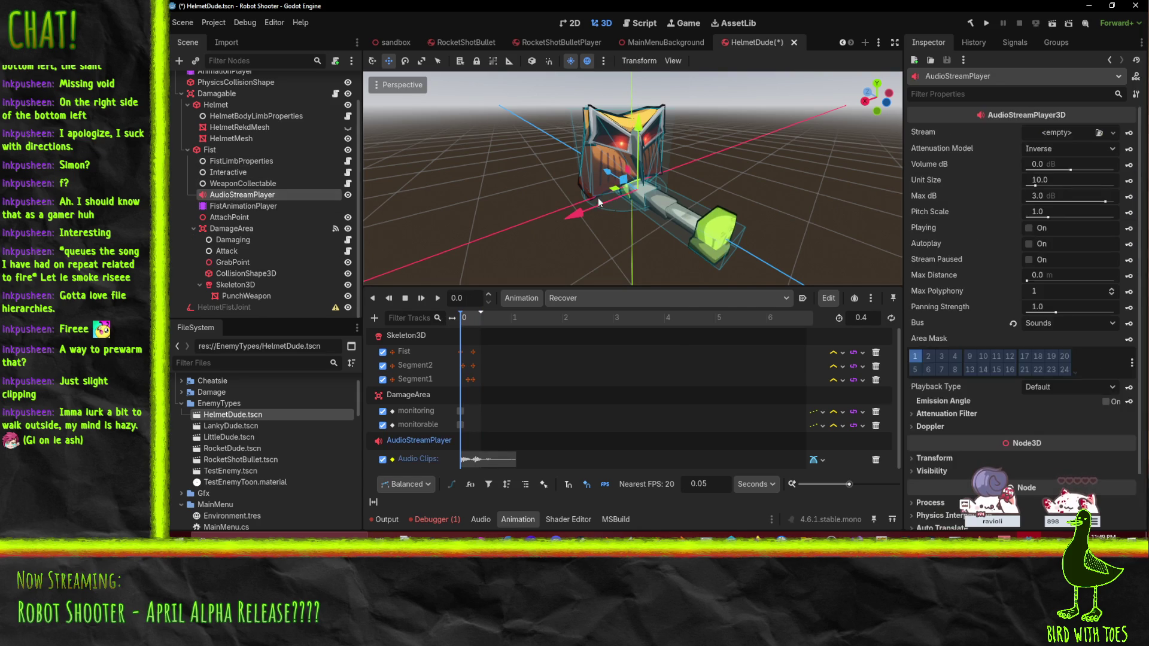
pyautogui.moveTo(688, 206)
pyautogui.mouseDown()
pyautogui.moveTo(724, 222)
pyautogui.moveTo(772, 207)
pyautogui.mouseUp()
pyautogui.scroll(5, 632, 211)
pyautogui.scroll(-2, 650, 235)
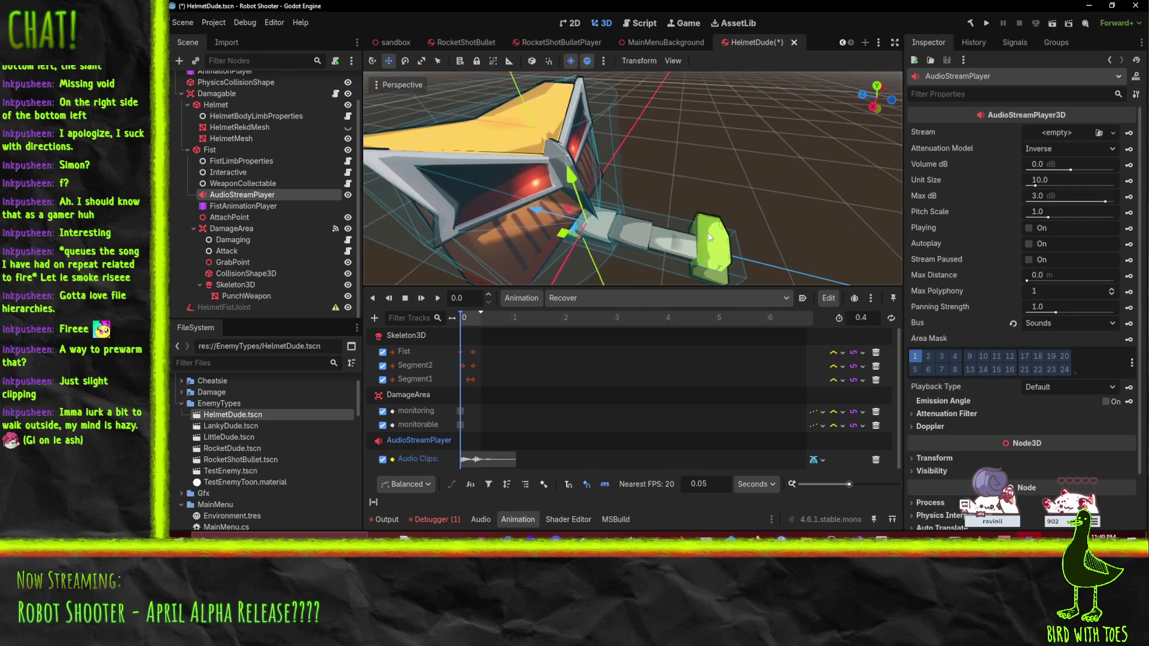
pyautogui.moveTo(697, 199); pyautogui.dragTo(706, 210)
pyautogui.scroll(-1, 698, 204)
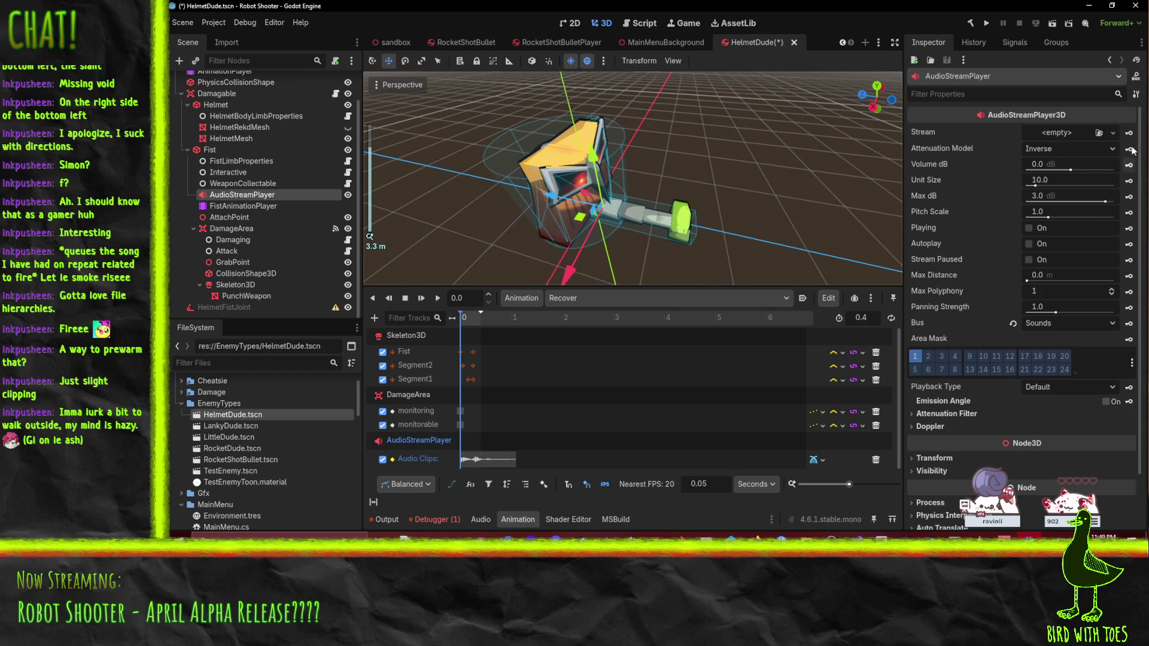
pyautogui.scroll(-3, 1035, 308)
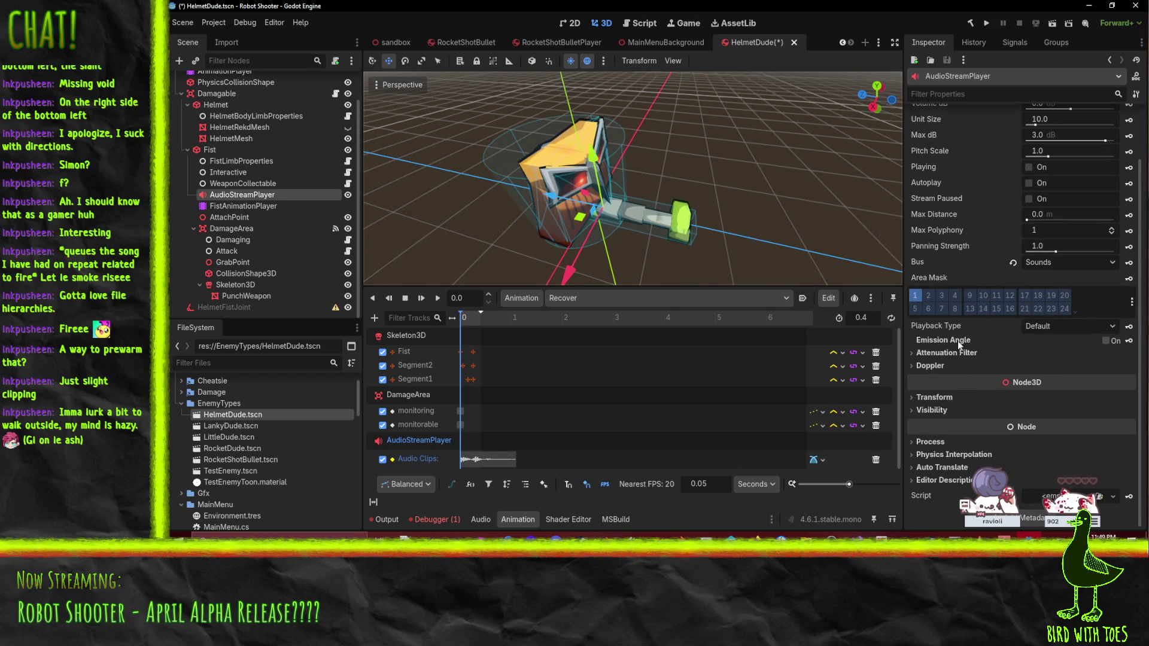
pyautogui.scroll(3, 945, 369)
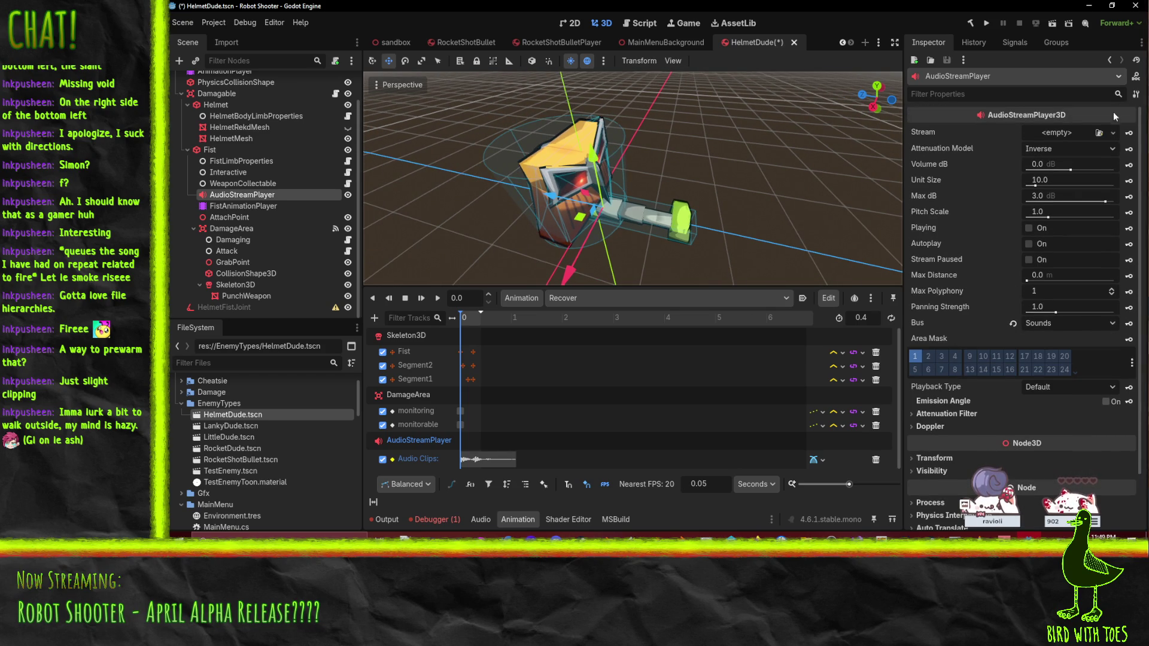
pyautogui.scroll(-3, 916, 257)
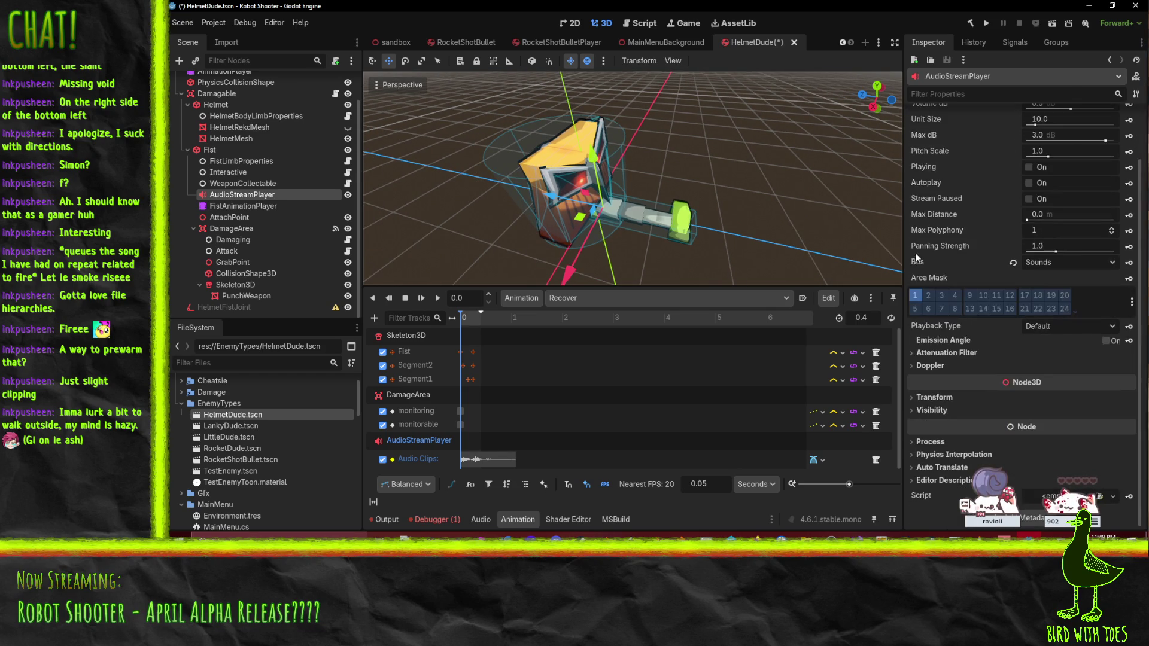
pyautogui.scroll(3, 1027, 284)
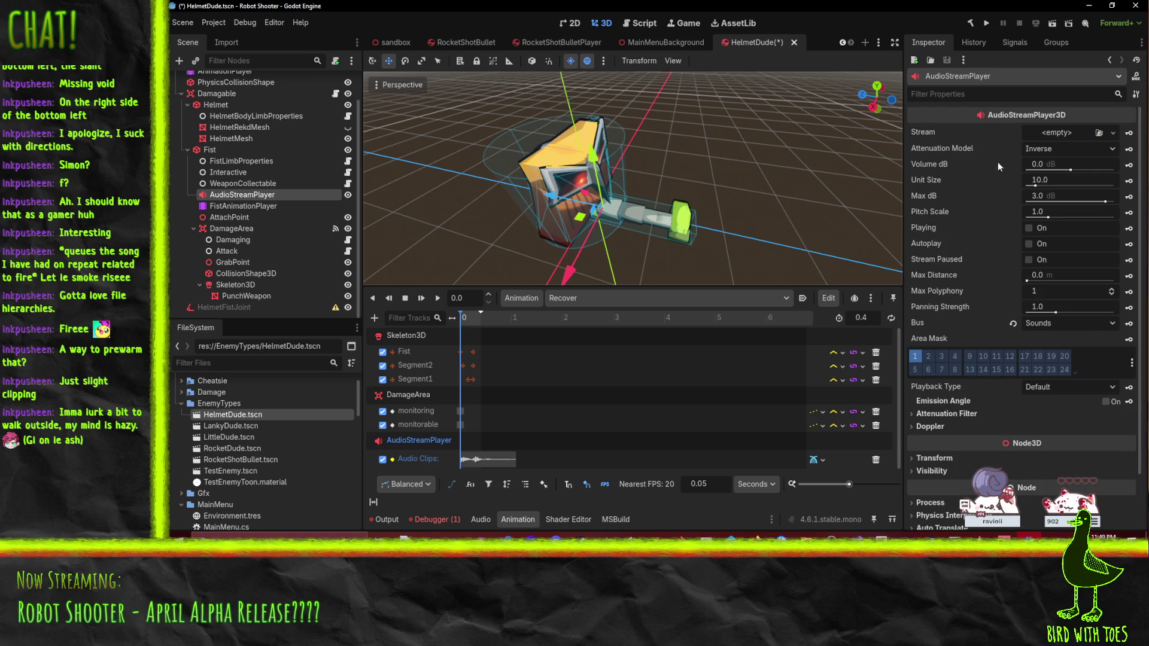
# Step: Keep Inverse attenuation, try Max Distance 5 then 8 m, and save the HelmetDude scene
pyautogui.click(1063, 151)
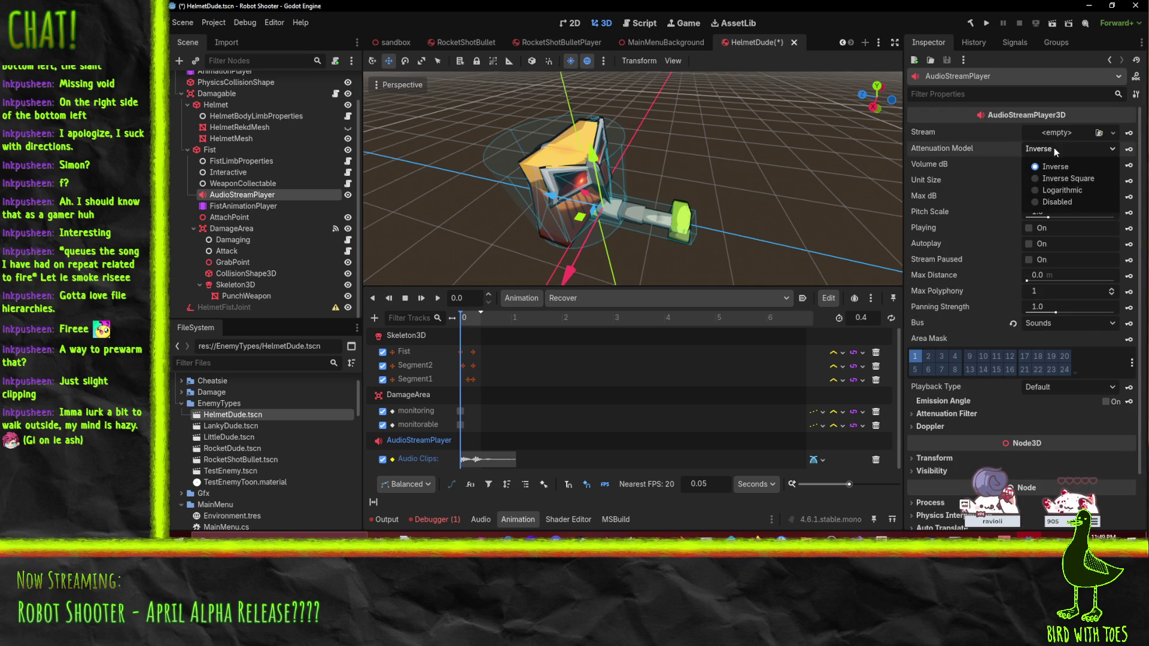
pyautogui.click(1054, 144)
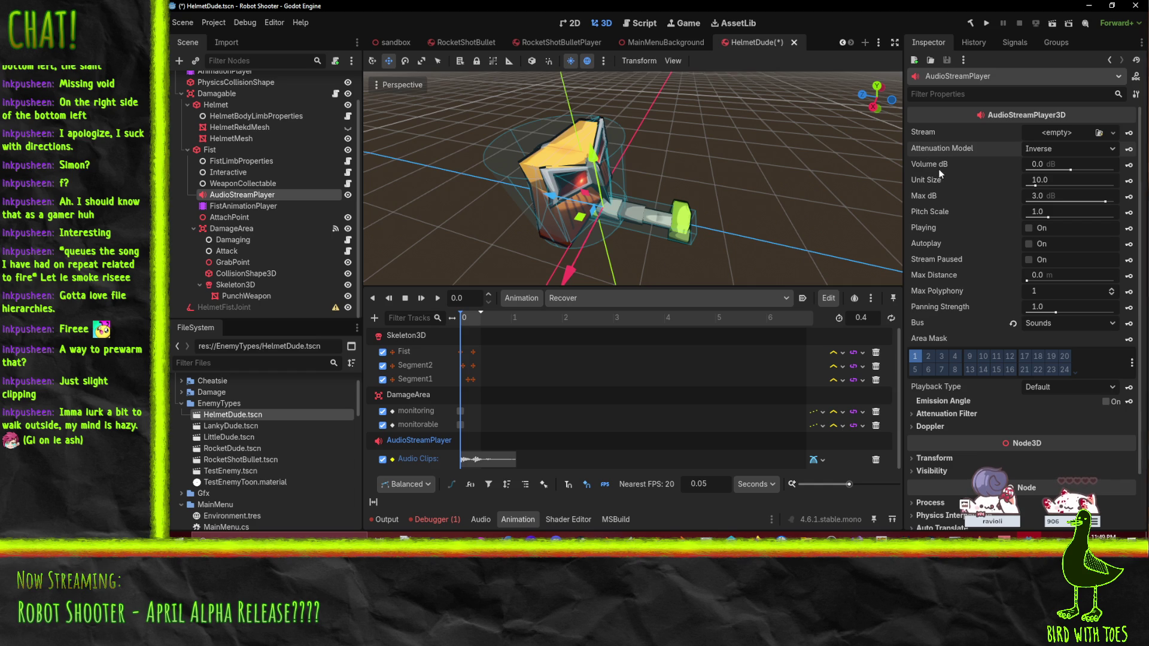
pyautogui.moveTo(923, 188)
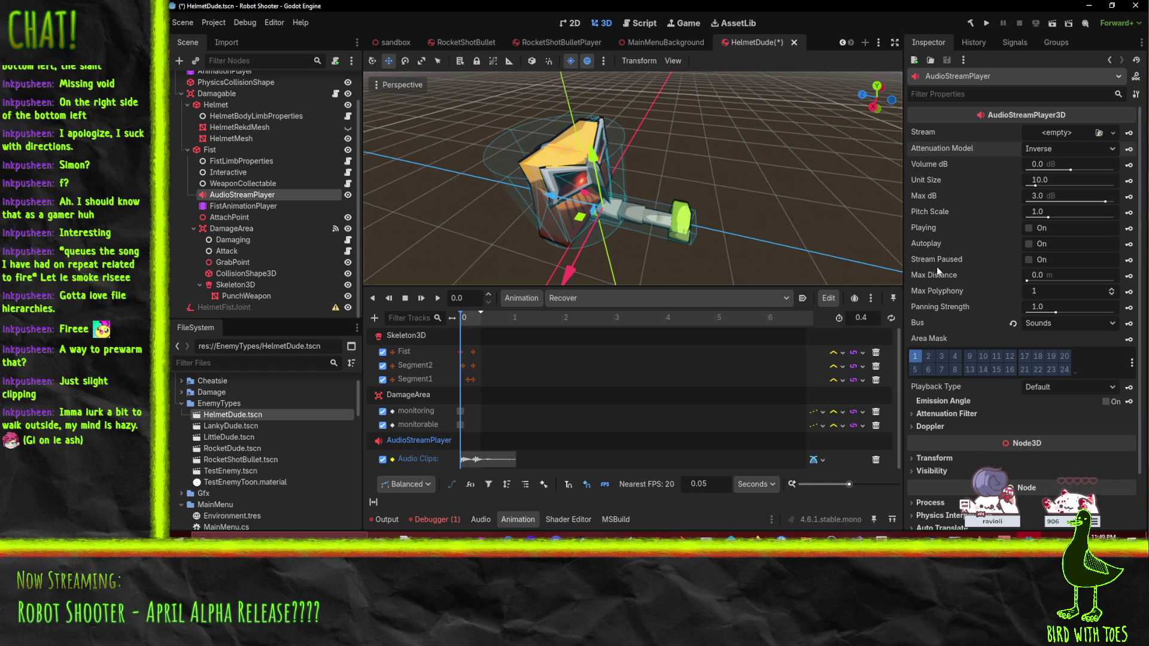
pyautogui.click(1051, 277)
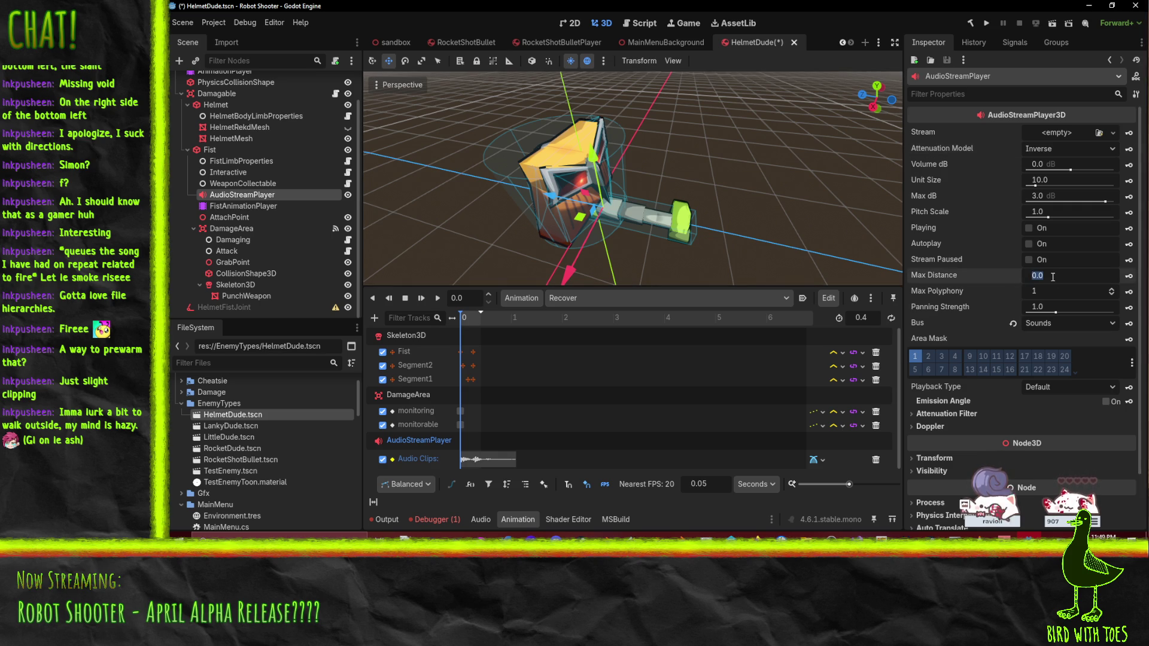
pyautogui.write('5')
pyautogui.press('Return')
pyautogui.scroll(-5, 722, 140)
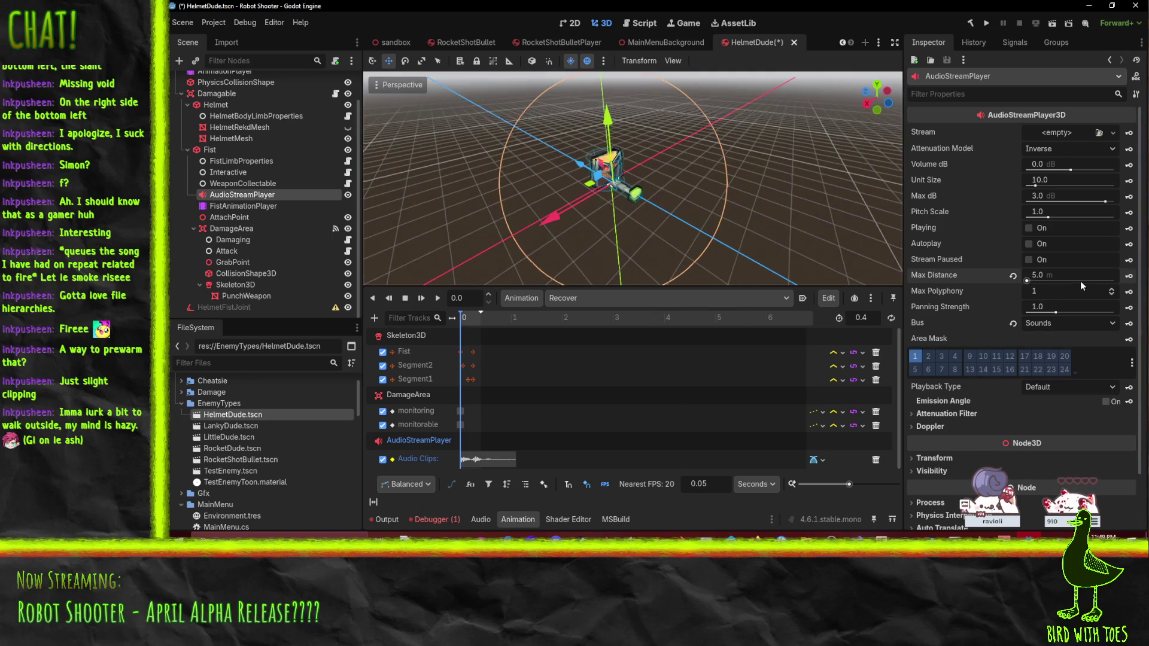
pyautogui.write('8')
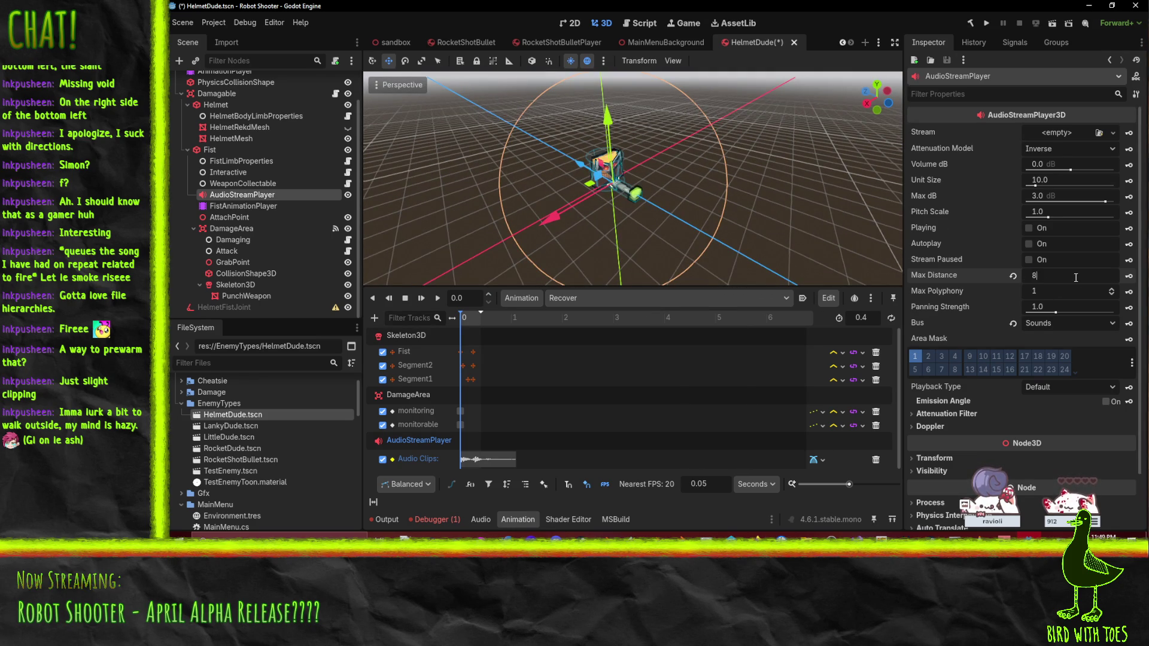
pyautogui.press('Return')
pyautogui.hotkey('ctrl', 's')
# Step: Set the AudioStreamPlayer's Max Distance to 6.0 m and launch the game to test it
pyautogui.moveTo(773, 195)
pyautogui.mouseDown()
pyautogui.moveTo(724, 225)
pyautogui.moveTo(780, 247)
pyautogui.moveTo(814, 228)
pyautogui.moveTo(785, 229)
pyautogui.moveTo(799, 236)
pyautogui.mouseUp()
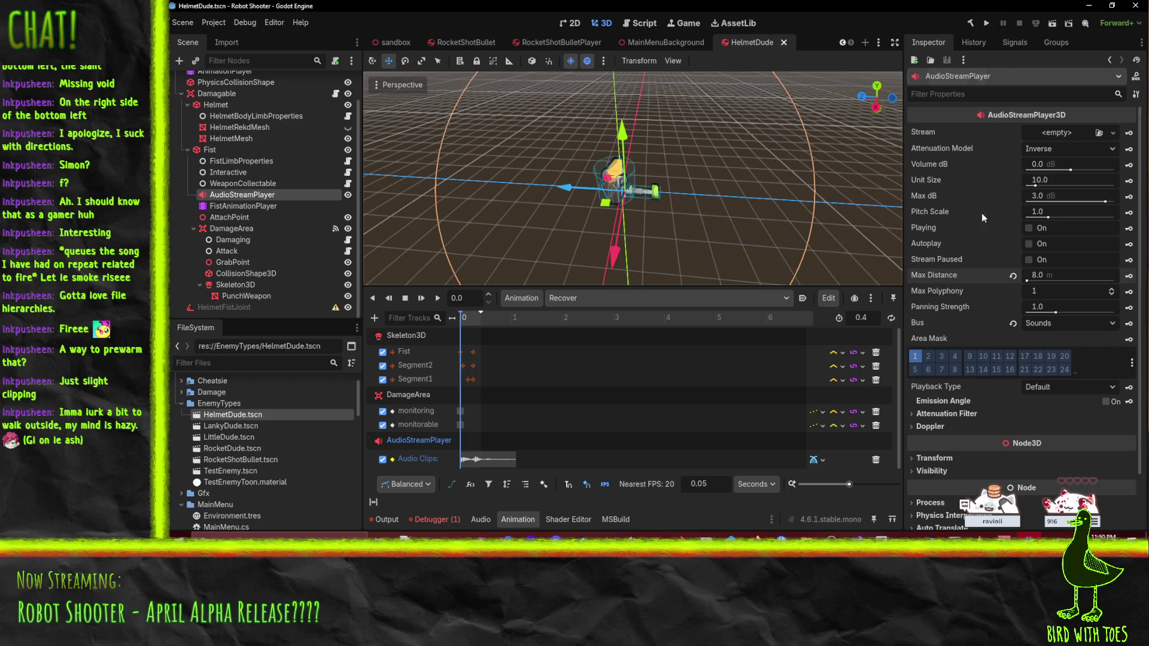
pyautogui.click(1066, 275)
pyautogui.write('6')
pyautogui.press('Return')
pyautogui.press('F5')
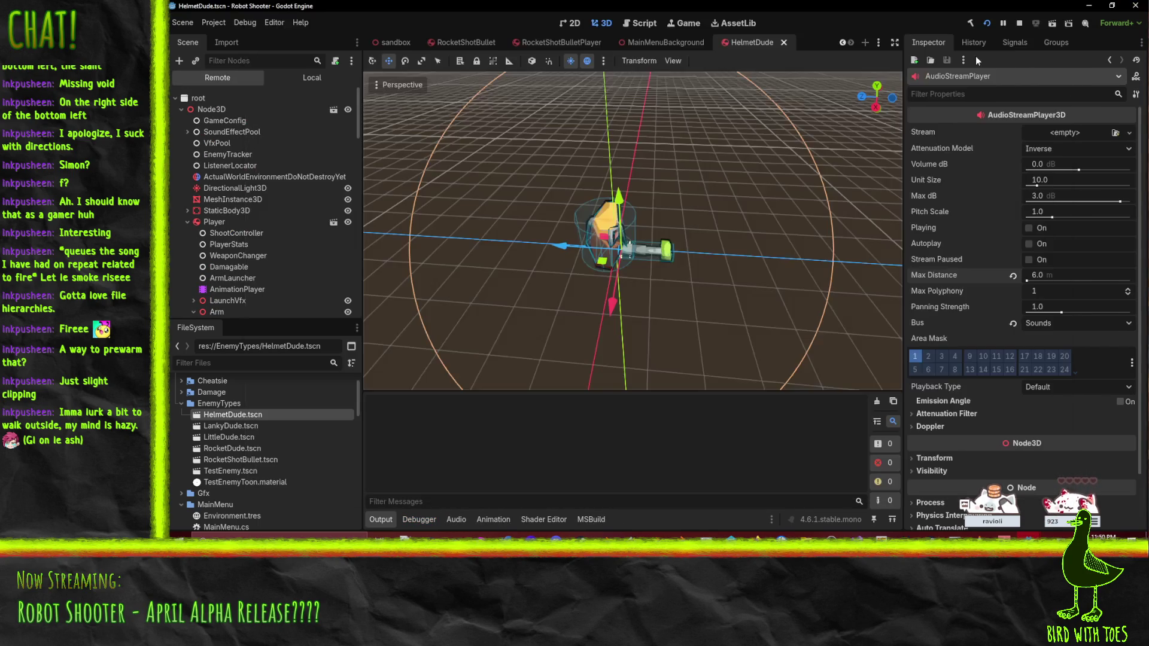
# Step: Run the sandbox scene, walk toward the red-eyed HelmetDude and fire at it, then return to the editor
pyautogui.click(392, 42)
pyautogui.click(1019, 23)
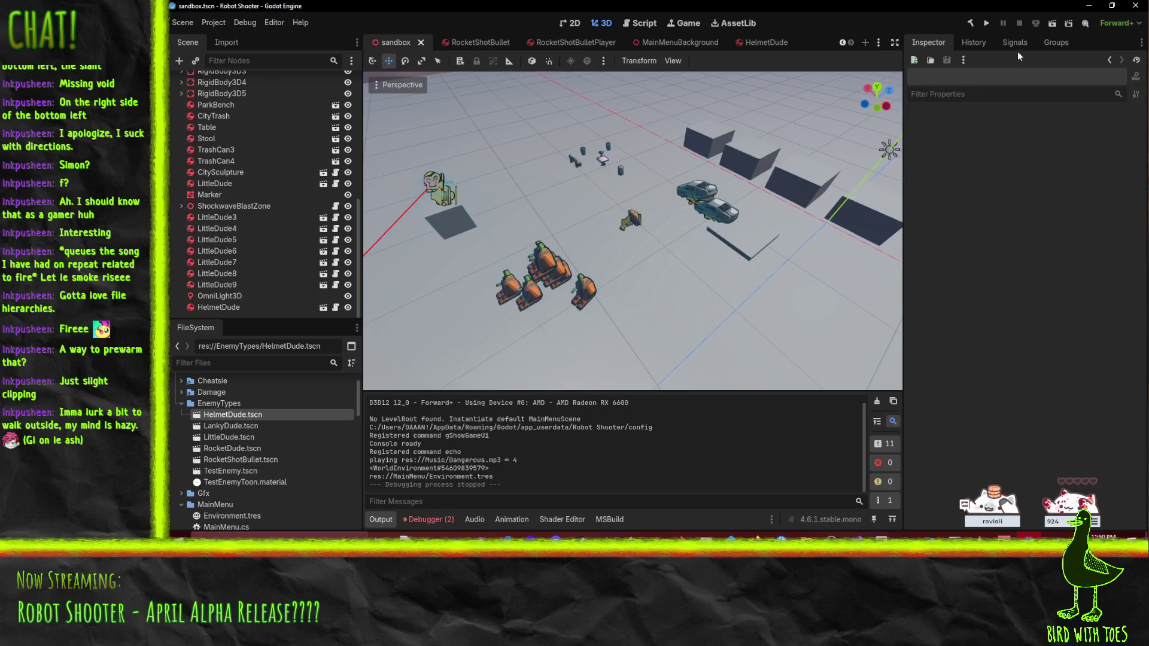
pyautogui.click(1056, 27)
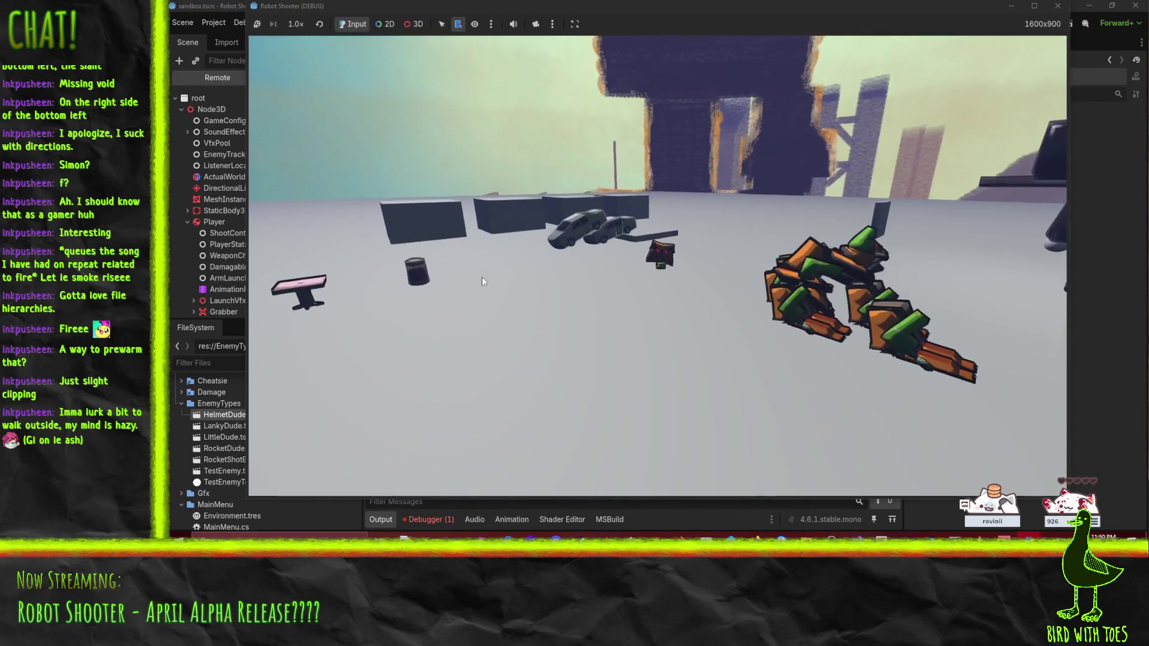
pyautogui.press('w')
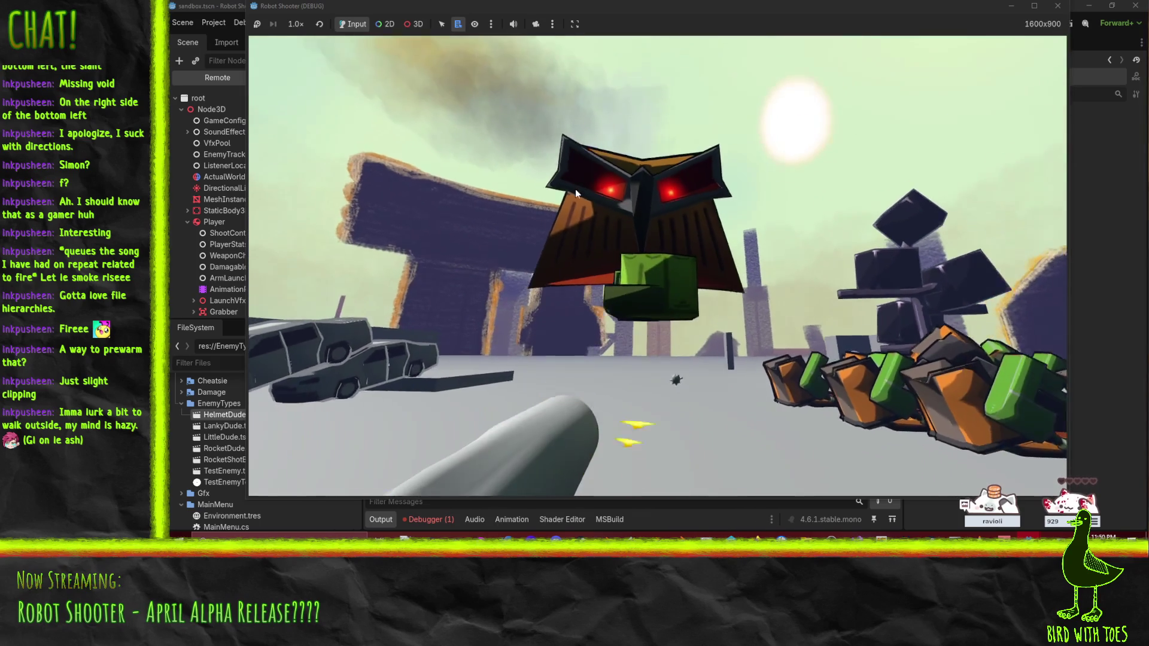
pyautogui.click(575, 185)
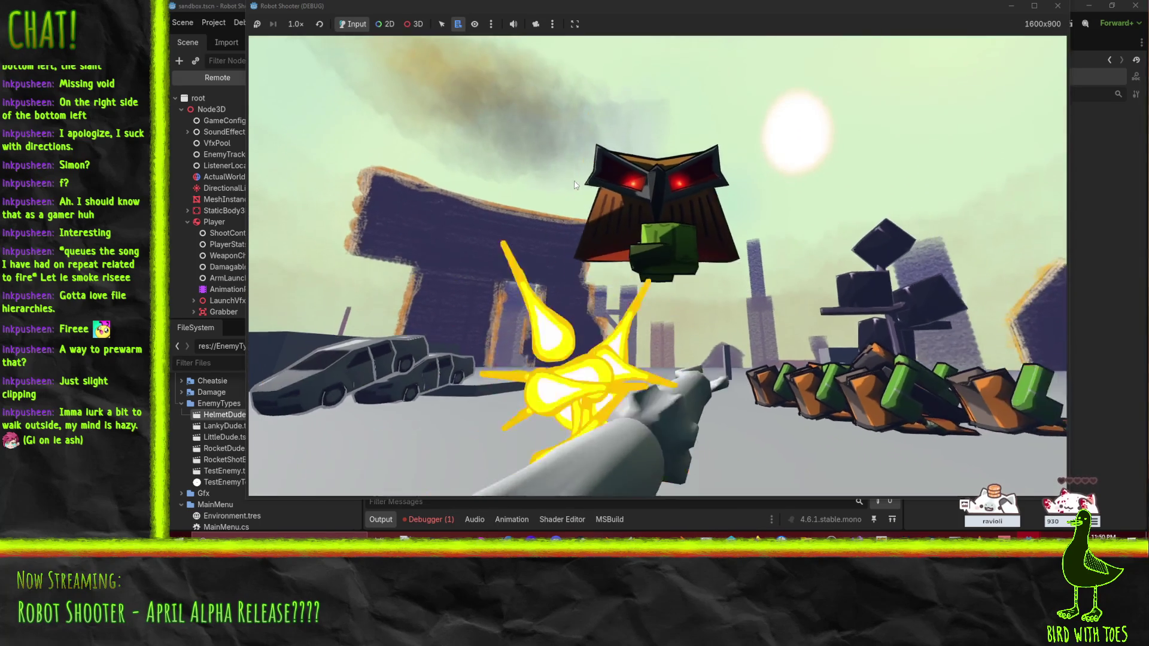
pyautogui.click(558, 127)
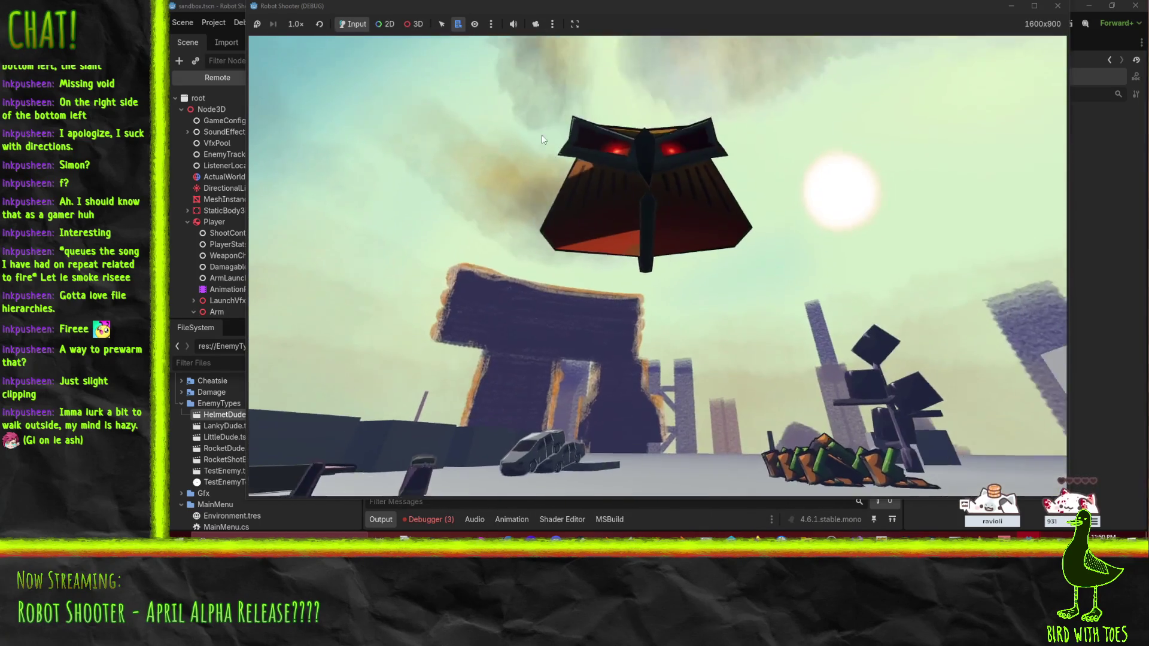
pyautogui.click(536, 111)
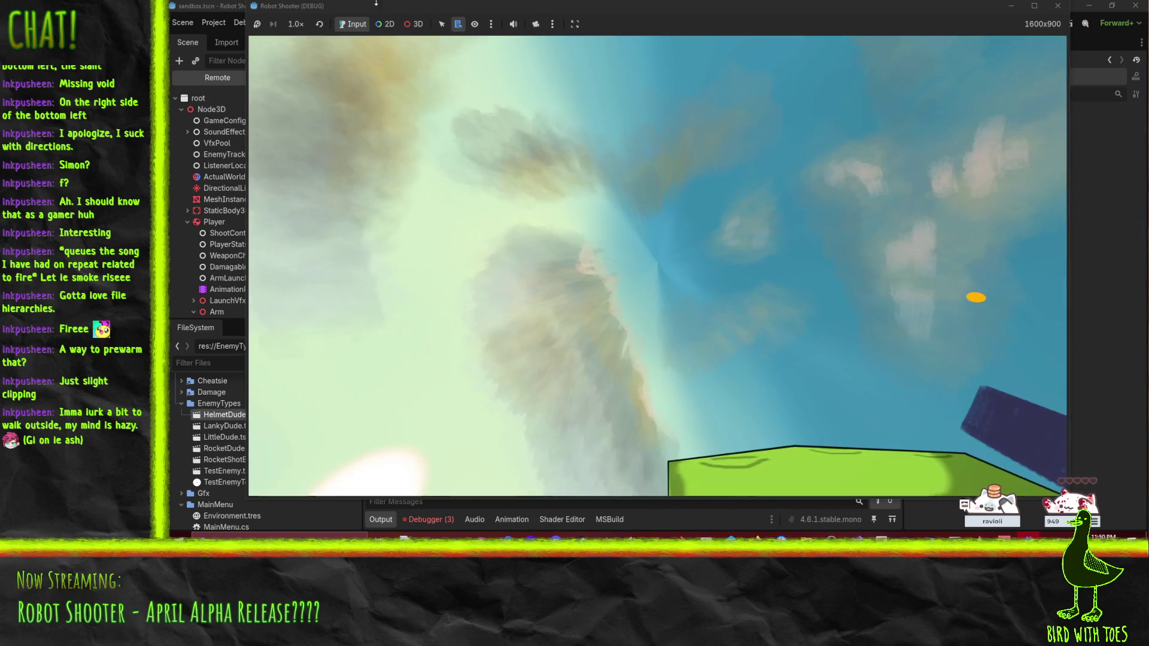
pyautogui.press('F8')
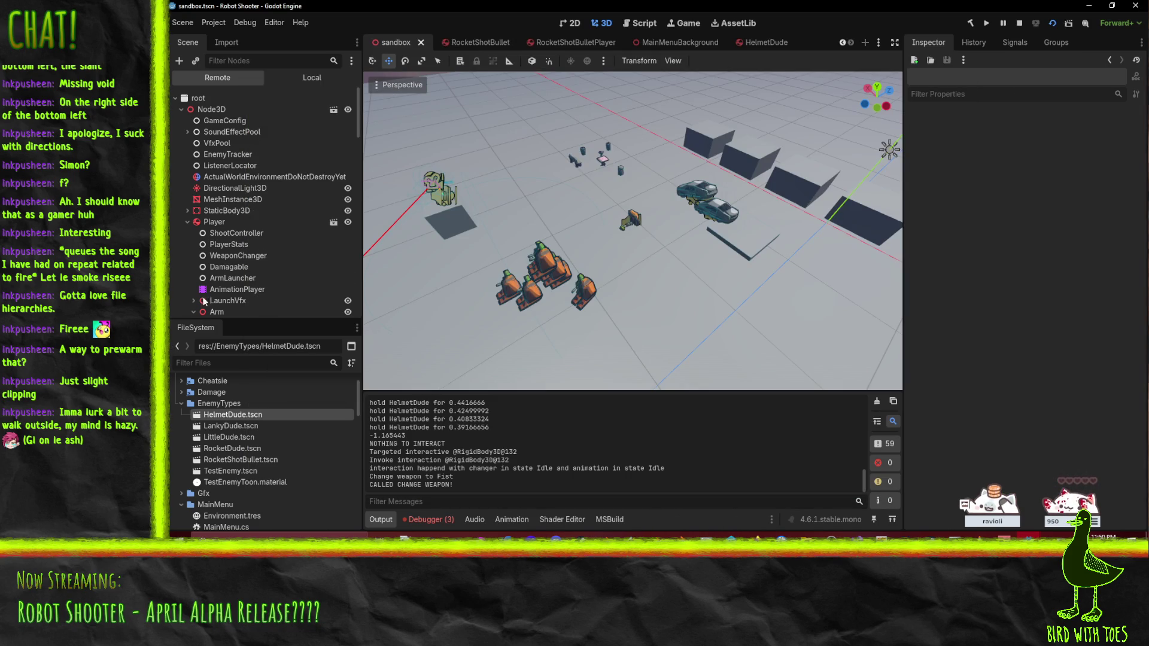
# Step: In the Remote tree, expand the Fist, toggle Playing on its AudioStreamPlayer, and check FistAnimationPlayer
pyautogui.scroll(-2, 267, 258)
pyautogui.scroll(-6, 267, 258)
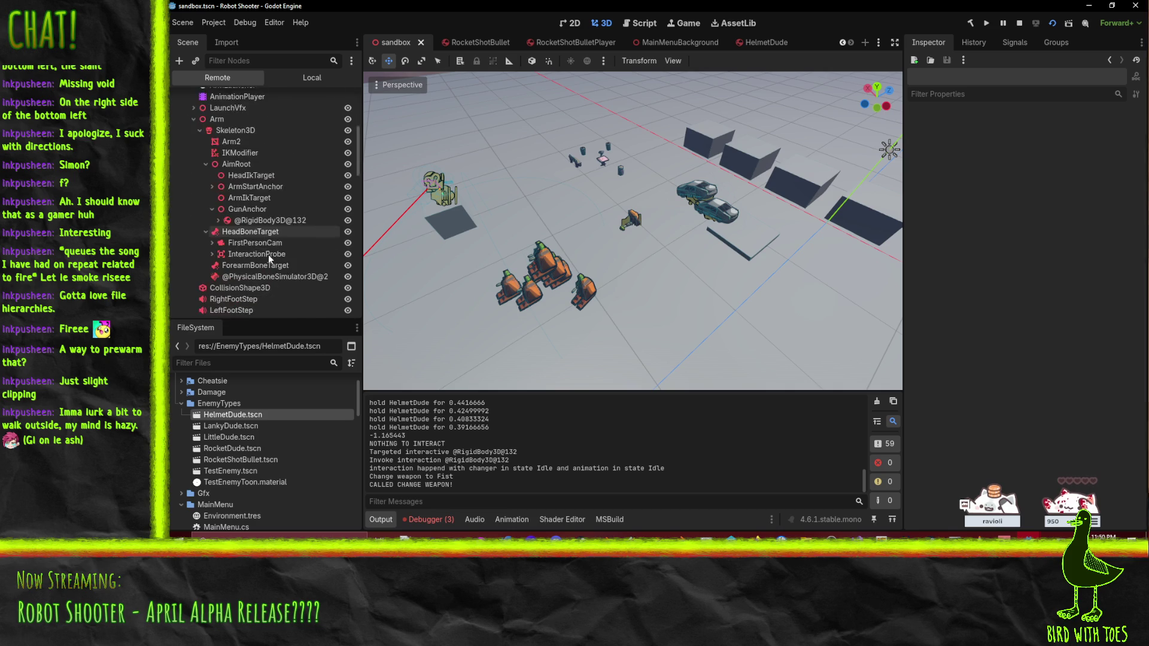
pyautogui.click(218, 194)
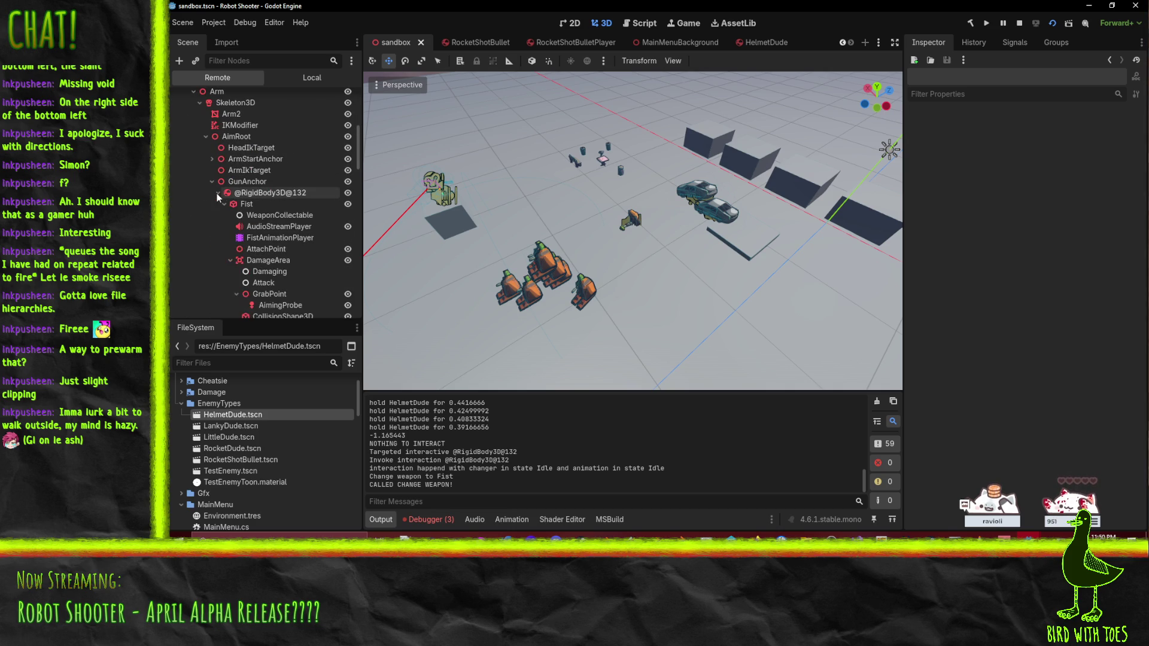
pyautogui.click(276, 227)
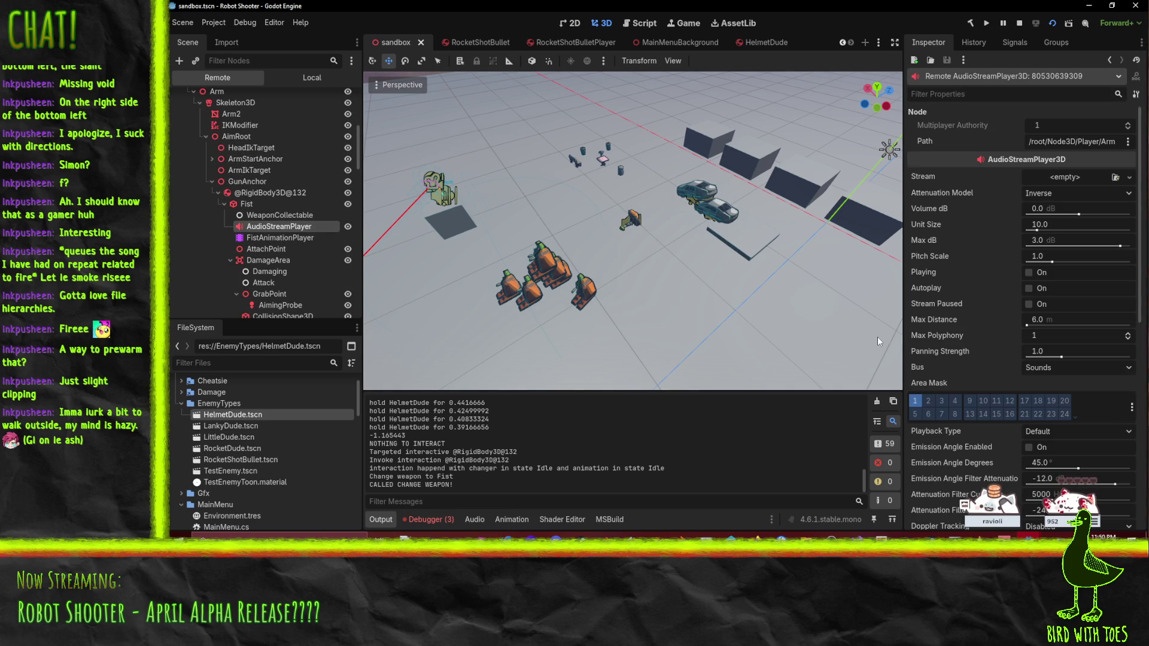
pyautogui.click(1029, 272)
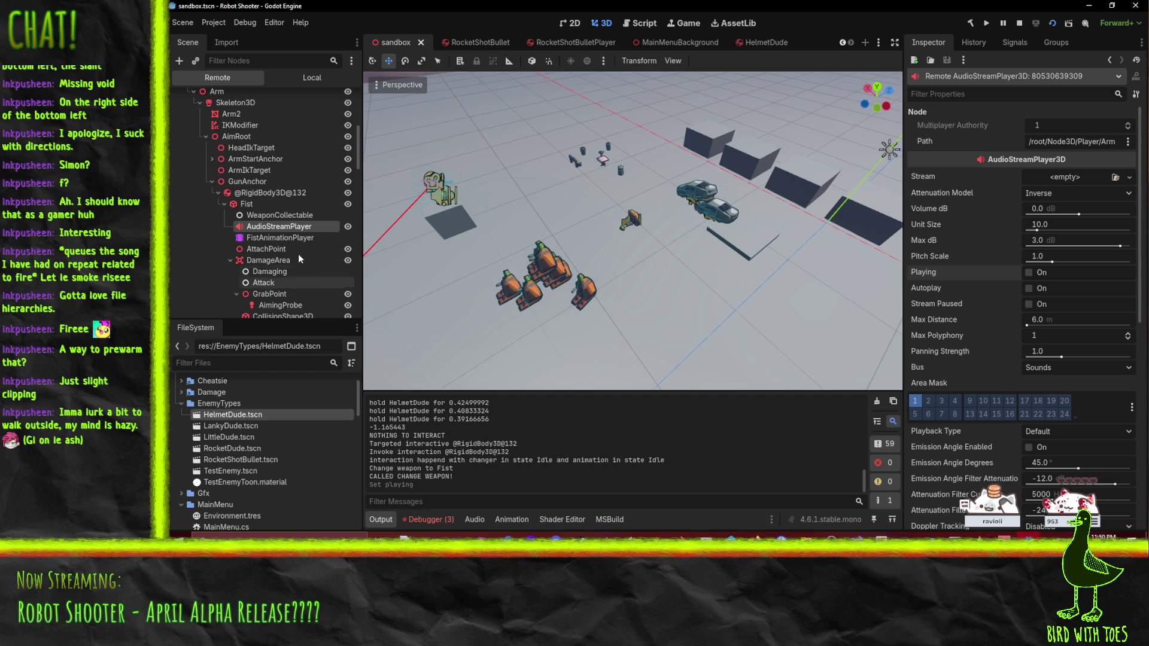
pyautogui.click(282, 239)
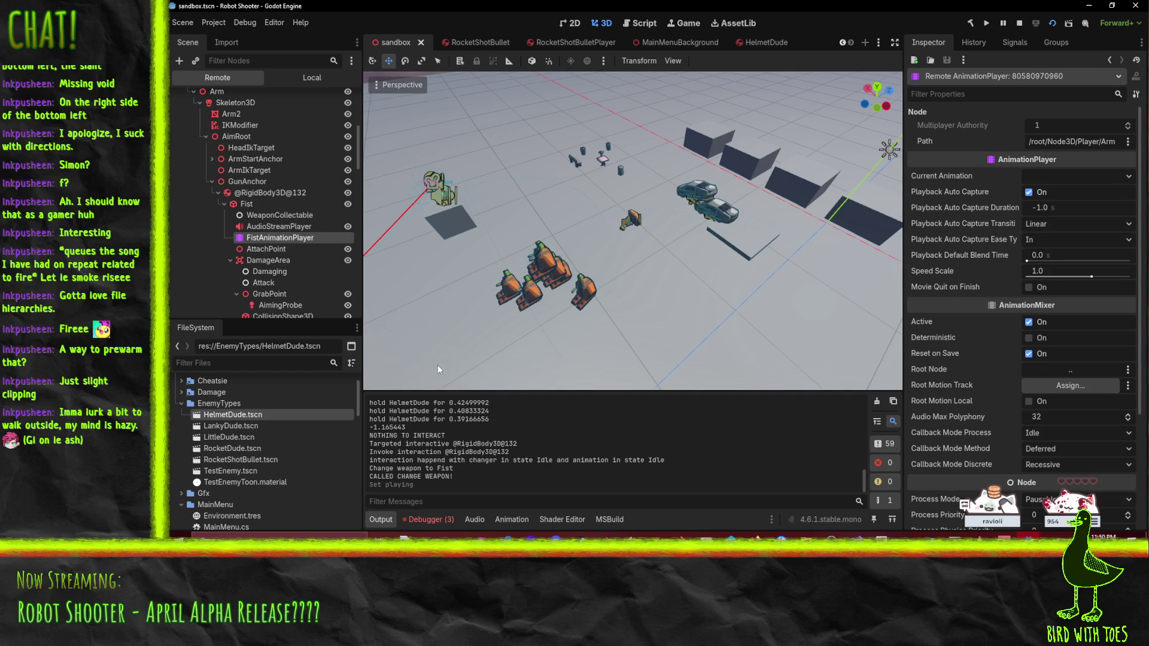
pyautogui.click(266, 228)
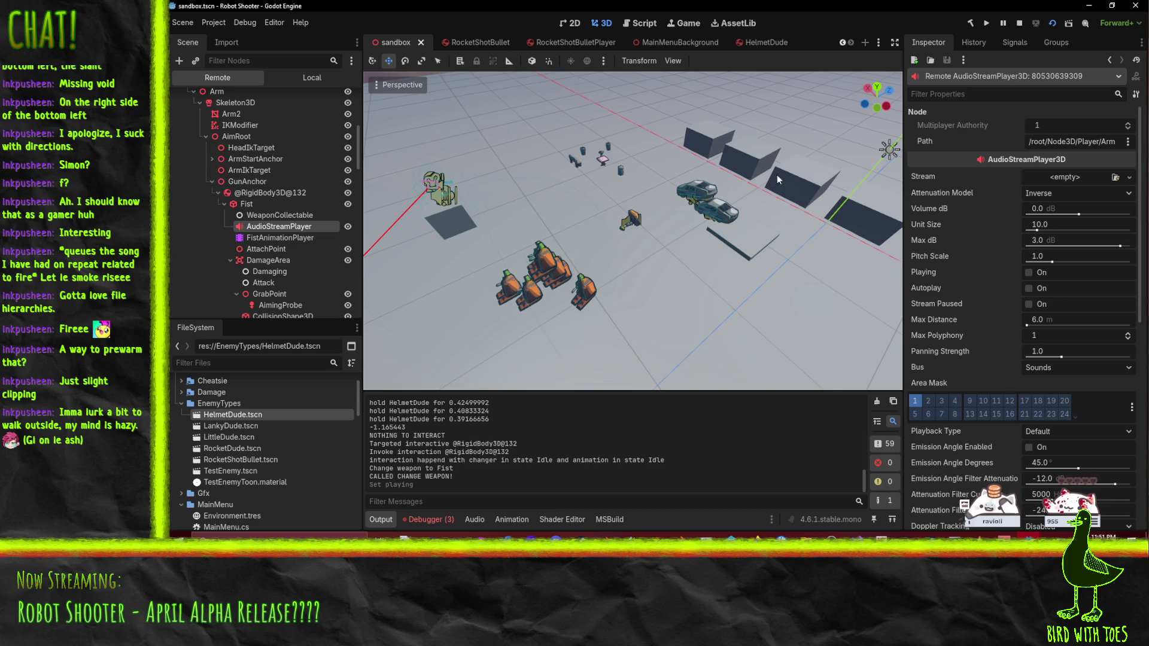
pyautogui.moveTo(615, 225)
pyautogui.mouseDown()
pyautogui.moveTo(565, 227)
pyautogui.moveTo(585, 218)
pyautogui.mouseUp()
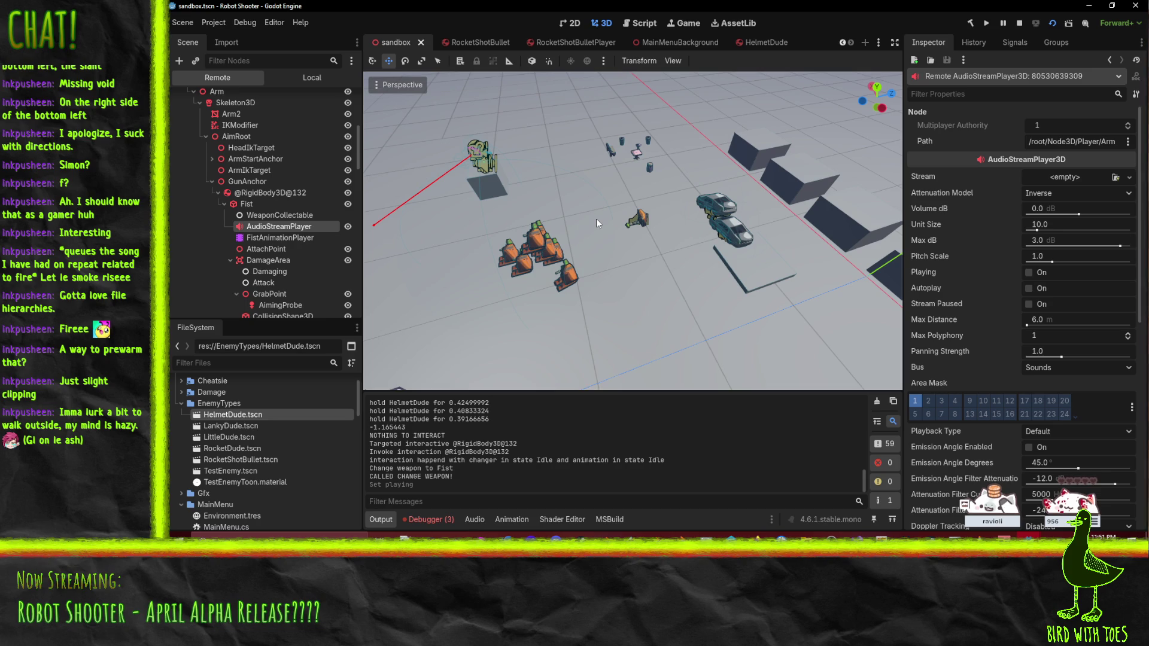
pyautogui.scroll(-3, 997, 235)
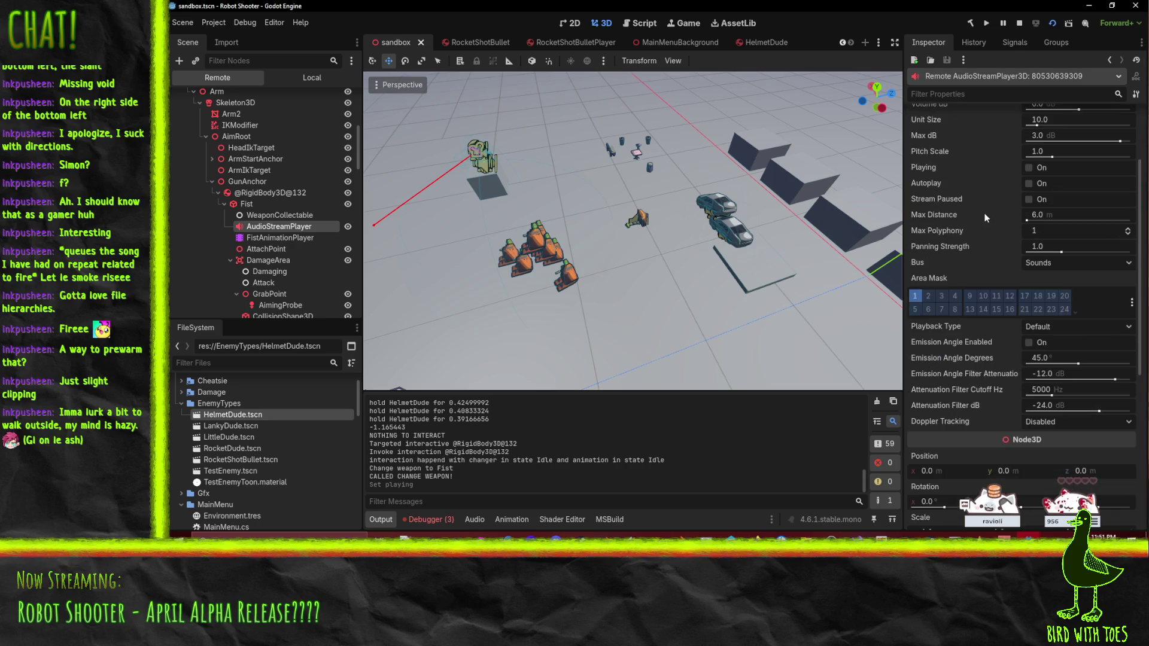
pyautogui.click(1038, 327)
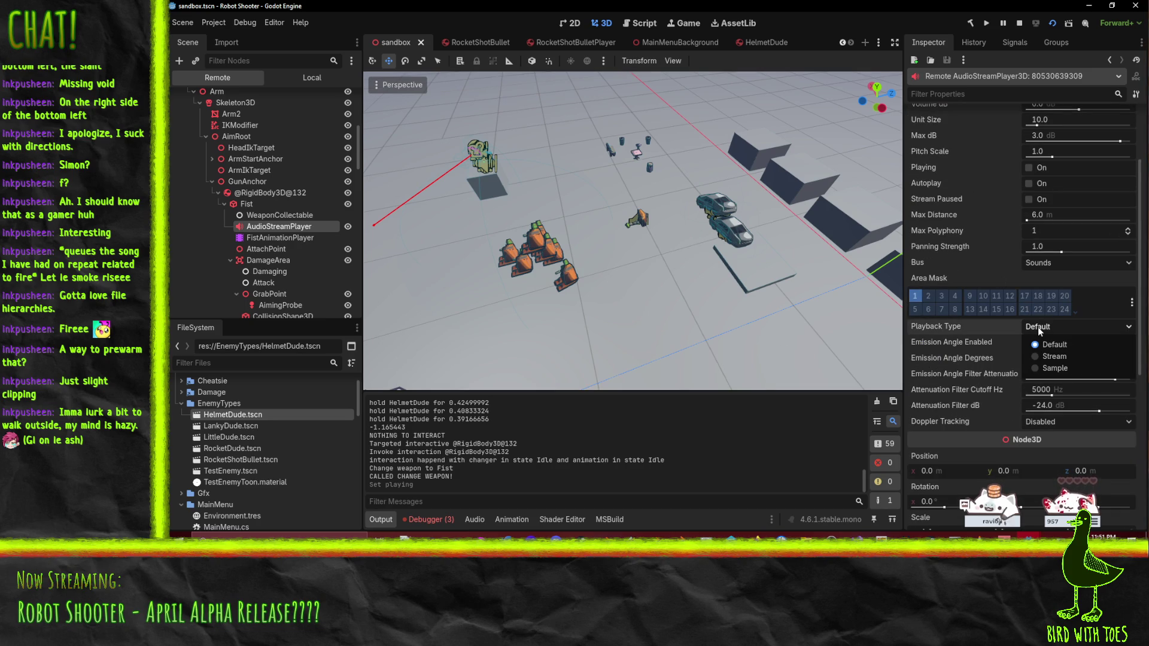
pyautogui.click(1037, 327)
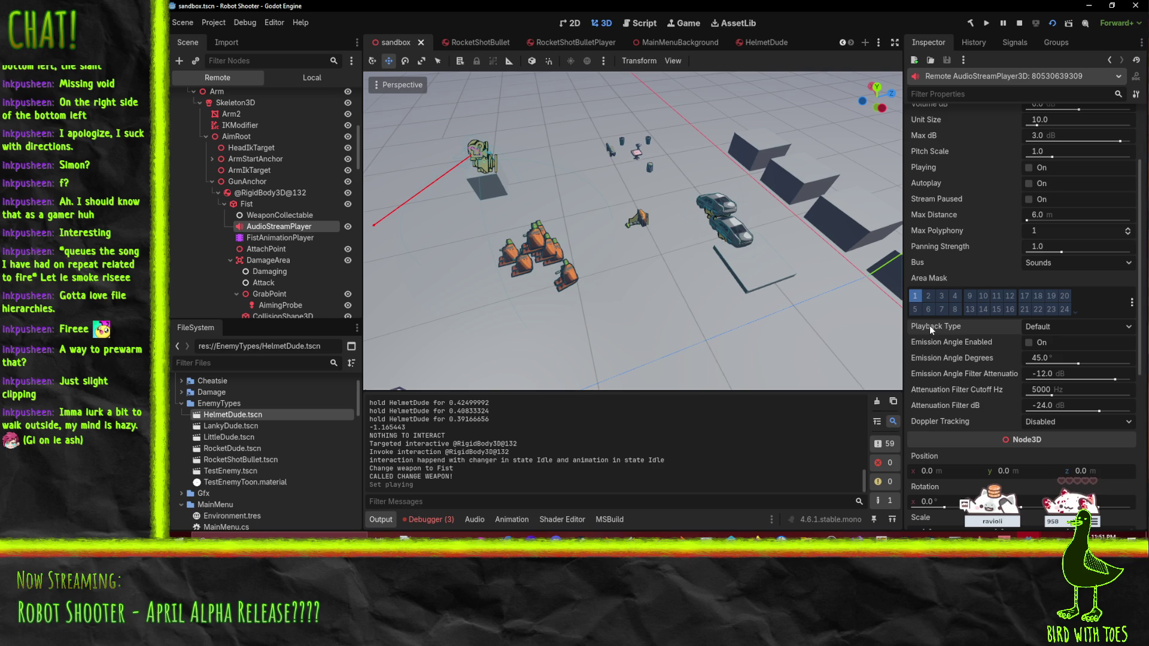
pyautogui.moveTo(931, 328)
pyautogui.scroll(3, 992, 426)
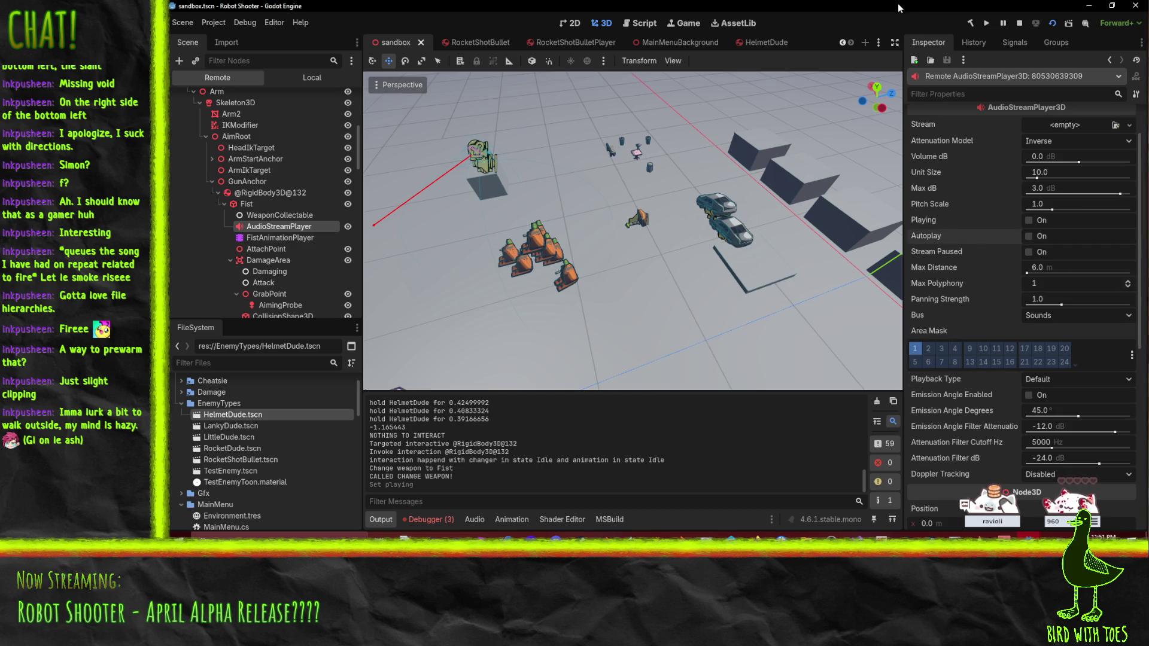
pyautogui.moveTo(932, 174)
pyautogui.scroll(2, 954, 173)
pyautogui.click(1050, 192)
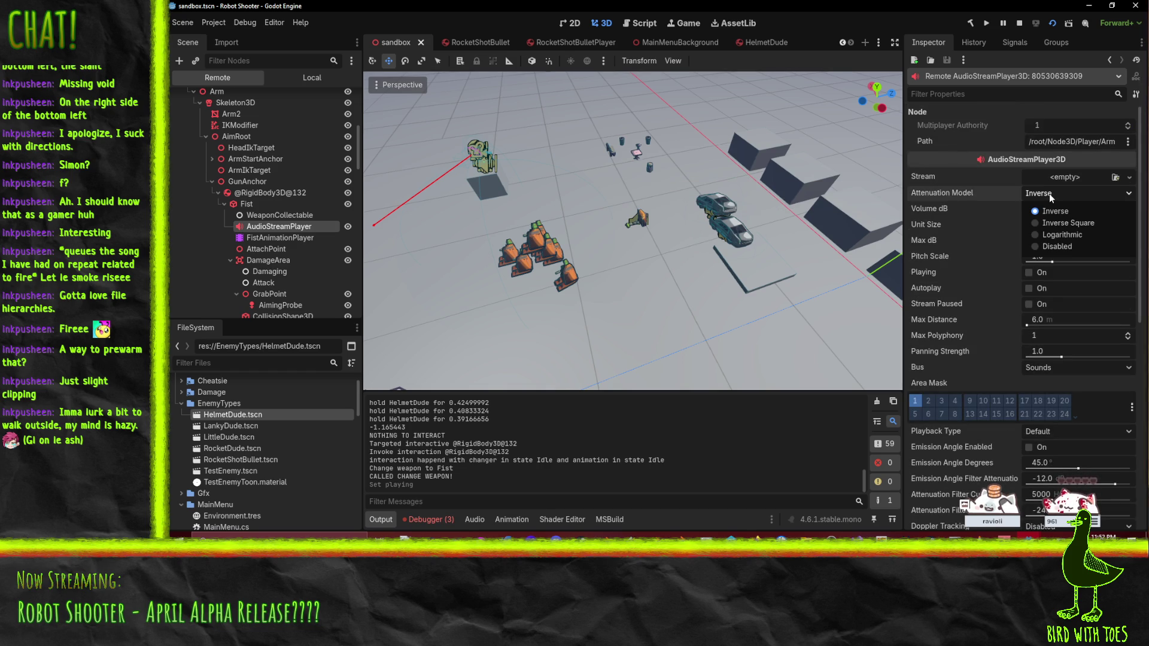
# Step: Keep Inverse attenuation and quick-load ArmRetract.ogg as the fist sound's Stream
pyautogui.click(1049, 193)
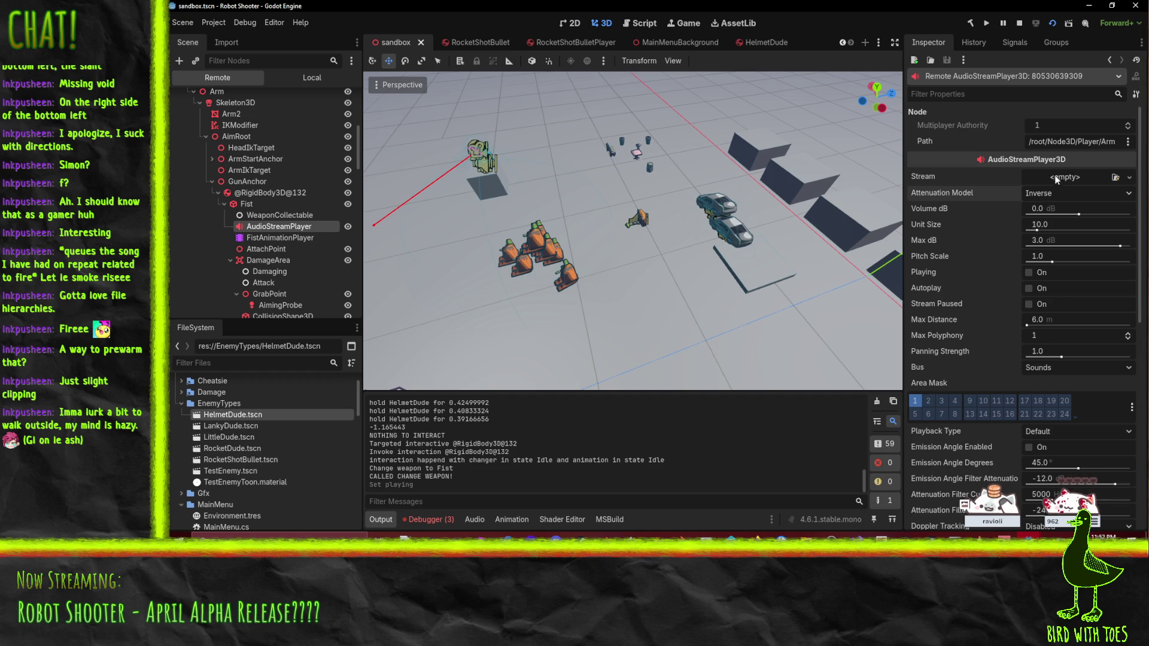
pyautogui.click(1059, 178)
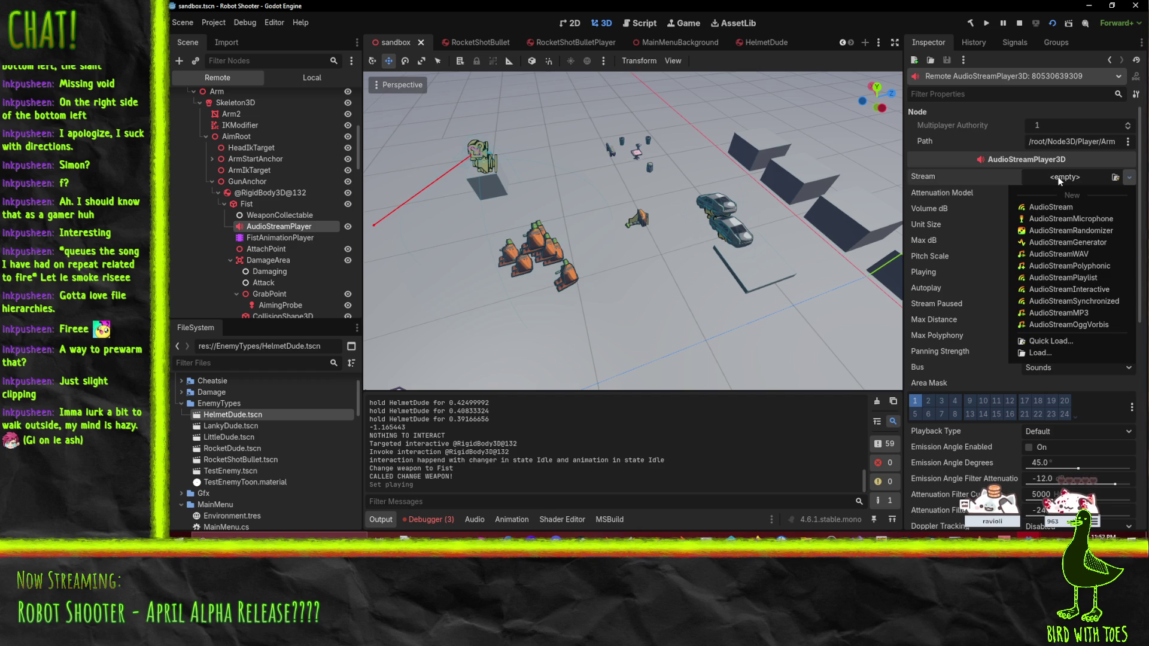
pyautogui.click(1049, 341)
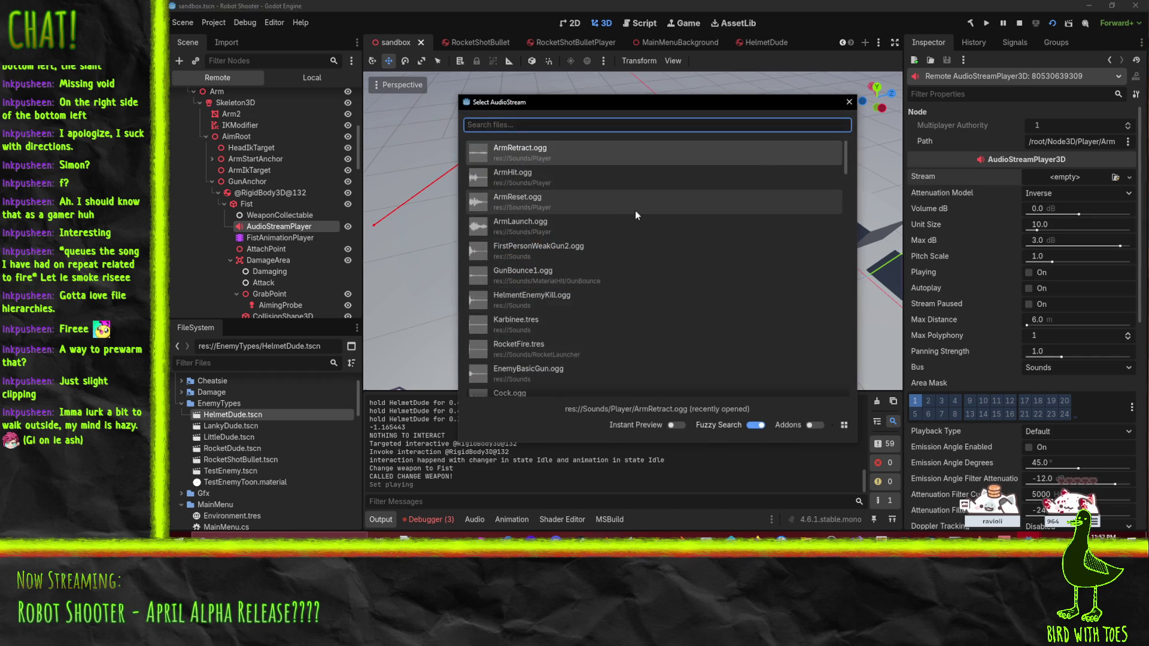
pyautogui.doubleClick(508, 153)
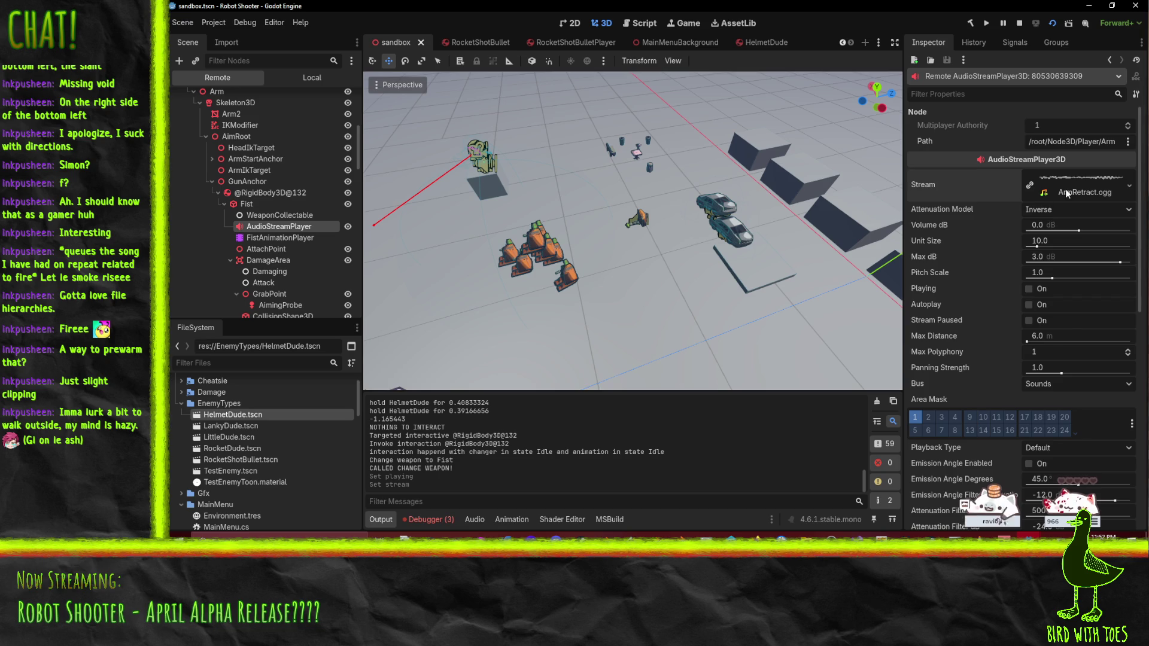
pyautogui.click(1081, 195)
pyautogui.click(1081, 194)
# Step: Replace the Stream with FistExtend.ogg via a 'fish' search and play it once
pyautogui.click(1130, 186)
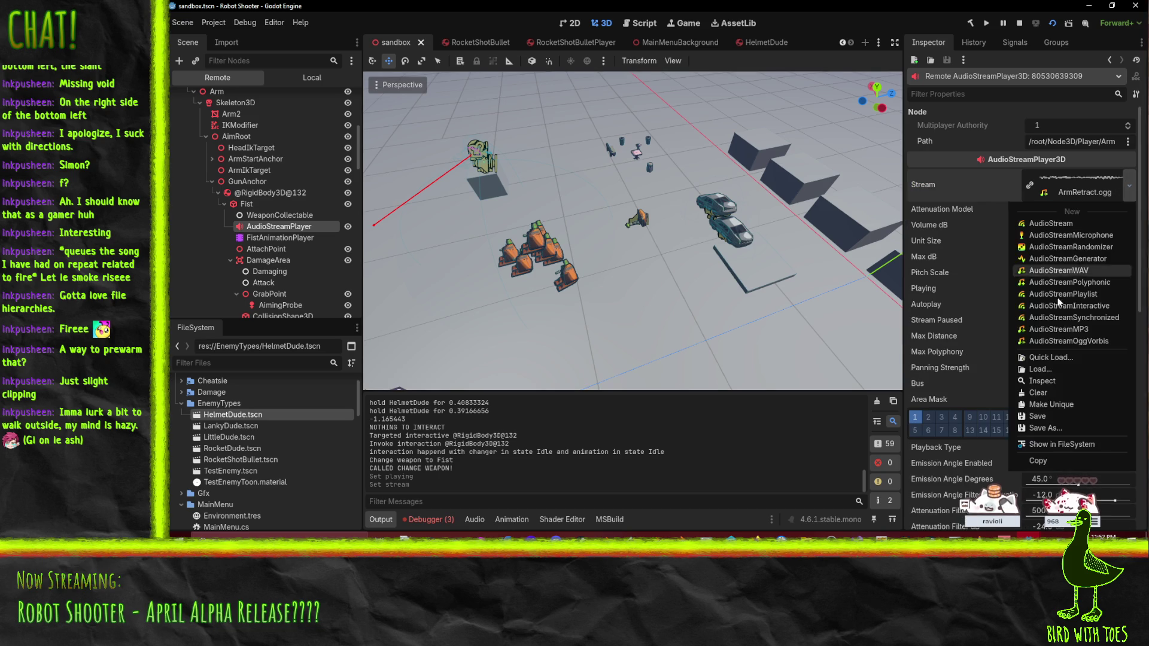
pyautogui.click(1048, 359)
pyautogui.write('fish')
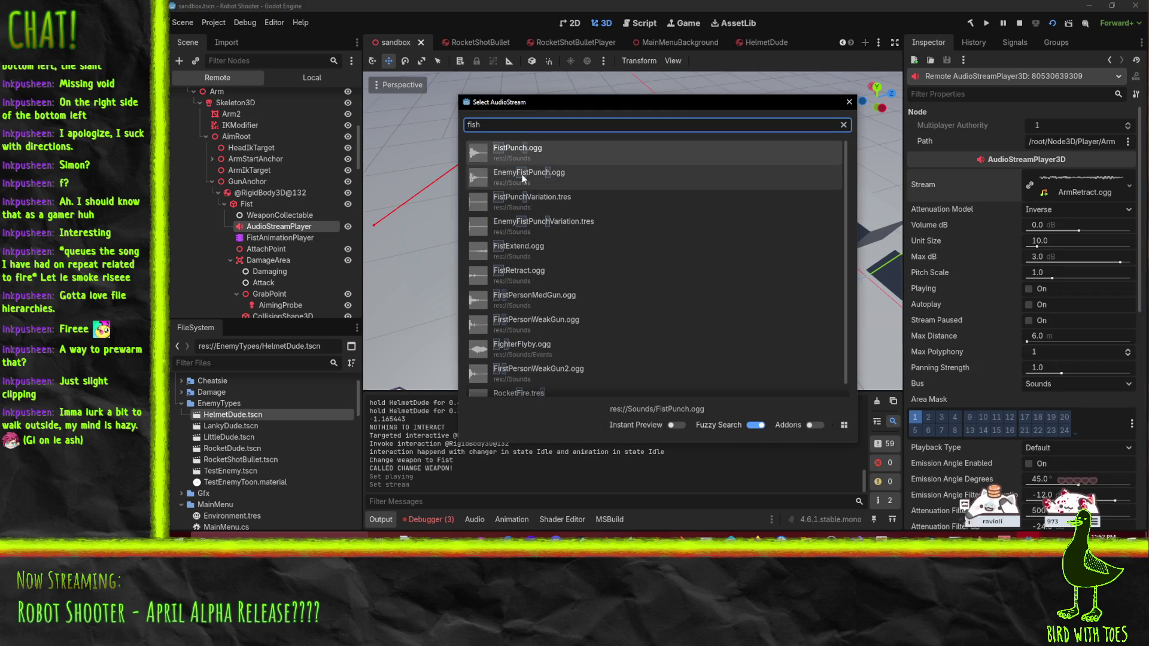
pyautogui.doubleClick(533, 253)
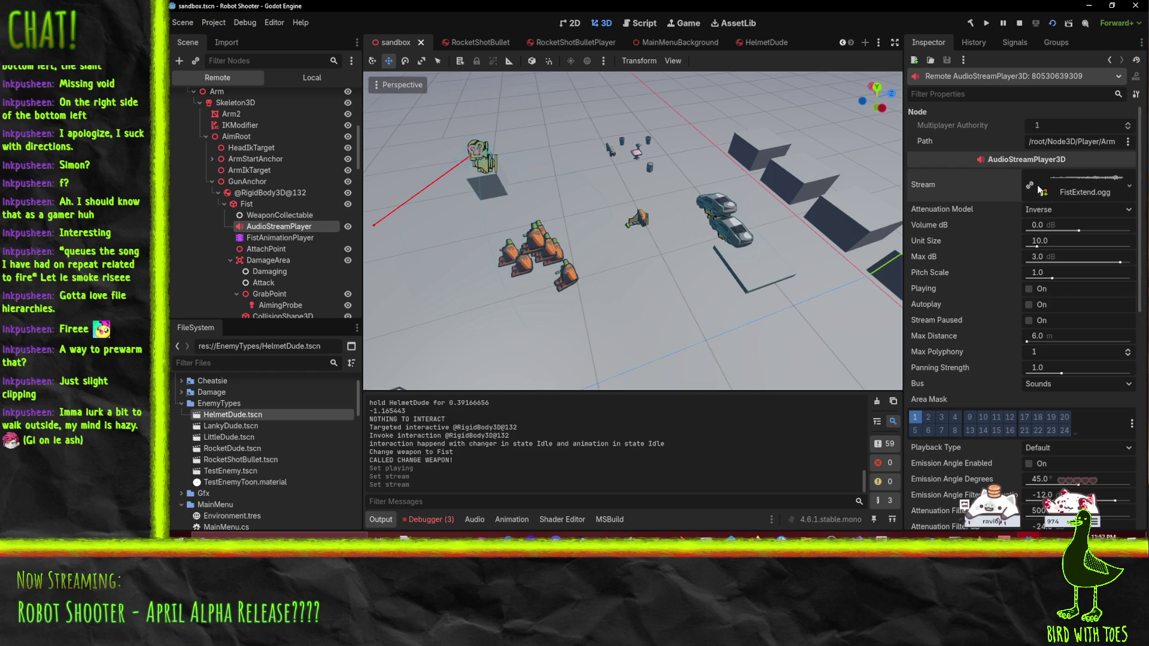
pyautogui.click(1028, 289)
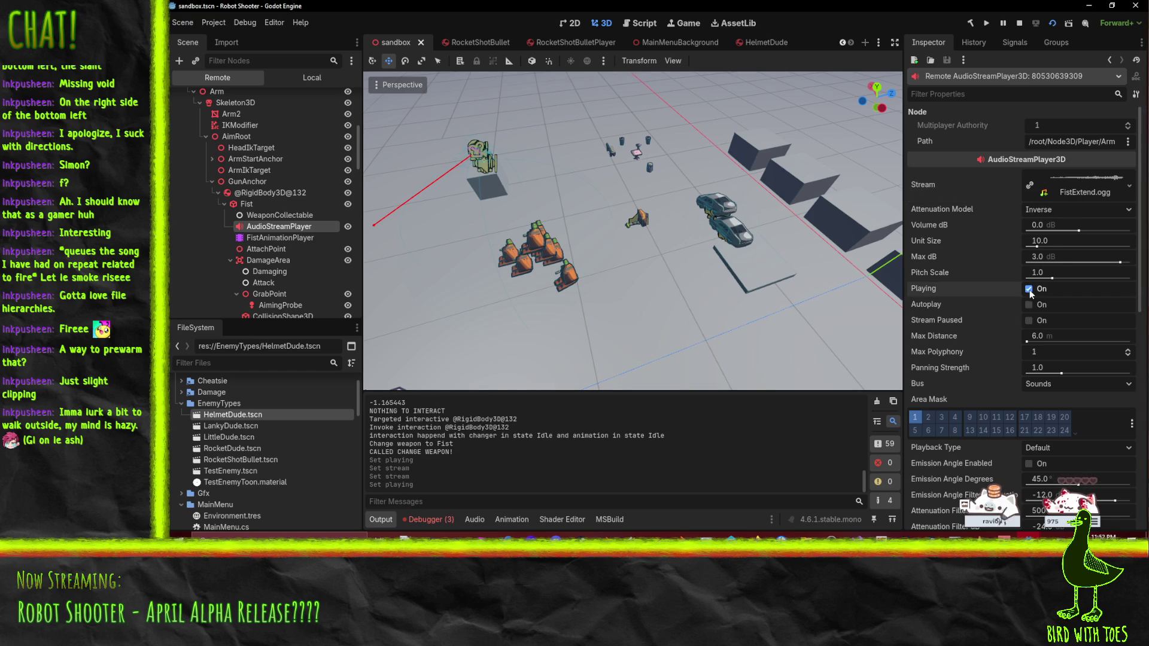
pyautogui.click(1028, 289)
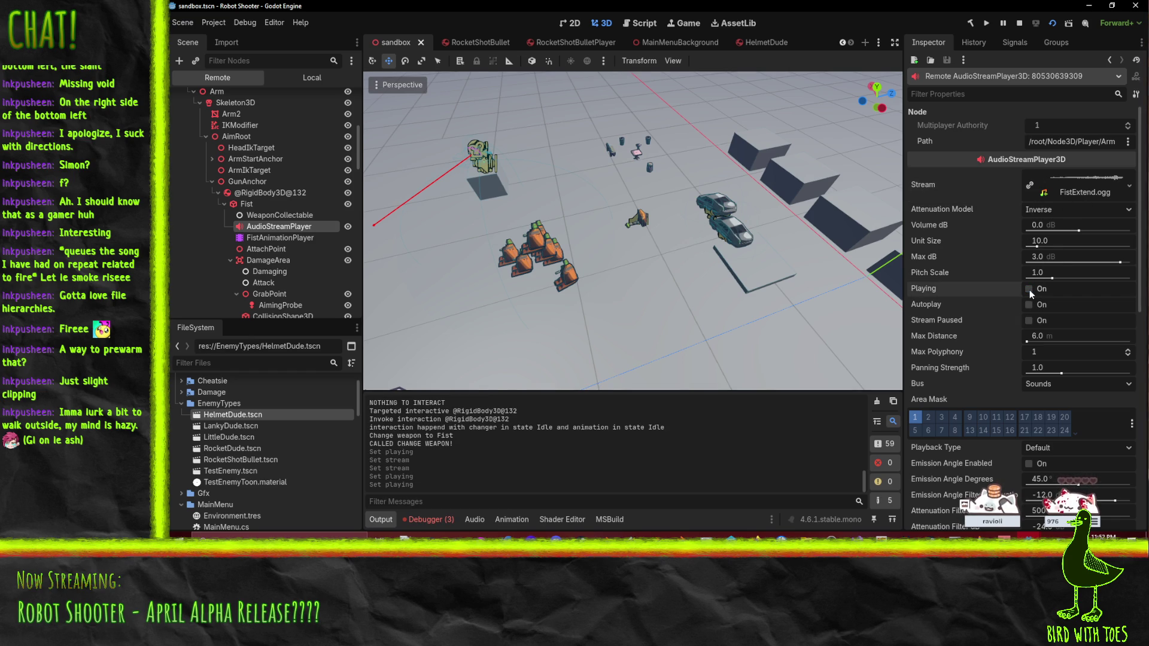
# Step: Bring the running game forward, then return to the editor and reposition the 3D view
pyautogui.moveTo(1030, 539)
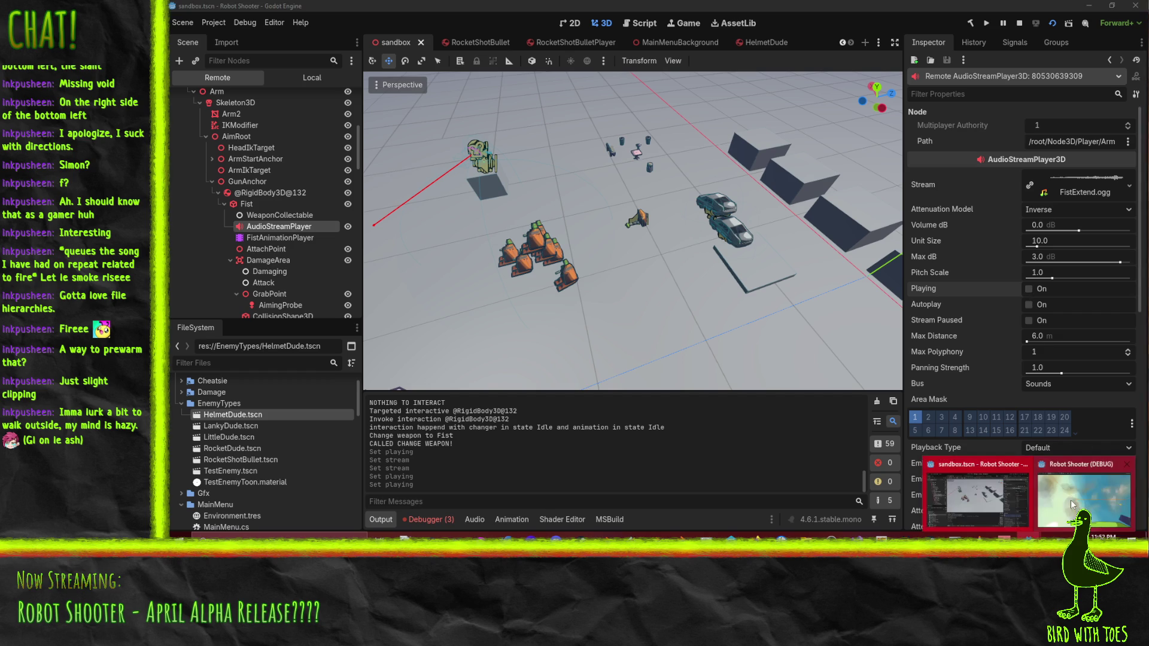
pyautogui.click(1071, 504)
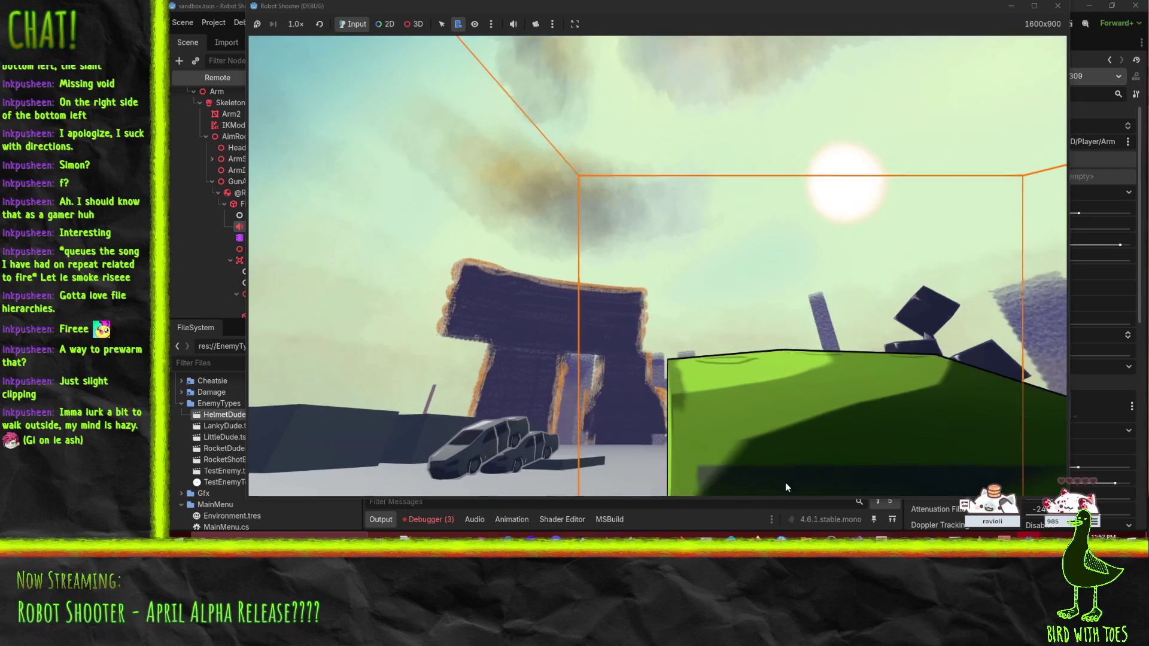
pyautogui.click(791, 507)
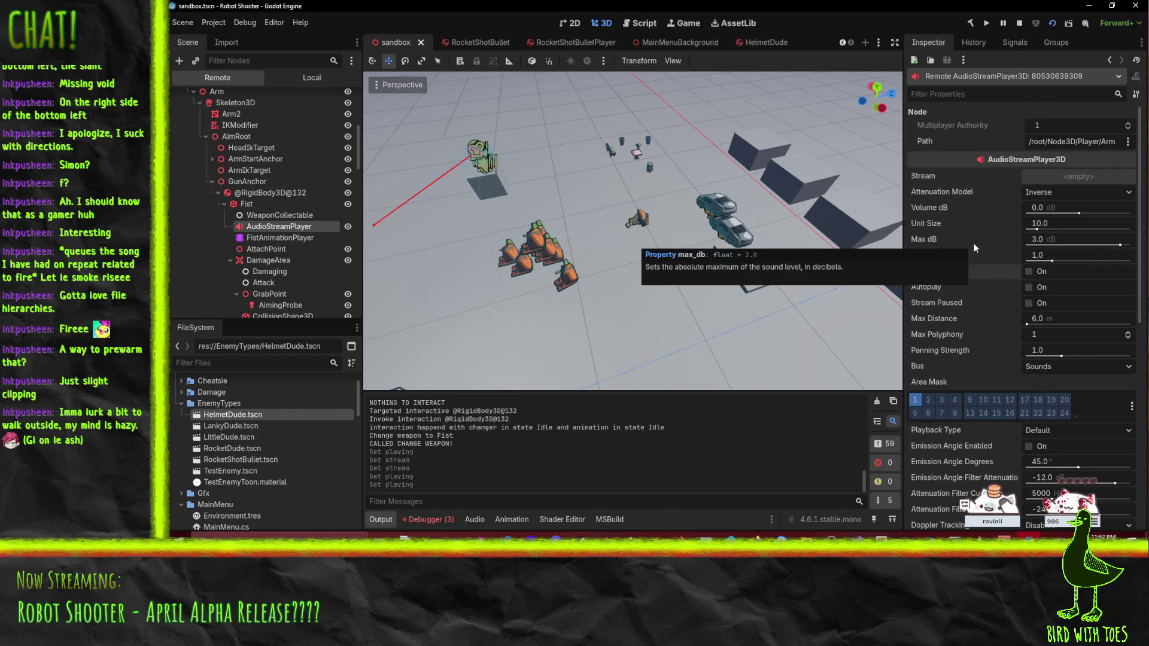
pyautogui.scroll(-8, 1054, 285)
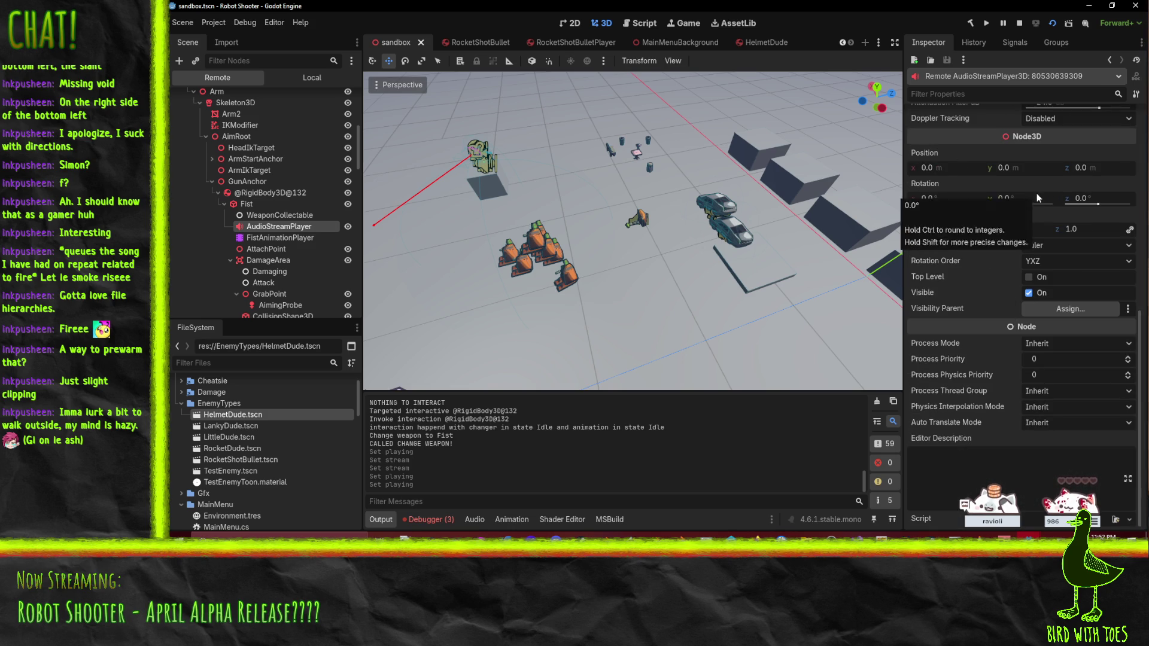
pyautogui.moveTo(736, 246); pyautogui.dragTo(588, 254)
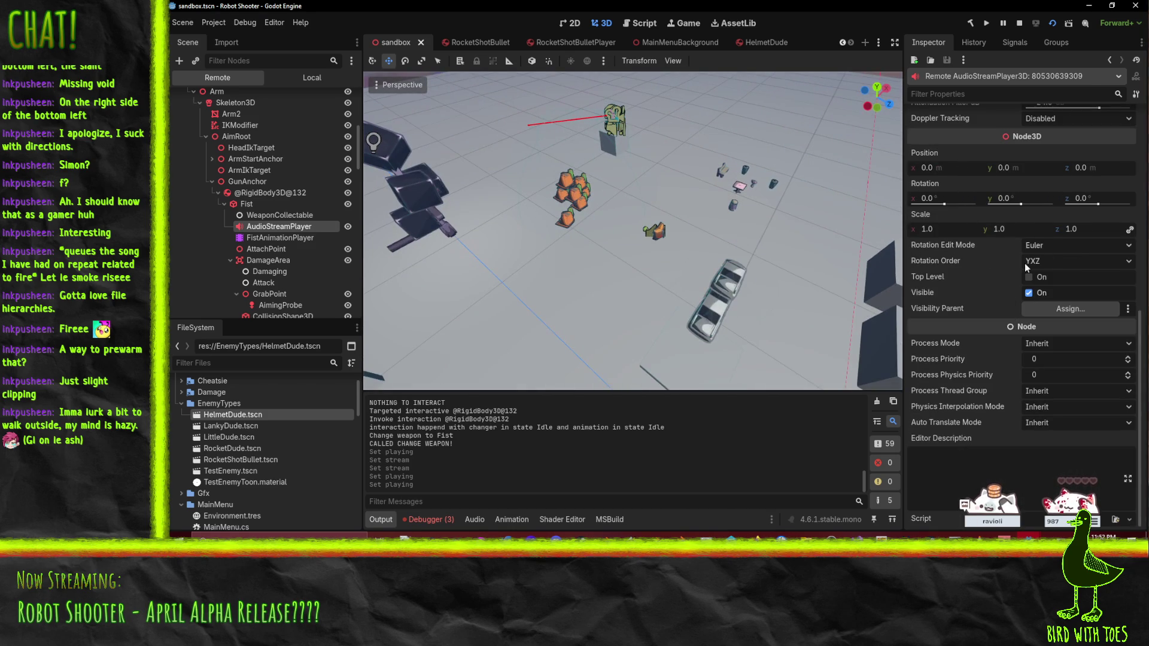
pyautogui.scroll(5, 1025, 263)
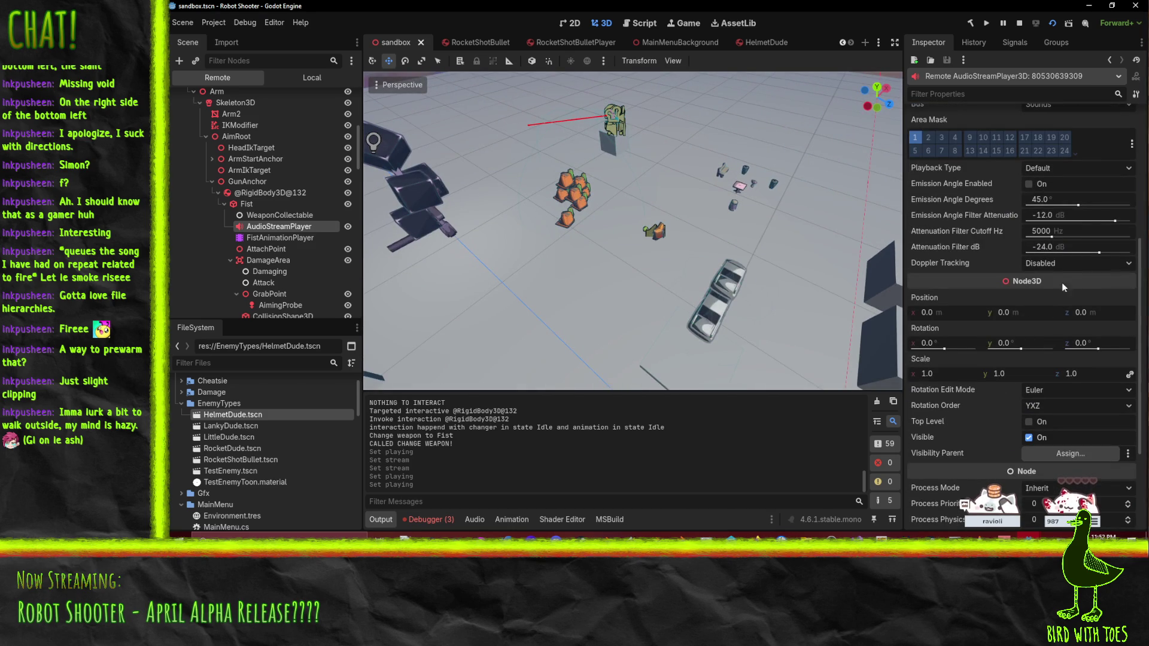
pyautogui.scroll(9, 1052, 288)
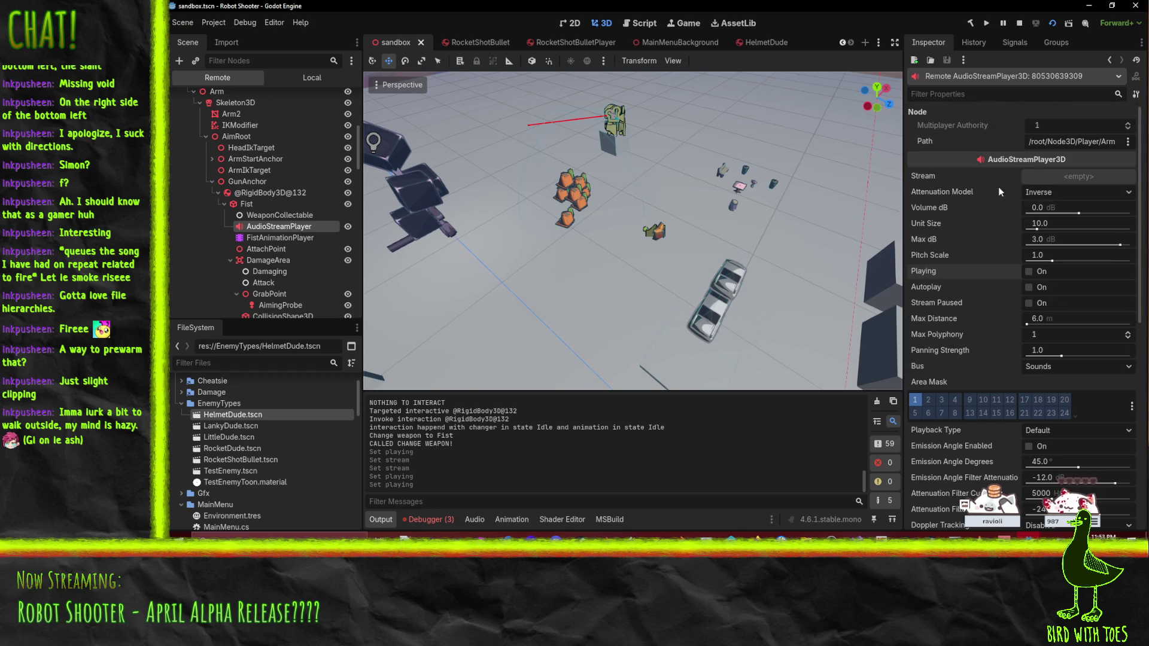
# Step: Set the fist sound's Attenuation Model to Disabled and test it in the running game
pyautogui.click(1061, 191)
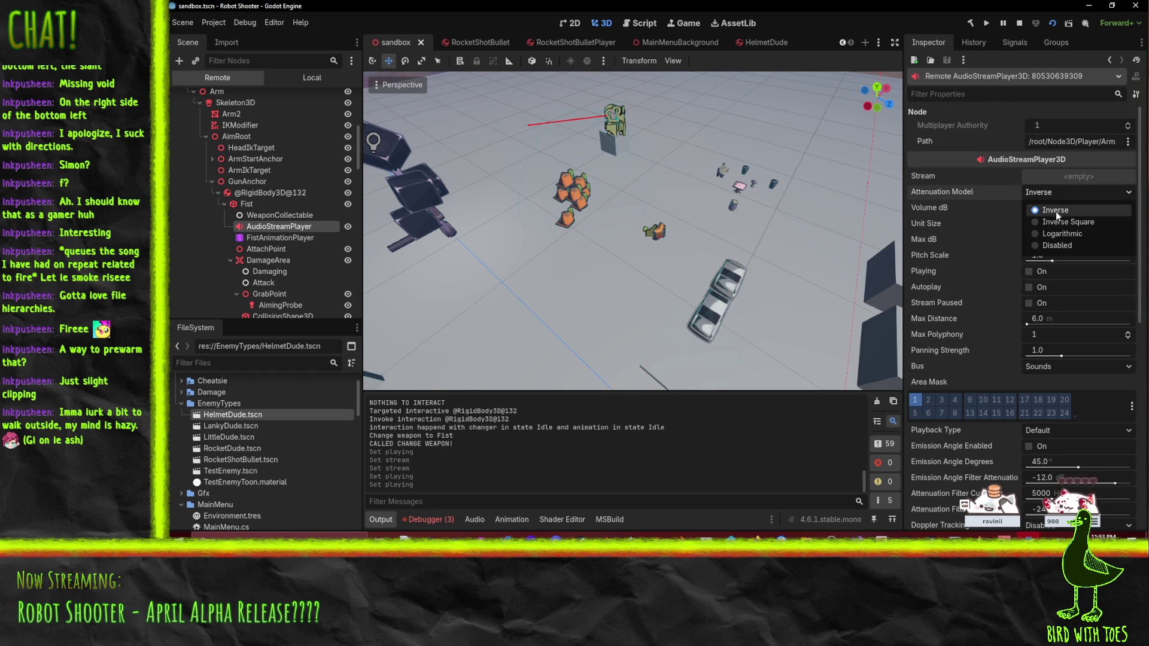
pyautogui.click(1054, 245)
pyautogui.hotkey('alt', 'Tab')
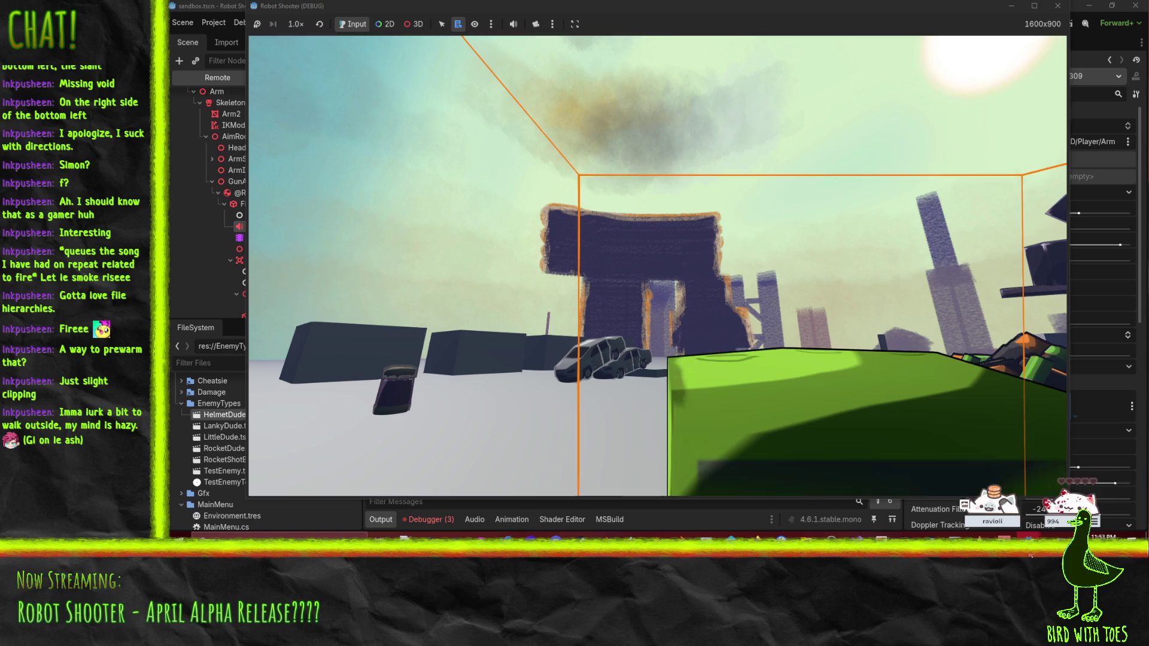
pyautogui.moveTo(1011, 558)
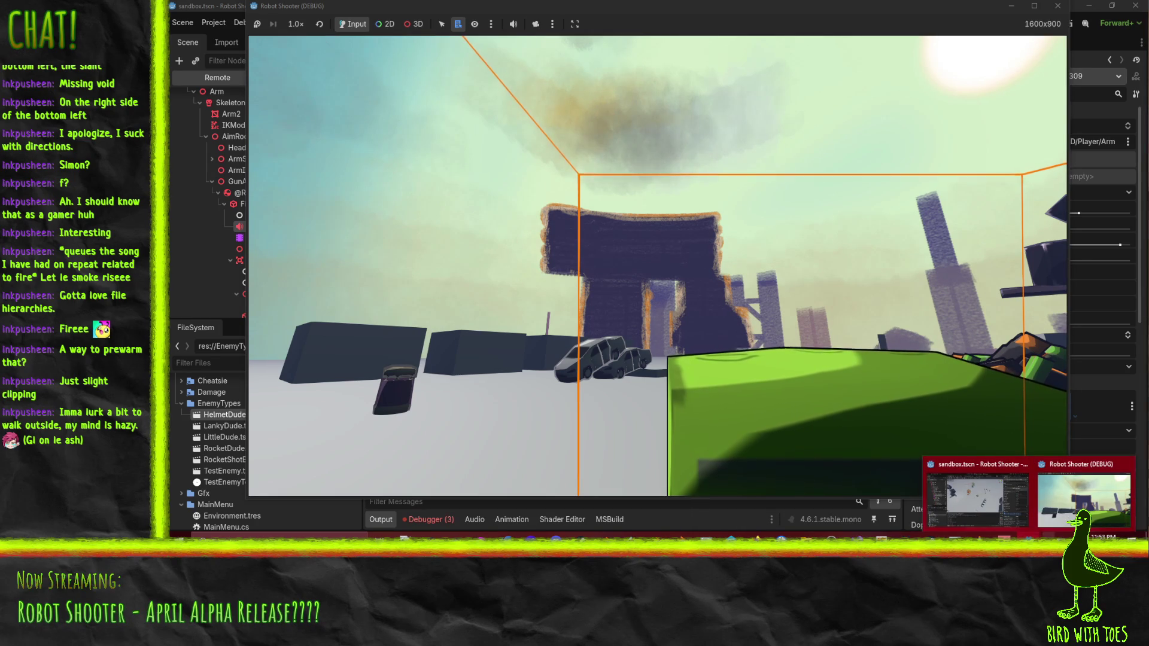
pyautogui.click(992, 518)
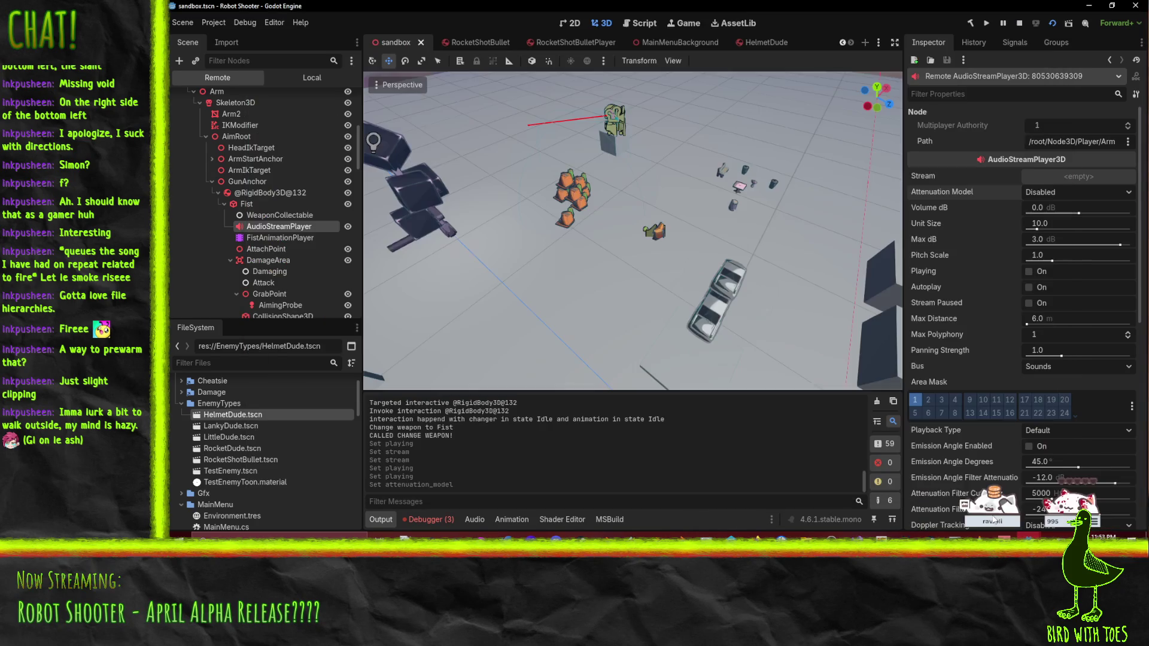
# Step: Restore Inverse attenuation, test a Volume of 10 dB in-game, then reset it to 0 dB
pyautogui.click(1039, 193)
pyautogui.click(1053, 220)
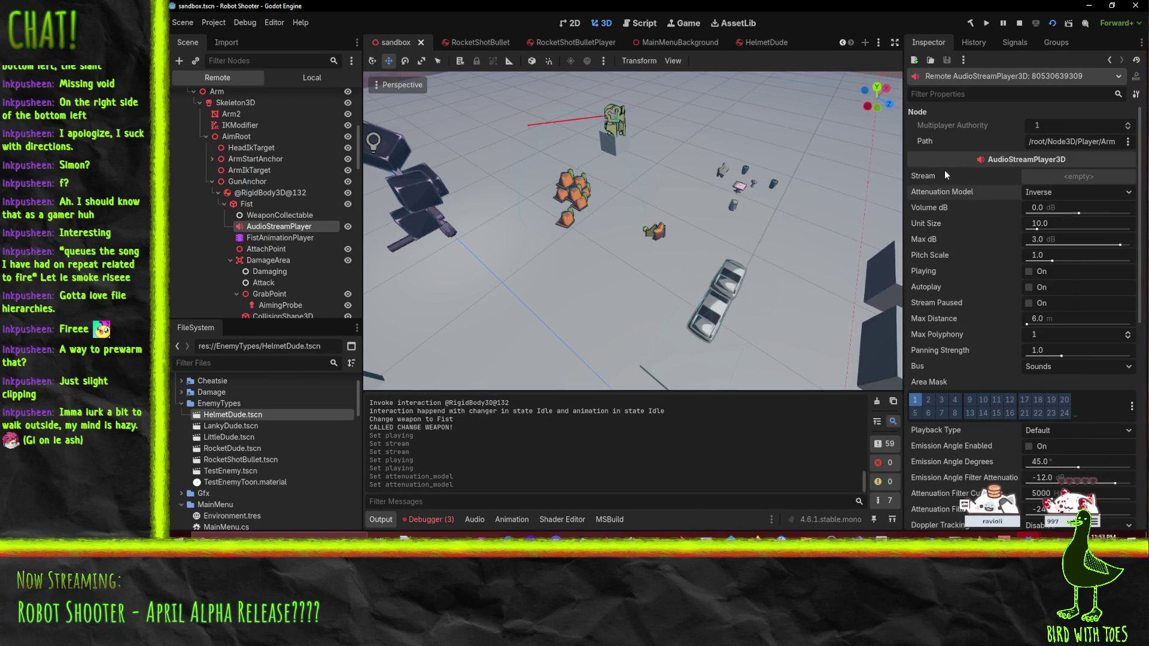
pyautogui.moveTo(1076, 213); pyautogui.dragTo(1089, 213)
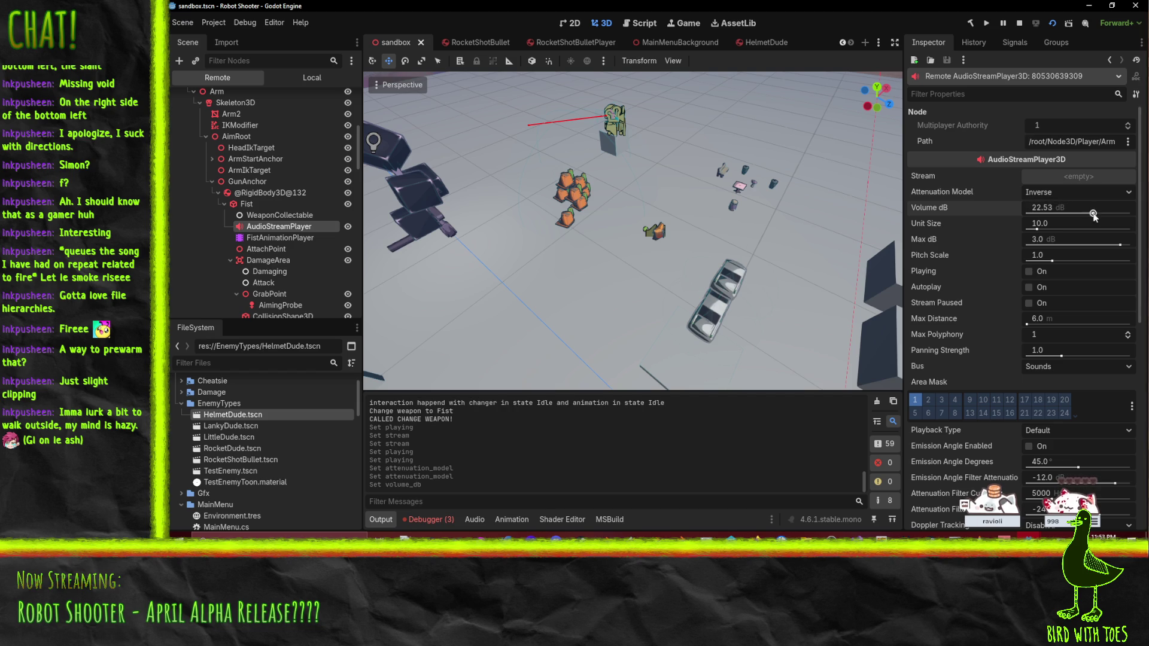
pyautogui.click(1036, 208)
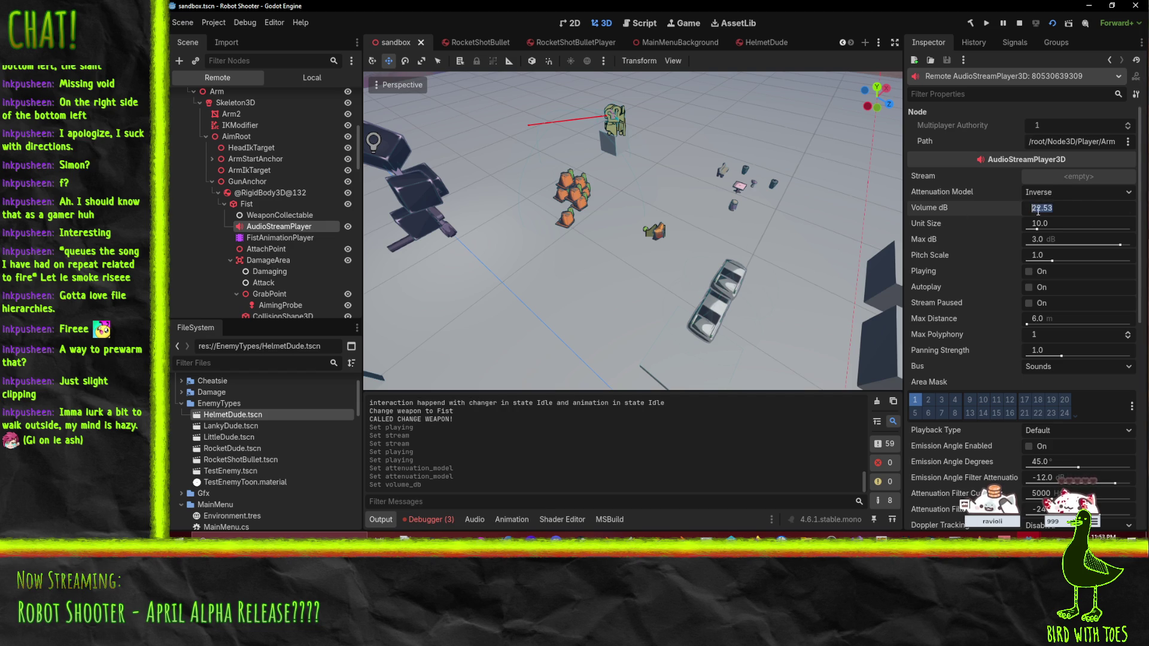
pyautogui.write('10')
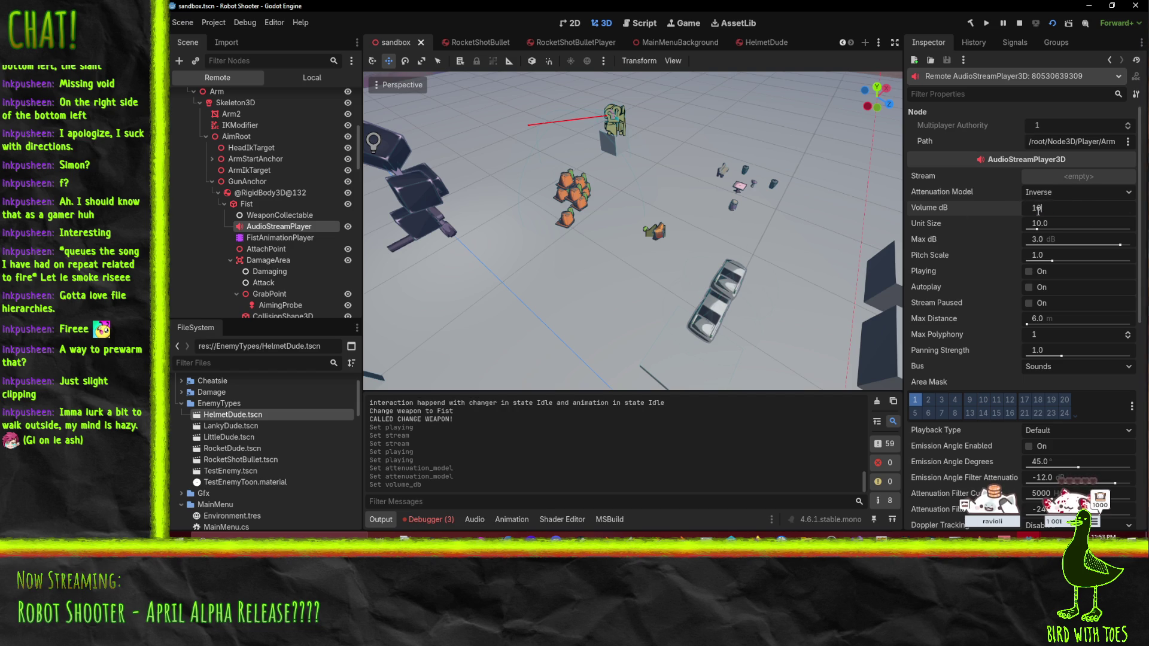
pyautogui.press('Return')
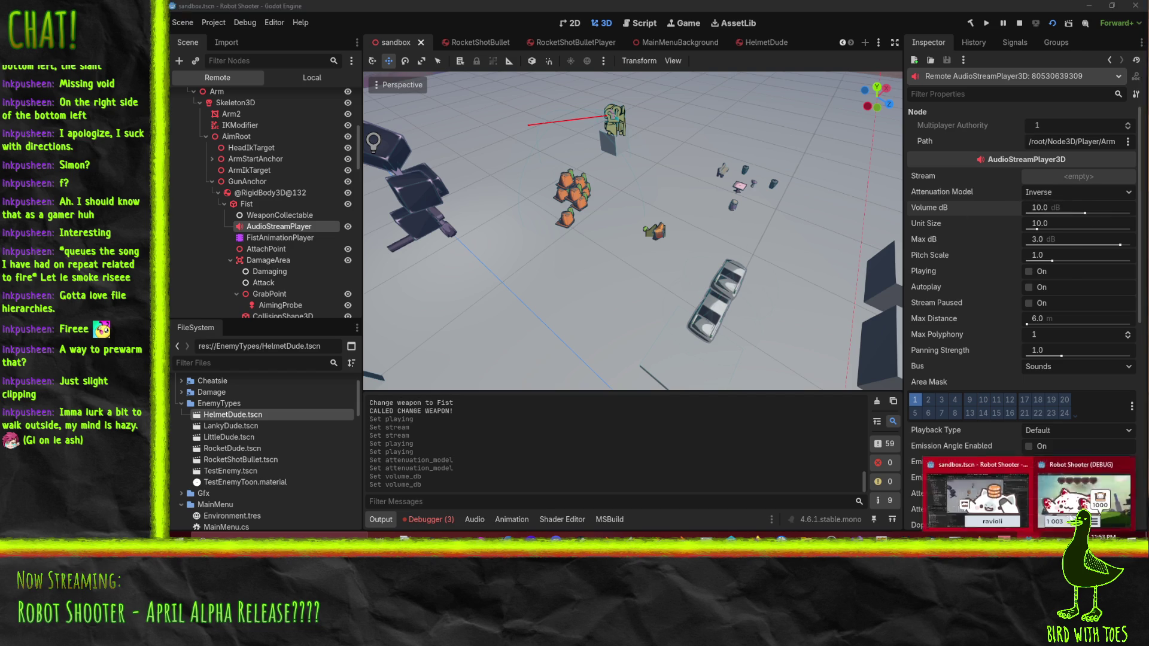
pyautogui.hotkey('alt', 'Tab')
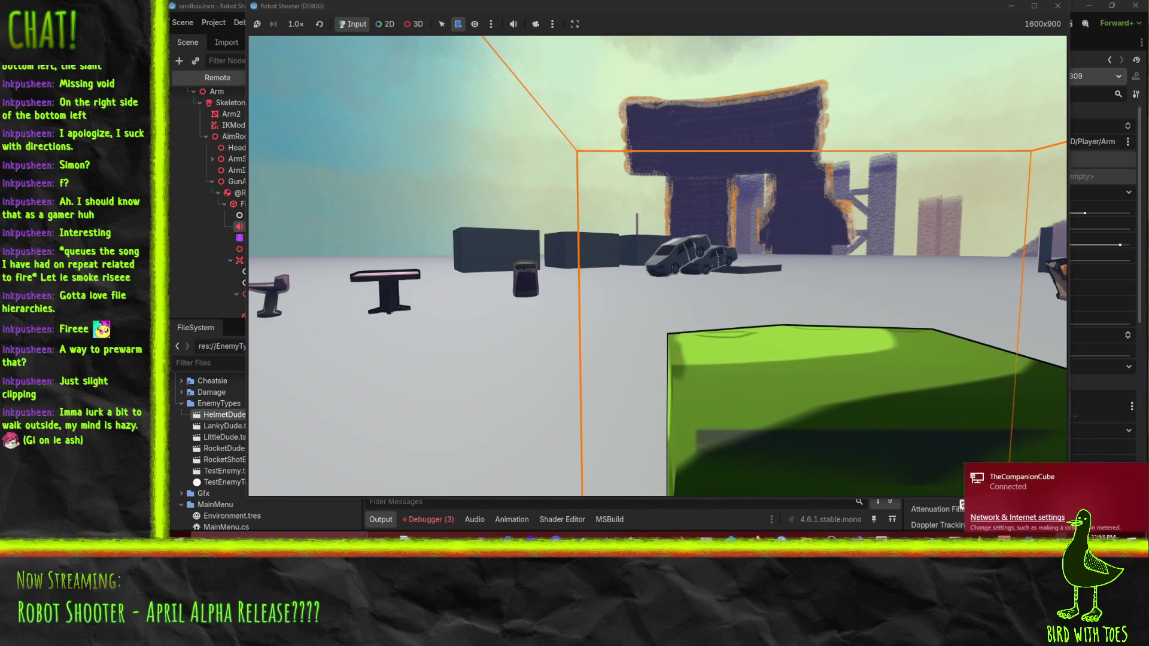
pyautogui.hotkey('alt', 'Tab')
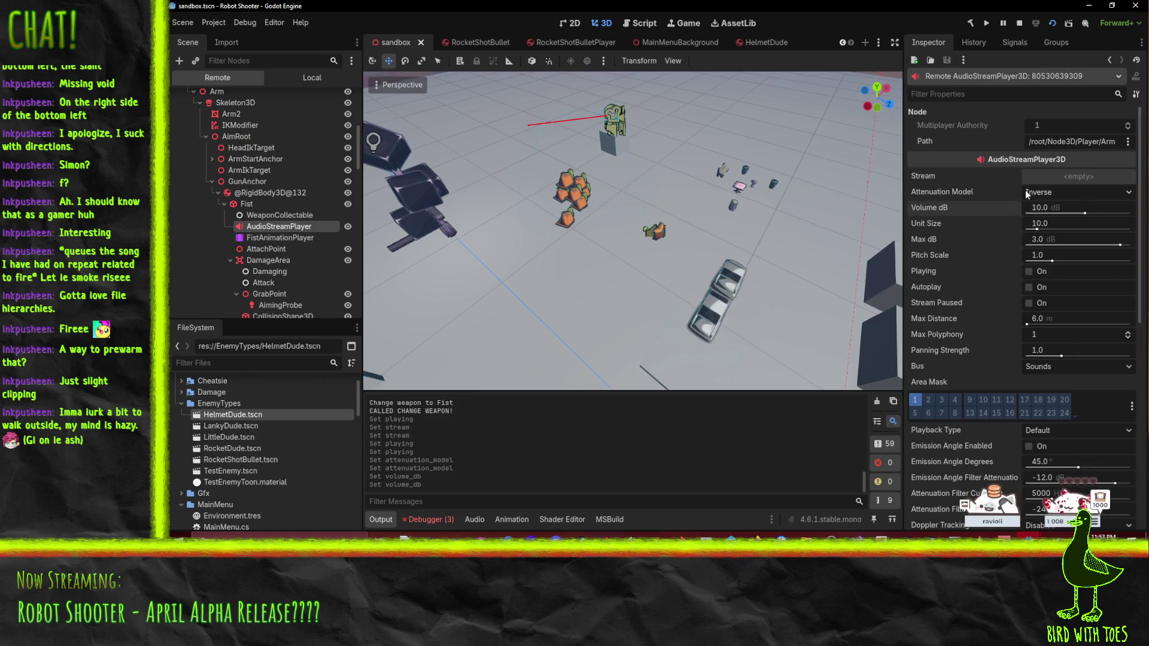
pyautogui.click(1045, 206)
pyautogui.write('0')
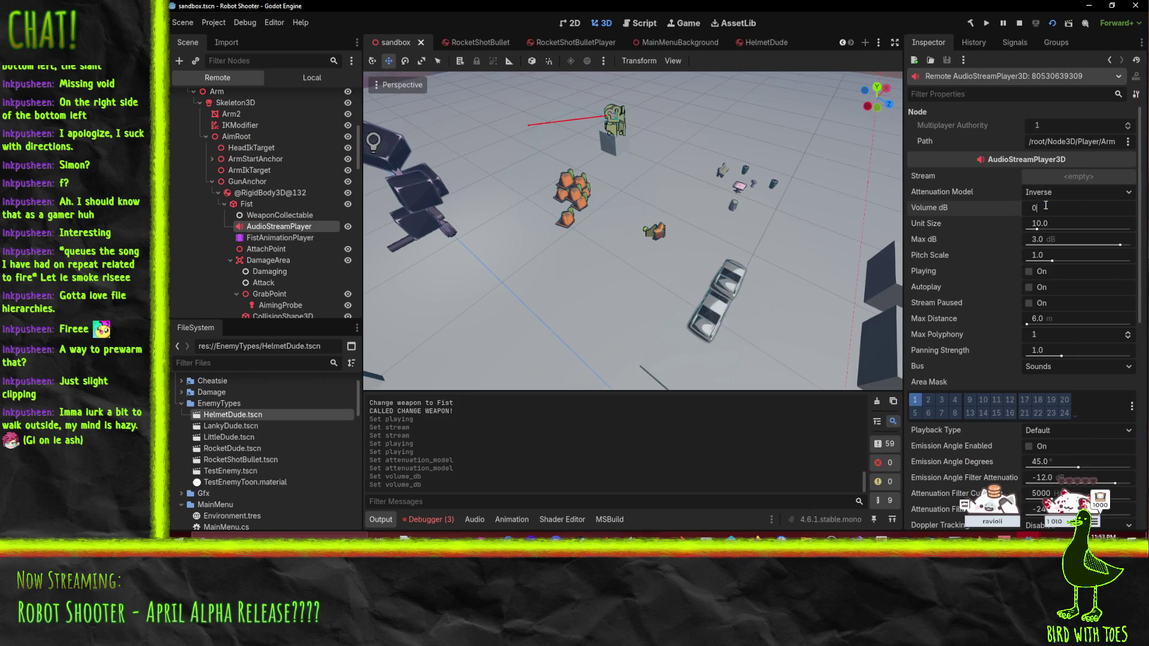
pyautogui.press('Return')
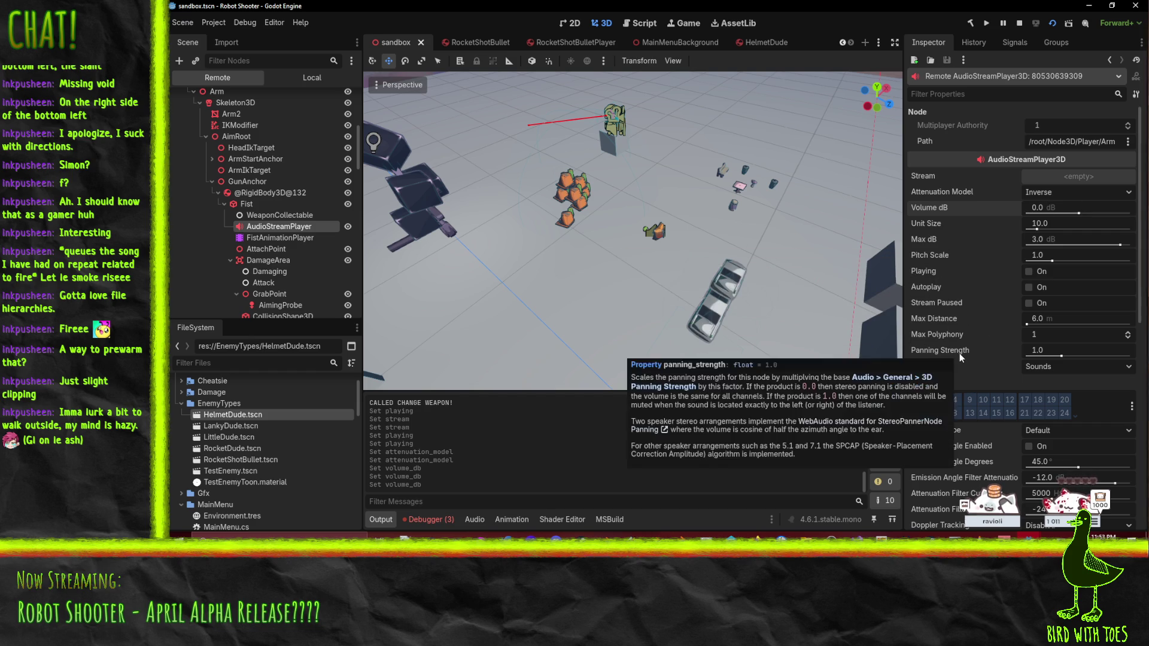
# Step: Try a Panning Strength of 0 in the game, then set it back to 1.0
pyautogui.click(1048, 352)
pyautogui.write('0')
pyautogui.press('Return')
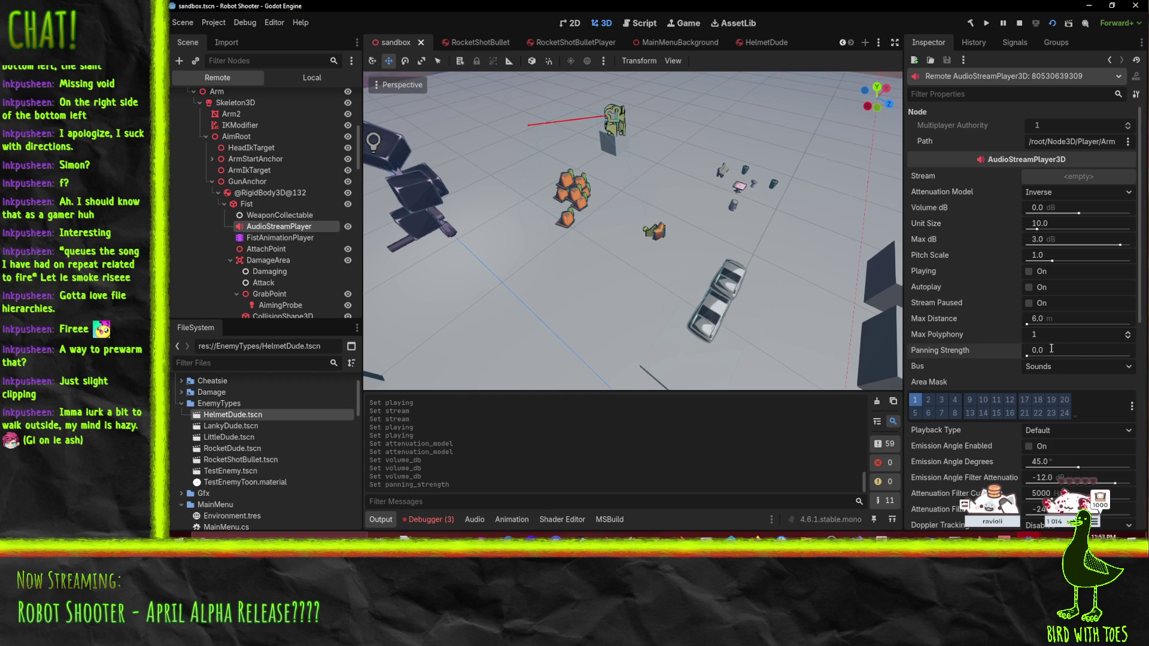
pyautogui.moveTo(1027, 539)
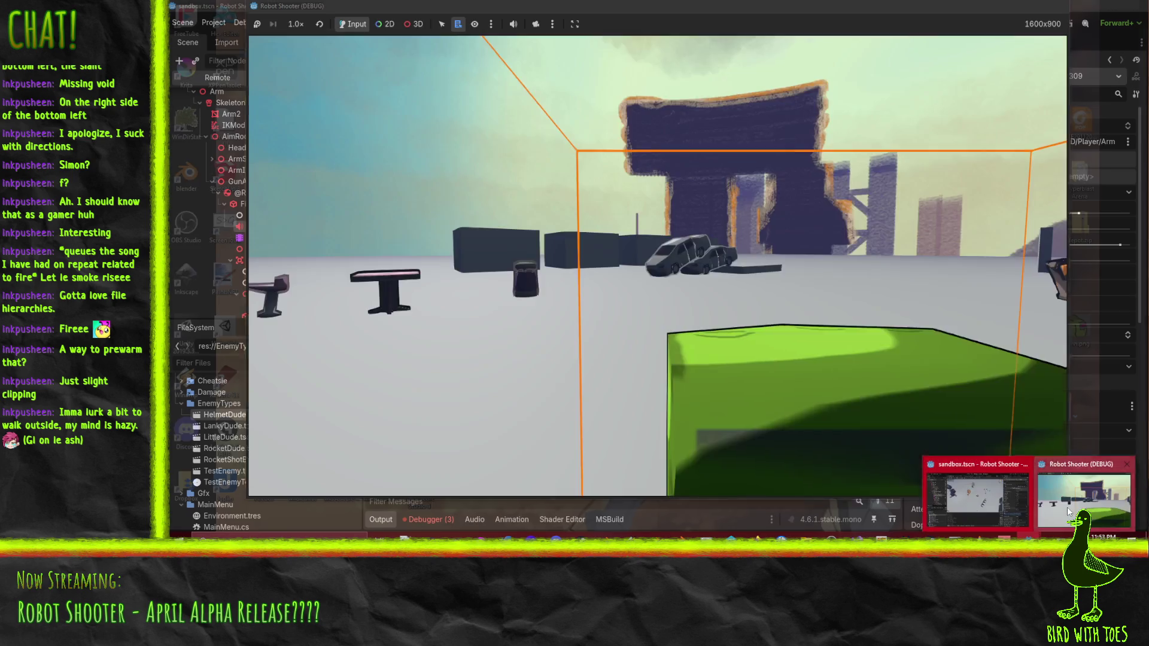
pyautogui.click(1069, 513)
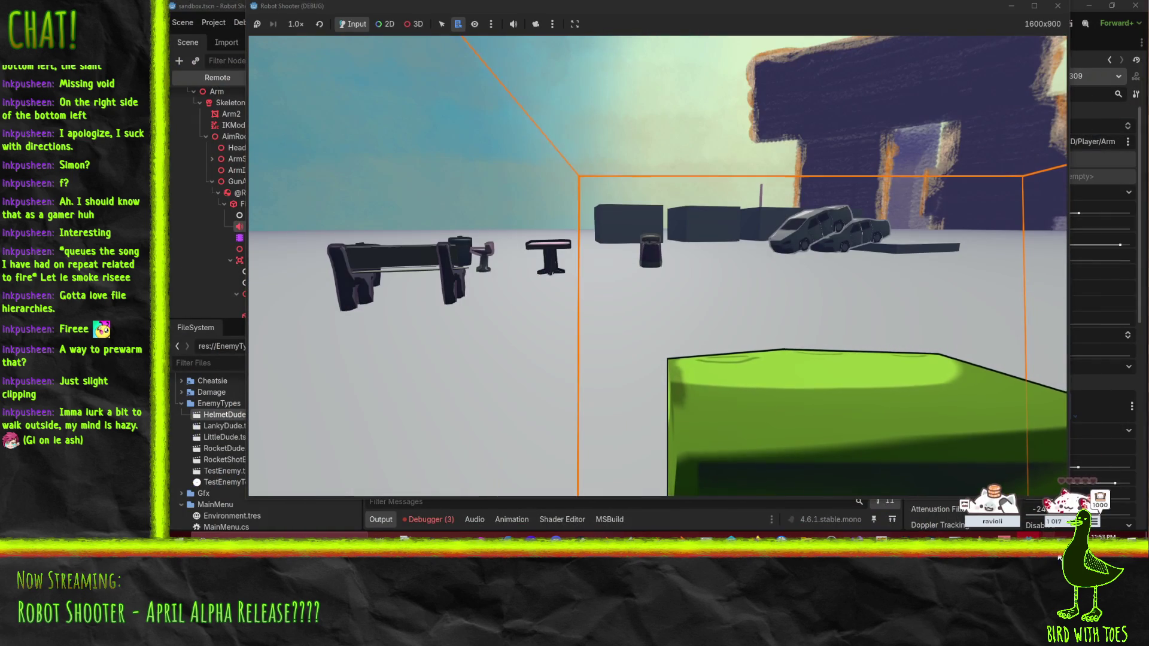
pyautogui.click(1105, 320)
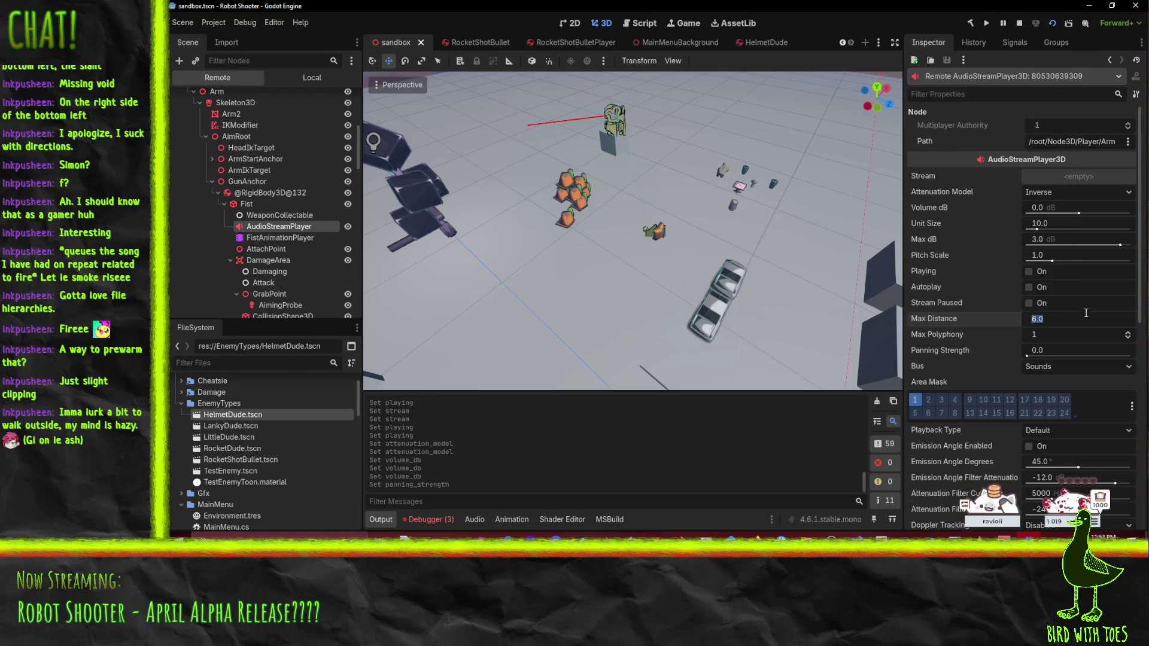
pyautogui.click(1061, 350)
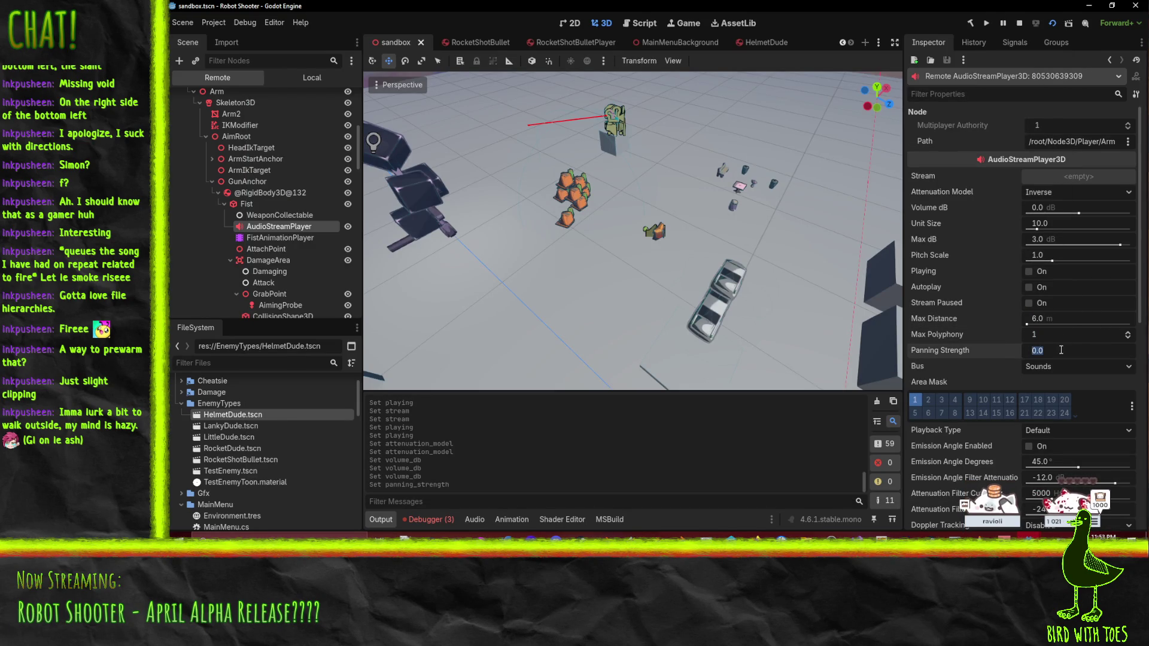
pyautogui.write('1')
pyautogui.press('Return')
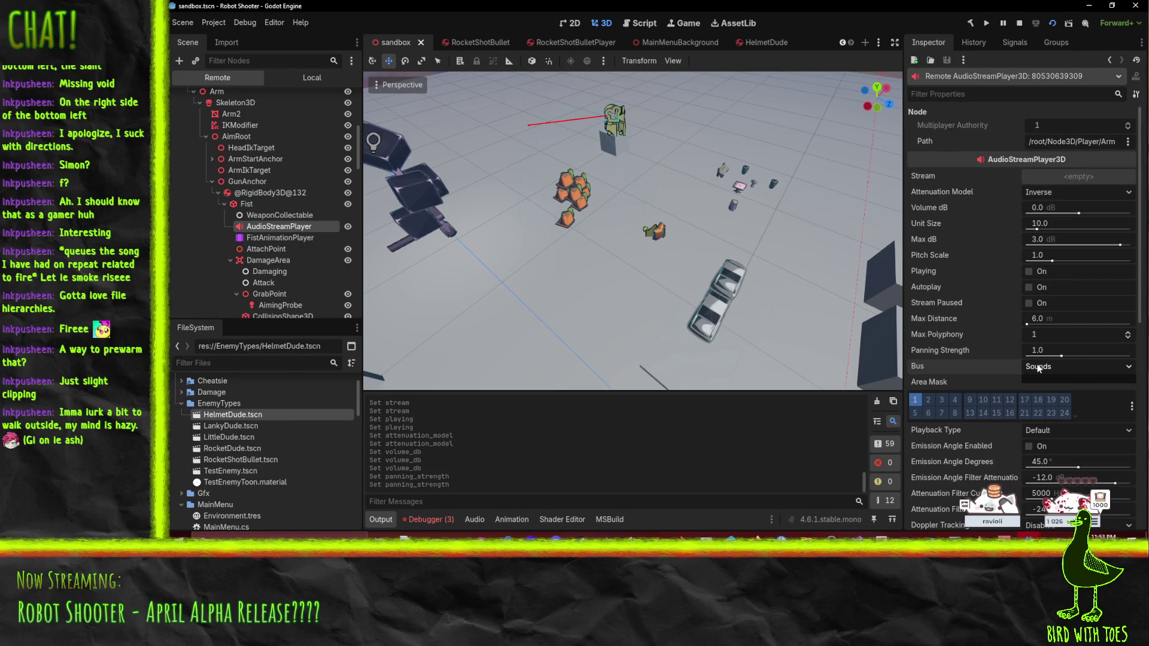
# Step: Enable the remaining Area Mask layers so all 24 are on
pyautogui.scroll(-5, 916, 382)
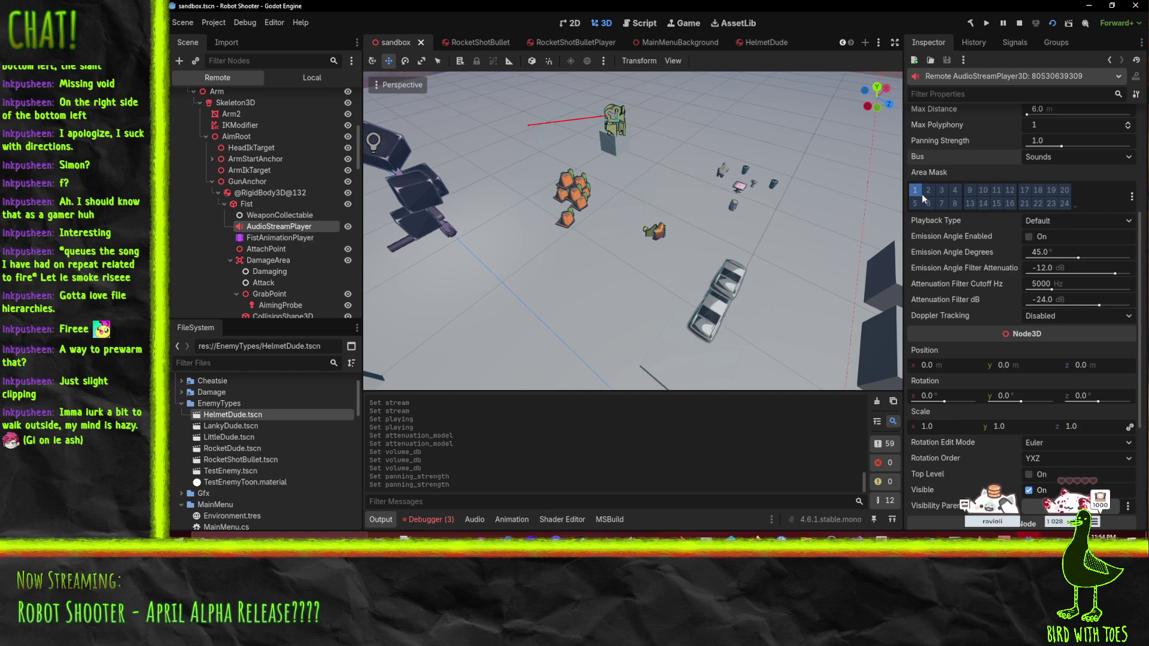
pyautogui.click(925, 192)
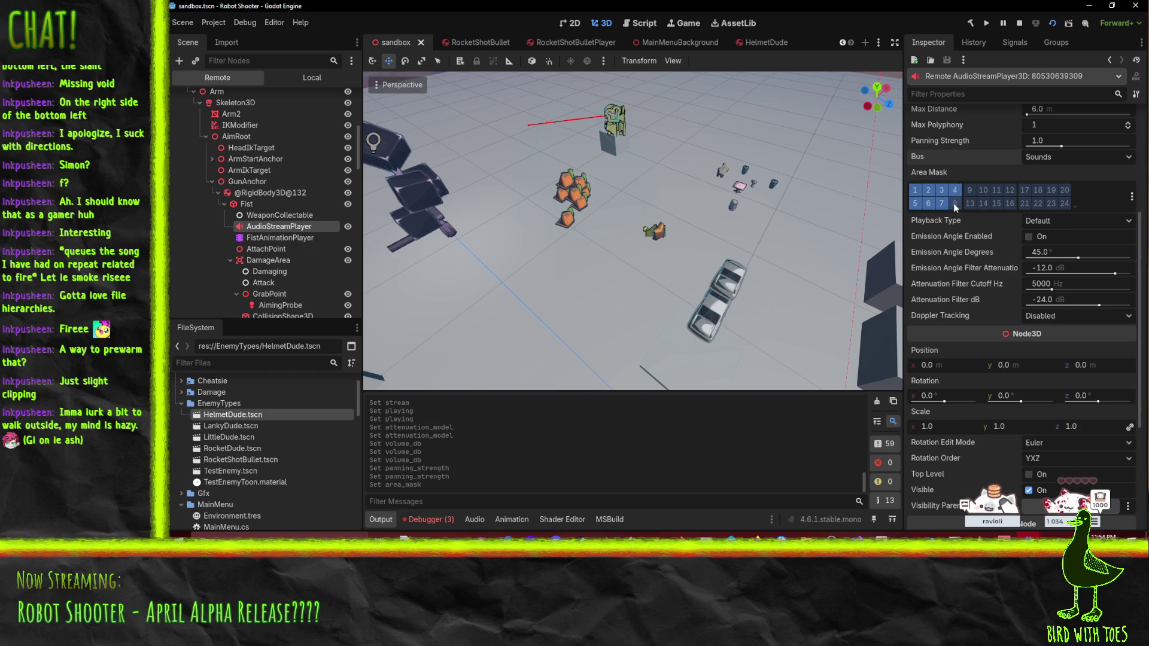
pyautogui.click(955, 203)
pyautogui.click(969, 204)
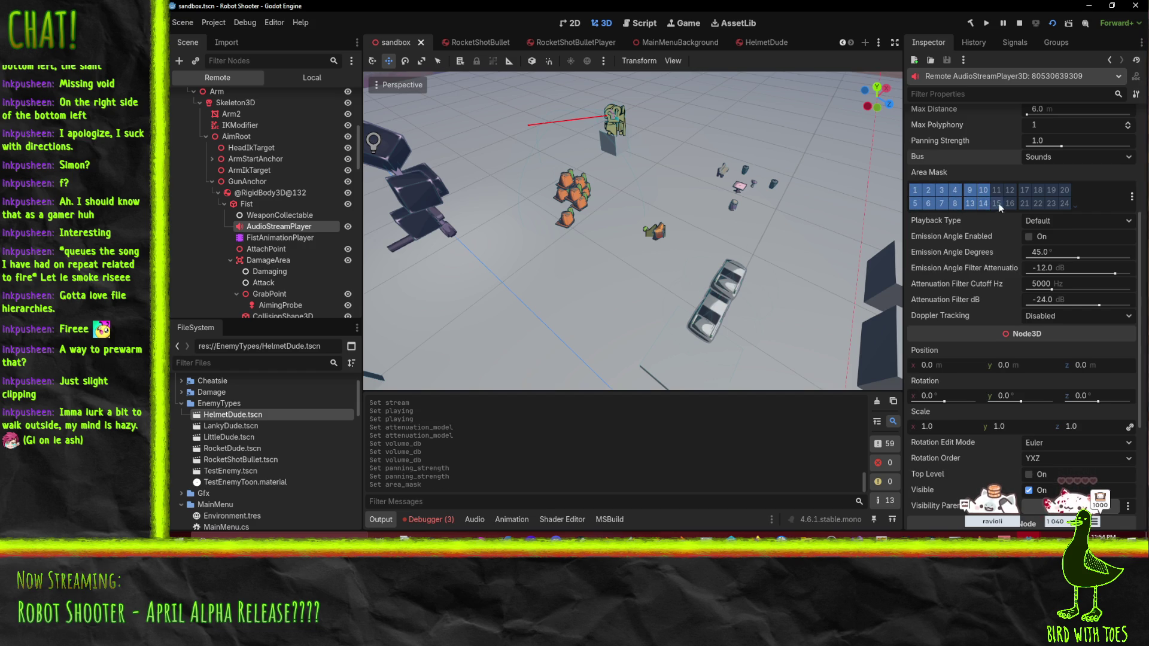
pyautogui.click(997, 204)
pyautogui.click(997, 190)
pyautogui.click(1009, 190)
pyautogui.click(1010, 204)
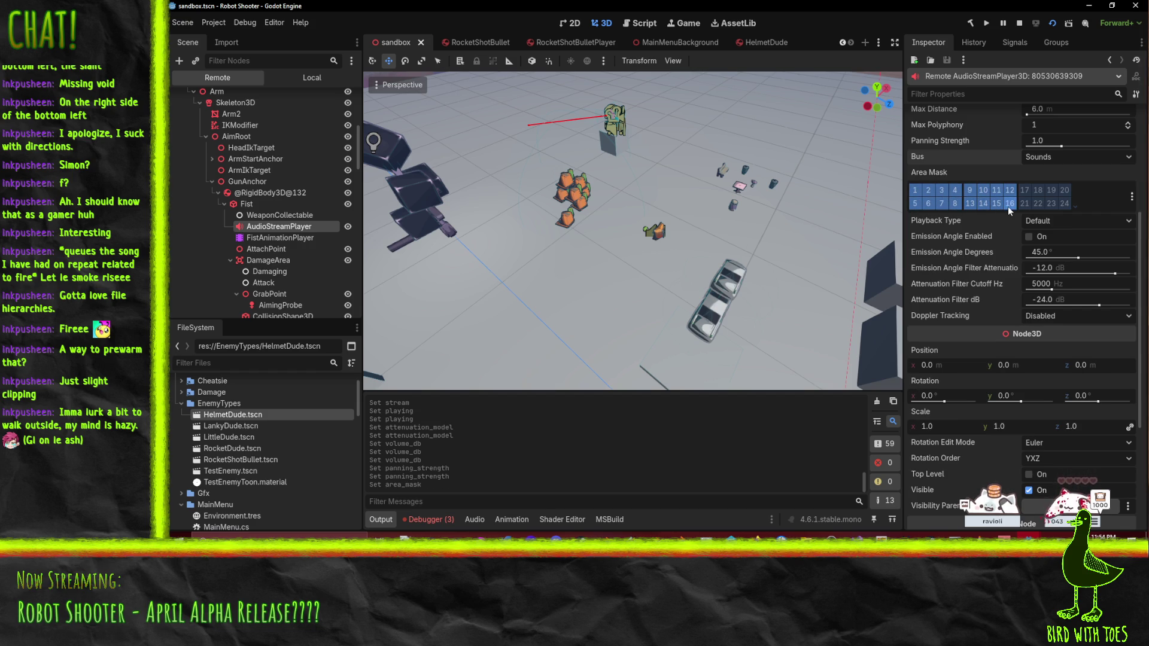
pyautogui.click(1039, 194)
pyautogui.click(1051, 204)
pyautogui.click(1065, 204)
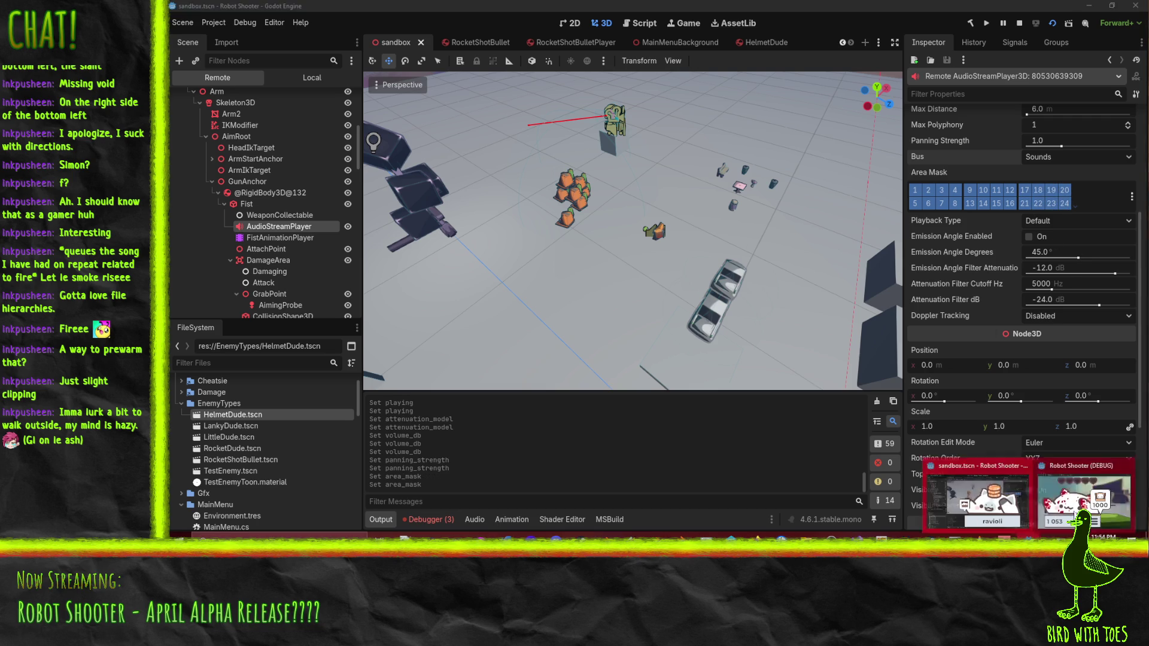
# Step: After a test in the game, raise the fist sound's Max Polyphony from 1 to 10
pyautogui.hotkey('alt', 'Tab')
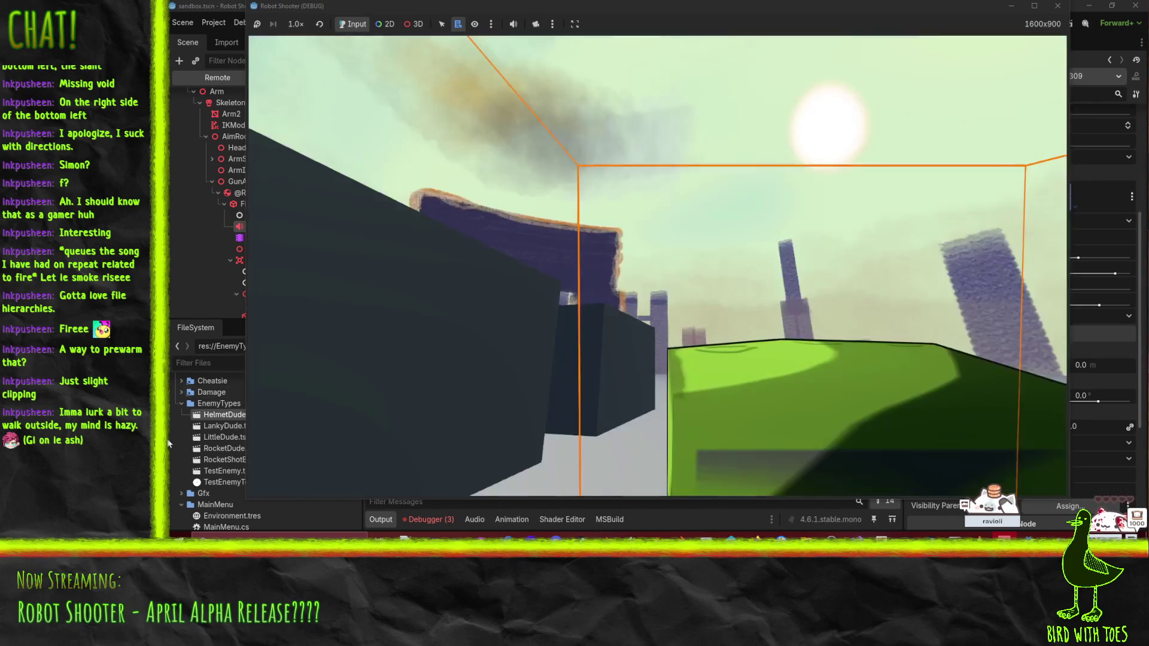
pyautogui.click(167, 289)
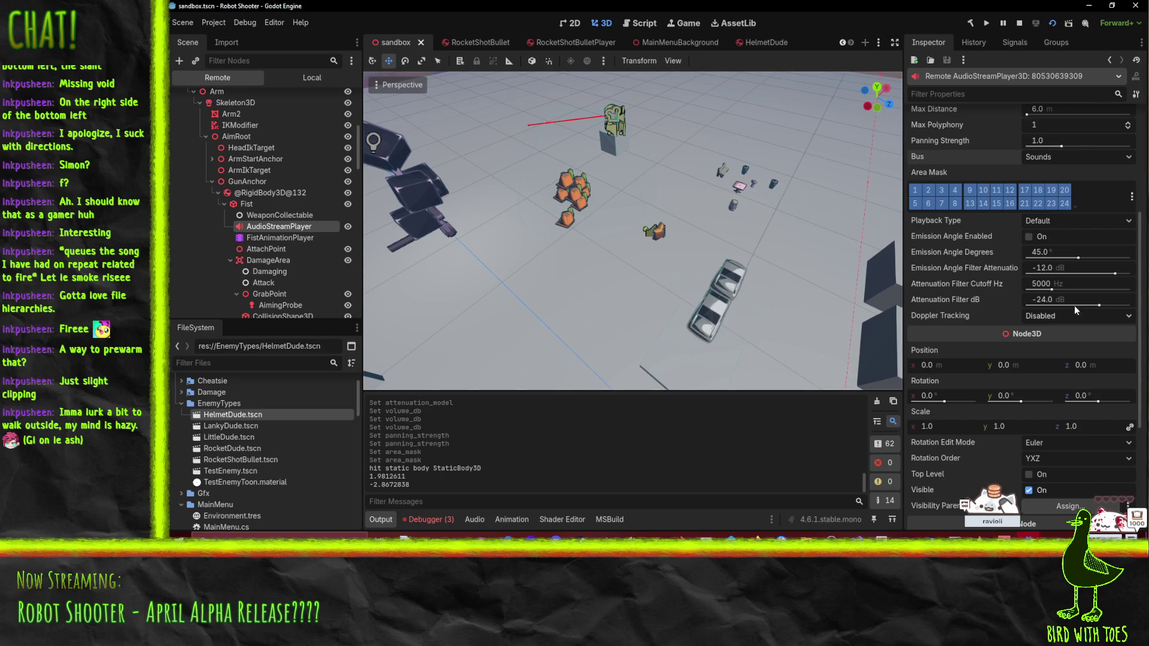
pyautogui.click(1054, 219)
pyautogui.click(1054, 219)
pyautogui.scroll(5, 967, 254)
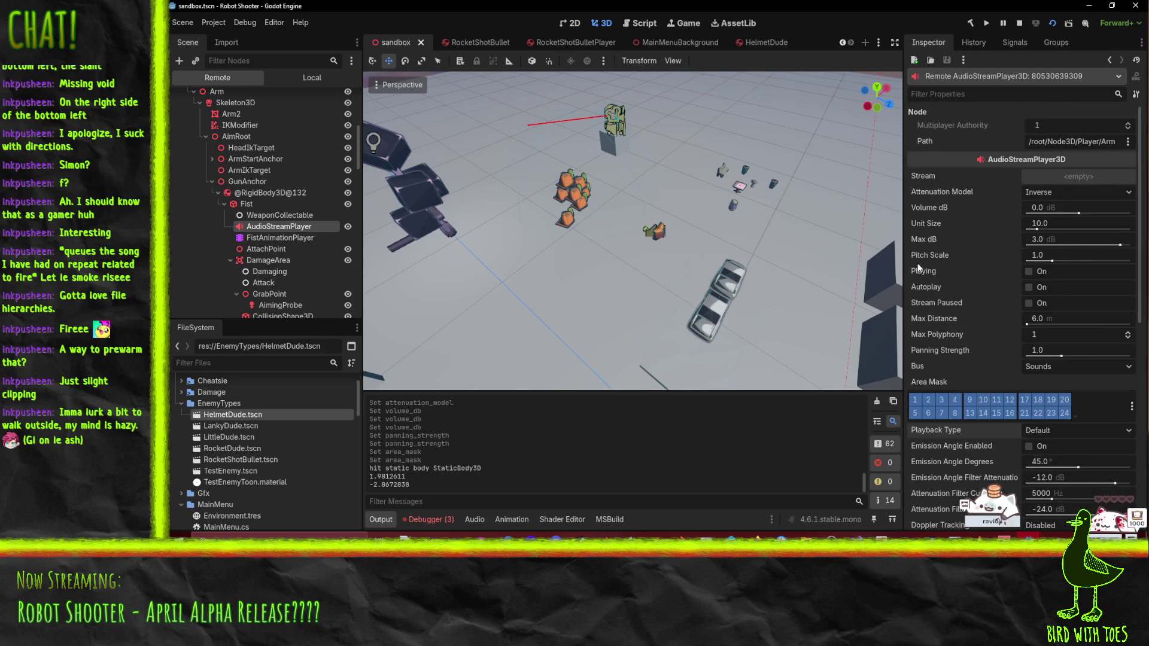
pyautogui.click(1129, 337)
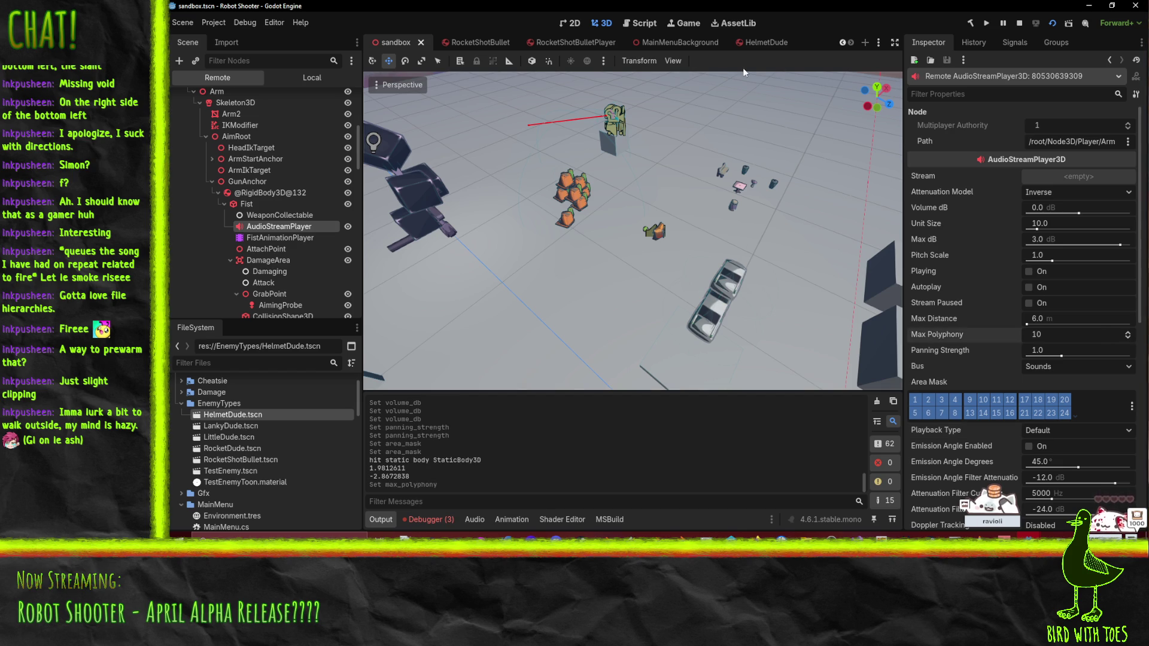
# Step: Retest the fist sounds in the running game, then return to the editor
pyautogui.click(1017, 488)
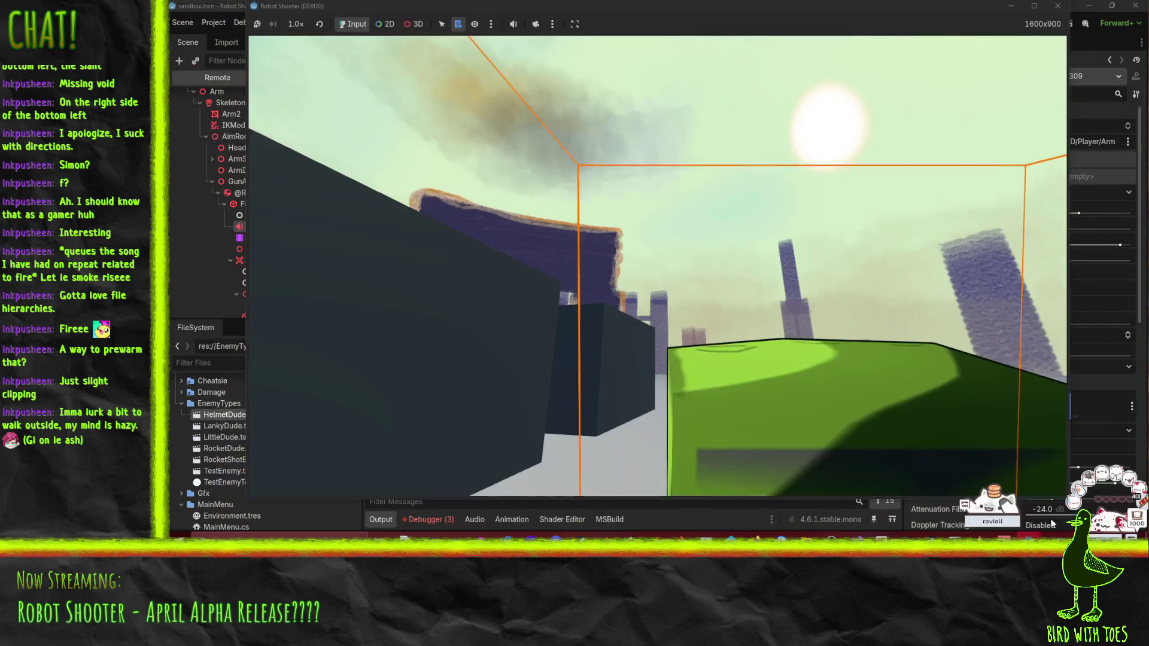
pyautogui.click(878, 380)
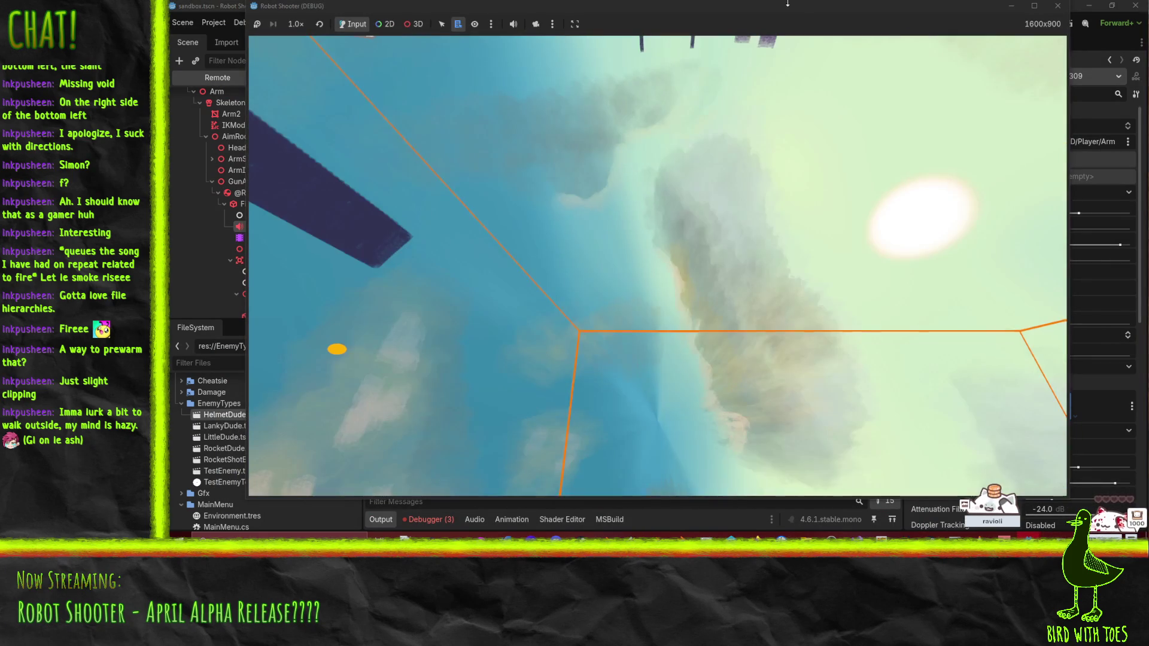
pyautogui.press('Escape')
pyautogui.moveTo(755, 21); pyautogui.dragTo(676, 25)
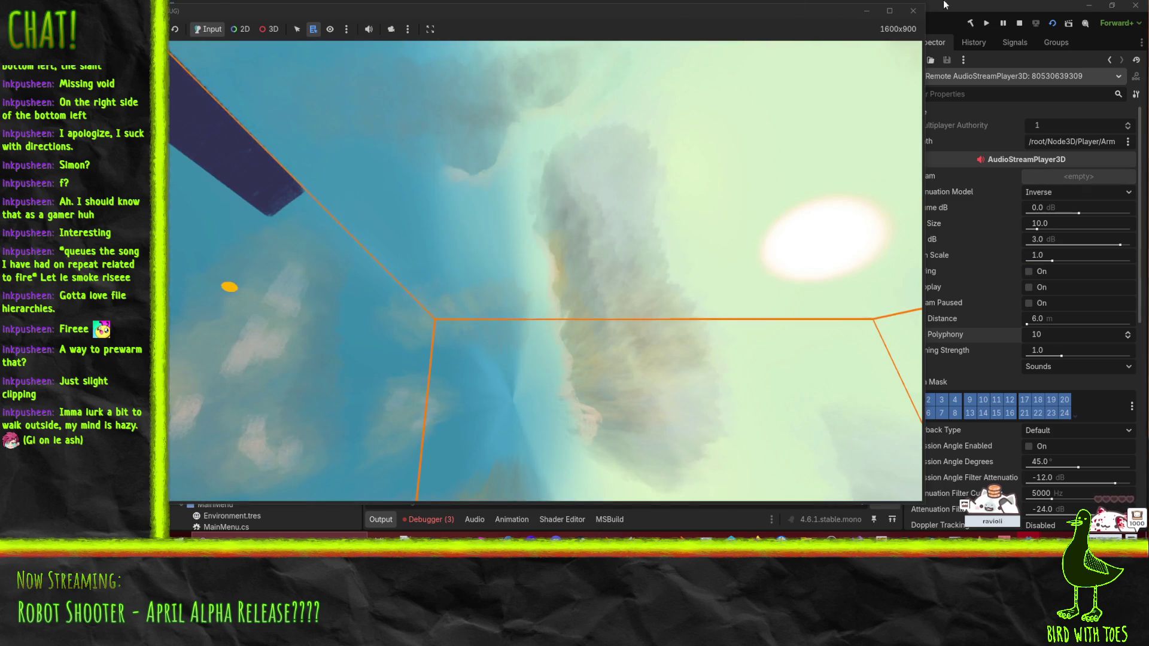
pyautogui.click(965, 7)
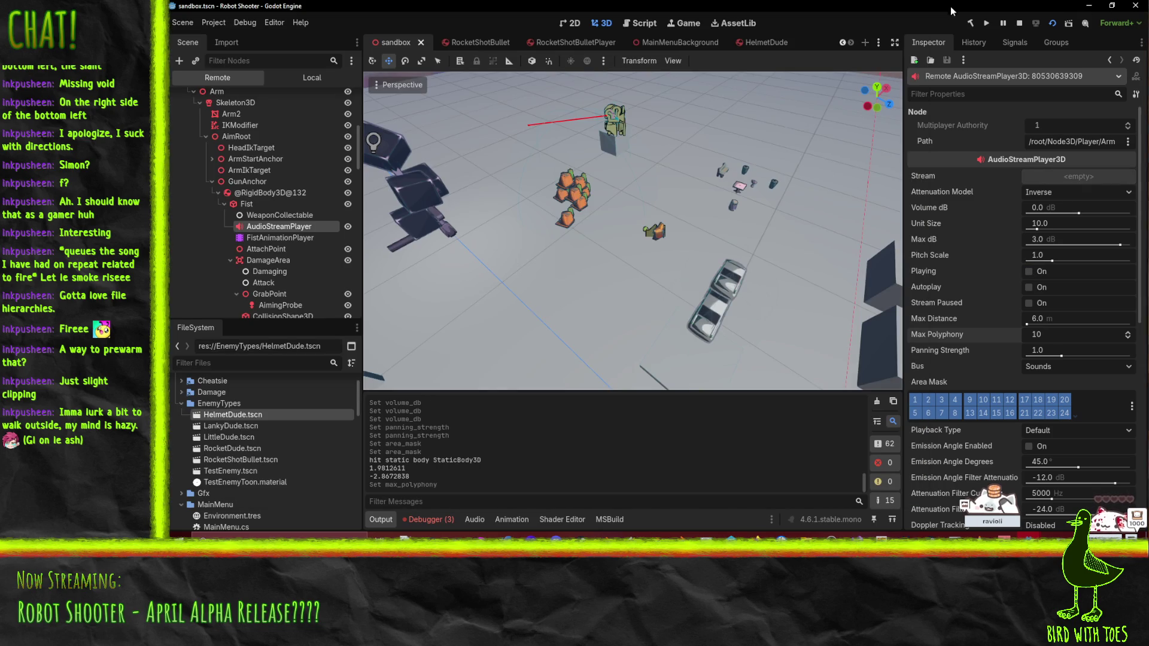
# Step: Stop the running game and open the HelmetDude scene
pyautogui.click(278, 240)
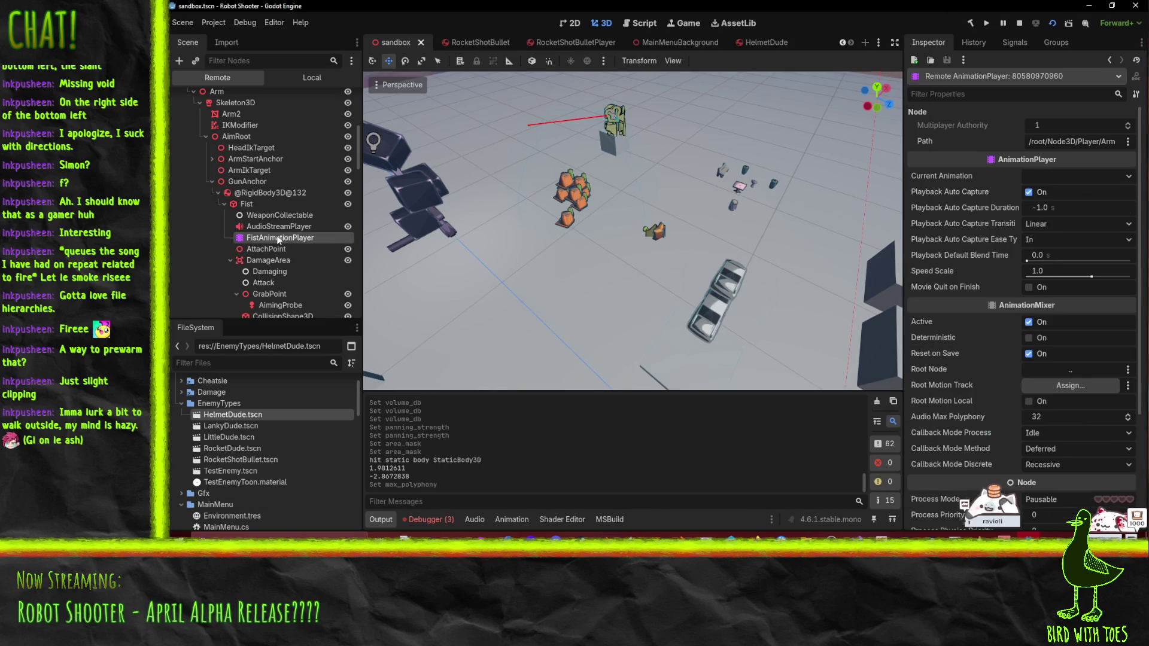
pyautogui.click(1018, 24)
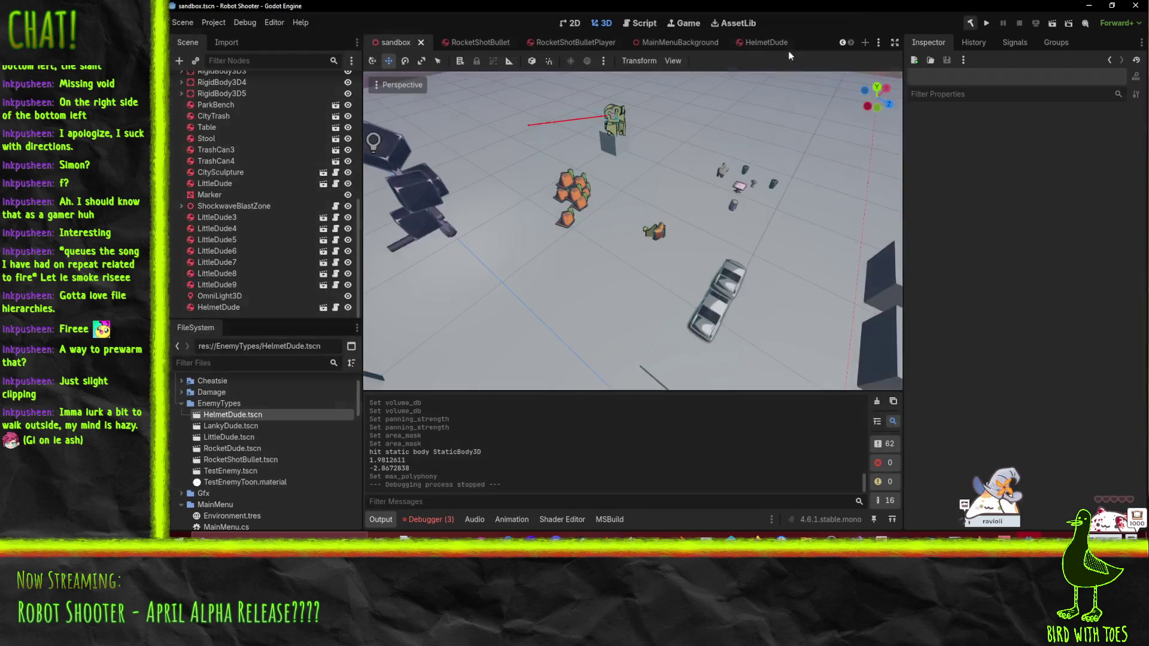
pyautogui.click(769, 42)
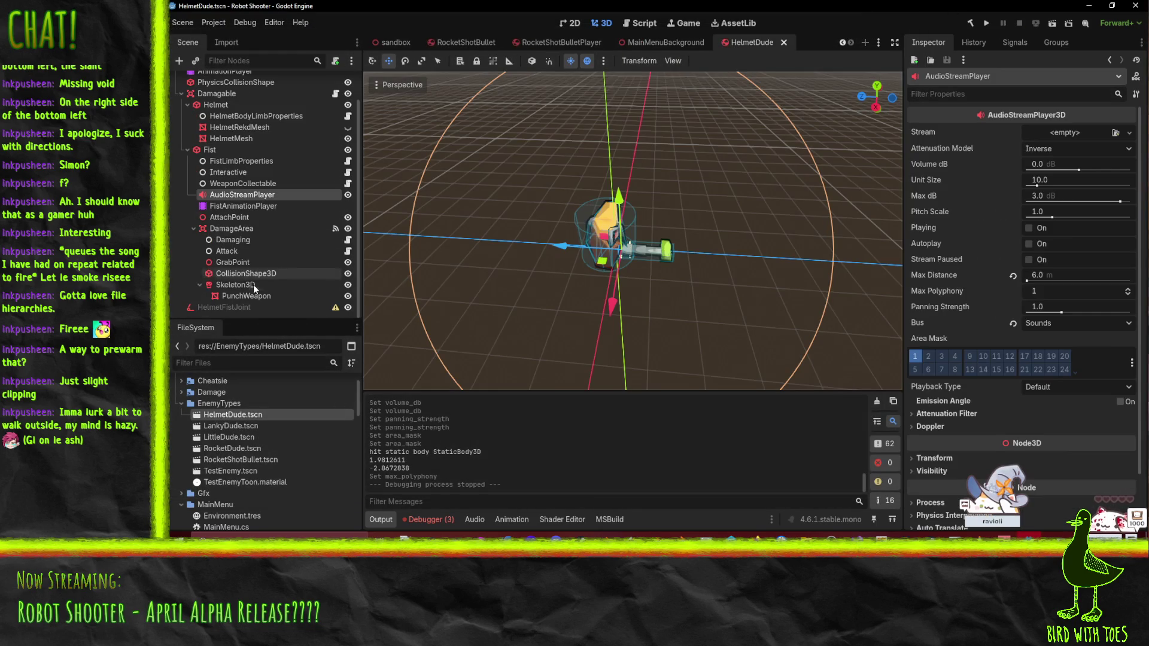
# Step: Change the fist sound node's type from 3D to a plain AudioStreamPlayer and save HelmetDude
pyautogui.rightClick(236, 196)
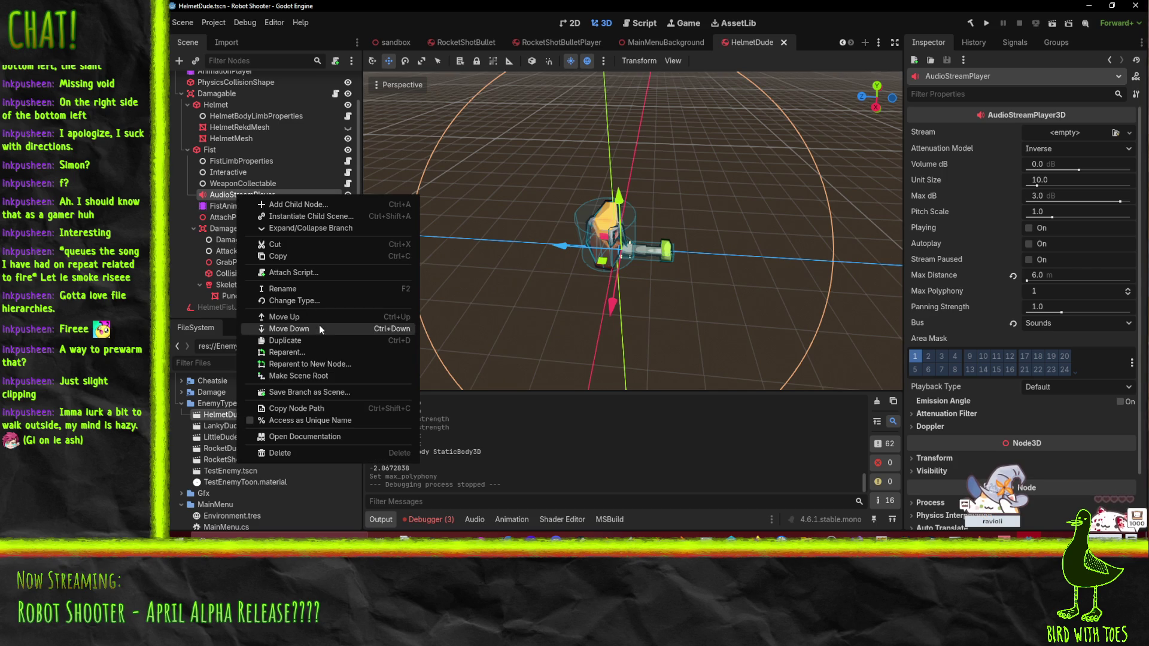
pyautogui.click(326, 302)
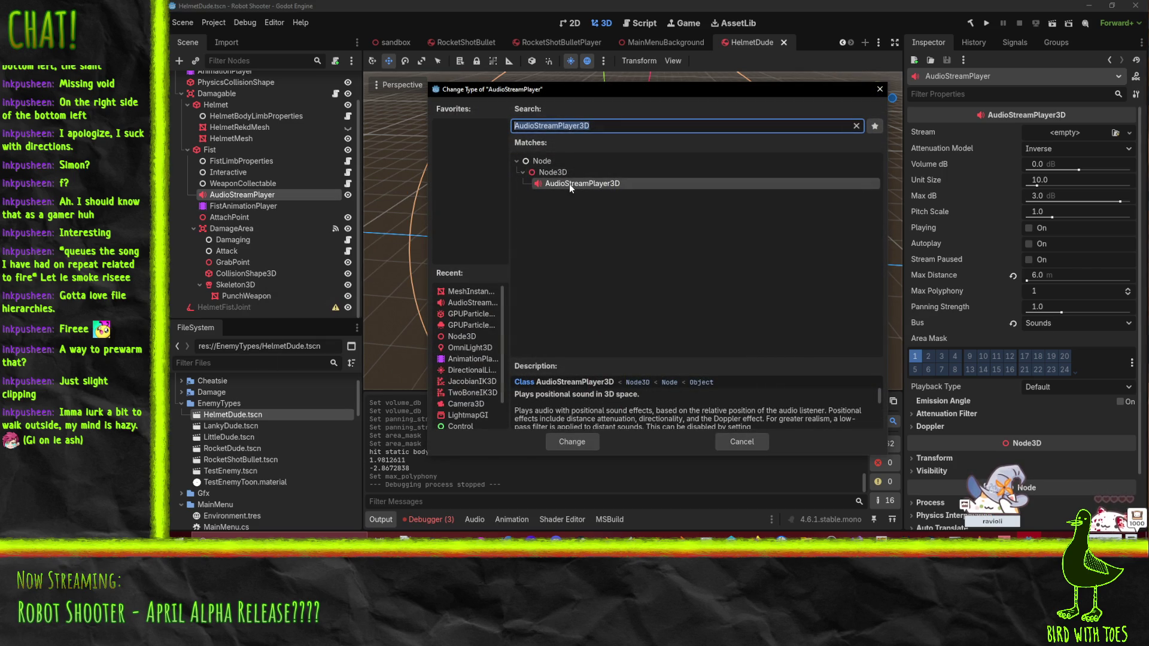
pyautogui.write('streampl')
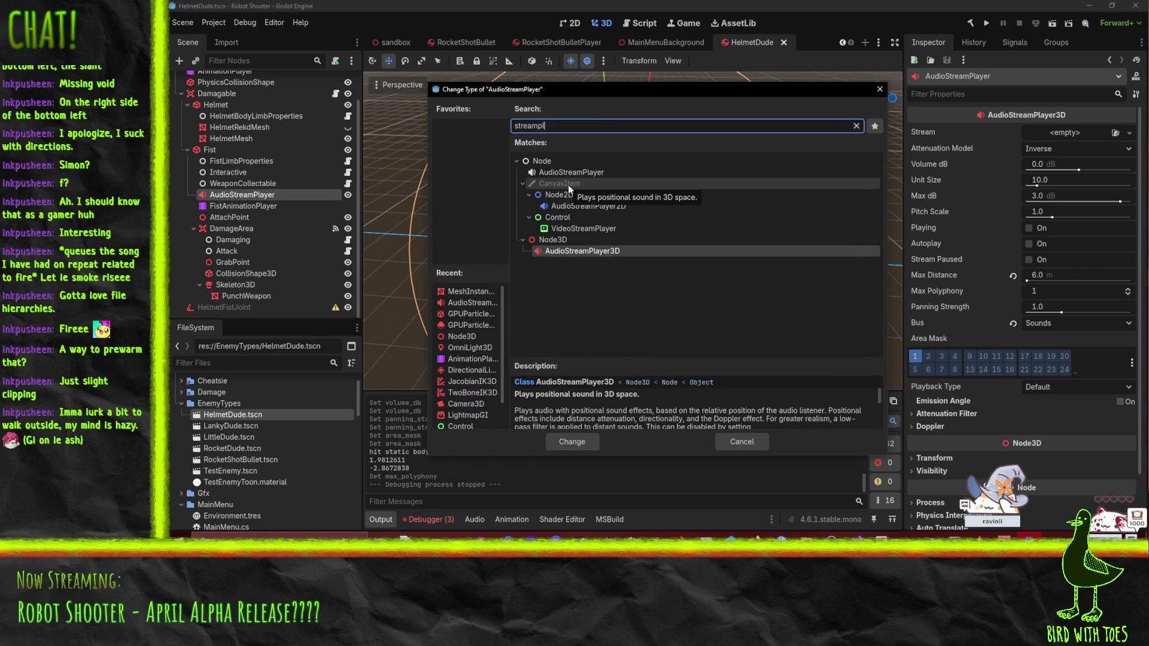
pyautogui.click(575, 175)
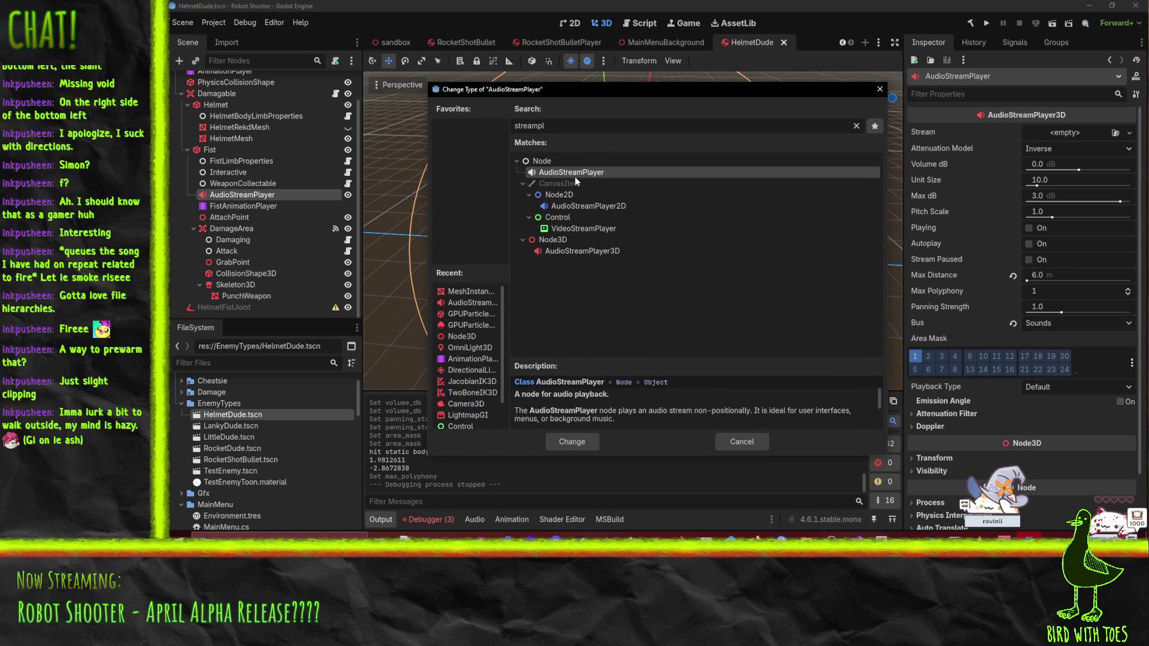
pyautogui.click(581, 441)
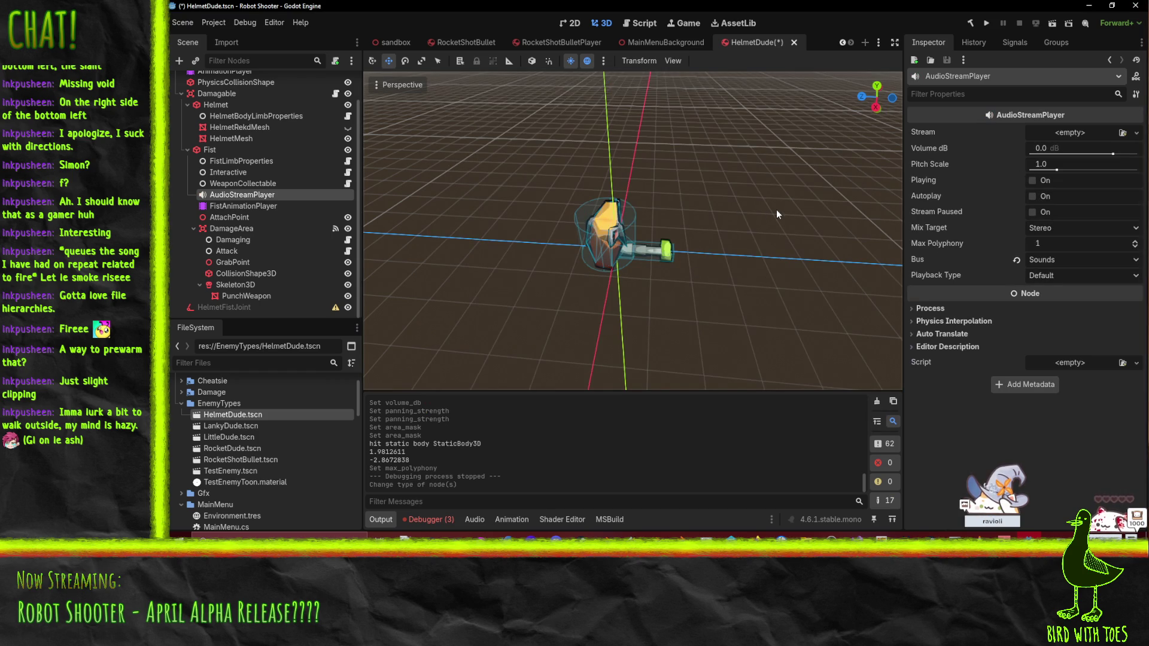
pyautogui.hotkey('ctrl', 's')
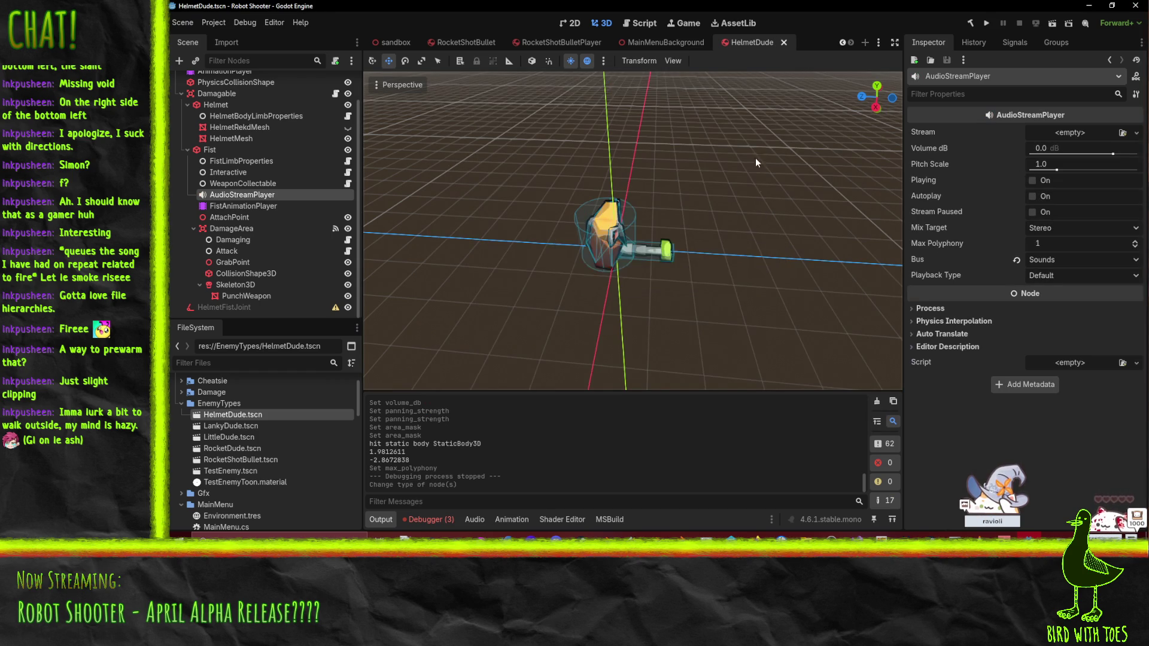
# Step: Run the whole project, start the tutorial from the title screen, then pause and quit
pyautogui.click(983, 24)
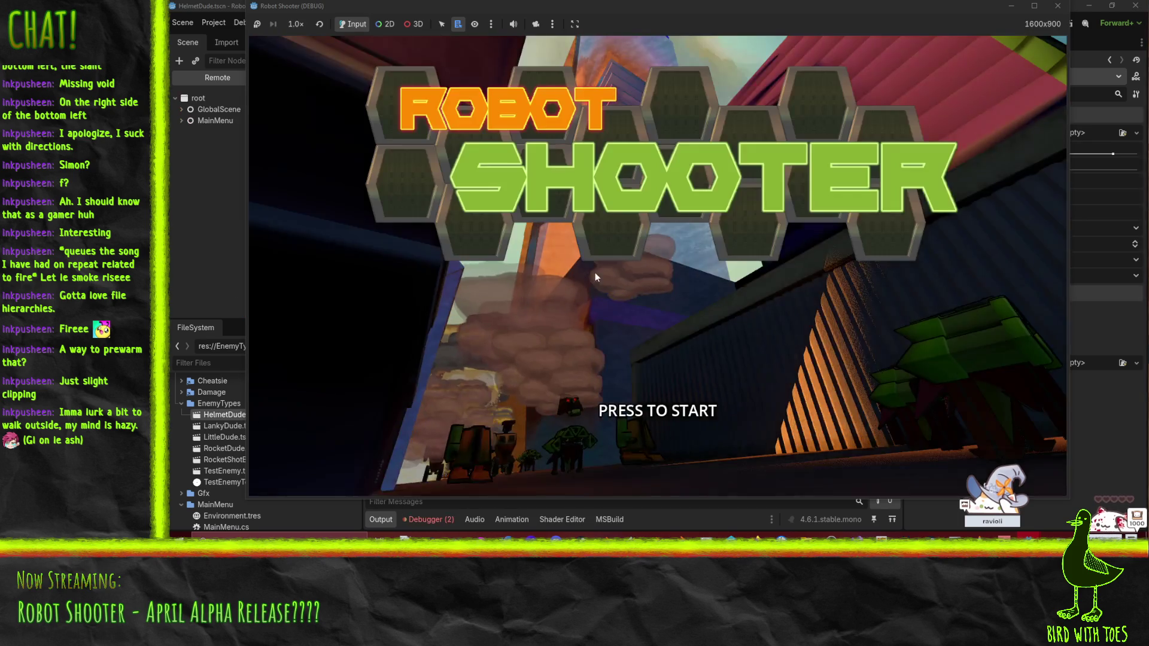
pyautogui.click(596, 278)
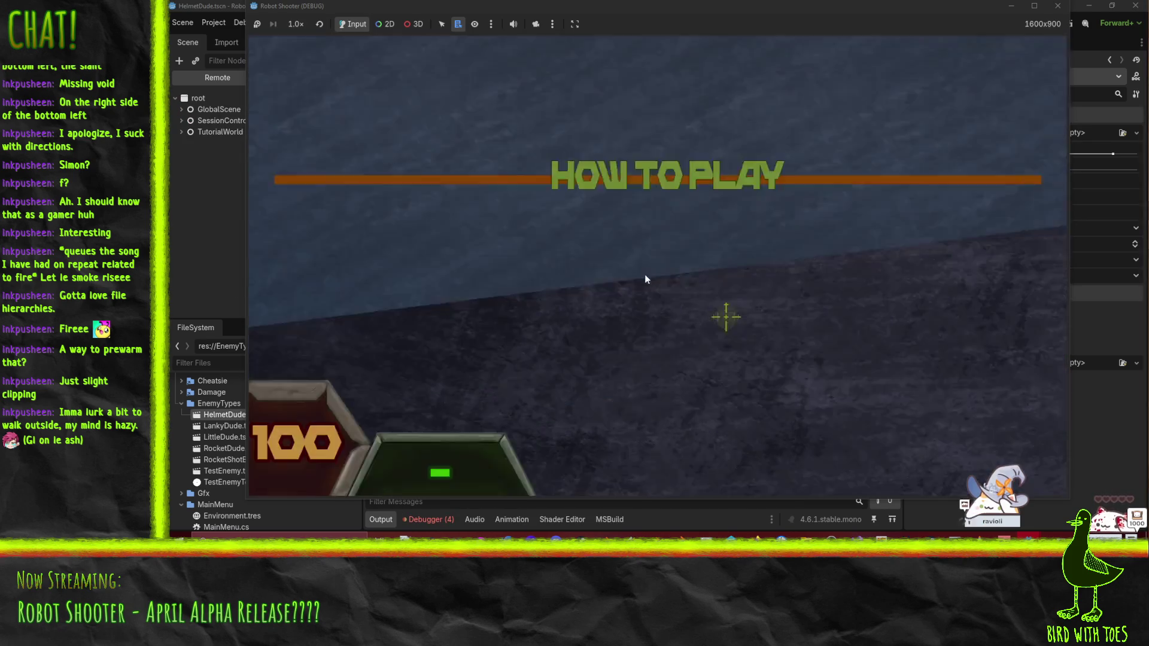
pyautogui.press('Escape')
pyautogui.click(1057, 5)
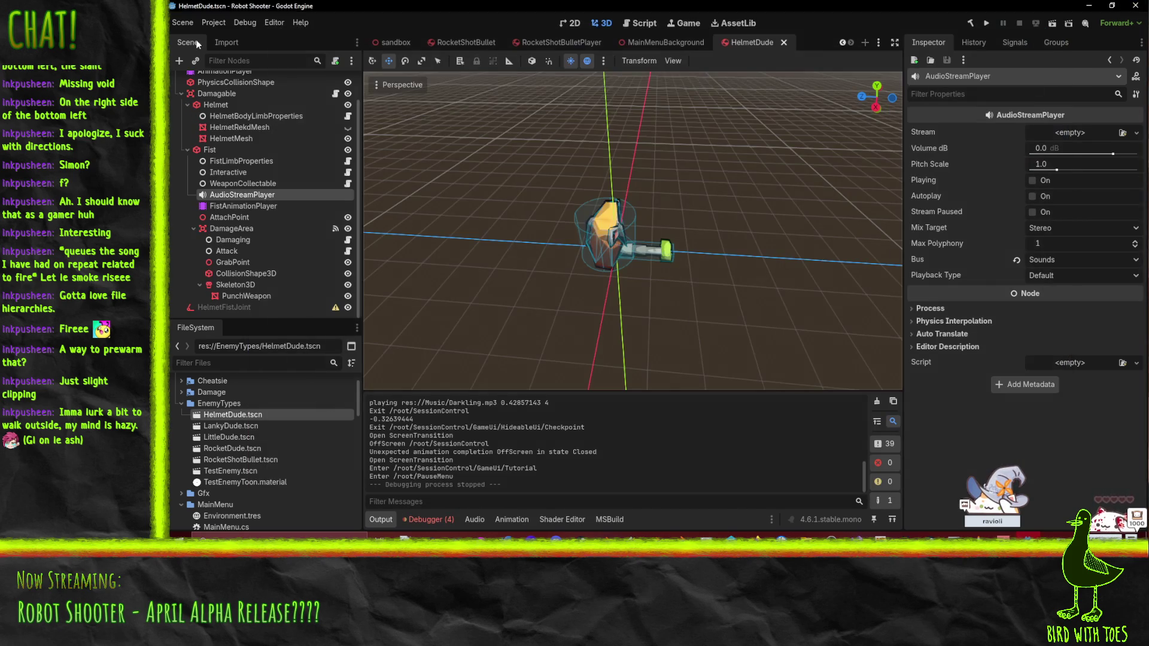
# Step: Switch to the sandbox scene and run it as the current scene with F6
pyautogui.click(397, 44)
pyautogui.click(1057, 22)
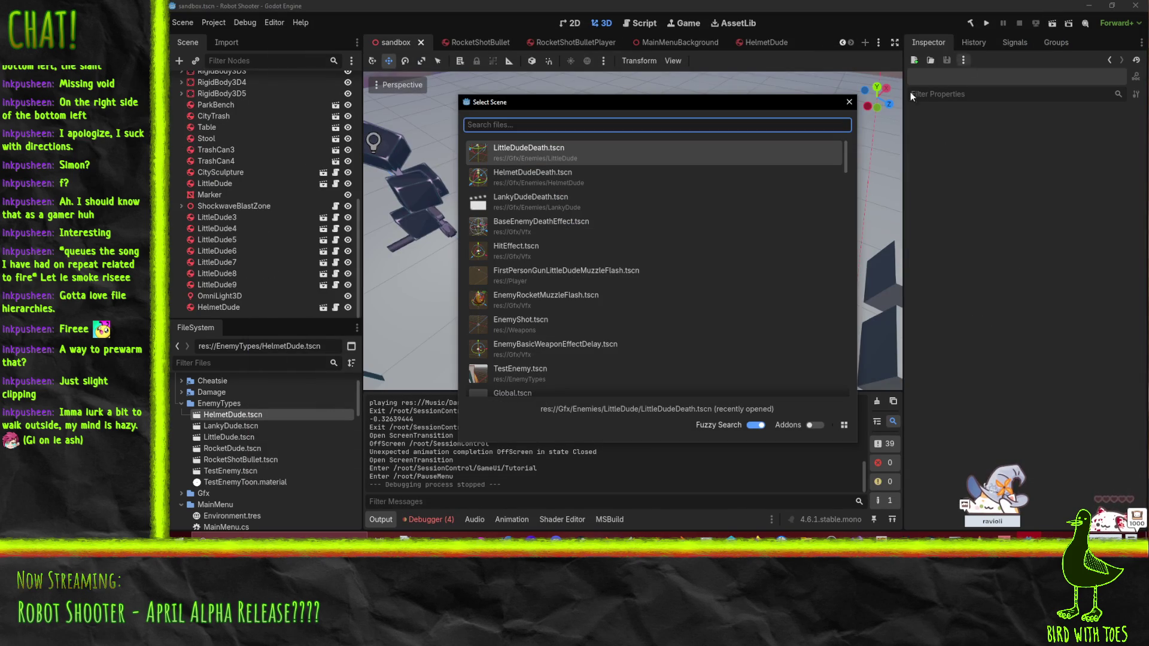
pyautogui.press('Escape')
pyautogui.press('F6')
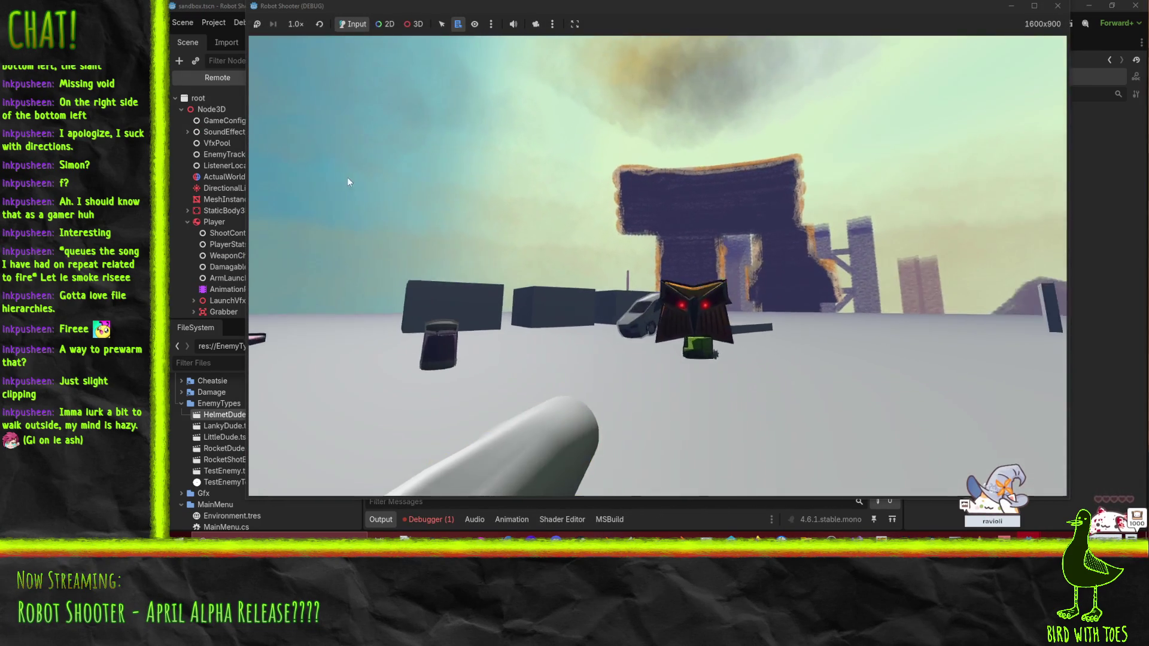
# Step: Repeatedly punch the helmeted enemy in the sandbox, ending with a launched fist
pyautogui.click(347, 177)
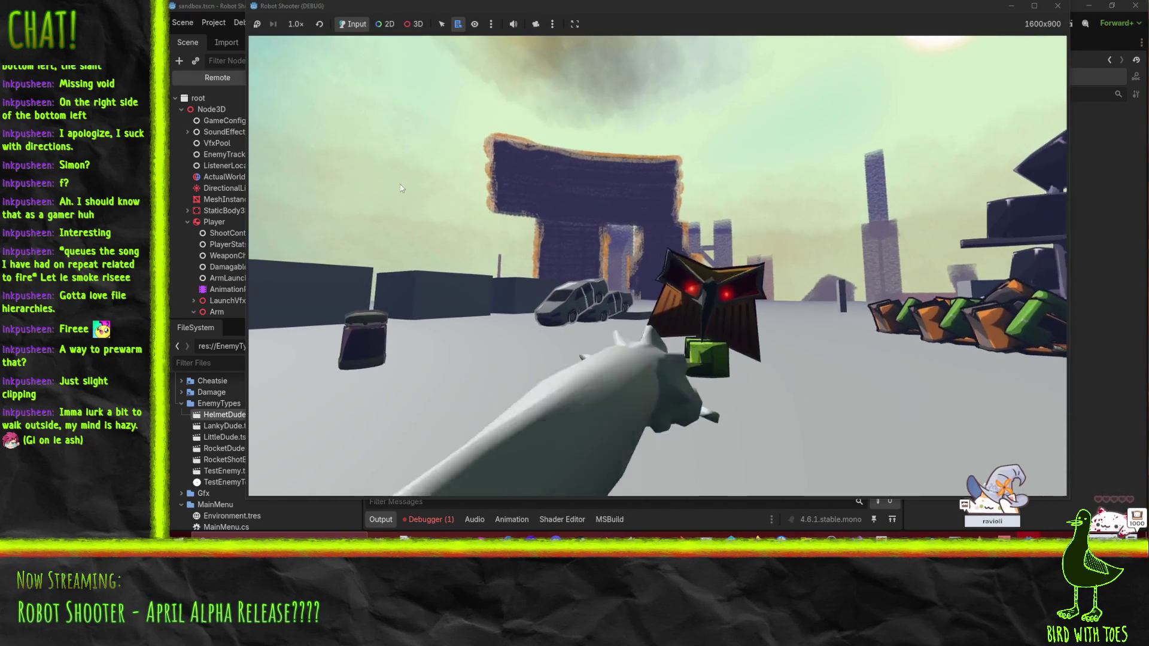
pyautogui.click(424, 209)
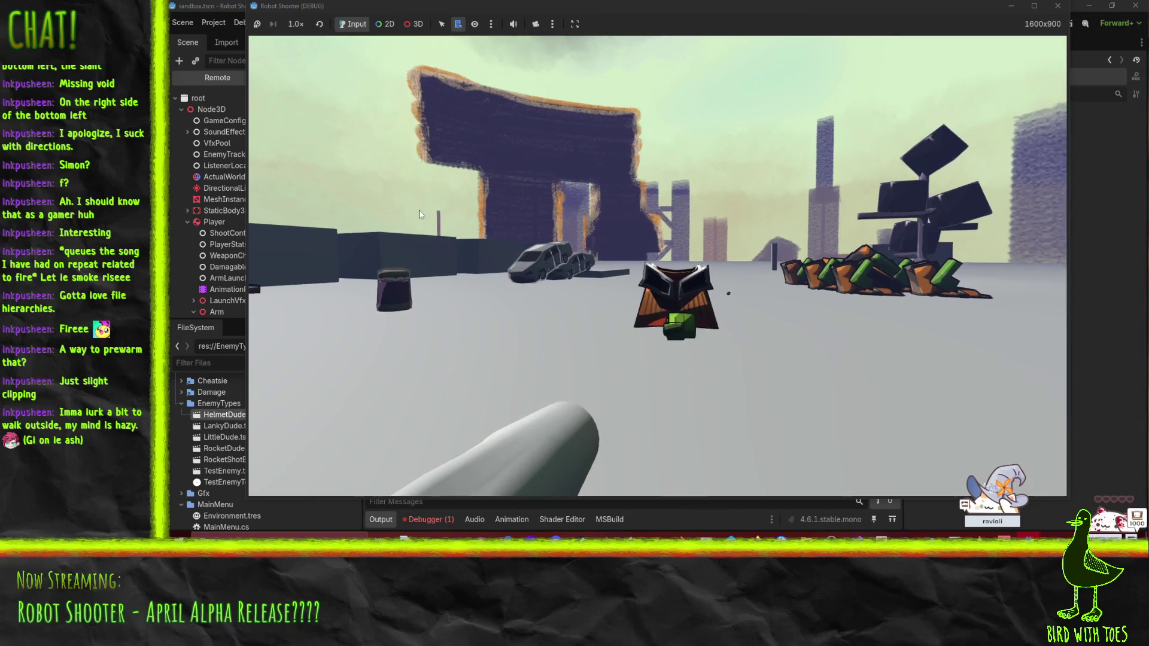
pyautogui.click(424, 226)
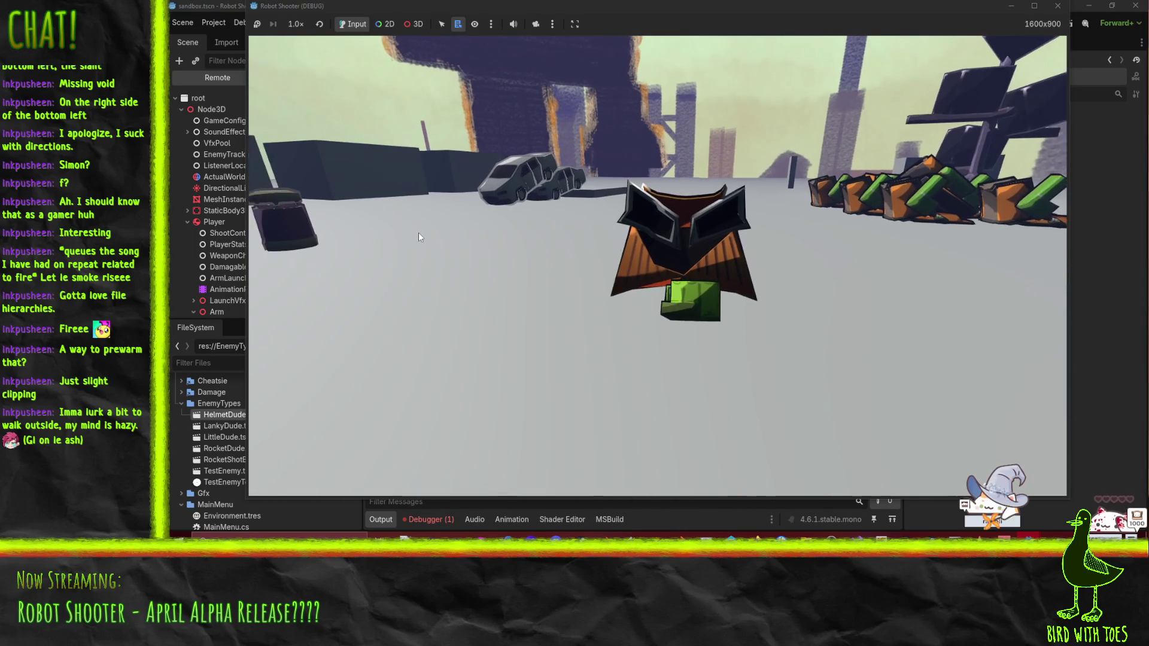
pyautogui.click(423, 230)
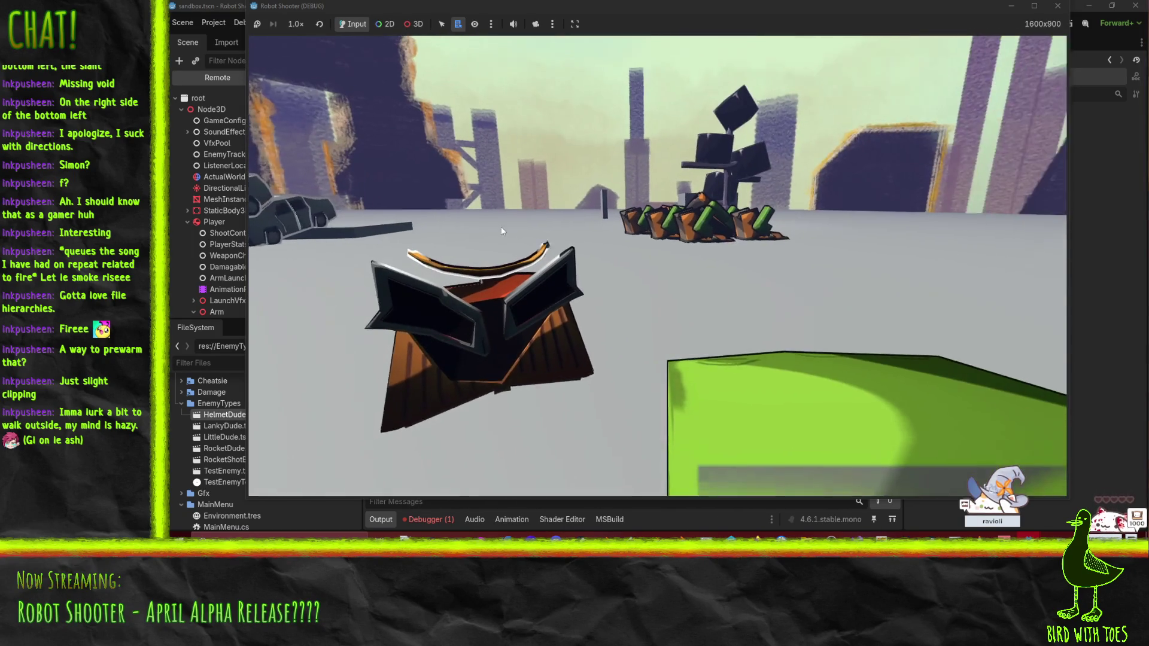
pyautogui.click(483, 234)
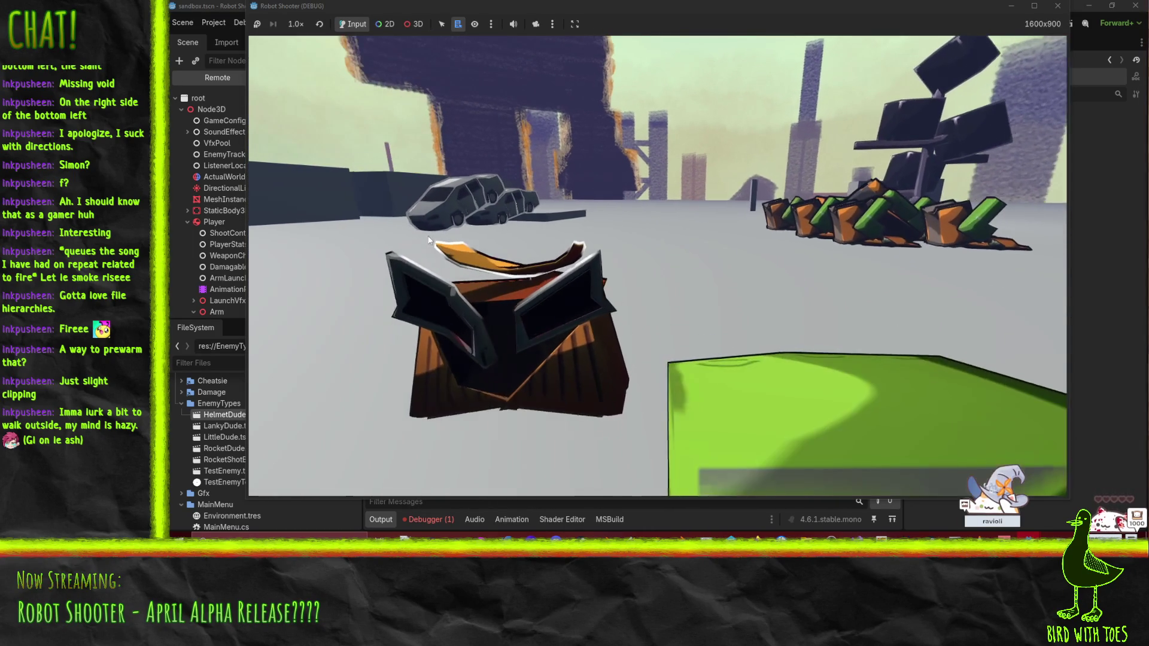
pyautogui.click(437, 239)
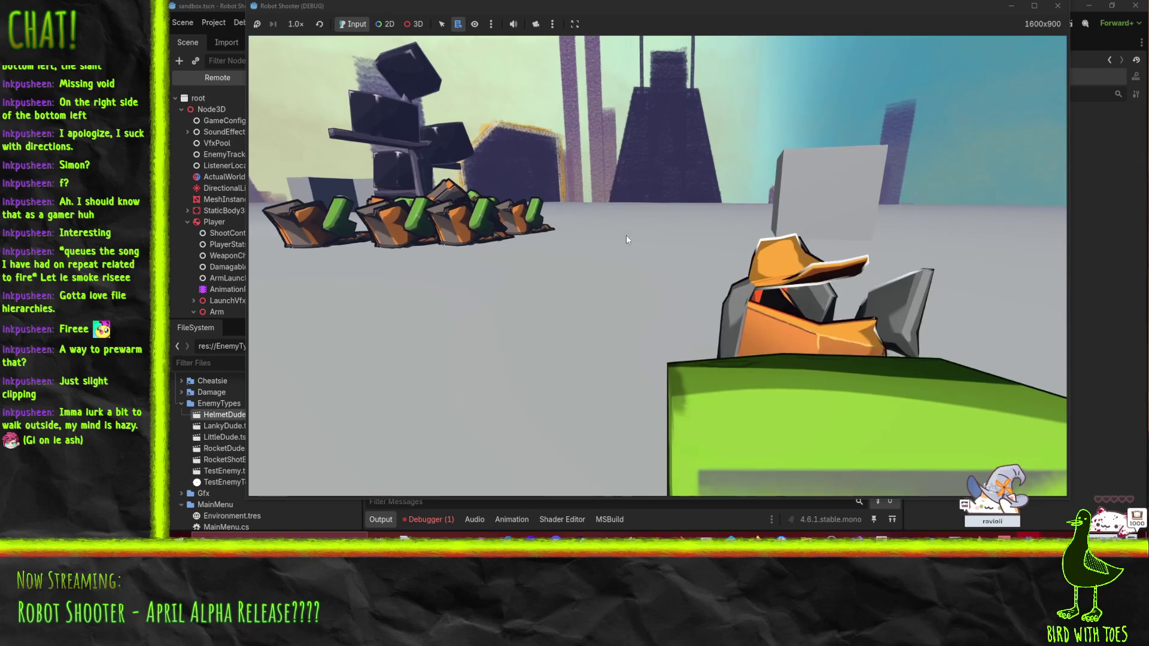
pyautogui.click(583, 234)
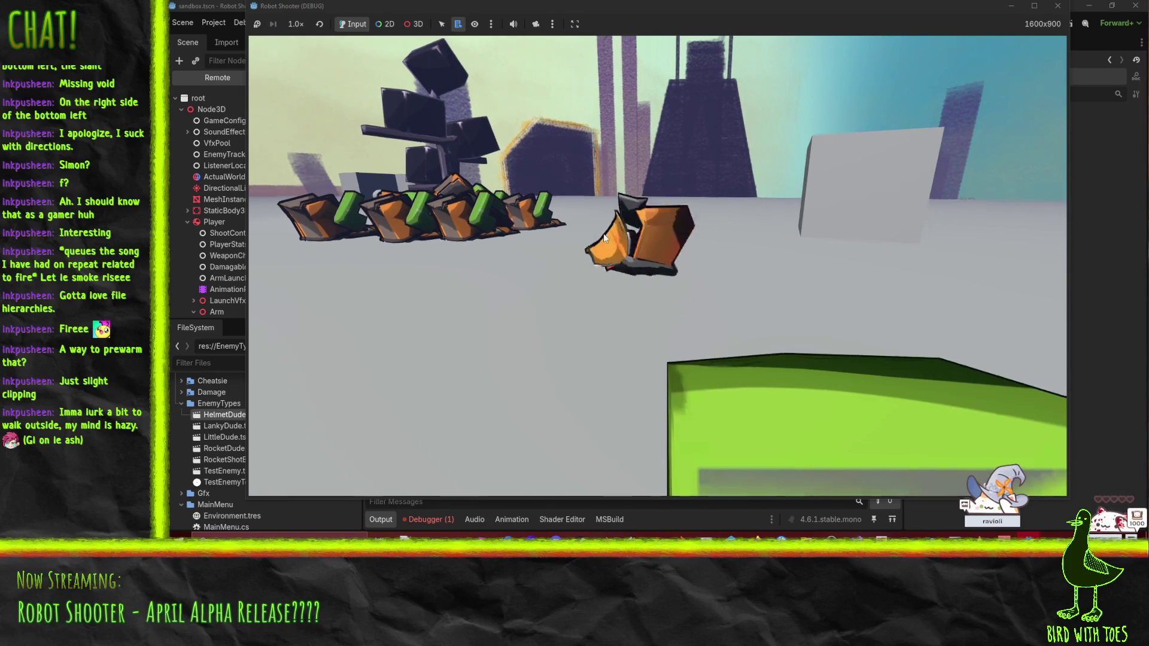
# Step: Advance on the robots, punch apart the dark and orange robot pile, then stop the run and bring up P4V
pyautogui.press('w')
pyautogui.click(566, 229)
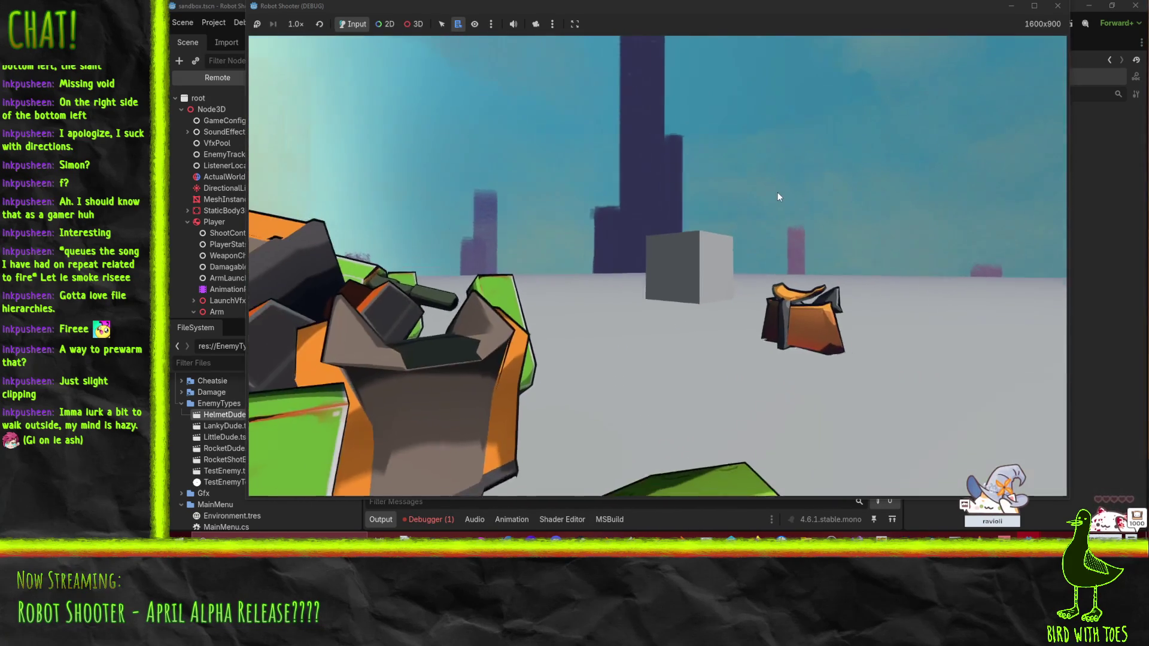
pyautogui.click(681, 322)
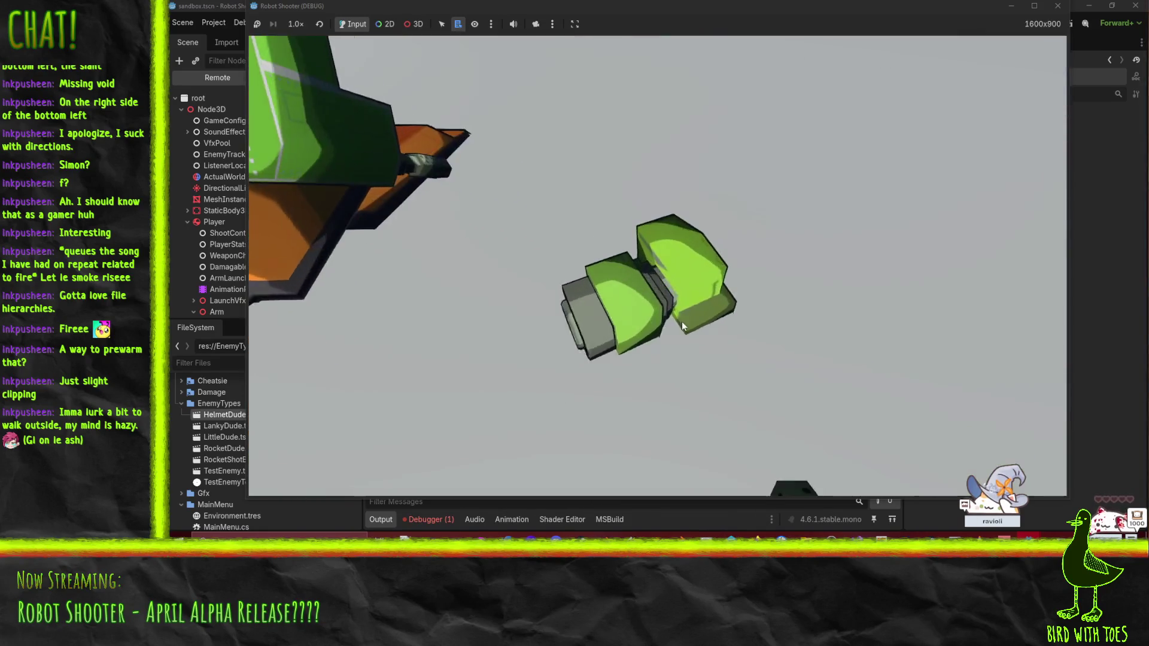
pyautogui.click(709, 182)
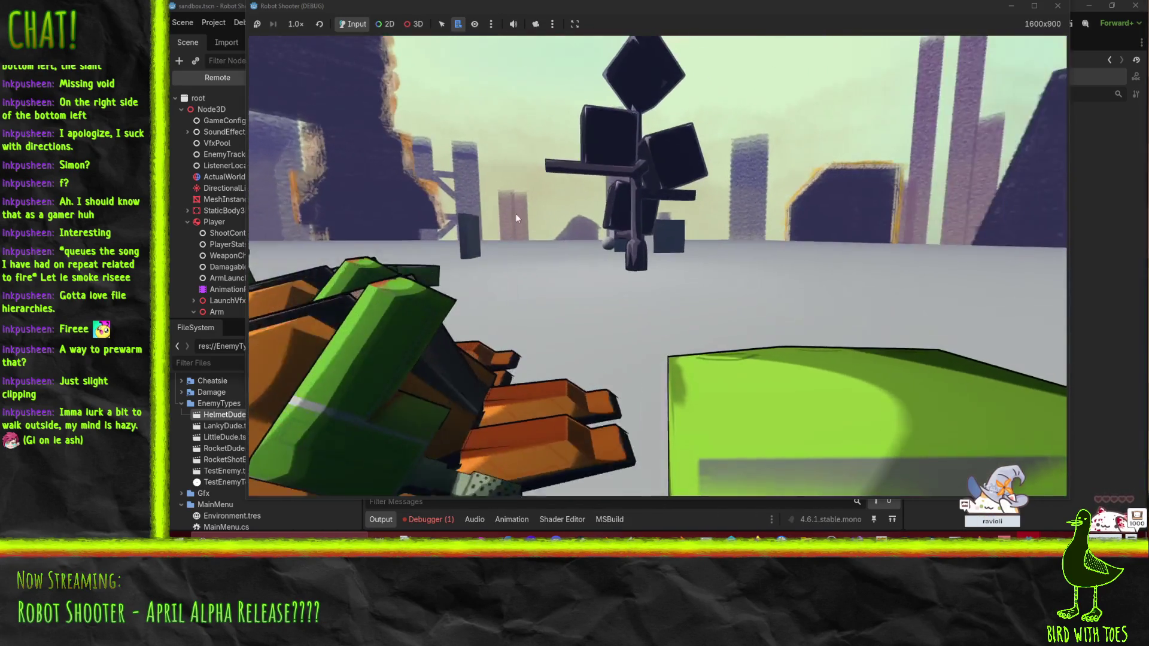
pyautogui.click(516, 213)
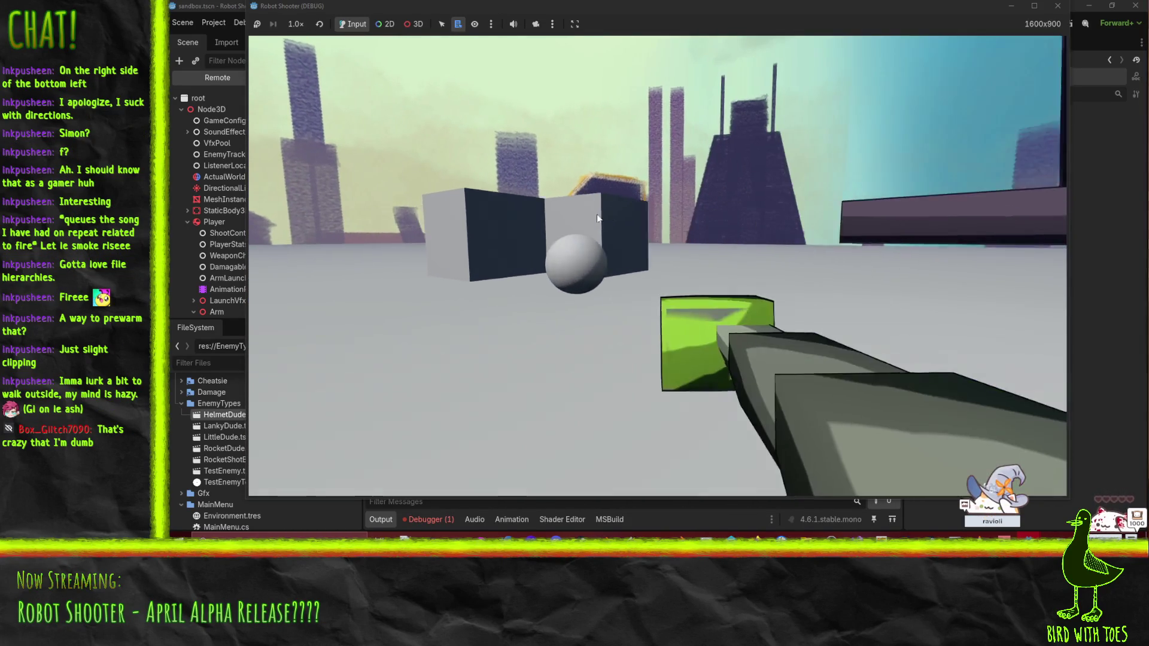
pyautogui.click(697, 217)
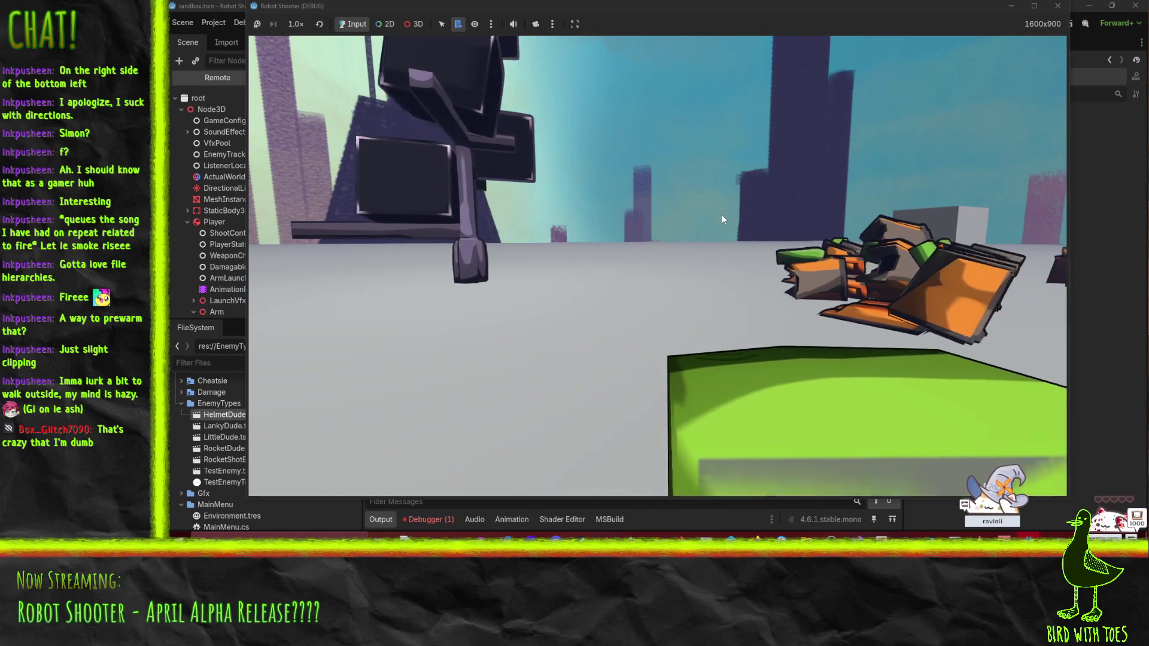
pyautogui.click(720, 215)
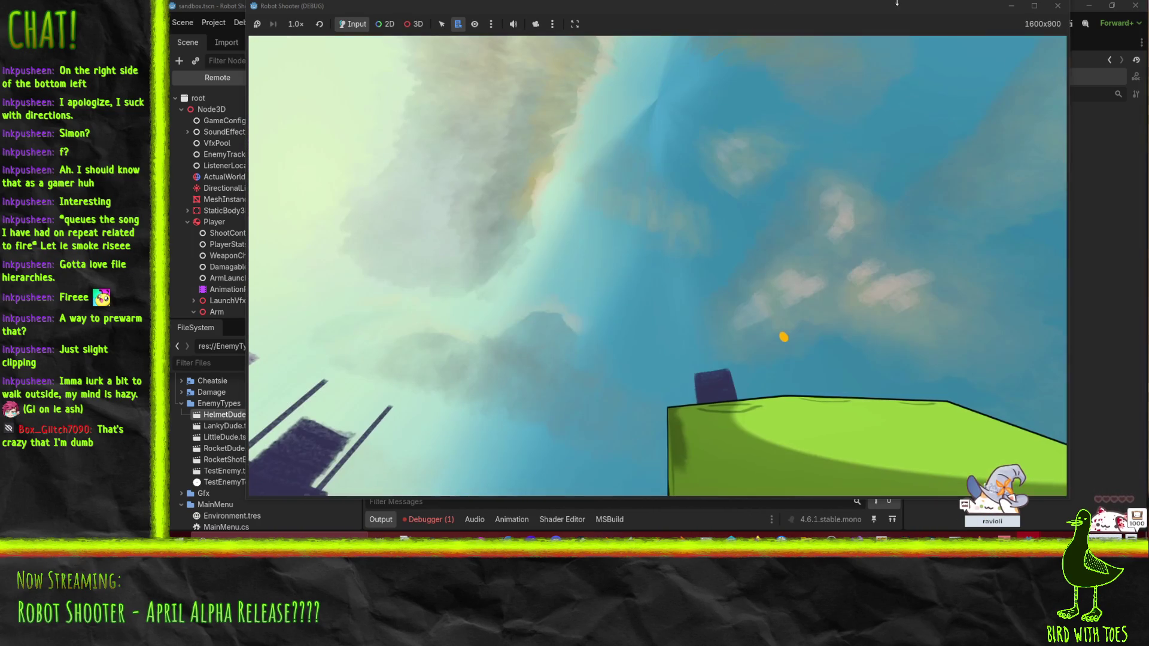
pyautogui.click(1057, 5)
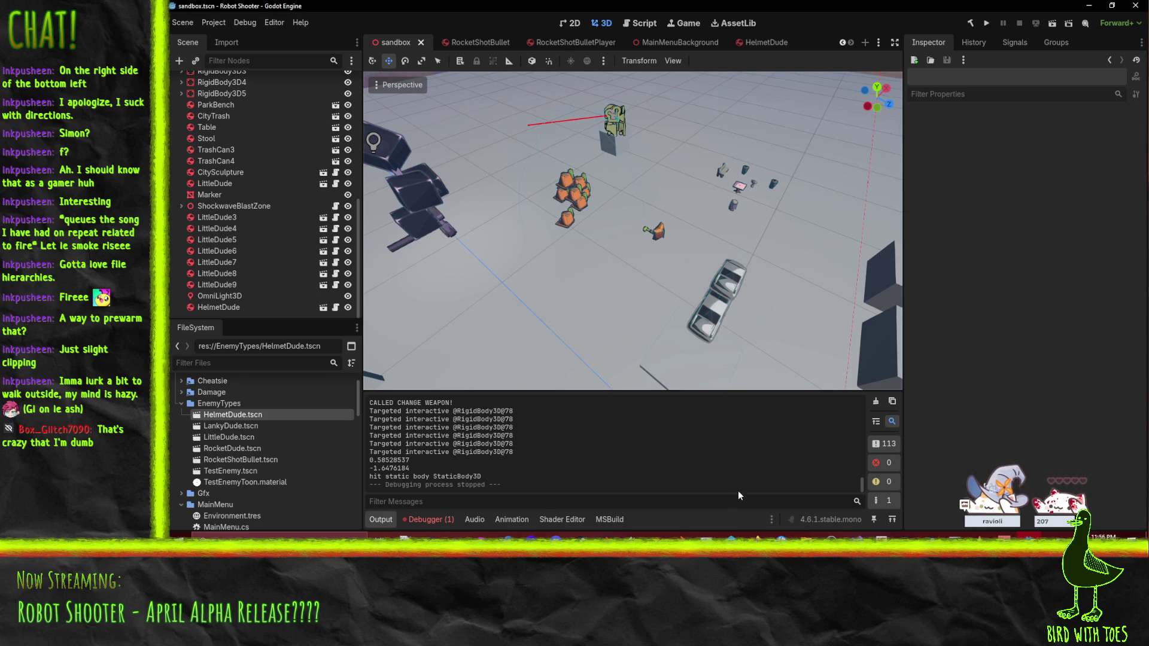
pyautogui.click(733, 558)
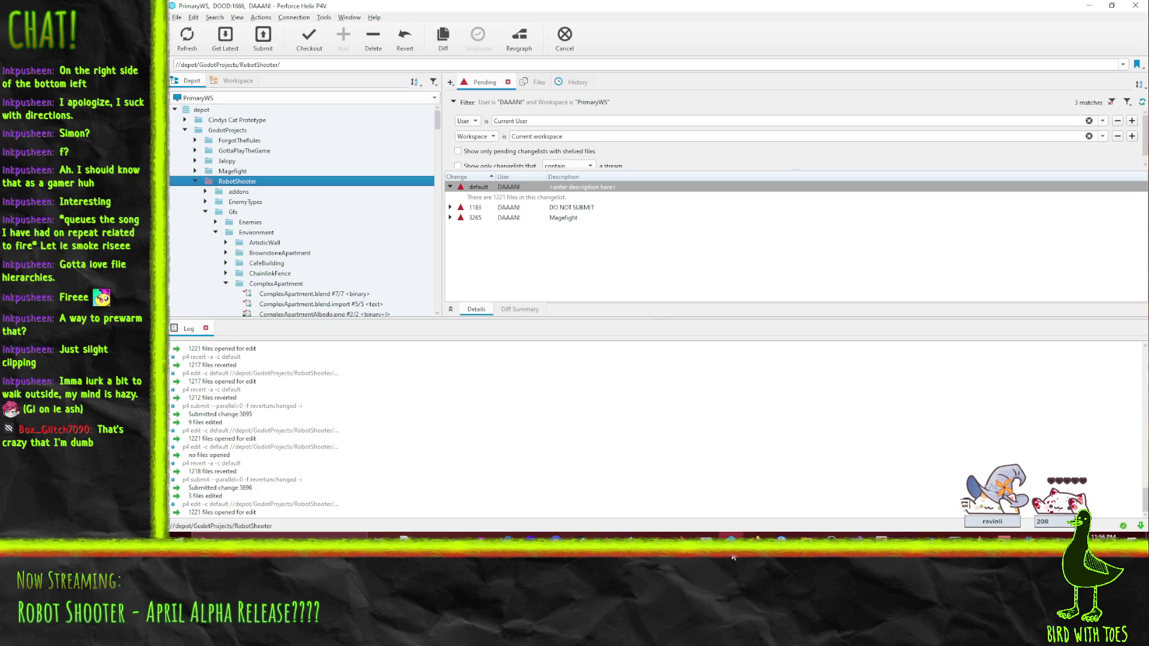
# Step: Revert unchanged files, submit HelmetDude.tscn as 'Robot Shooter - Fix punching sending enemies sideways', and return to Godot
pyautogui.rightClick(492, 187)
pyautogui.click(564, 222)
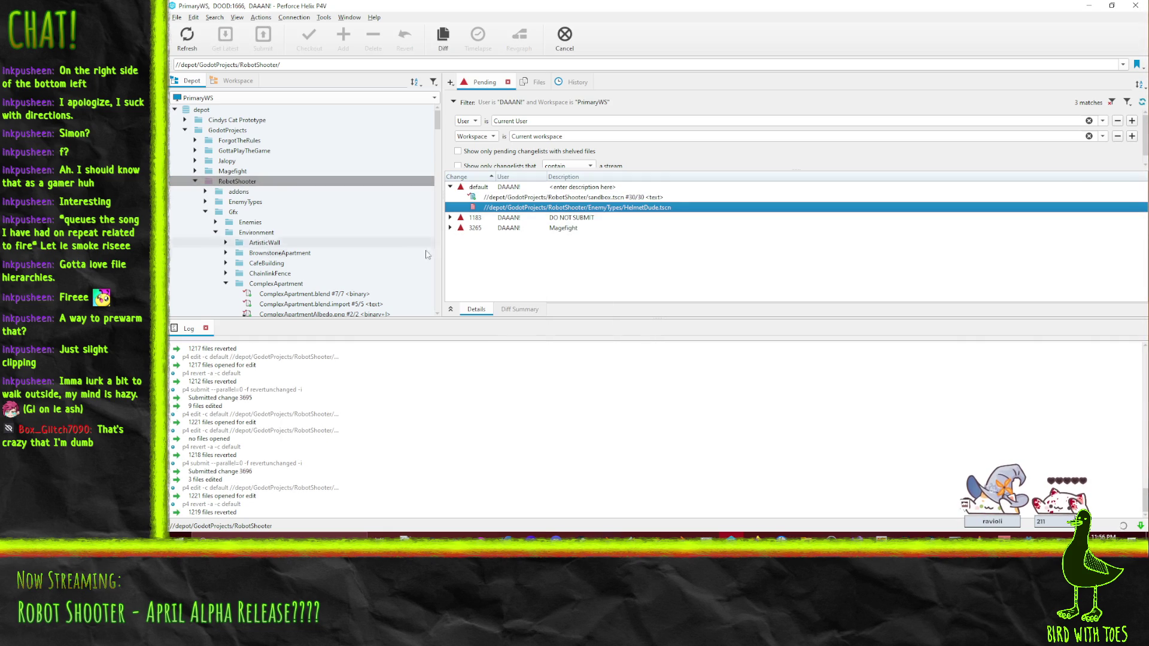
pyautogui.click(516, 207)
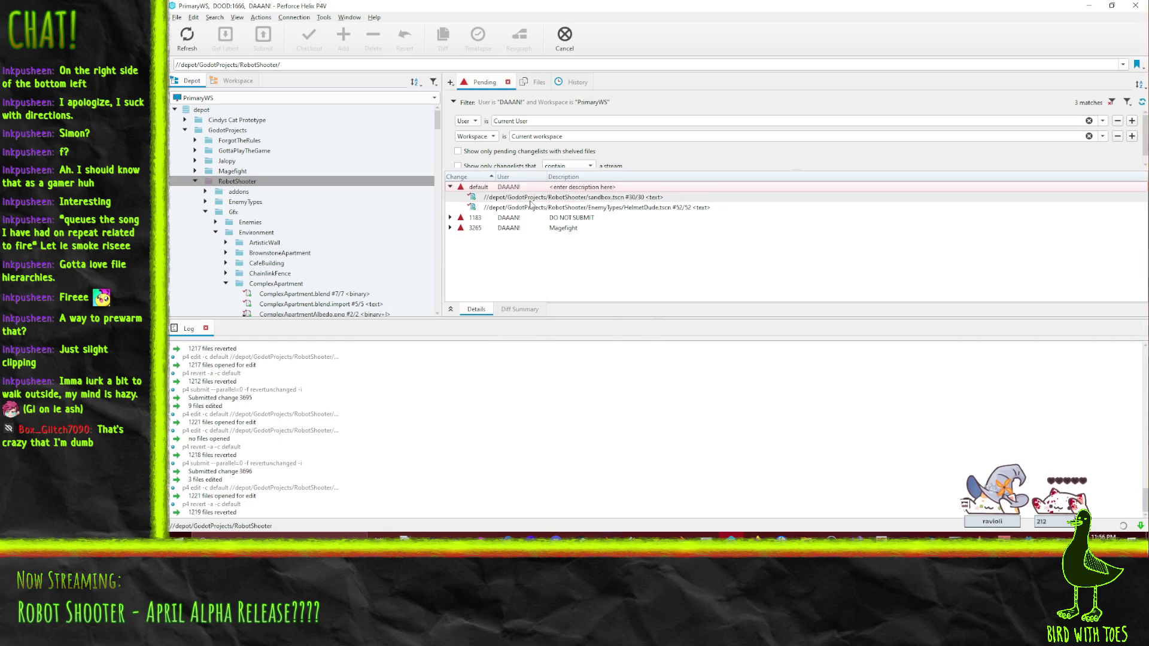
pyautogui.rightClick(529, 208)
pyautogui.click(554, 265)
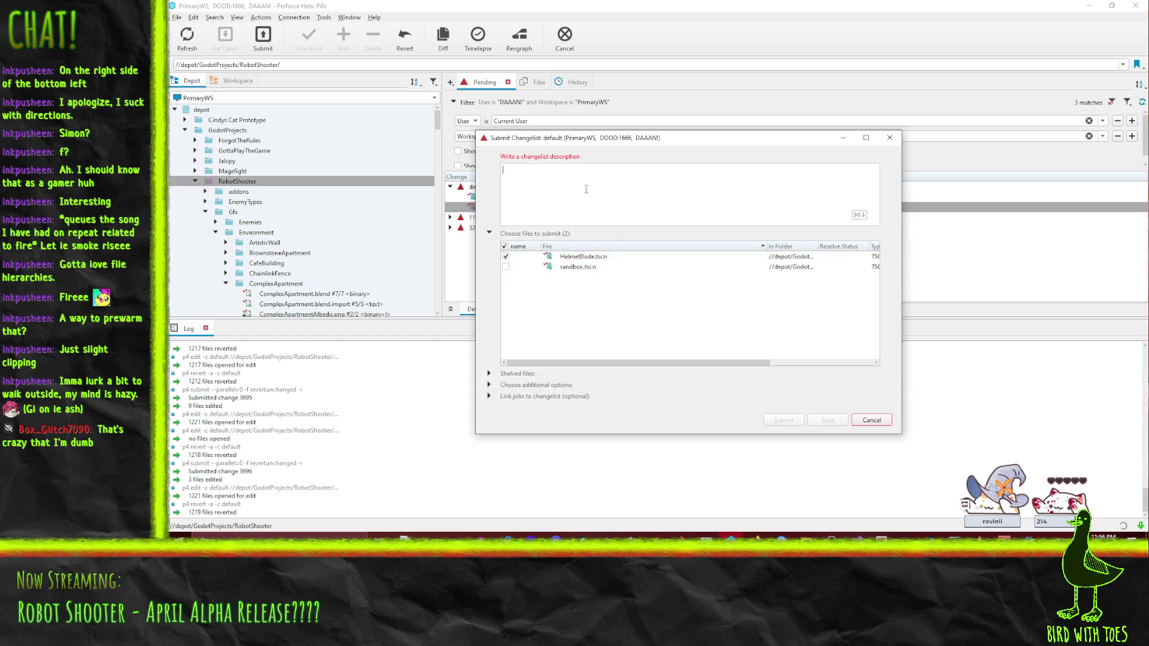
pyautogui.write('Robot Shooter - Fix punching sending enemies sideways')
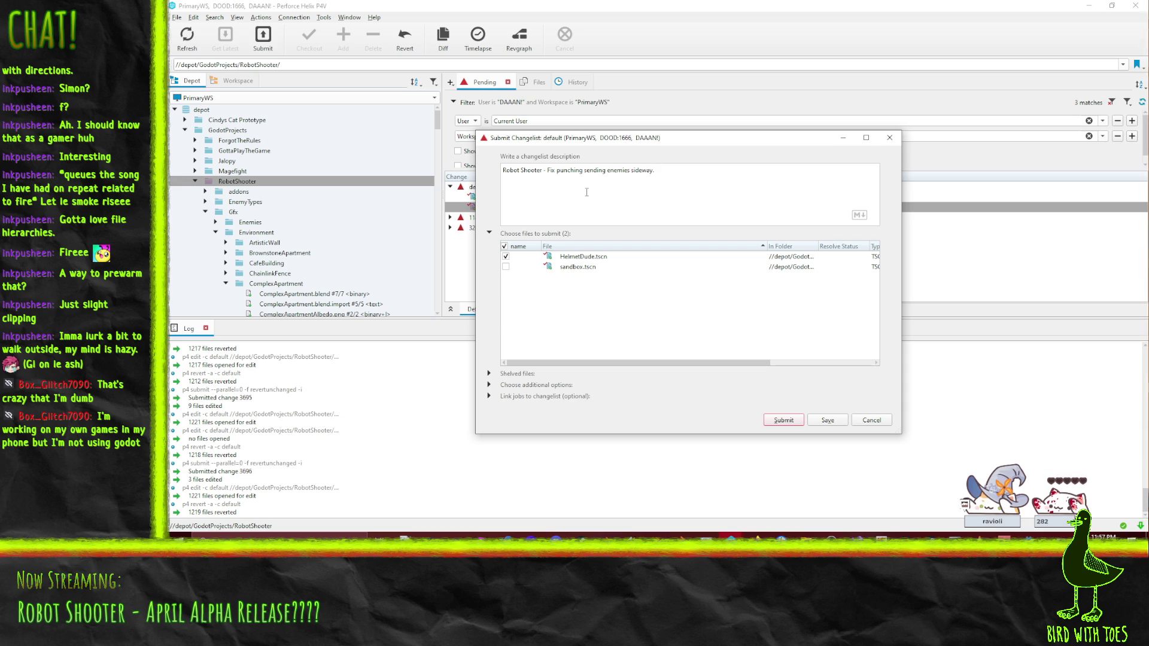
pyautogui.click(796, 421)
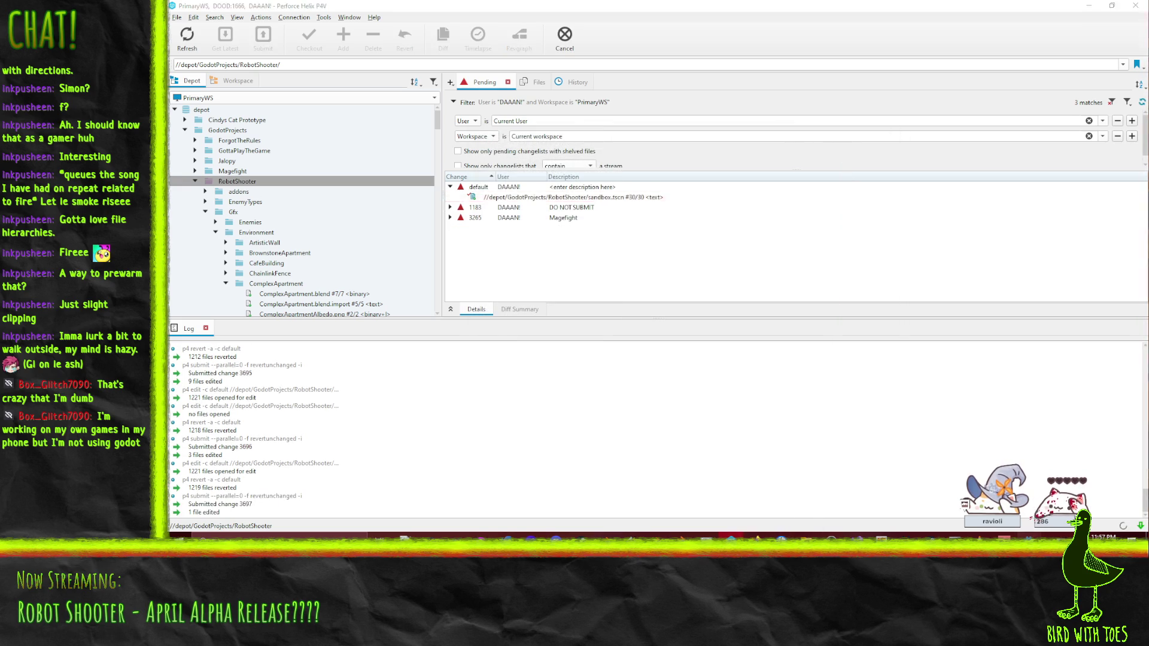
pyautogui.hotkey('alt', 'Tab')
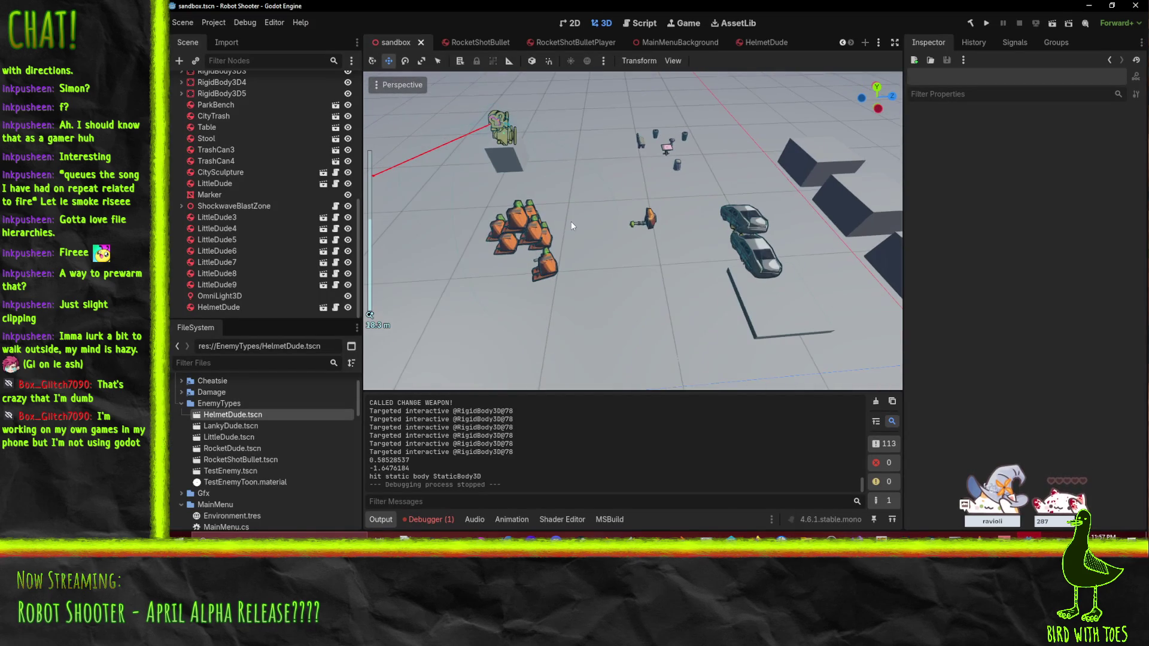
# Step: Open HelmetDude and inspect the GrabPoint and Damaging nodes around the helmet model
pyautogui.click(766, 42)
pyautogui.moveTo(748, 371); pyautogui.dragTo(700, 283)
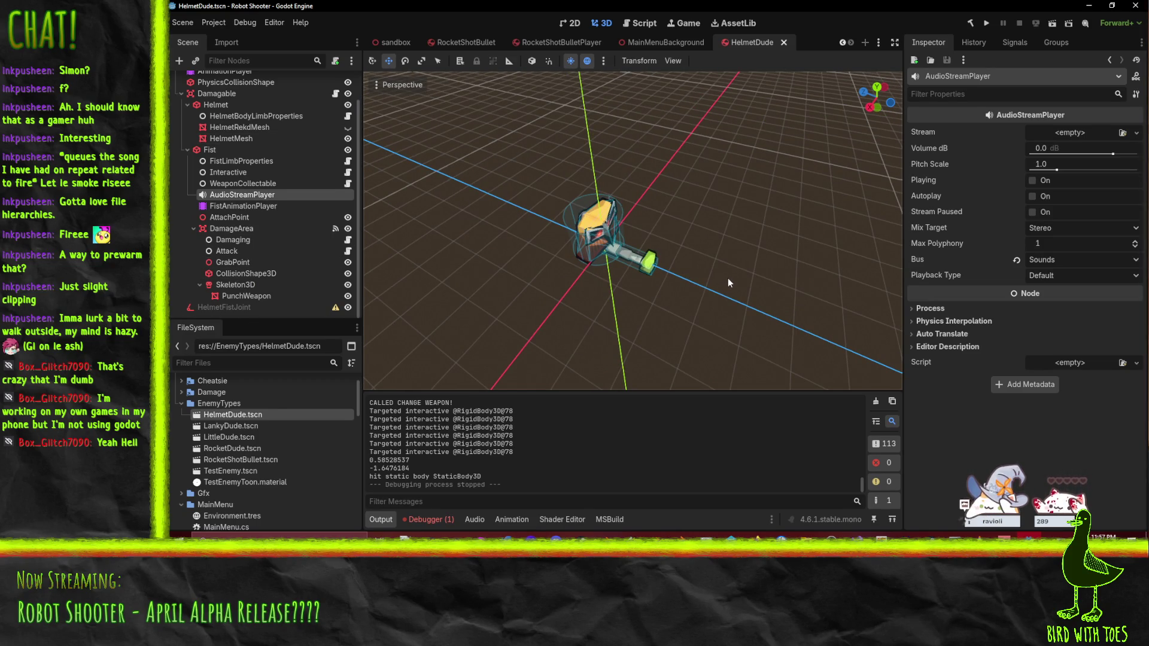
pyautogui.click(245, 261)
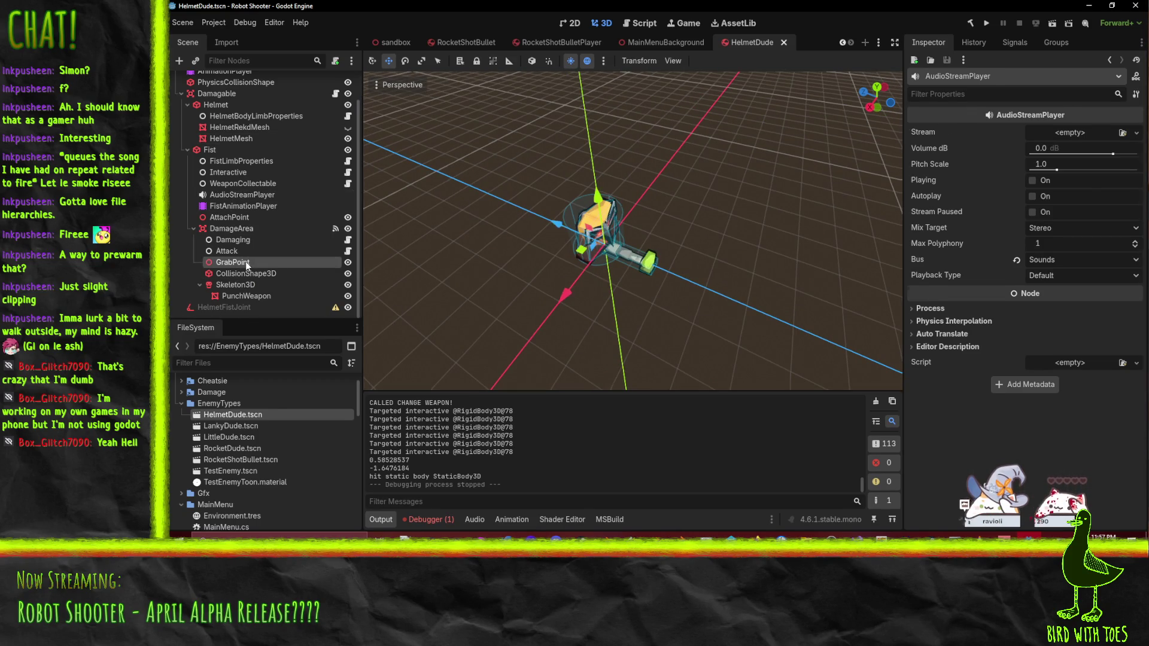
pyautogui.scroll(2, 568, 272)
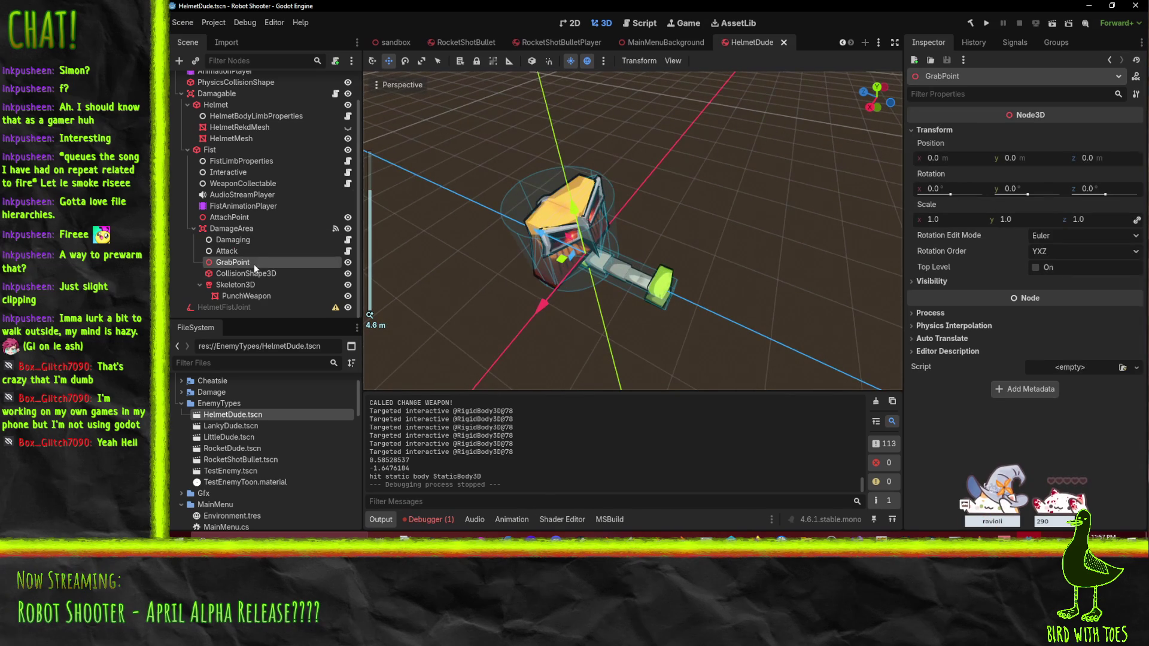
pyautogui.click(259, 238)
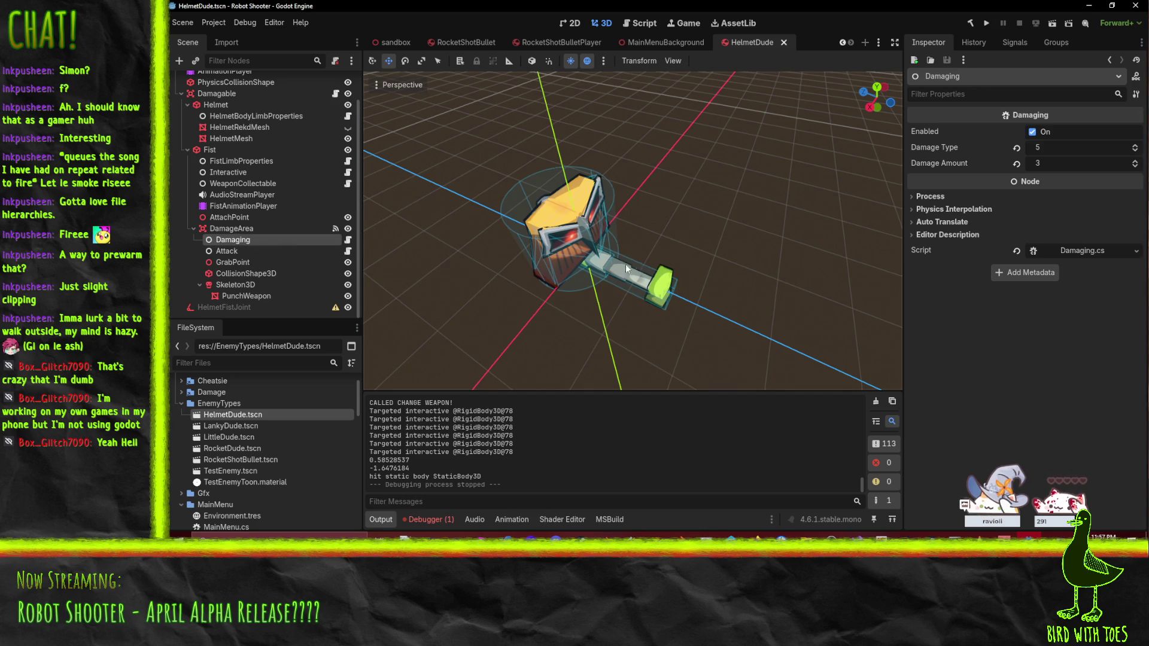
pyautogui.click(249, 262)
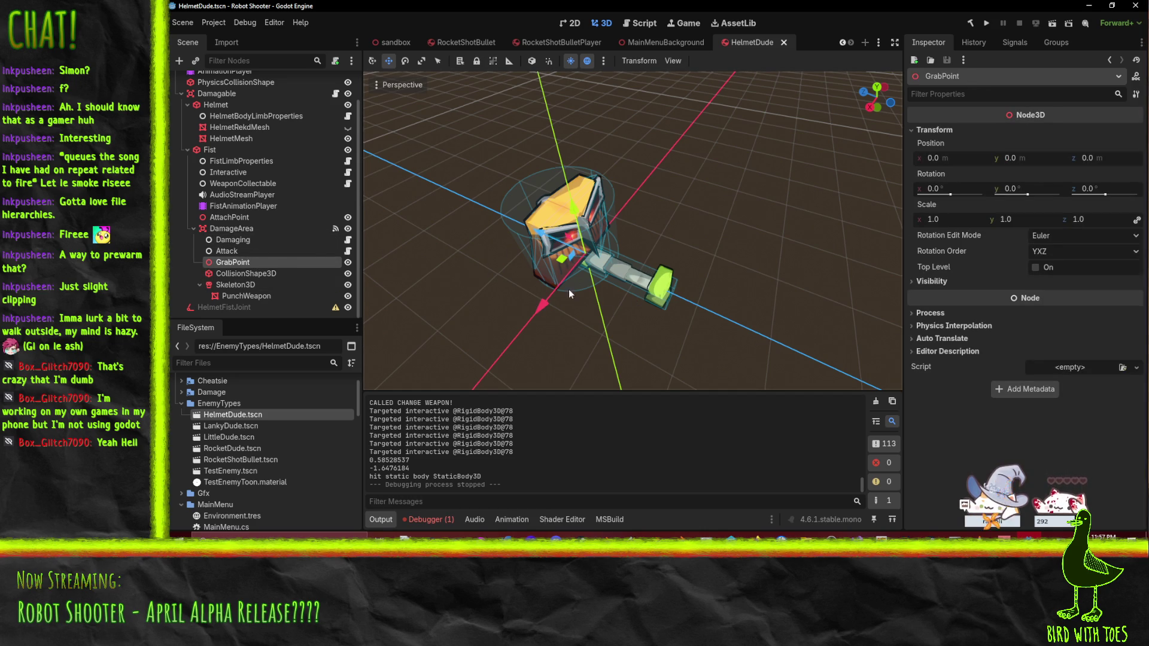
pyautogui.moveTo(573, 293); pyautogui.dragTo(638, 271)
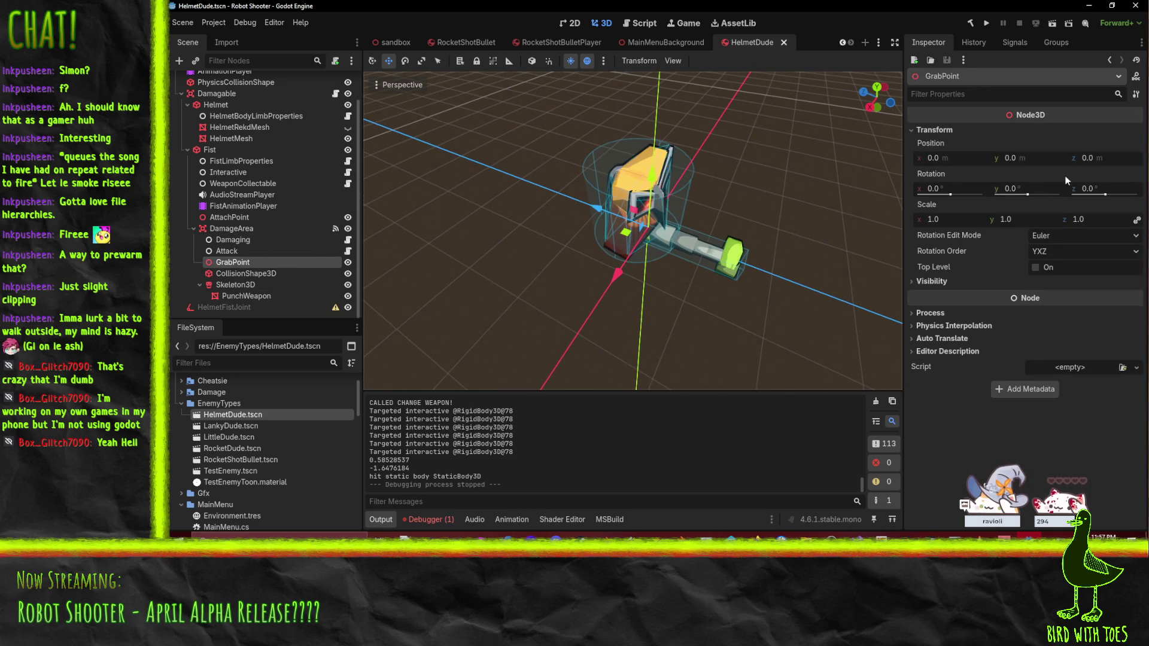
# Step: Try a -90 Y rotation on GrabPoint, undo it back to 0, and attempt to save the scene
pyautogui.click(1029, 185)
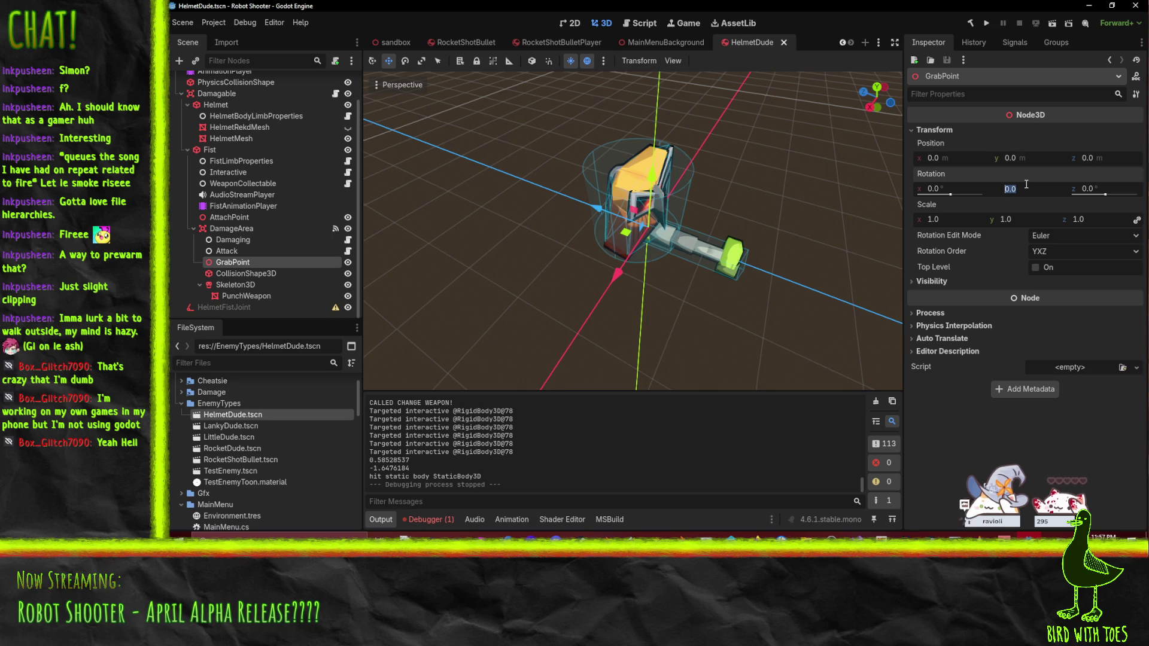
pyautogui.write('-90')
pyautogui.press('Return')
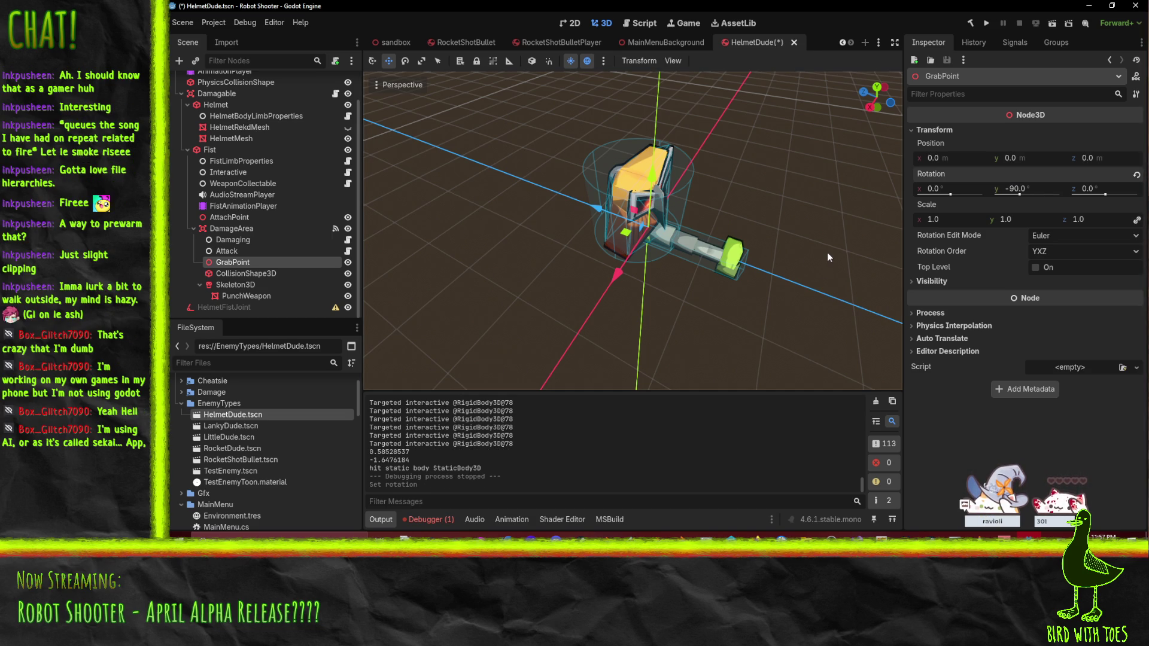
pyautogui.hotkey('ctrl', 'z')
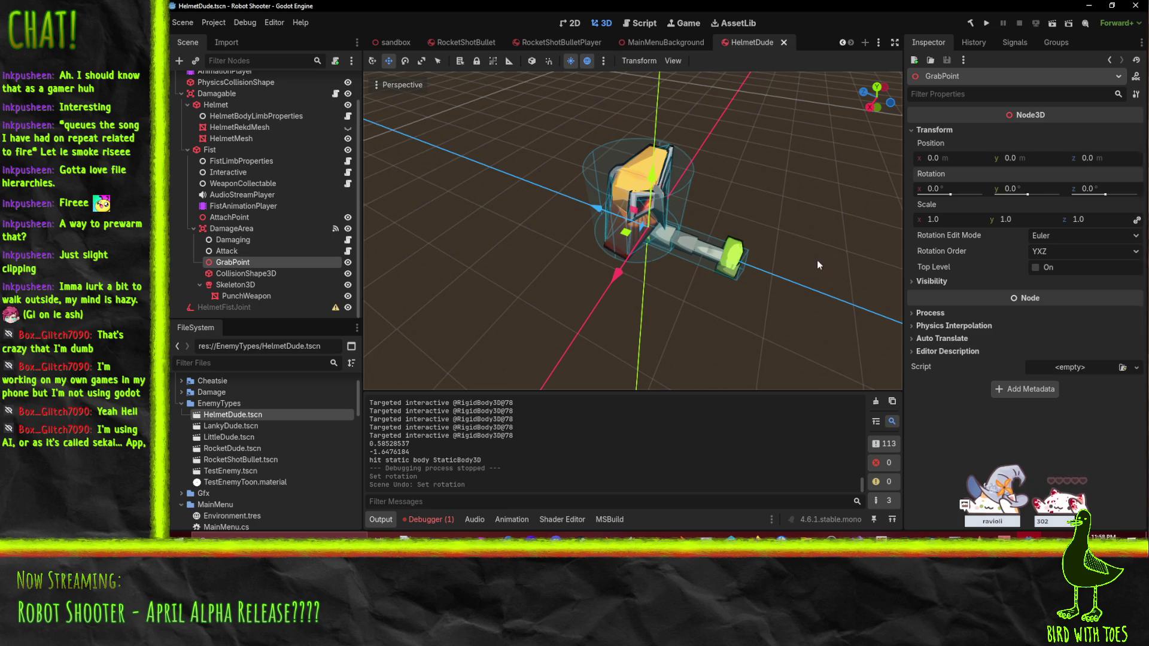
pyautogui.moveTo(683, 225)
pyautogui.mouseDown()
pyautogui.moveTo(781, 255)
pyautogui.moveTo(820, 216)
pyautogui.moveTo(656, 265)
pyautogui.mouseUp()
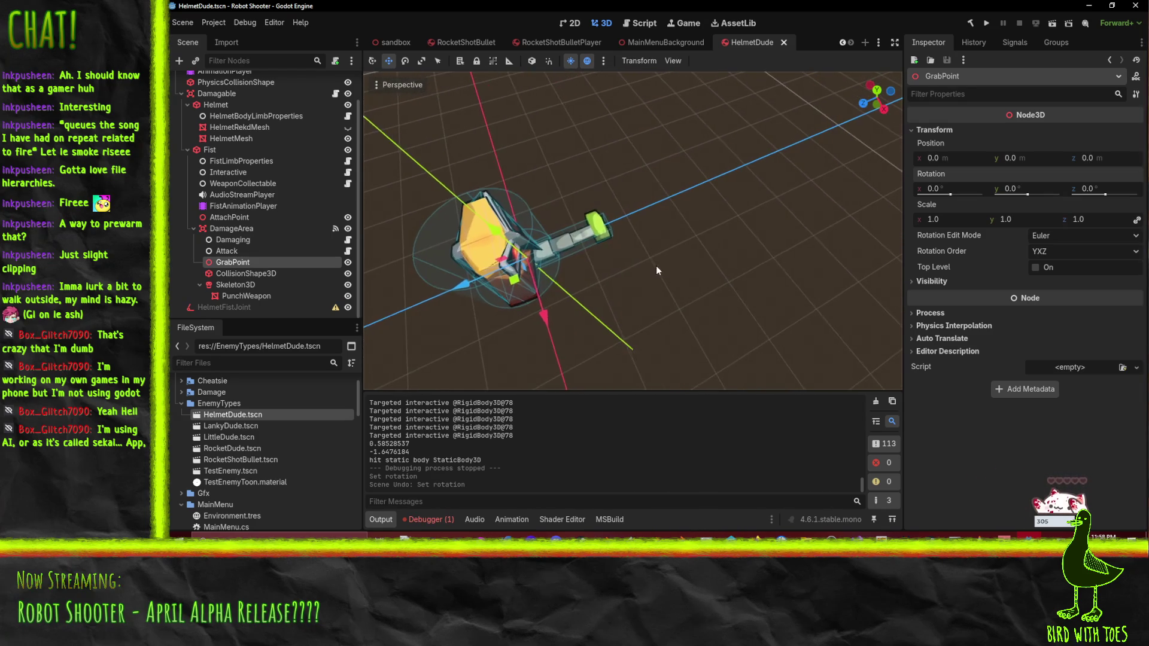
pyautogui.hotkey('ctrl', 's')
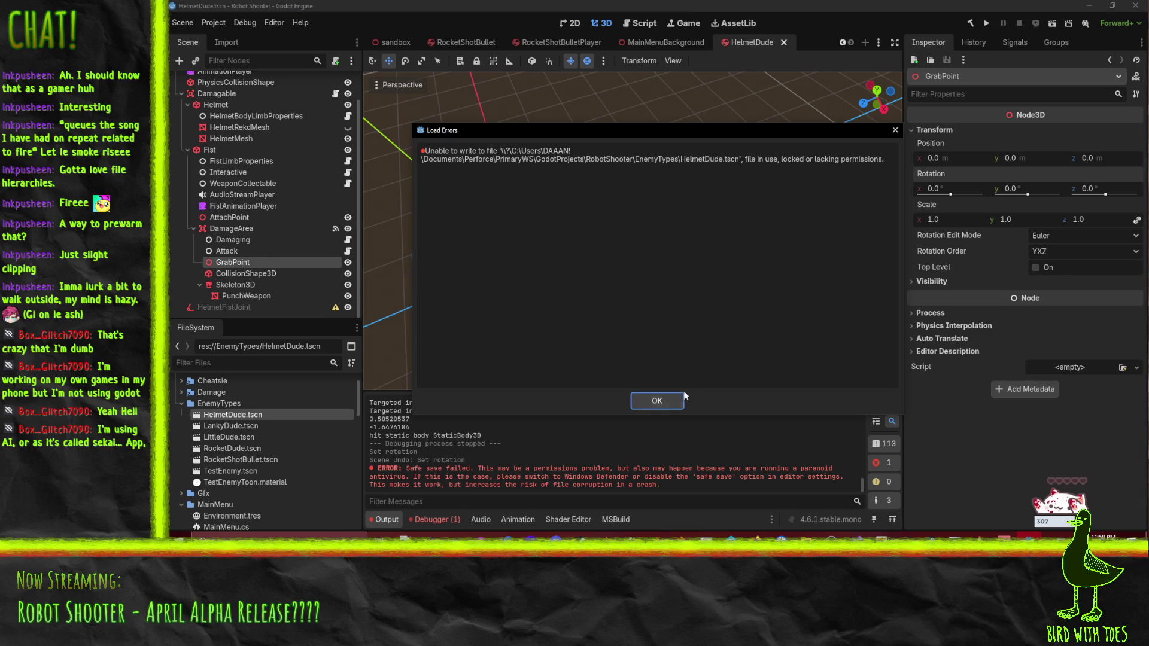
# Step: Dismiss the save error and close the HelmetDude and MainMenuBackground scenes
pyautogui.click(663, 400)
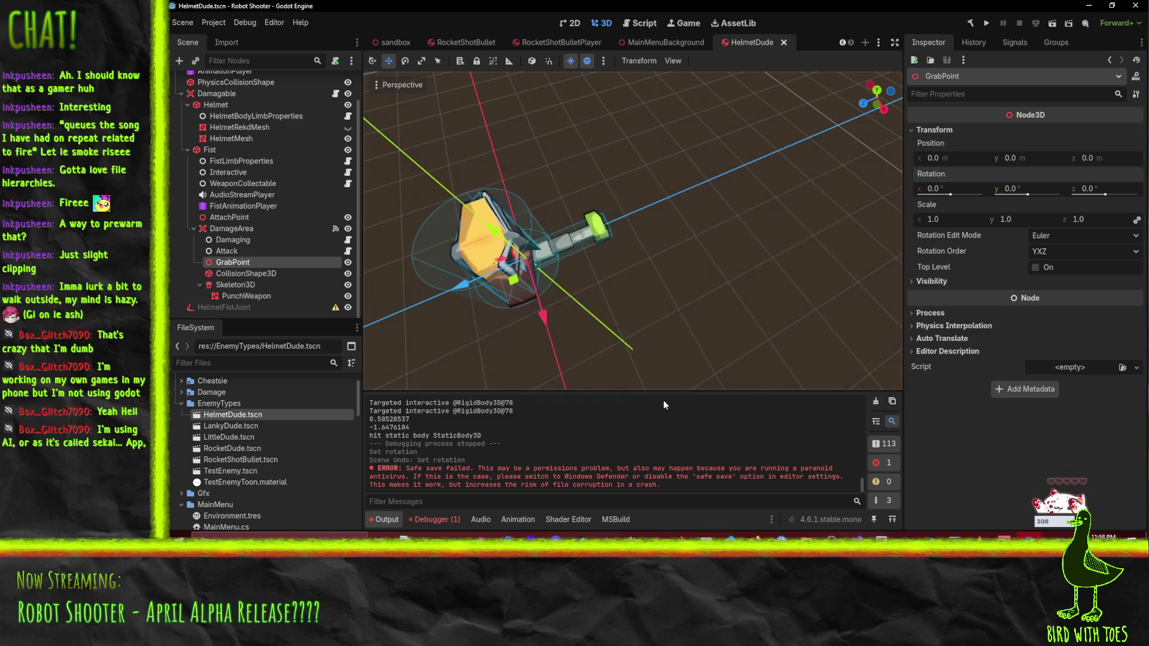
pyautogui.click(785, 43)
pyautogui.moveTo(514, 131)
pyautogui.mouseDown()
pyautogui.moveTo(671, 202)
pyautogui.moveTo(584, 207)
pyautogui.moveTo(659, 171)
pyautogui.mouseUp()
pyautogui.scroll(3, 617, 204)
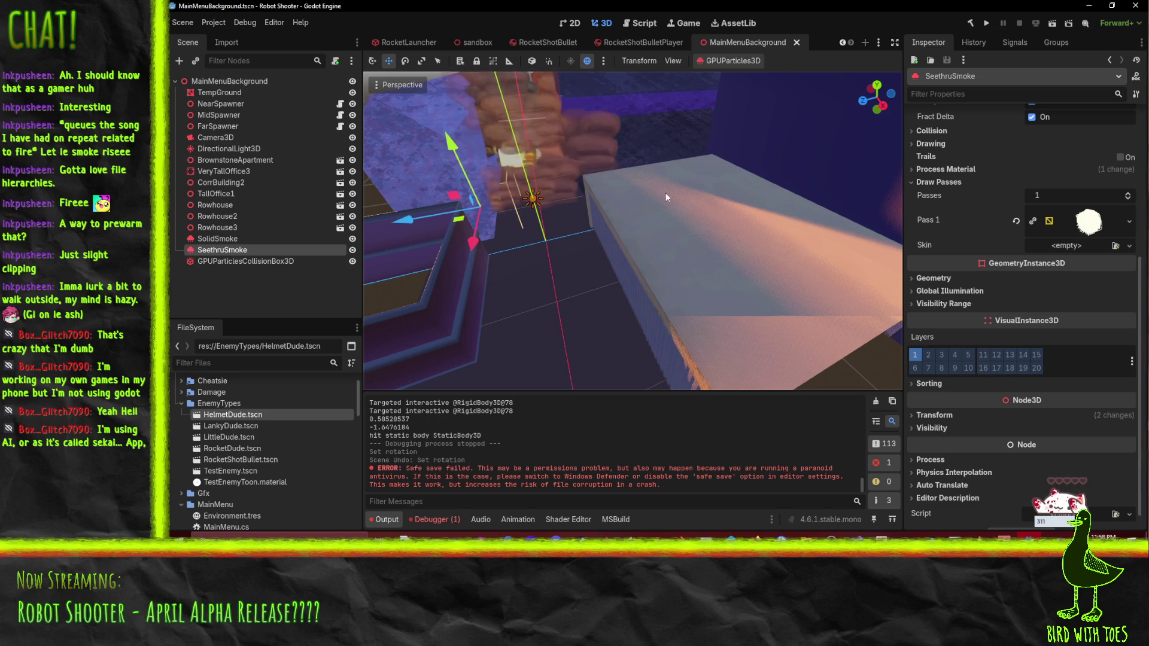
pyautogui.click(797, 42)
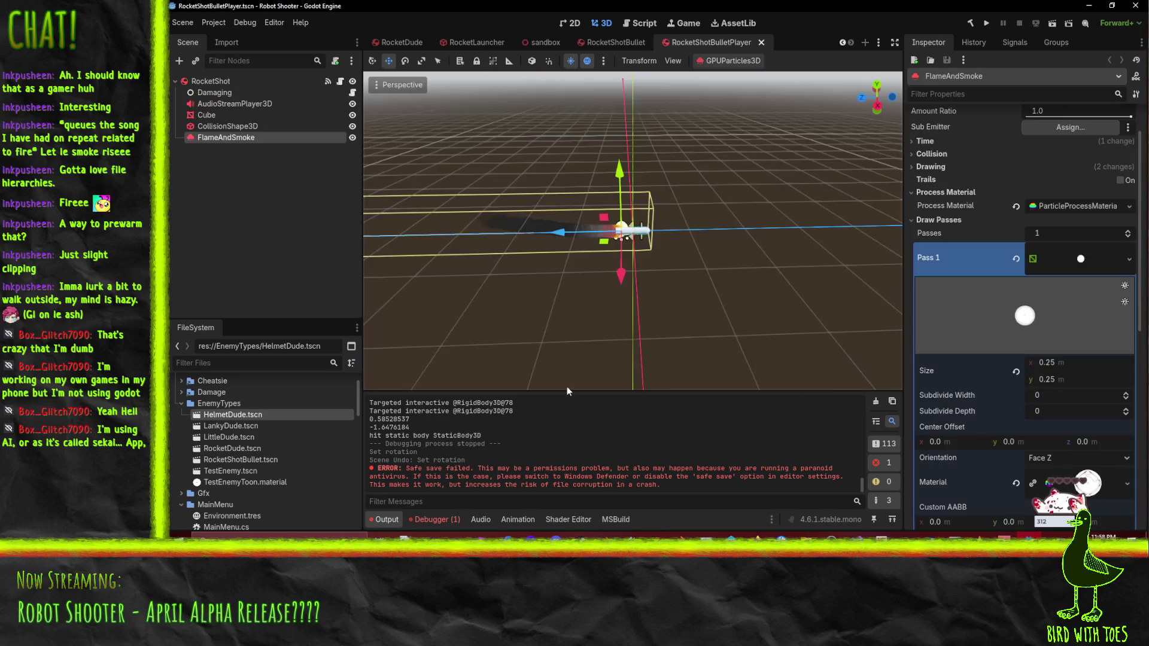
# Step: Look over the RocketDude and RocketLauncher scenes, orbiting the launcher mesh
pyautogui.click(435, 41)
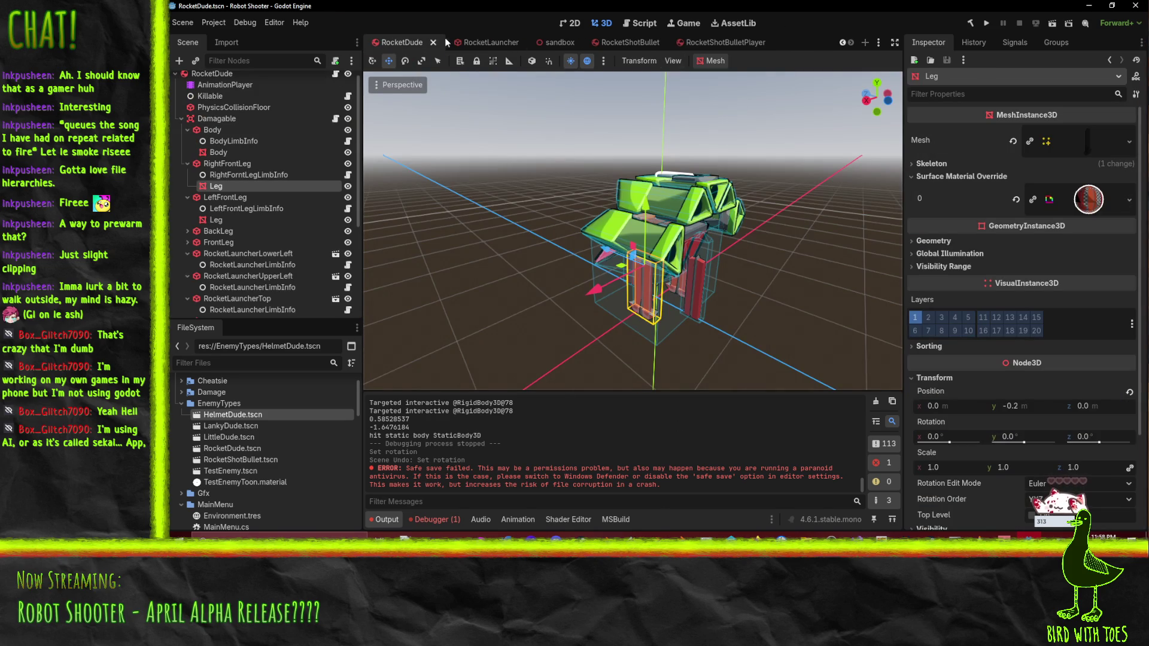
pyautogui.click(478, 43)
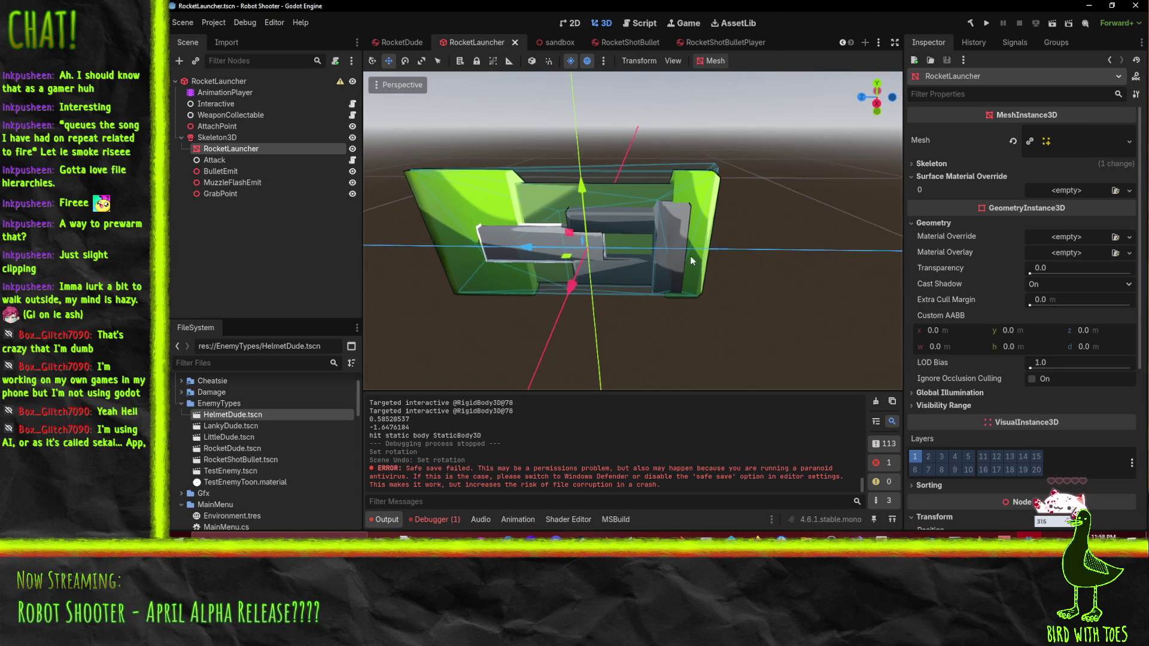
pyautogui.moveTo(690, 256)
pyautogui.mouseDown()
pyautogui.moveTo(857, 287)
pyautogui.moveTo(371, 293)
pyautogui.moveTo(875, 300)
pyautogui.moveTo(774, 298)
pyautogui.moveTo(713, 325)
pyautogui.mouseUp()
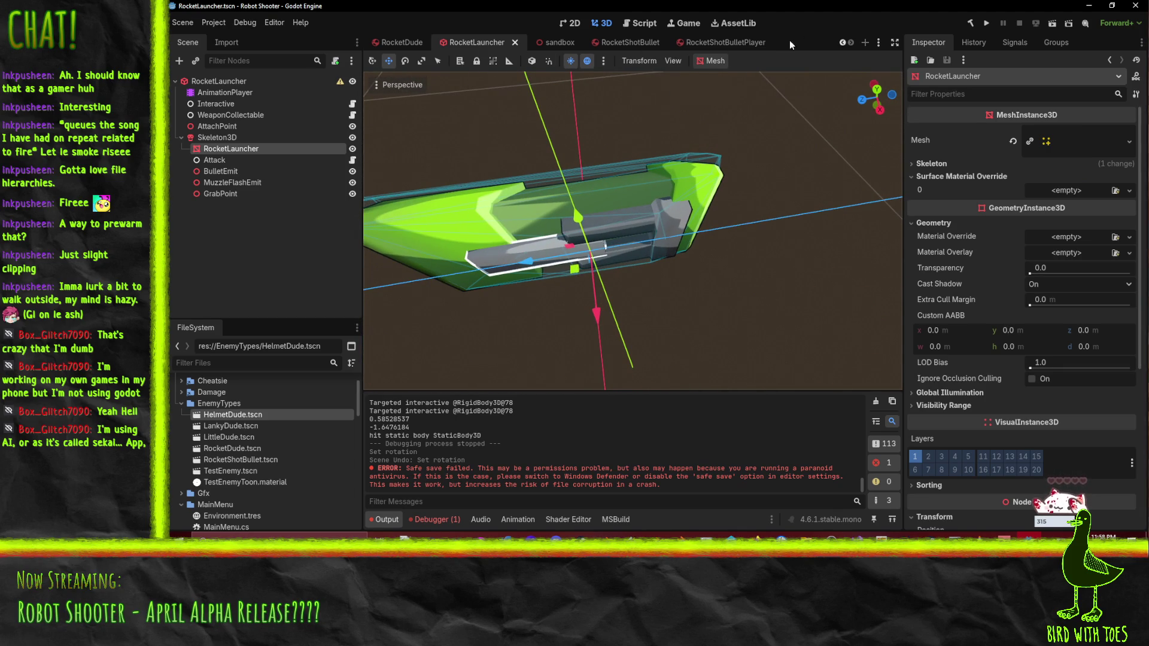
# Step: Close RocketShotBulletPlayer and examine the rocket's flame-and-smoke trail in RocketShotBullet
pyautogui.click(716, 41)
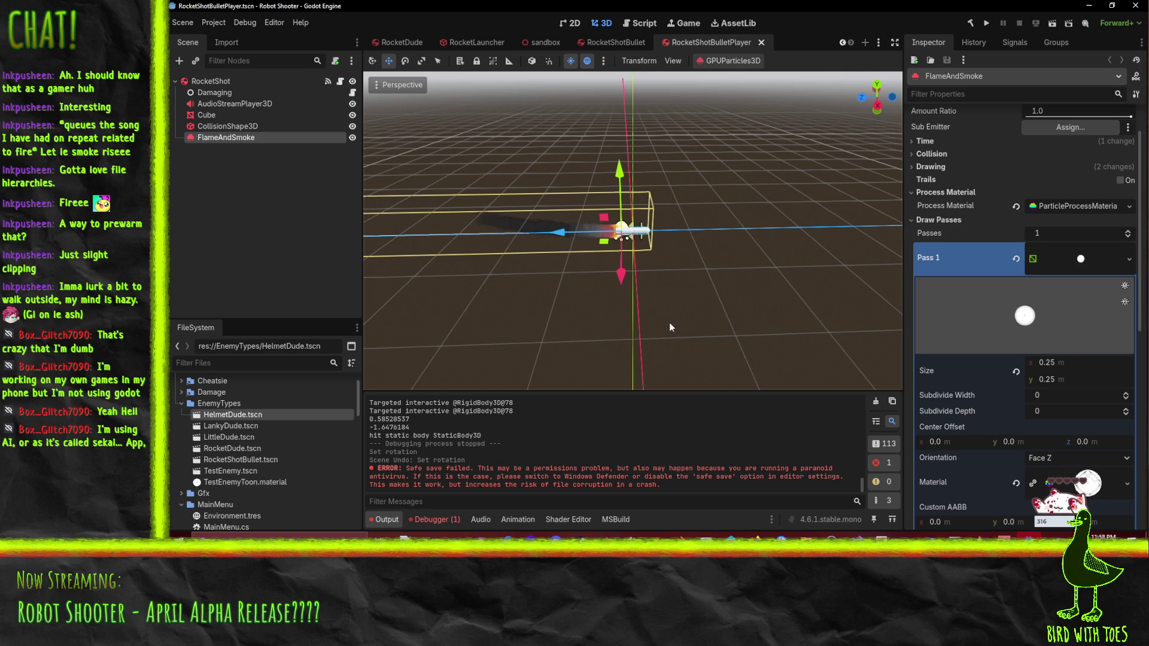
pyautogui.moveTo(745, 327); pyautogui.dragTo(723, 348)
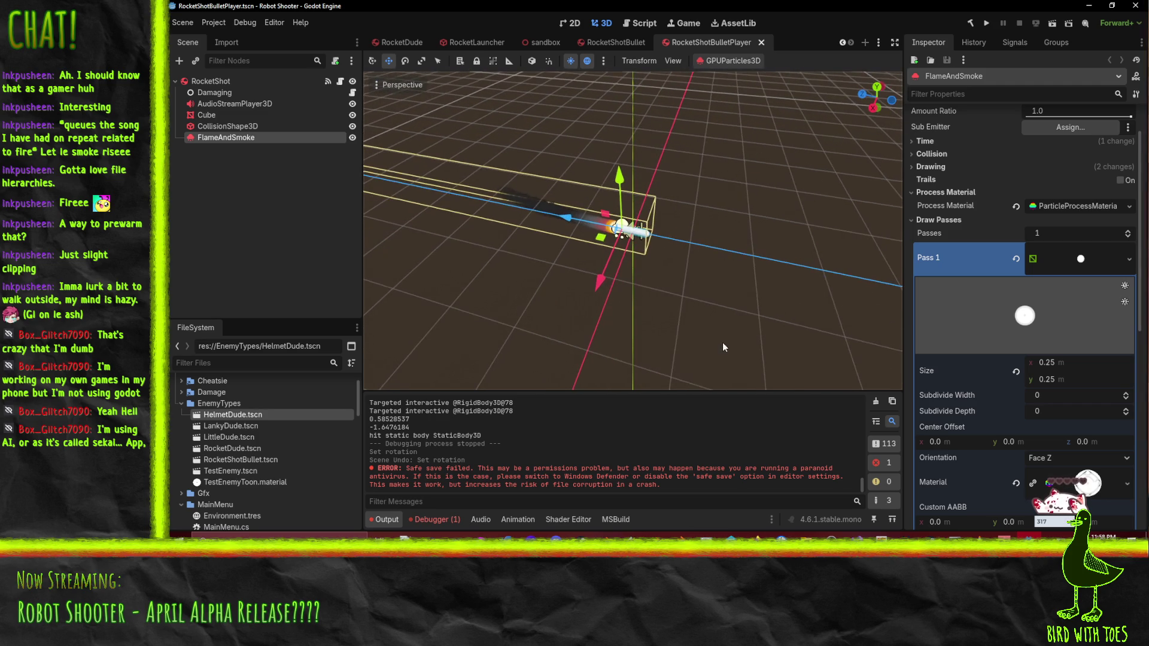
pyautogui.click(761, 43)
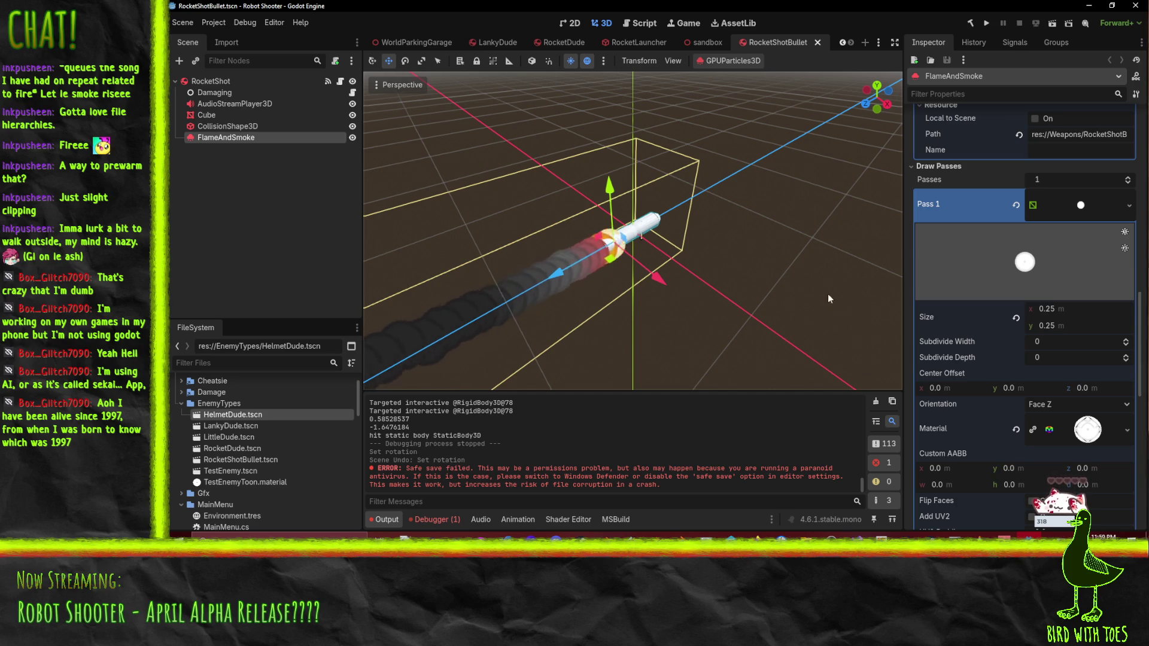
pyautogui.moveTo(642, 304)
pyautogui.mouseDown()
pyautogui.moveTo(666, 308)
pyautogui.moveTo(369, 164)
pyautogui.moveTo(896, 157)
pyautogui.moveTo(516, 206)
pyautogui.moveTo(562, 206)
pyautogui.moveTo(551, 258)
pyautogui.mouseUp()
pyautogui.scroll(2, 562, 224)
pyautogui.scroll(-1, 560, 227)
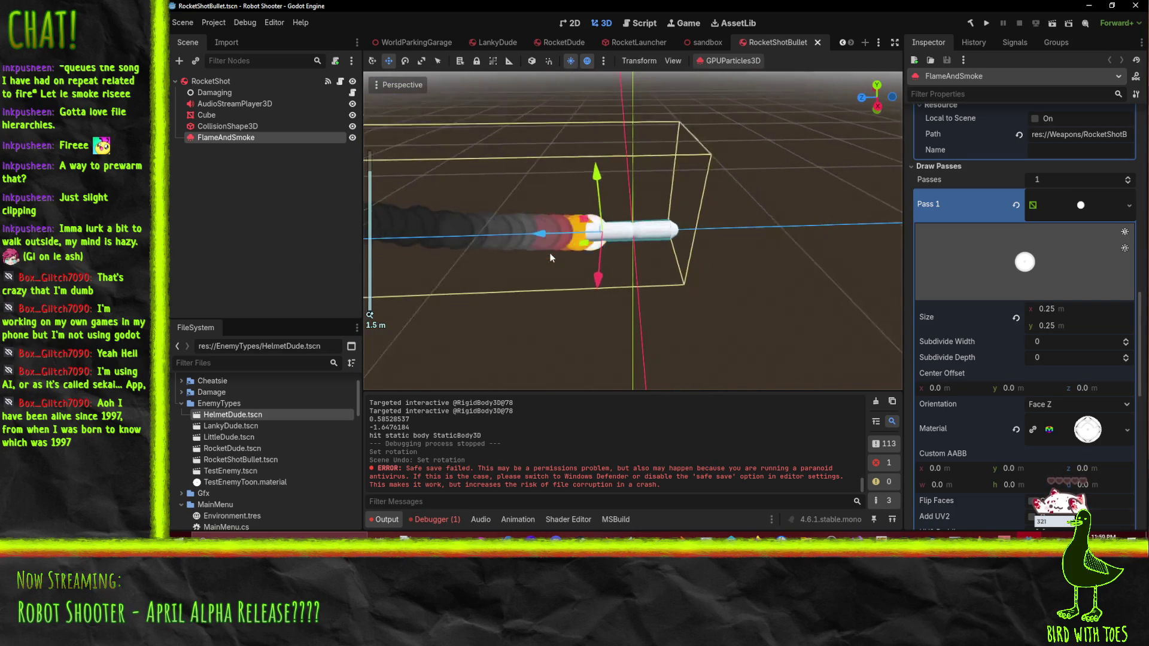
# Step: In Firefox, flip through the particle collisions docs, GitHub issues and RobotShooter wiki todo board
pyautogui.moveTo(755, 538)
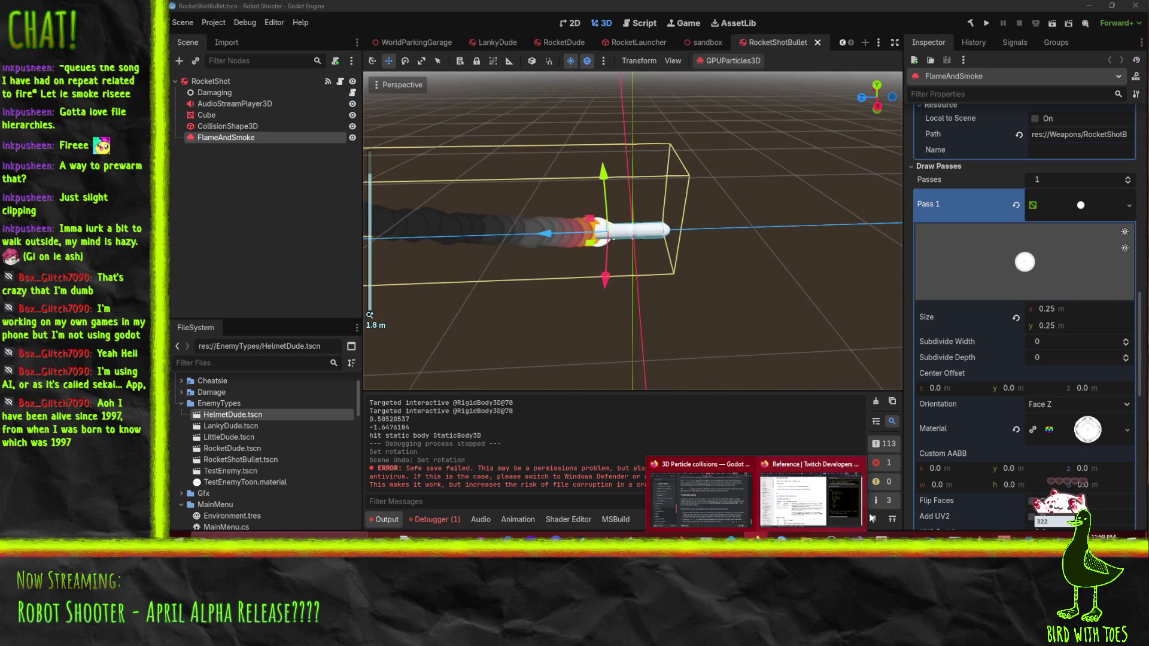
pyautogui.click(701, 512)
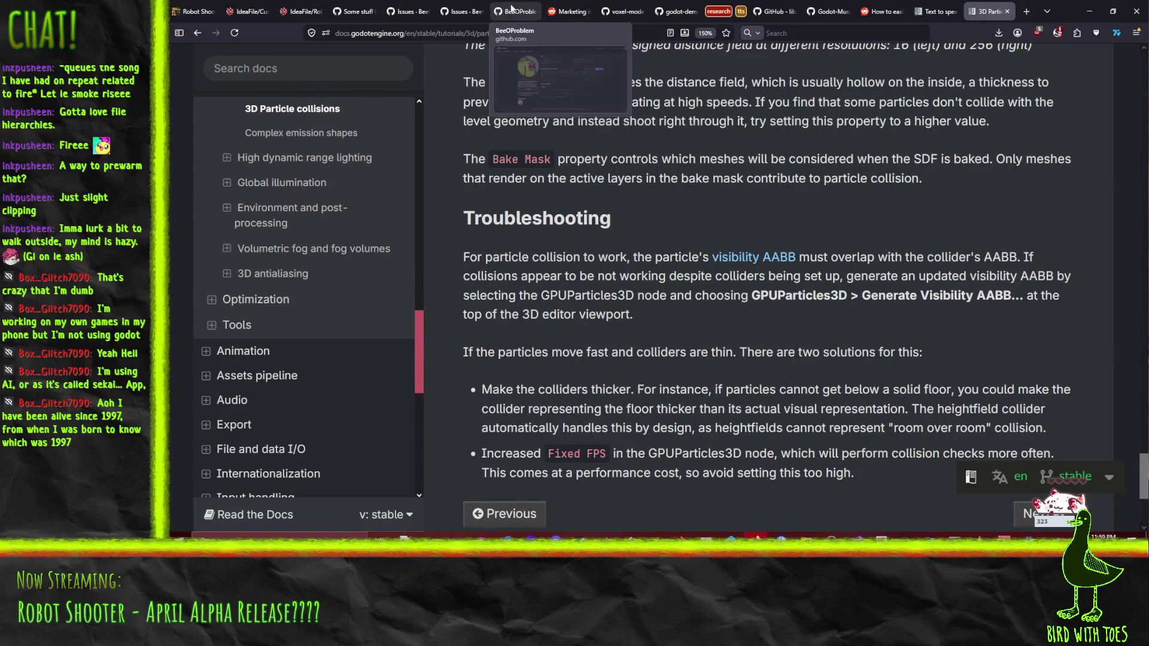
pyautogui.click(461, 6)
pyautogui.click(356, 12)
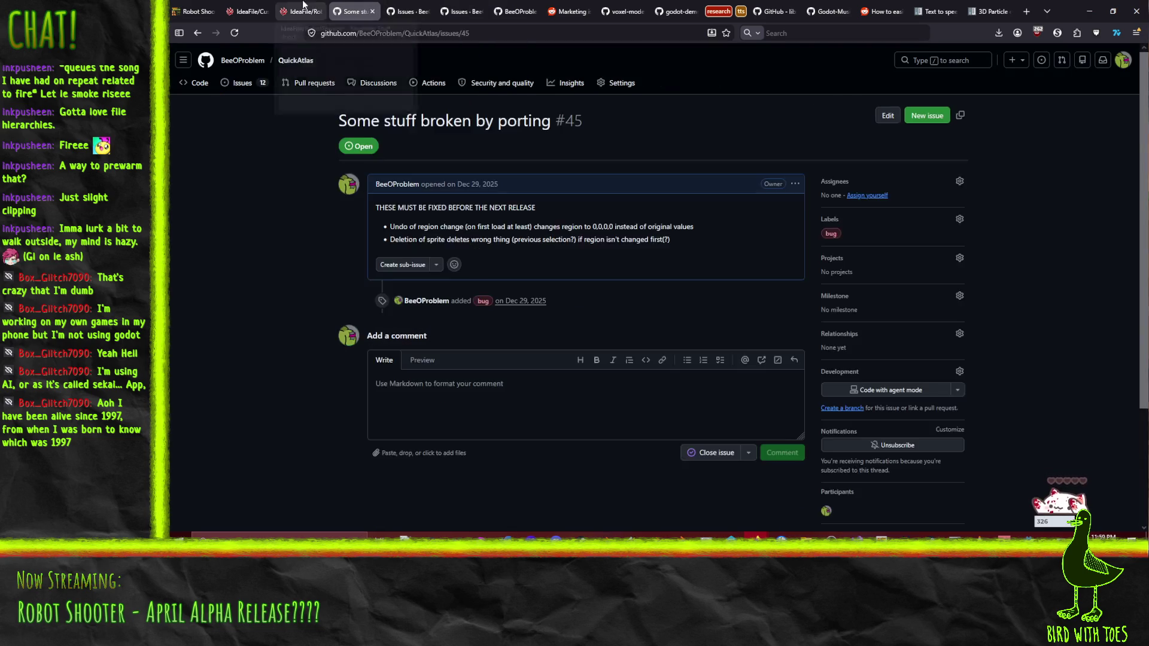
pyautogui.click(299, 11)
pyautogui.scroll(1, 605, 287)
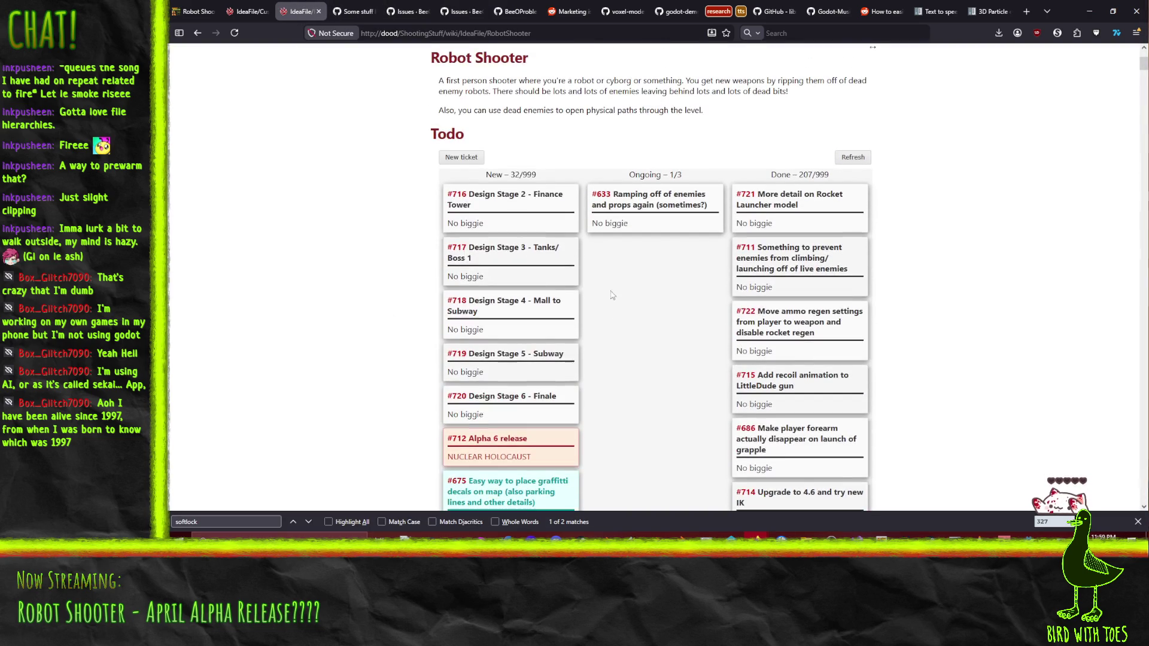
pyautogui.scroll(-8, 430, 259)
pyautogui.scroll(5, 413, 299)
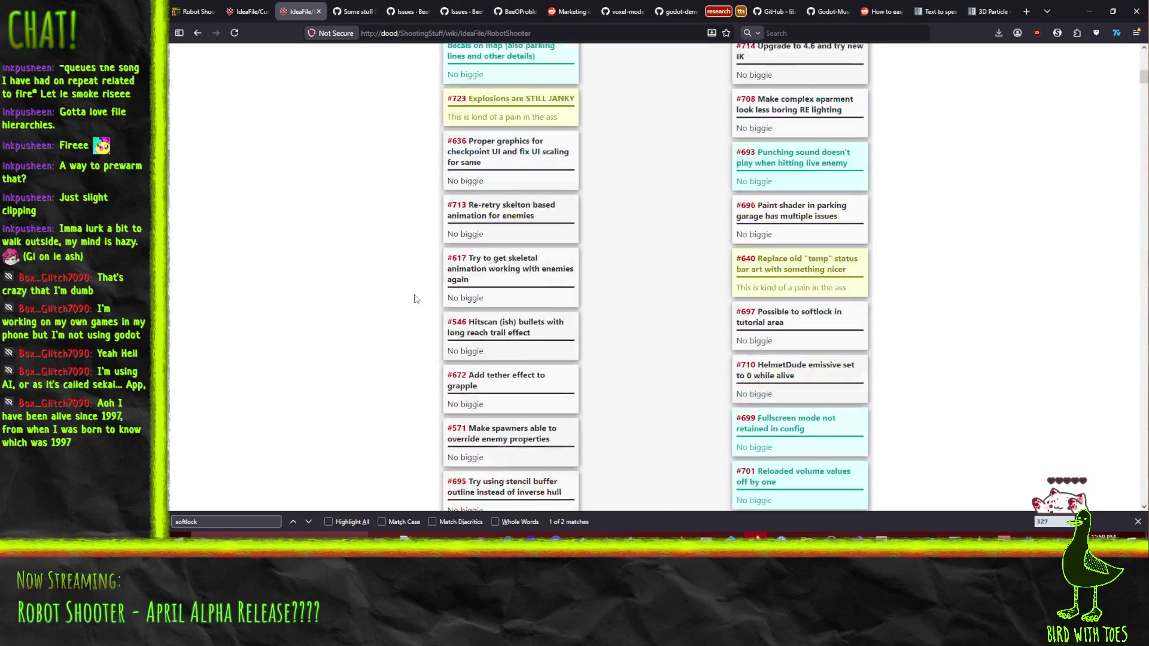
# Step: Browse the itch.io Robot Shooter page and open the 'Time for Alpha 5!' devlog
pyautogui.click(173, 4)
pyautogui.scroll(5, 335, 371)
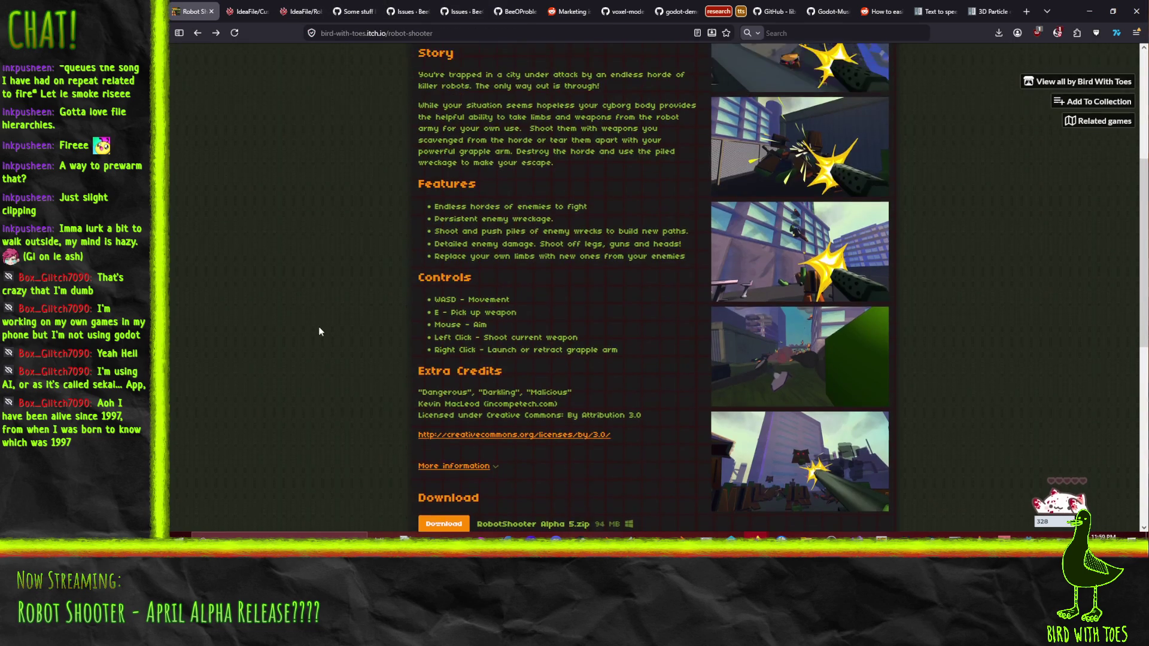
pyautogui.scroll(-2, 317, 257)
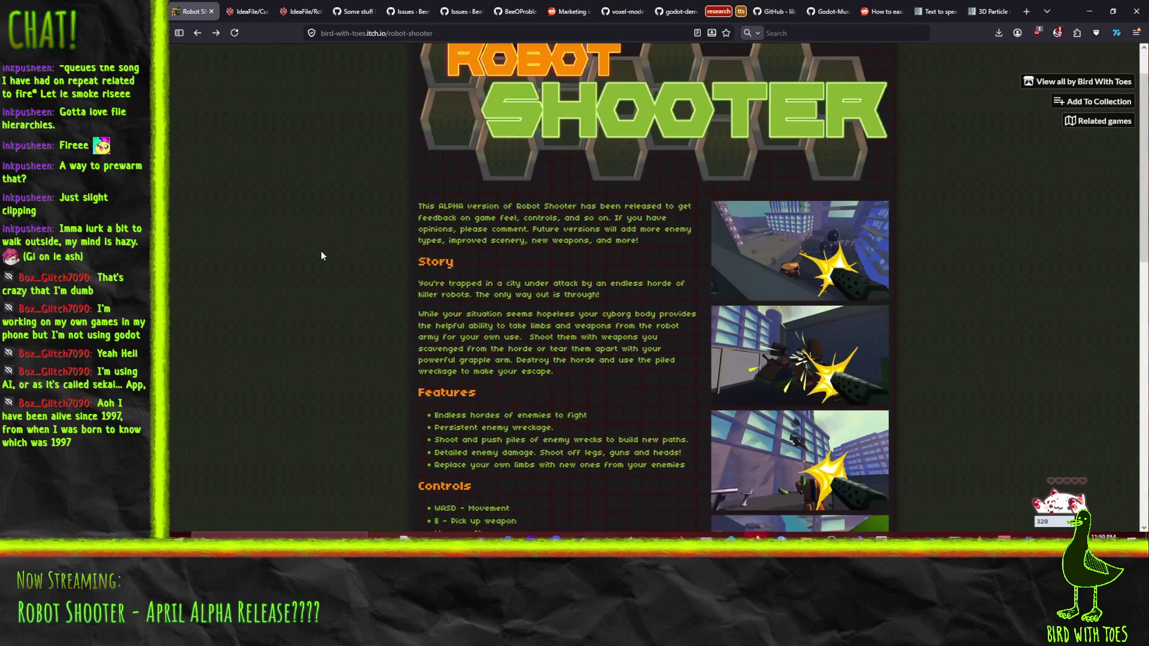
pyautogui.scroll(2, 321, 255)
pyautogui.scroll(-3, 400, 344)
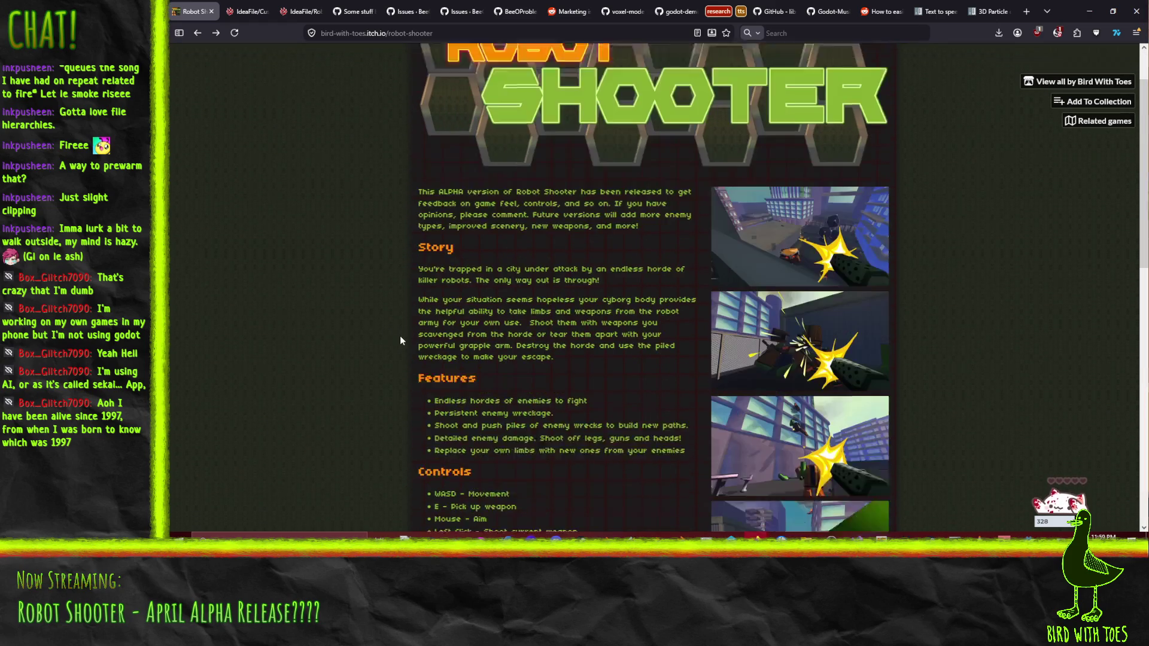
pyautogui.scroll(3, 359, 343)
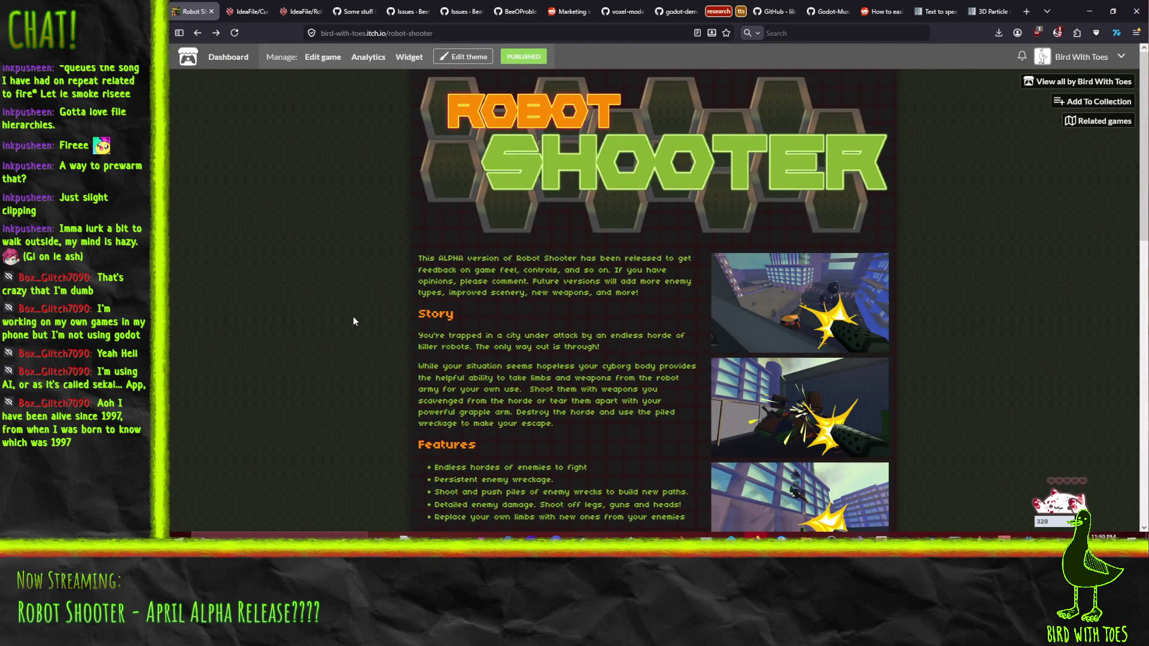
pyautogui.scroll(-7, 354, 316)
pyautogui.scroll(-2, 358, 320)
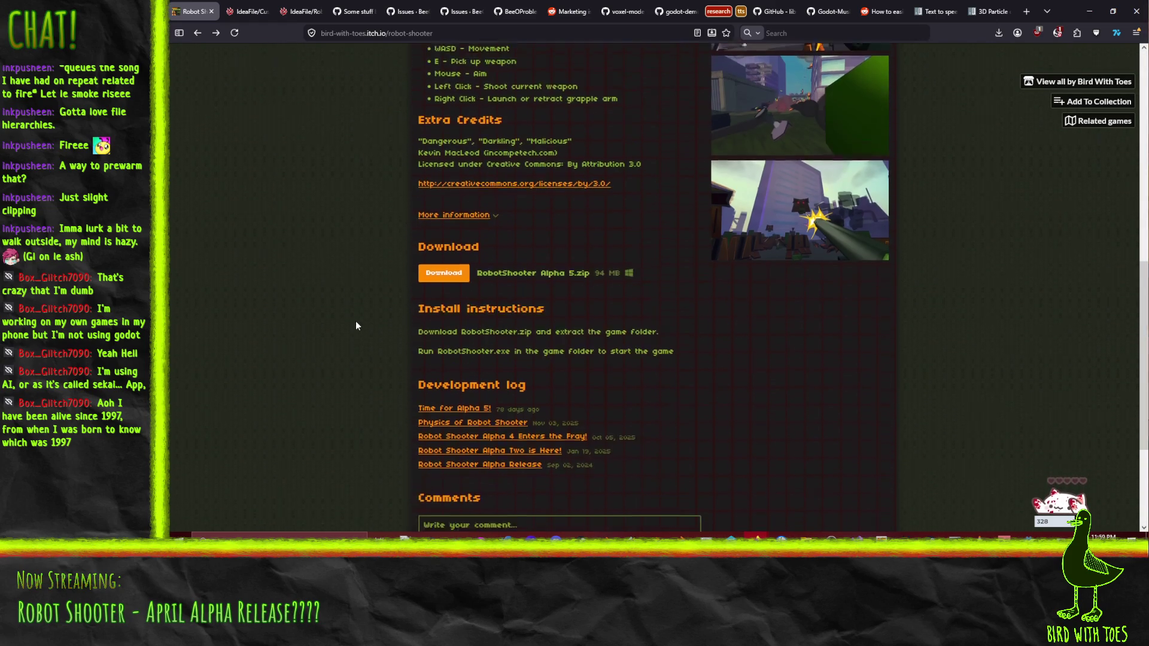
pyautogui.click(442, 353)
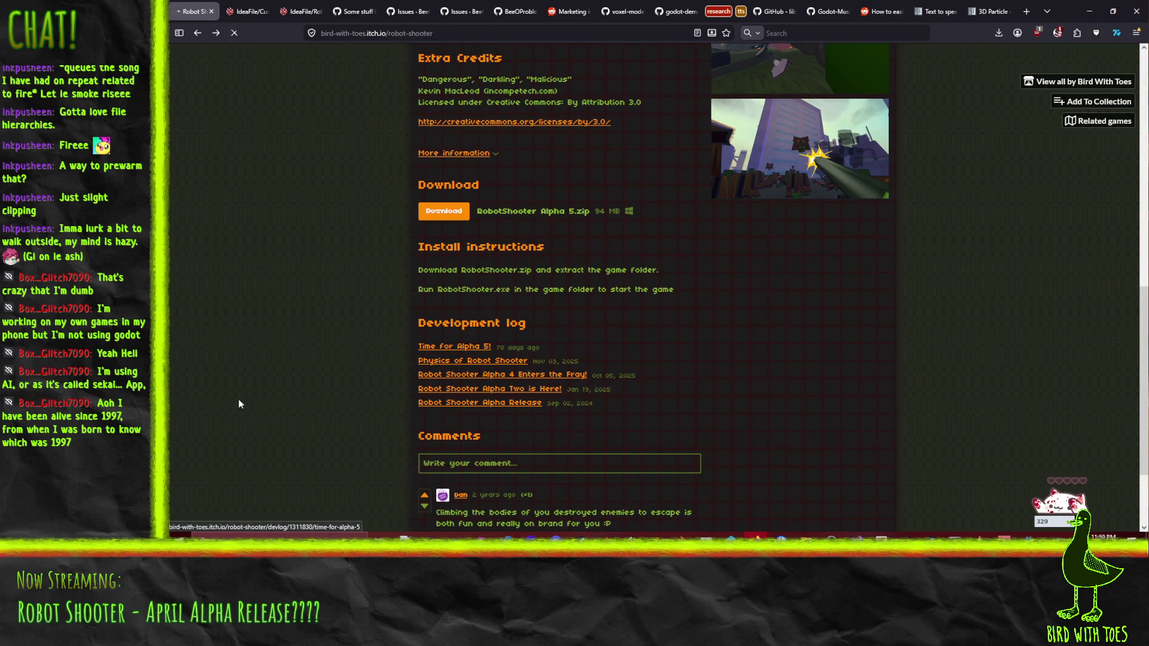
# Step: Read the Known Issues lines on softlocking, weapon clipping, volume controls and stutter, then return to Godot
pyautogui.scroll(-5, 307, 271)
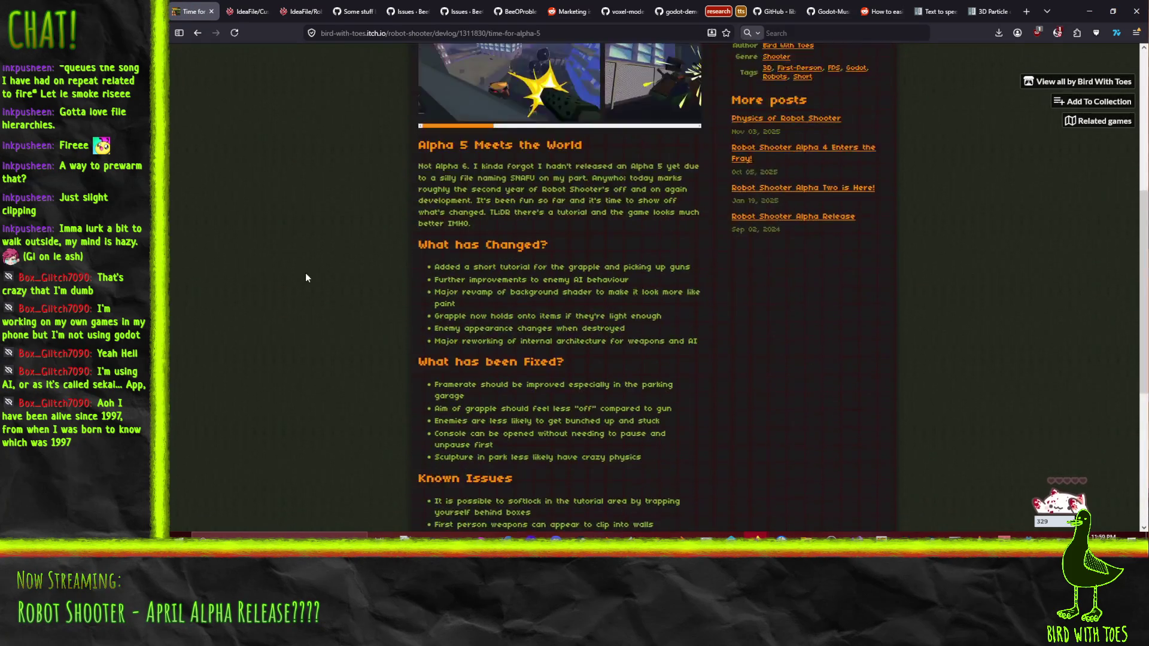
pyautogui.scroll(-2, 317, 291)
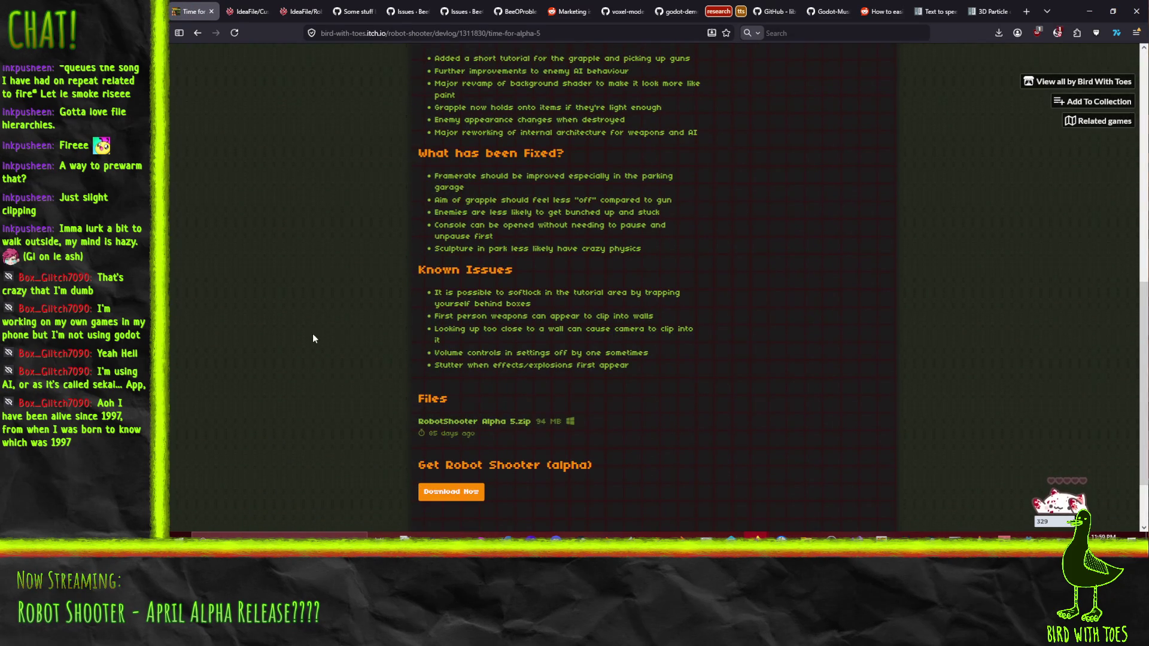
pyautogui.moveTo(478, 296); pyautogui.dragTo(532, 304)
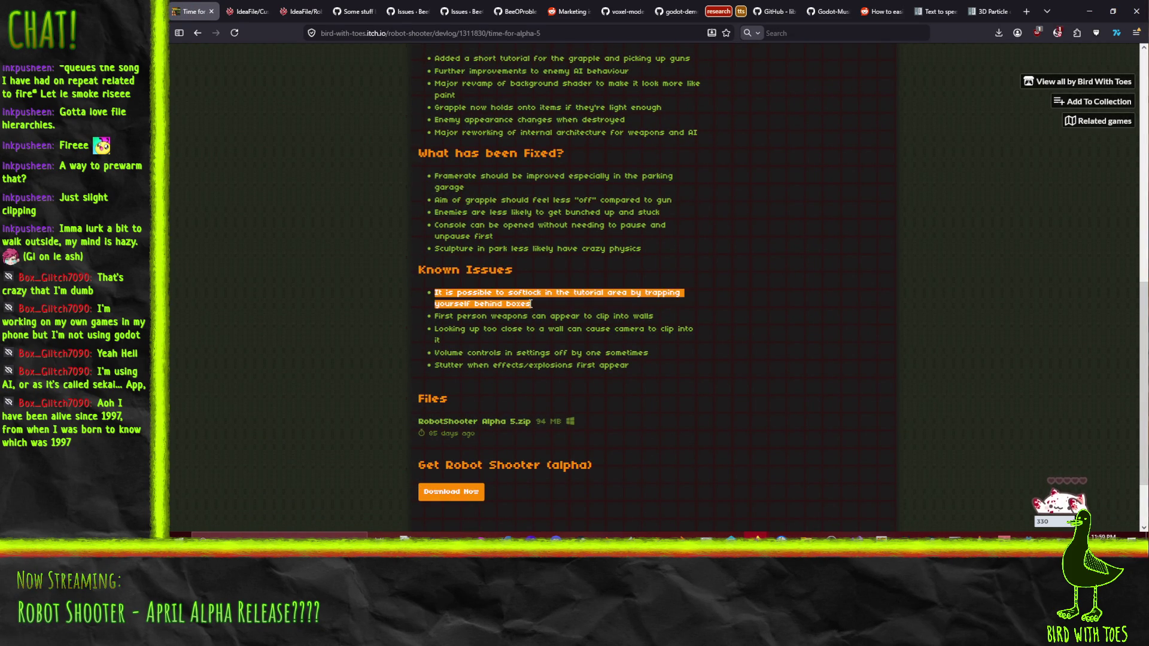
pyautogui.moveTo(435, 317); pyautogui.dragTo(700, 321)
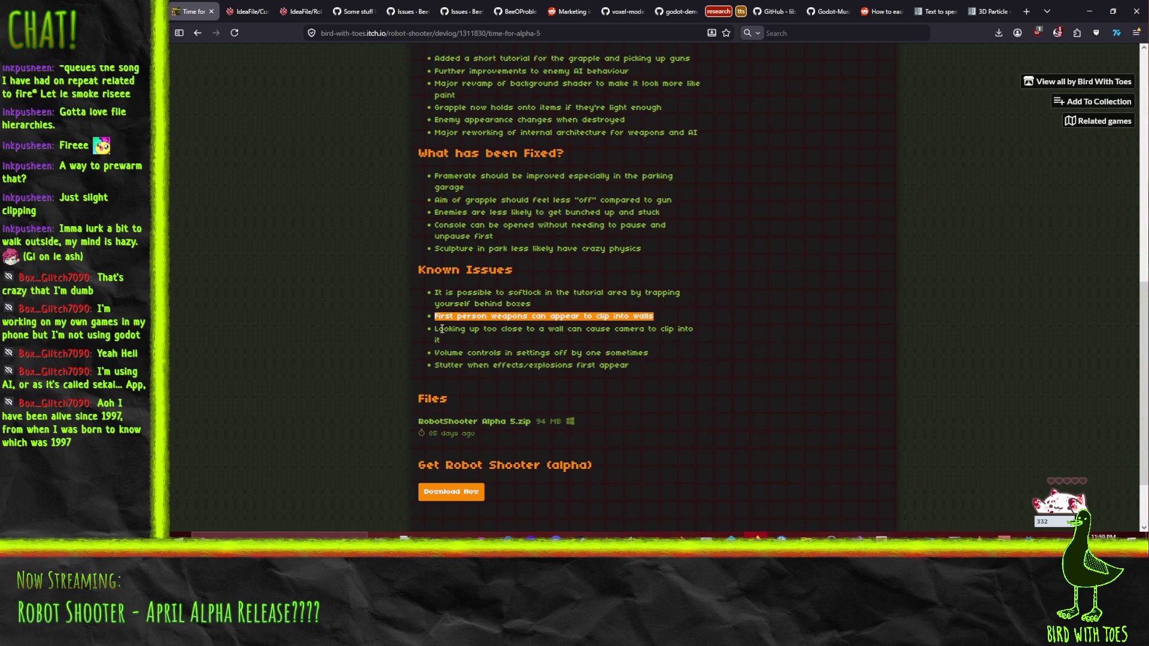
pyautogui.click(468, 340)
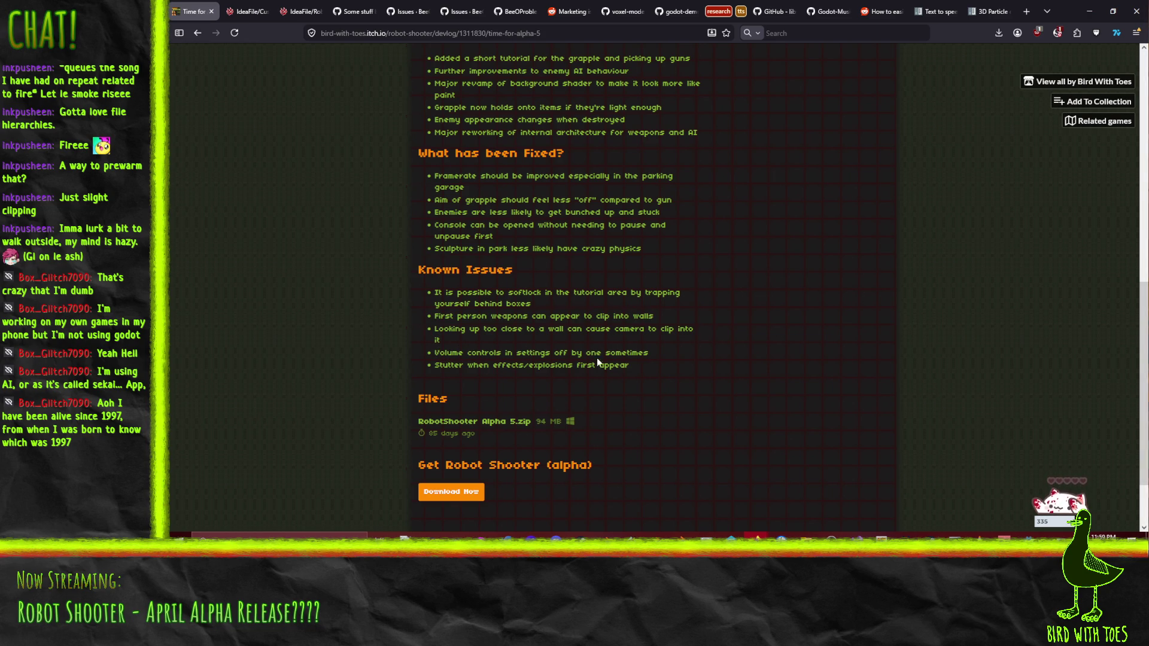
pyautogui.moveTo(651, 354); pyautogui.dragTo(468, 357)
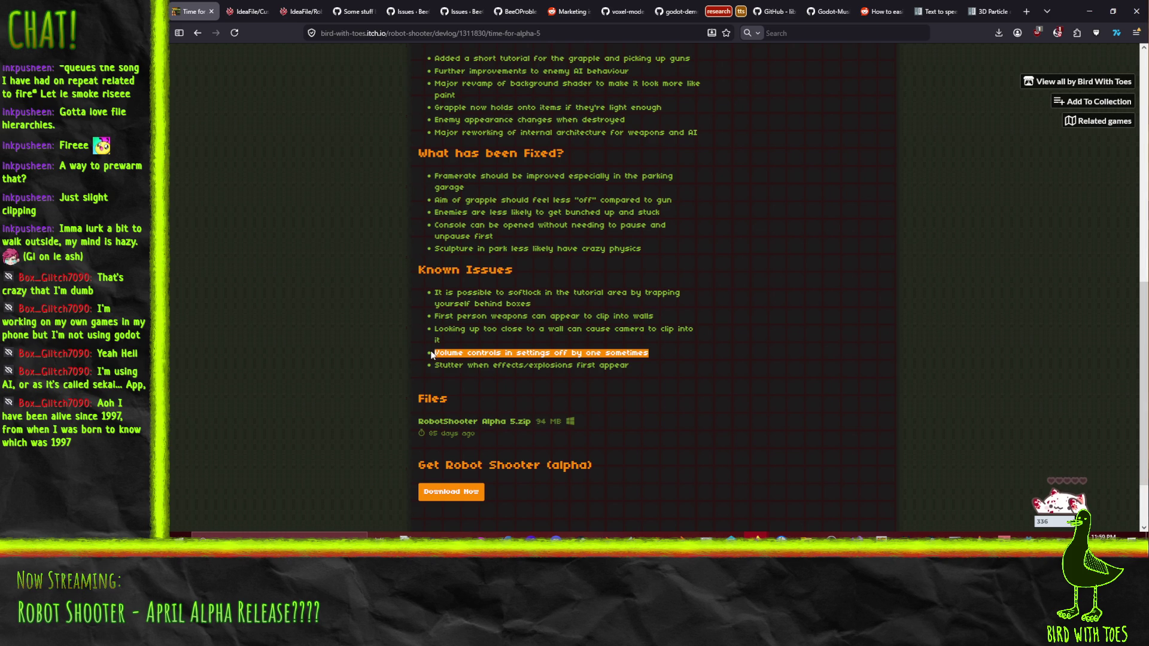
pyautogui.click(443, 365)
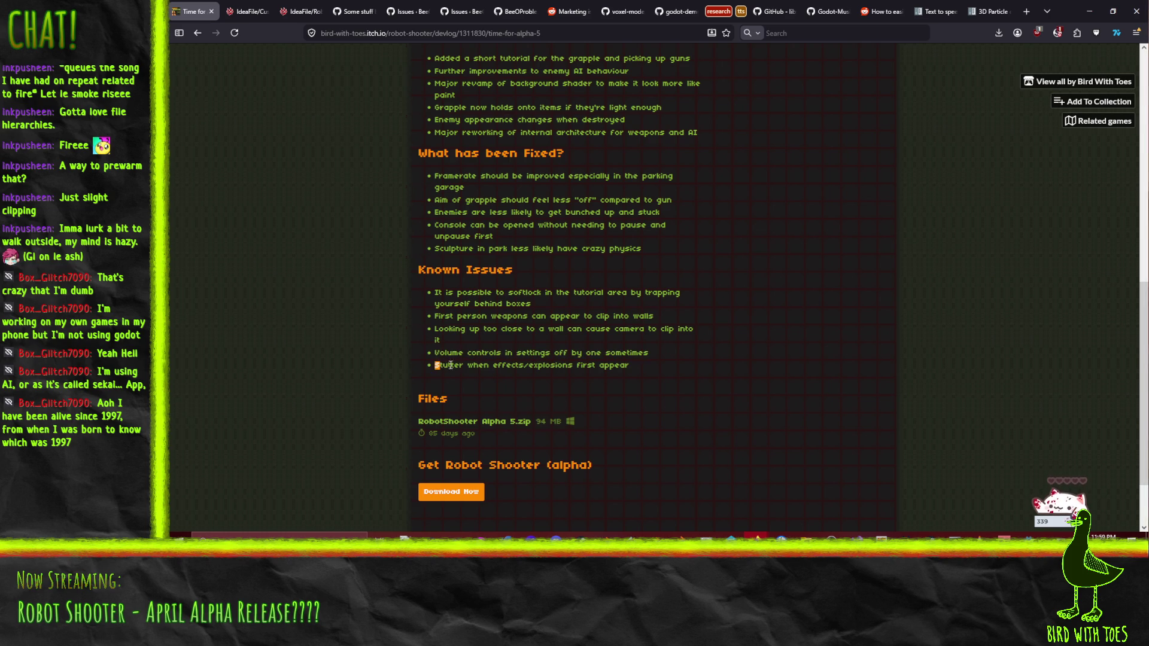
pyautogui.moveTo(451, 365); pyautogui.dragTo(645, 364)
pyautogui.rightClick(646, 365)
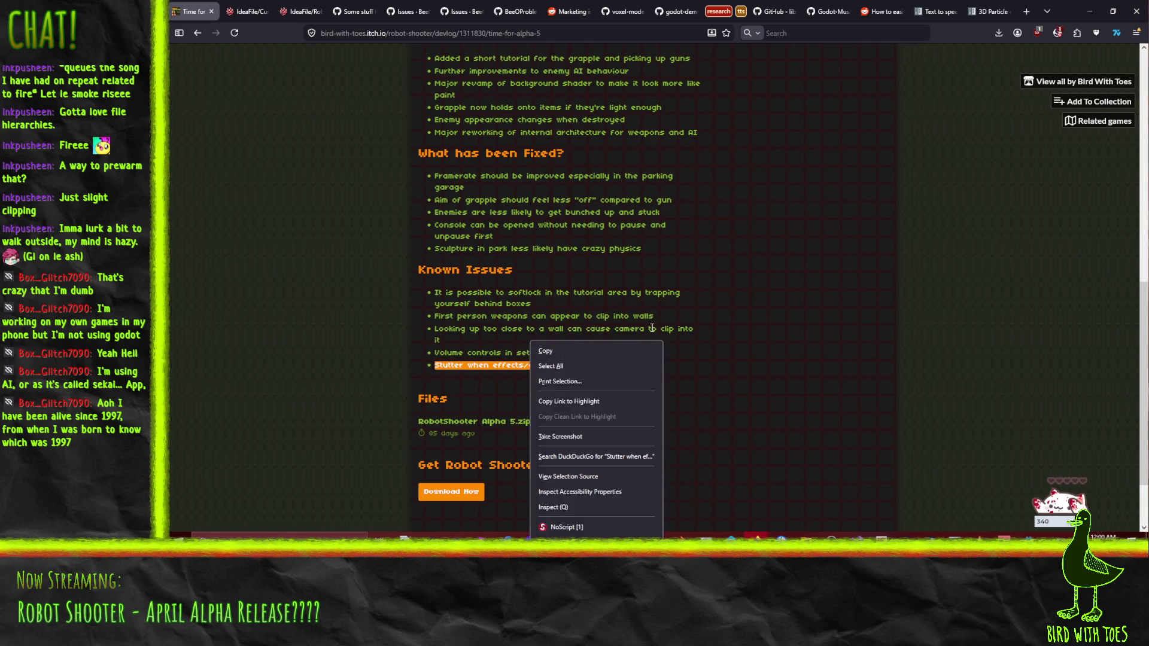
pyautogui.click(959, 516)
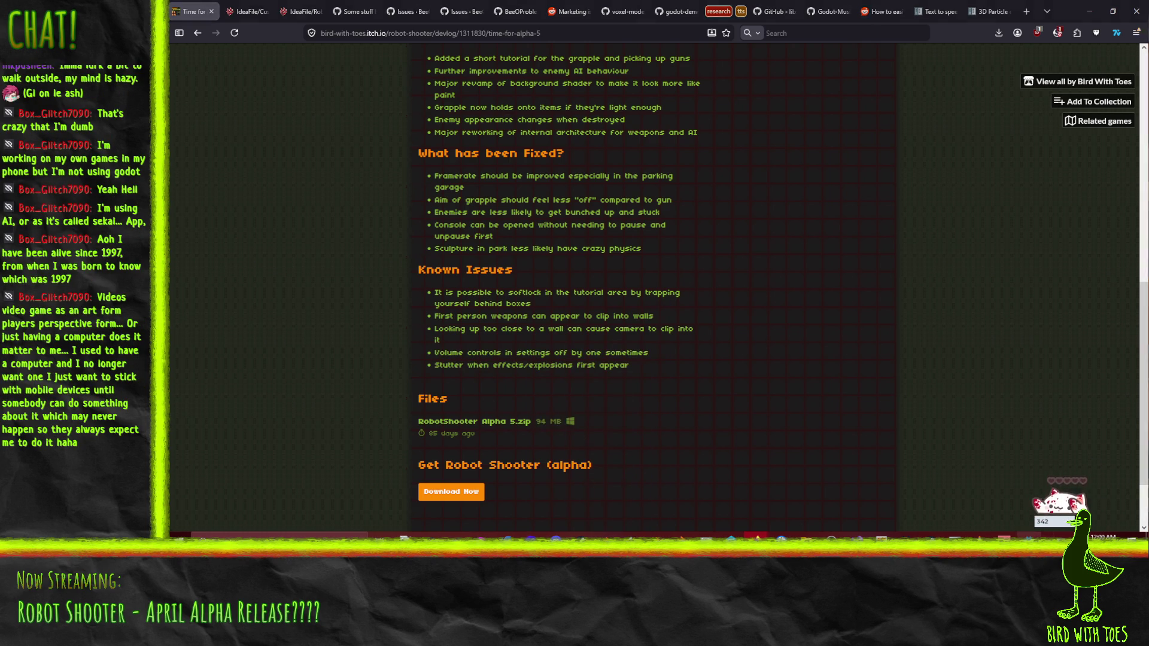
pyautogui.click(1028, 536)
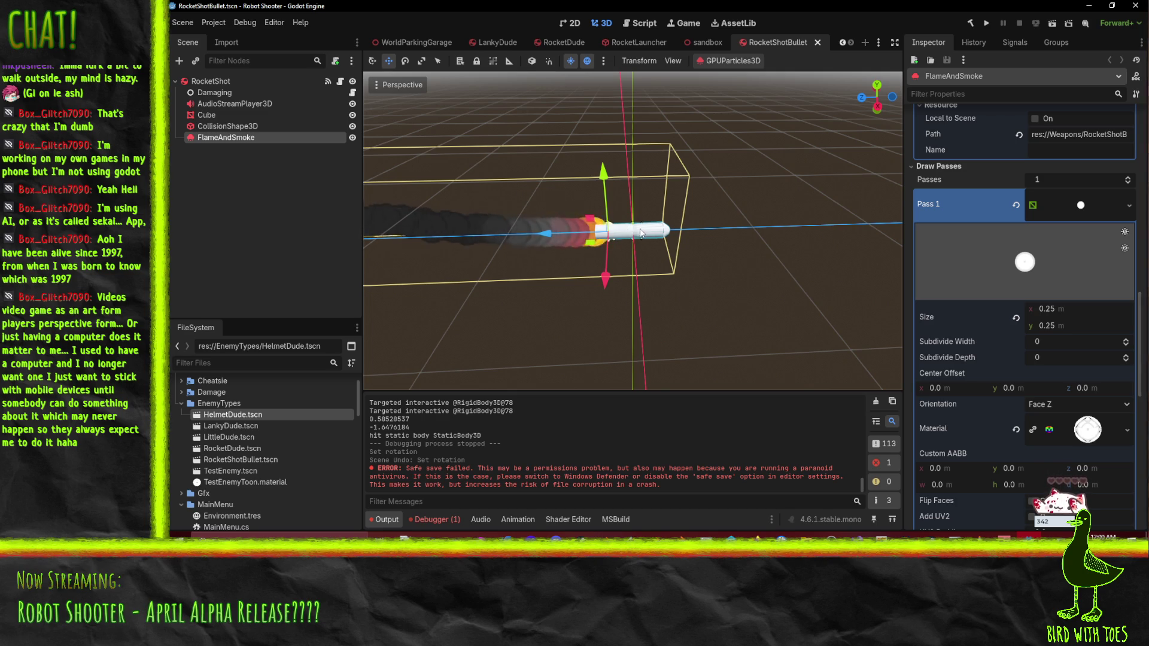
pyautogui.moveTo(493, 201); pyautogui.dragTo(583, 242)
pyautogui.moveTo(713, 231)
pyautogui.mouseDown()
pyautogui.moveTo(776, 194)
pyautogui.moveTo(860, 178)
pyautogui.moveTo(839, 164)
pyautogui.moveTo(778, 199)
pyautogui.moveTo(792, 248)
pyautogui.moveTo(708, 278)
pyautogui.moveTo(754, 291)
pyautogui.moveTo(727, 277)
pyautogui.moveTo(727, 258)
pyautogui.moveTo(730, 270)
pyautogui.mouseUp()
pyautogui.scroll(-2, 790, 258)
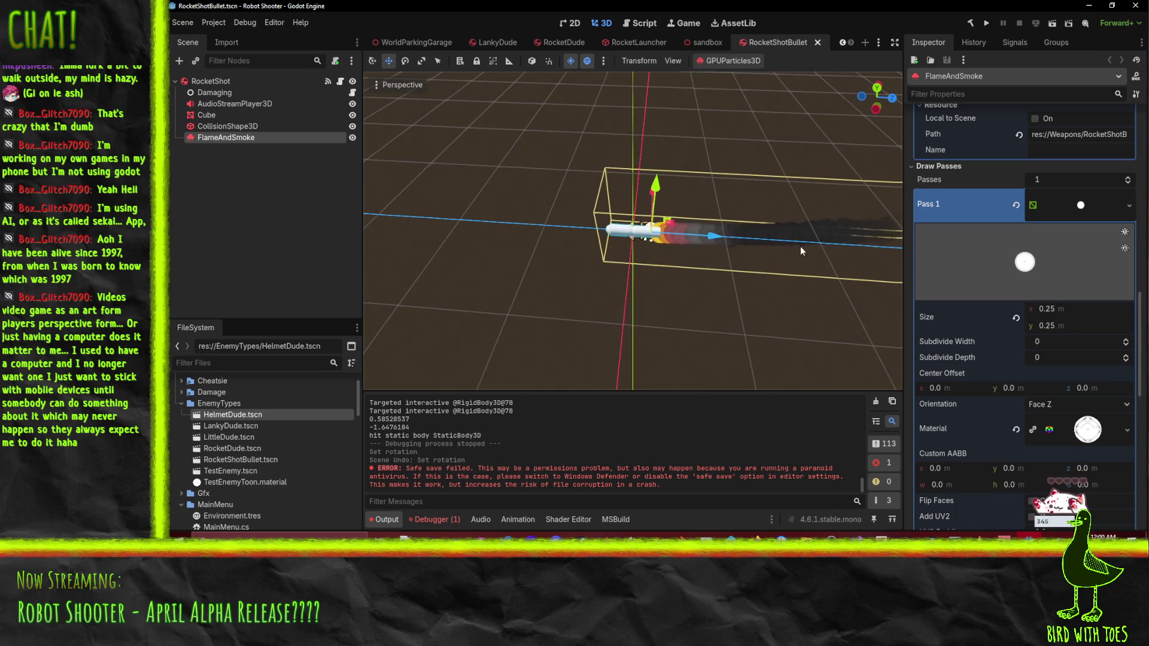
pyautogui.moveTo(800, 246)
pyautogui.mouseDown()
pyautogui.moveTo(645, 273)
pyautogui.moveTo(699, 257)
pyautogui.mouseUp()
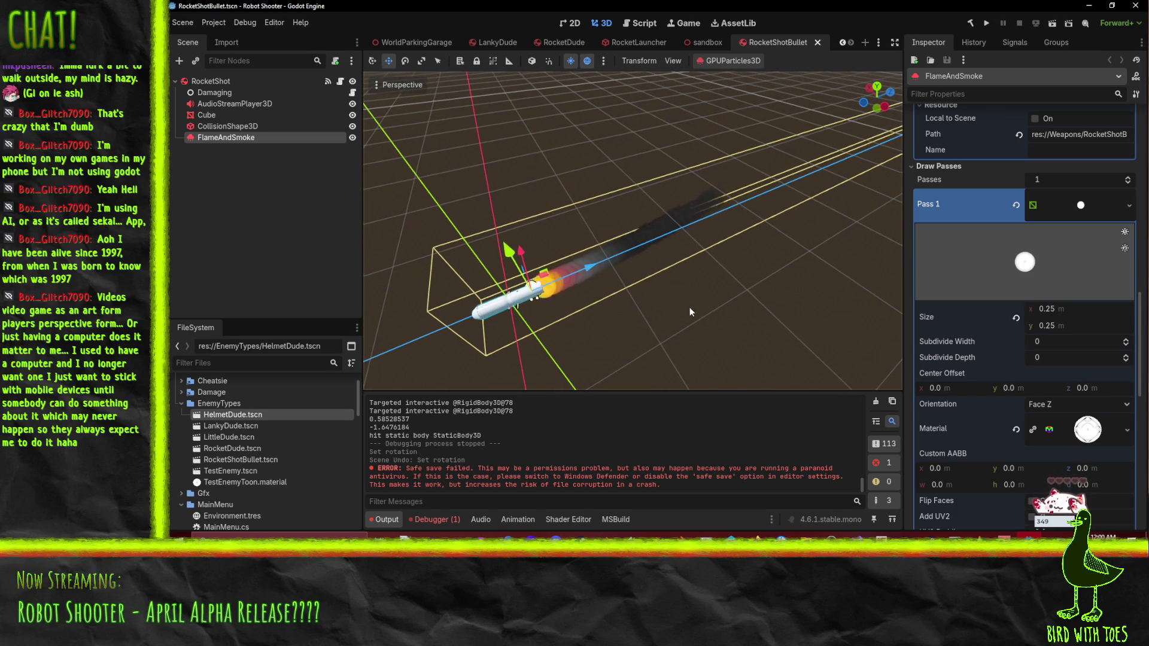
pyautogui.moveTo(690, 307); pyautogui.dragTo(606, 276)
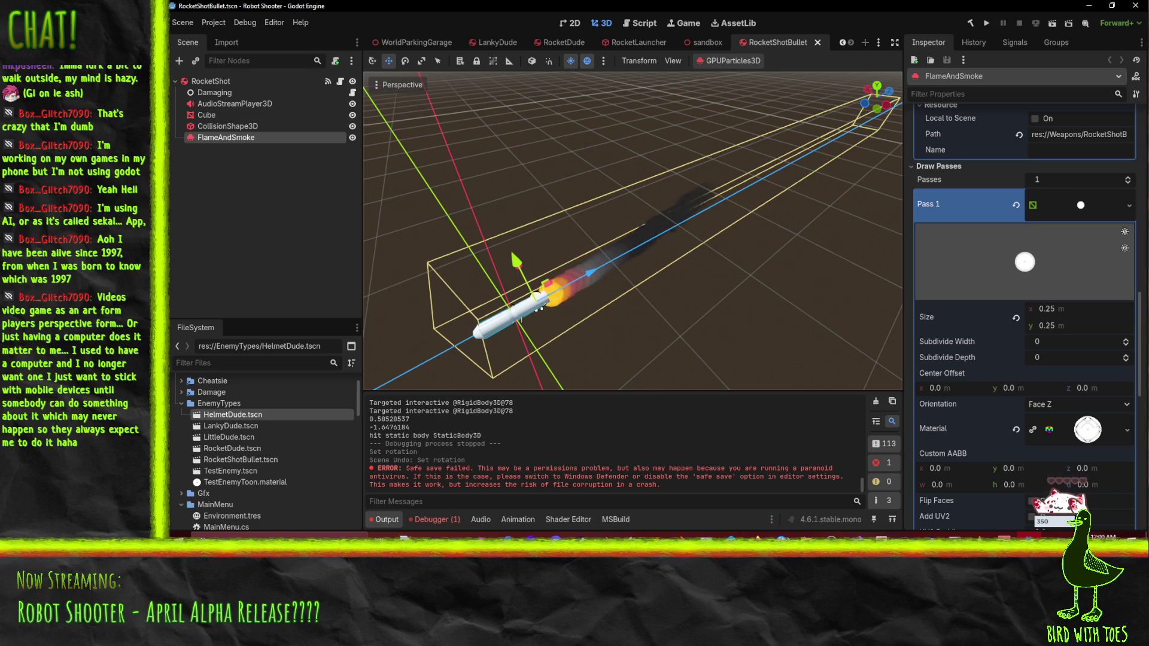
pyautogui.moveTo(757, 540)
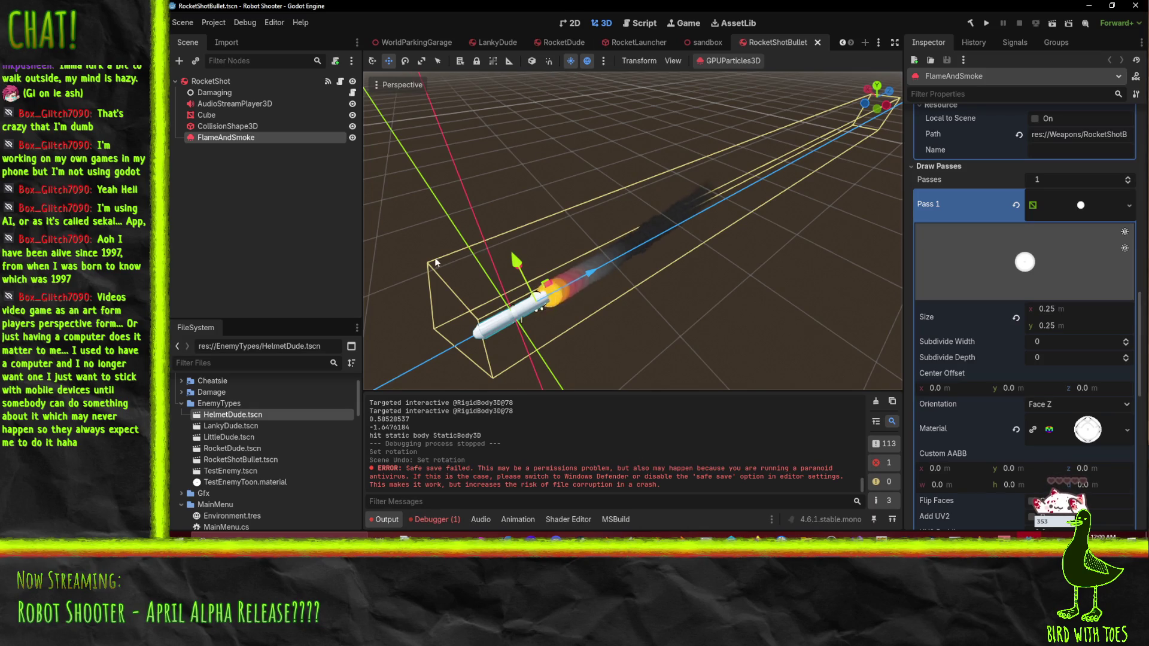
pyautogui.moveTo(455, 266)
pyautogui.mouseDown()
pyautogui.moveTo(479, 261)
pyautogui.moveTo(509, 281)
pyautogui.mouseUp()
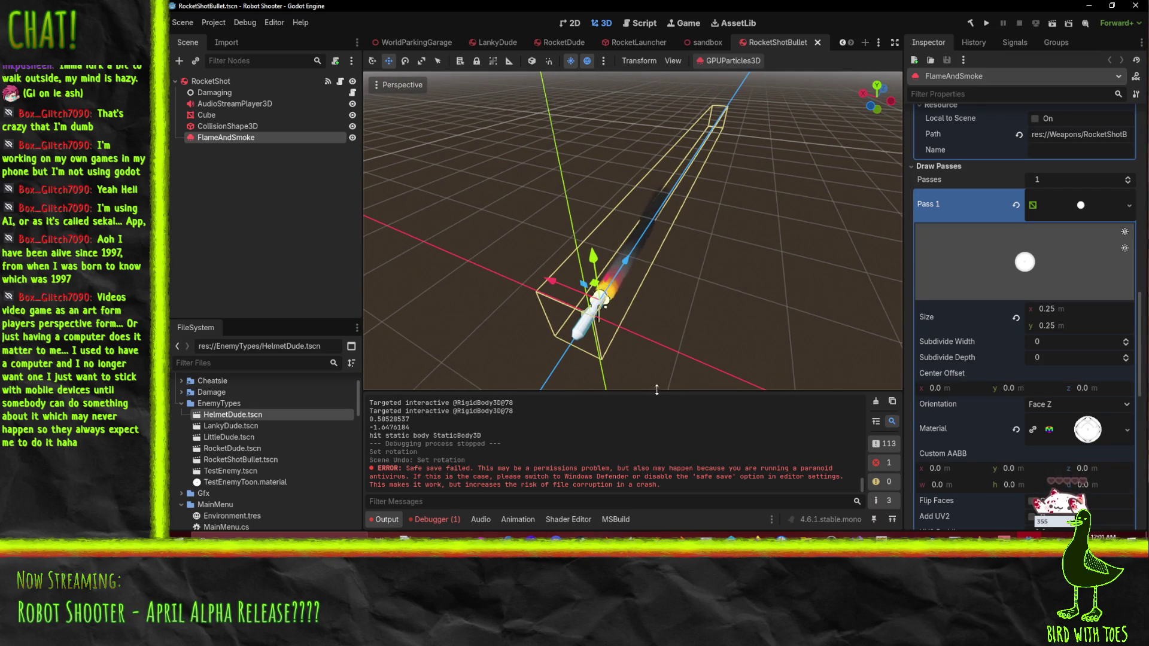
# Step: Close the RocketShotBullet, sandbox, RocketLauncher, RocketDude, LankyDude and WorldParkingGarage scenes, then run the project
pyautogui.click(818, 43)
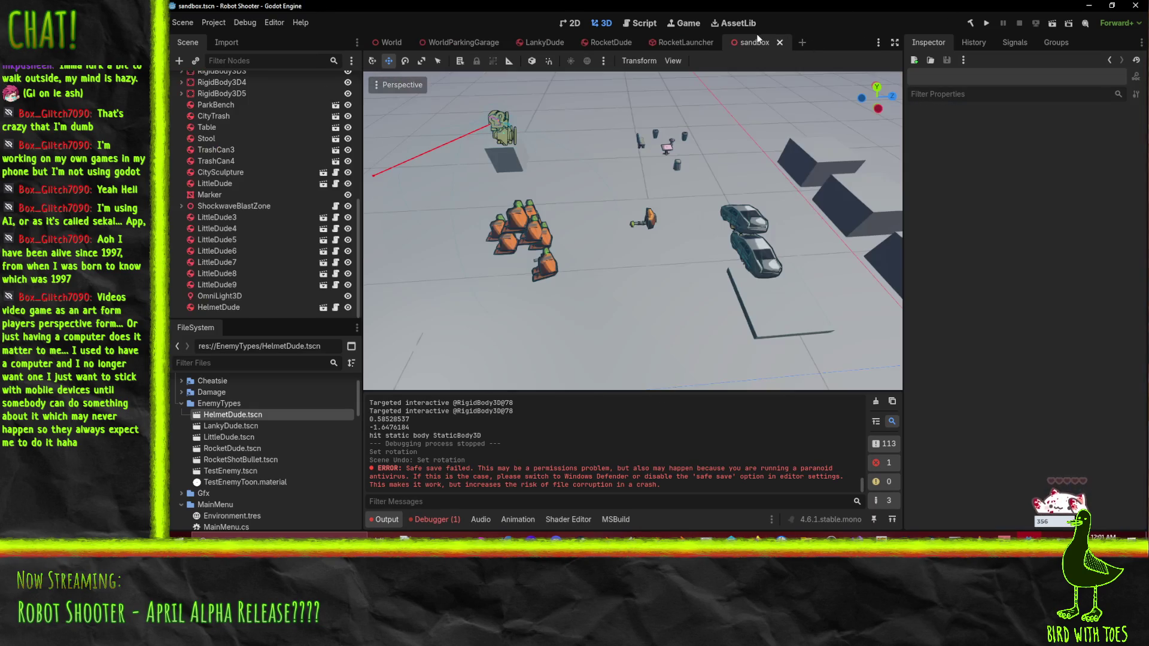
pyautogui.click(781, 42)
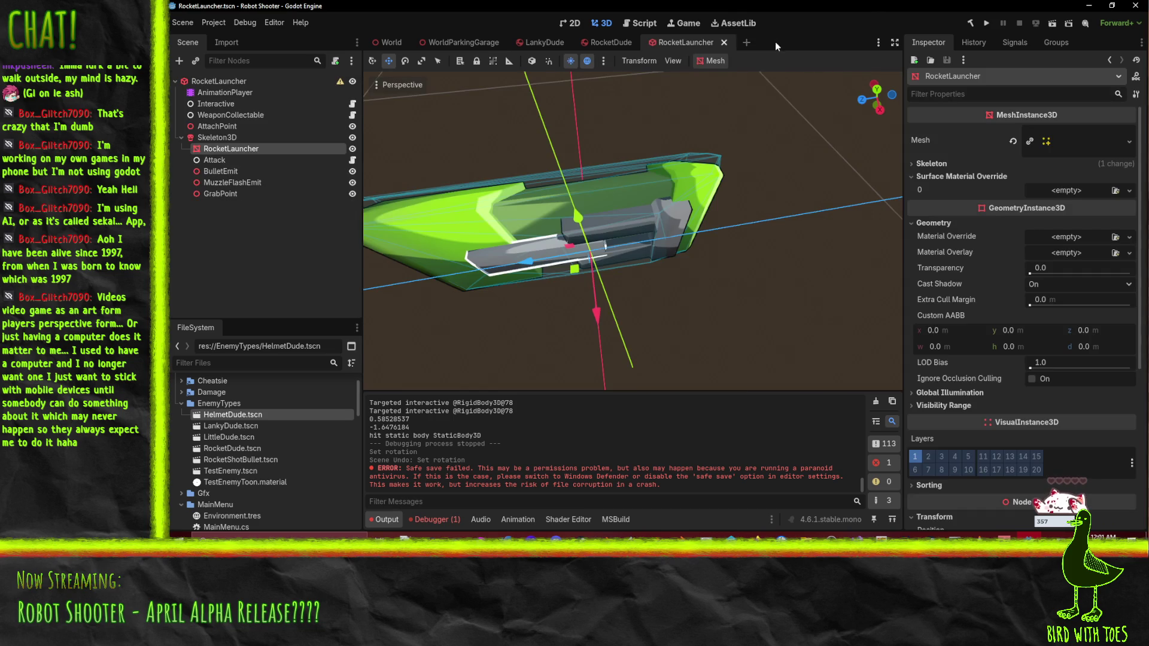
pyautogui.click(723, 42)
pyautogui.click(642, 43)
pyautogui.click(576, 43)
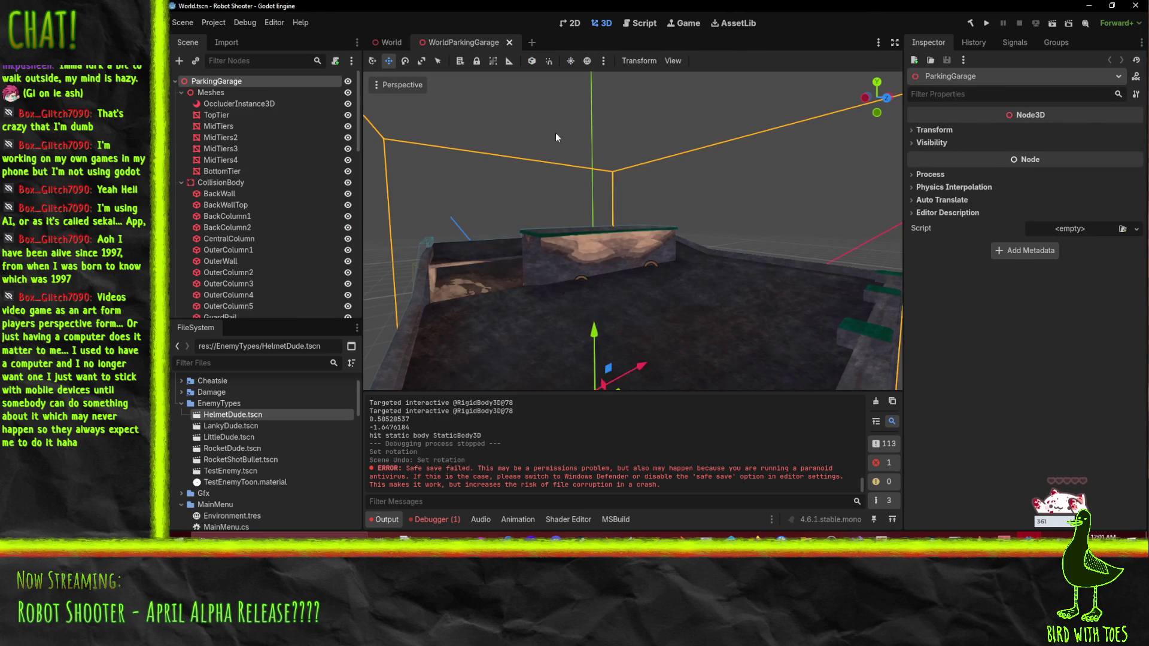
pyautogui.hotkey('ctrl', 'shift', 'w')
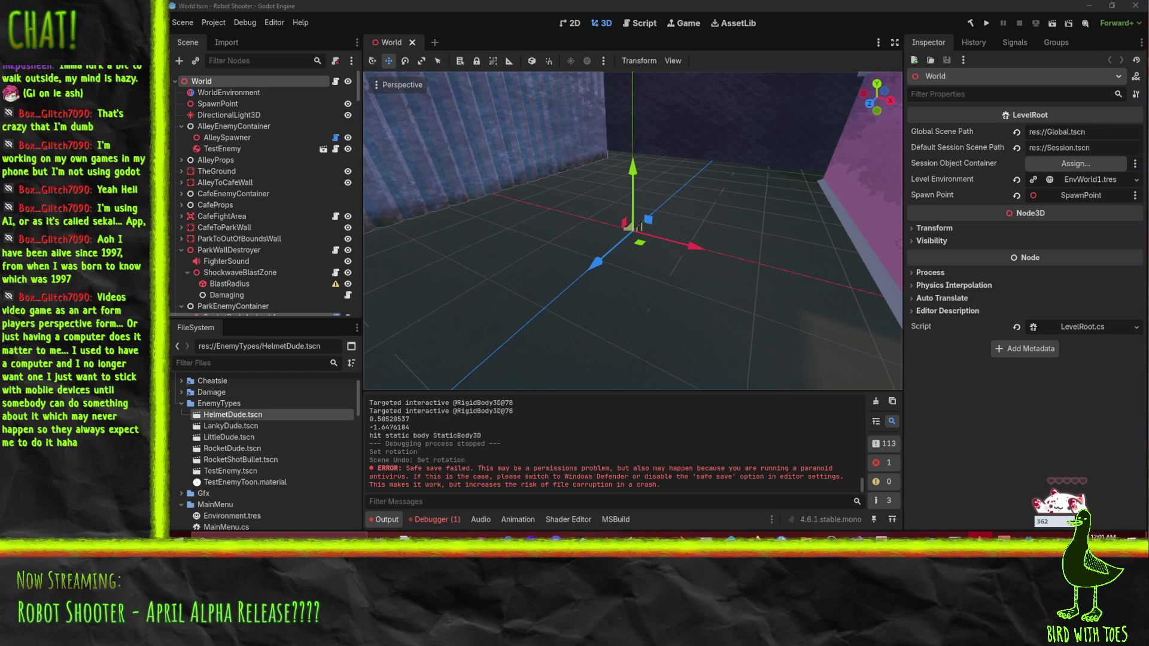
pyautogui.click(989, 22)
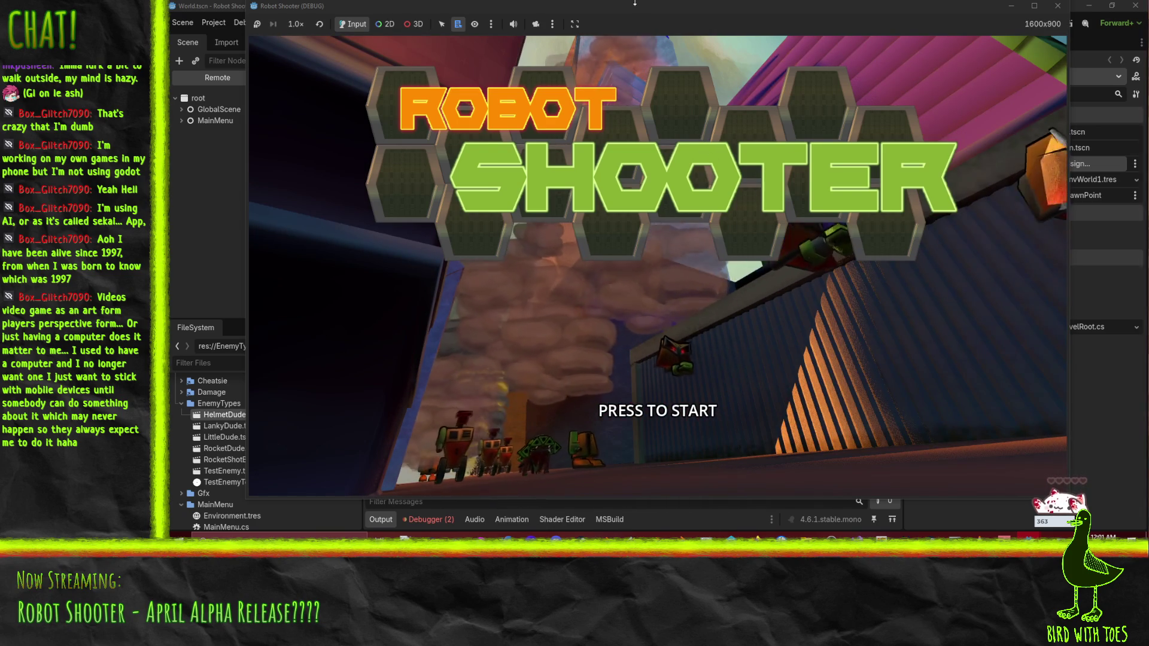
# Step: Start the game and practise shooting and grappling crates in the tutorial
pyautogui.click(651, 34)
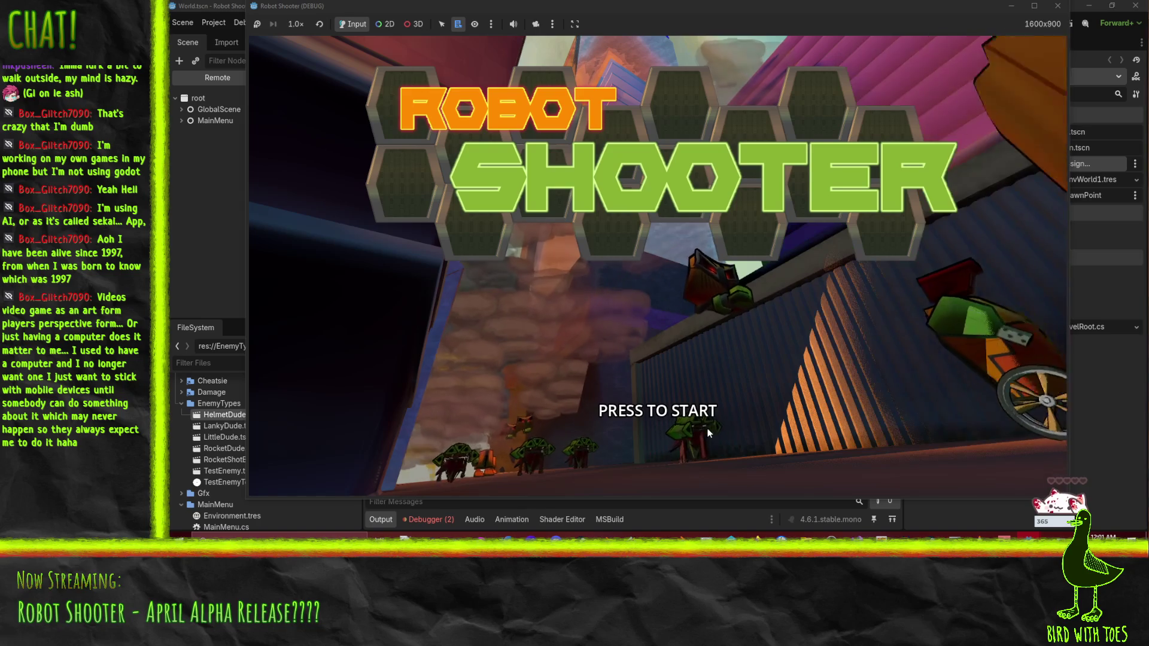
pyautogui.click(708, 433)
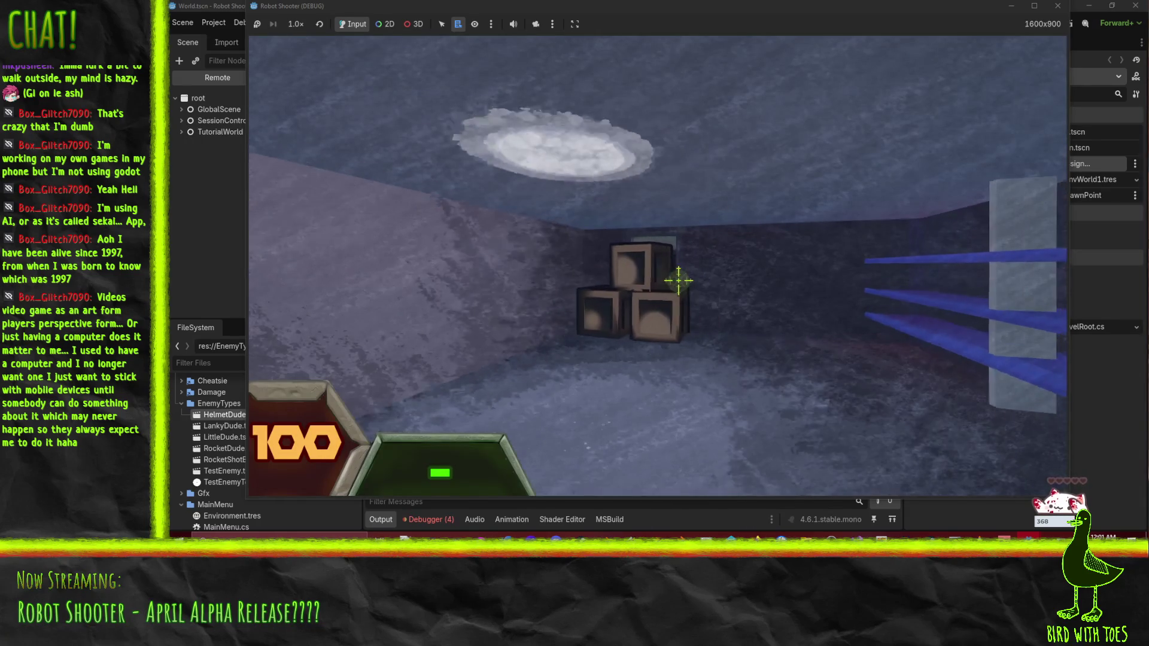
pyautogui.click(678, 278)
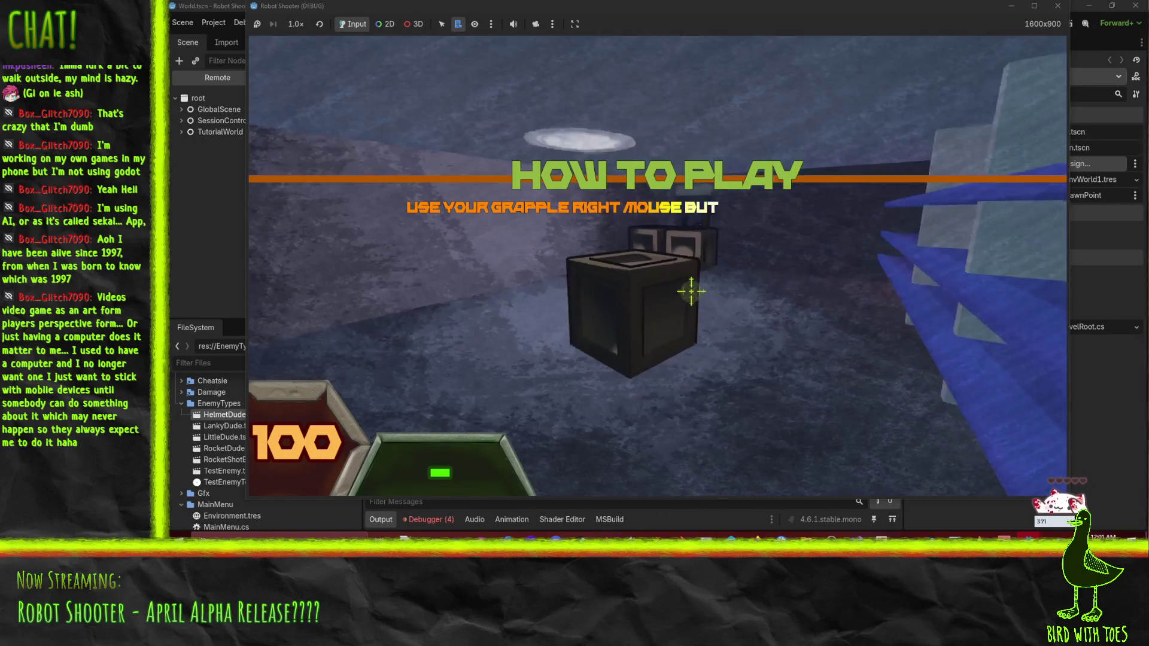
pyautogui.rightClick(696, 293)
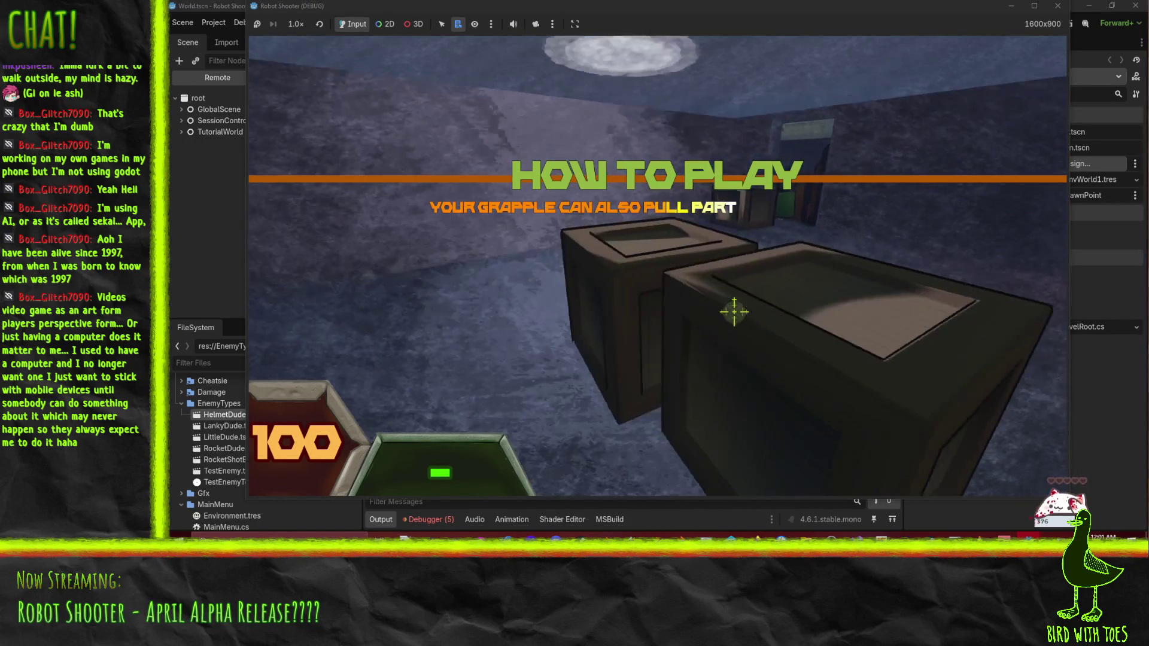
pyautogui.rightClick(676, 285)
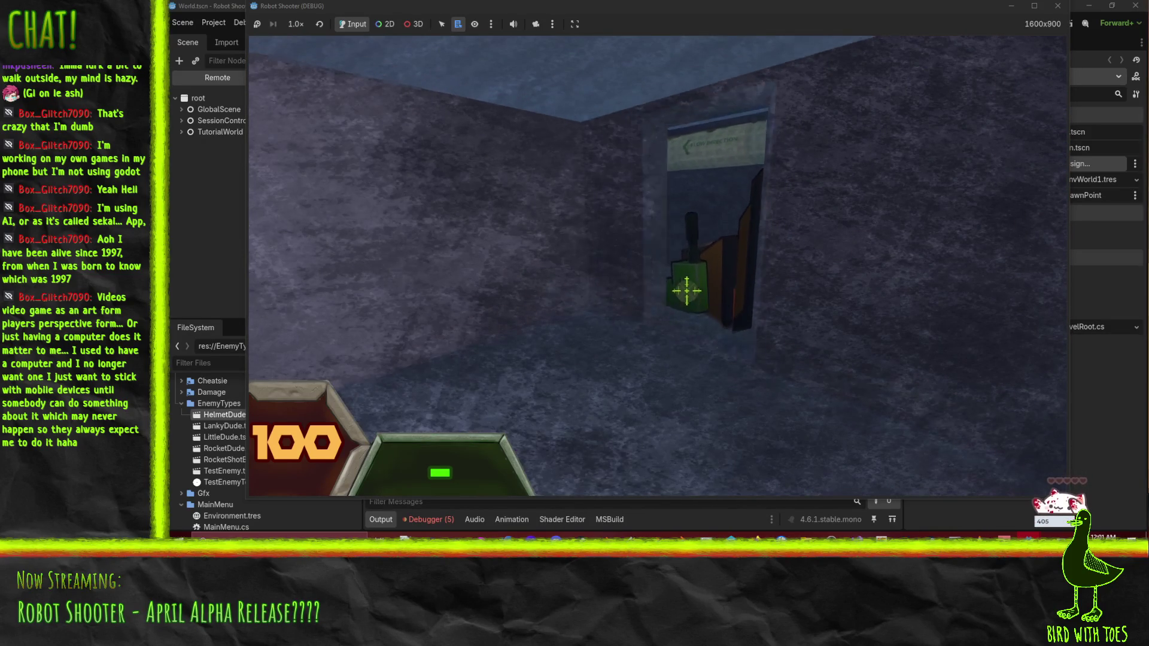
# Step: Shoot the tutorial robot, pick up its dropped gun, test-fire it, and walk through the exit
pyautogui.click(688, 290)
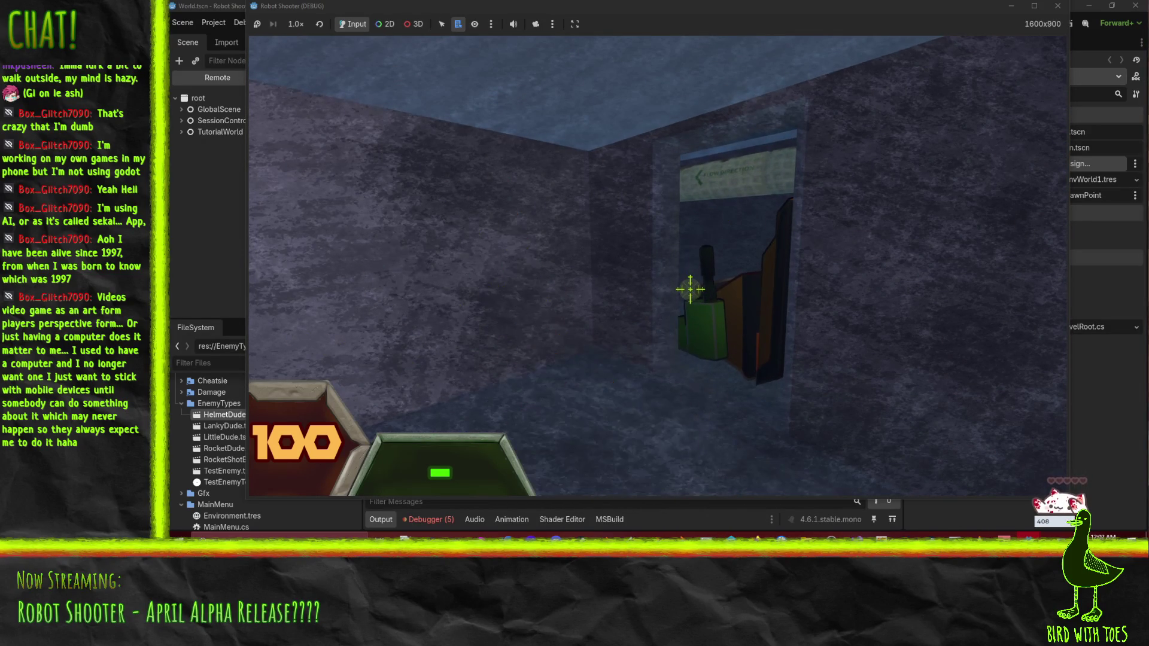
pyautogui.click(689, 287)
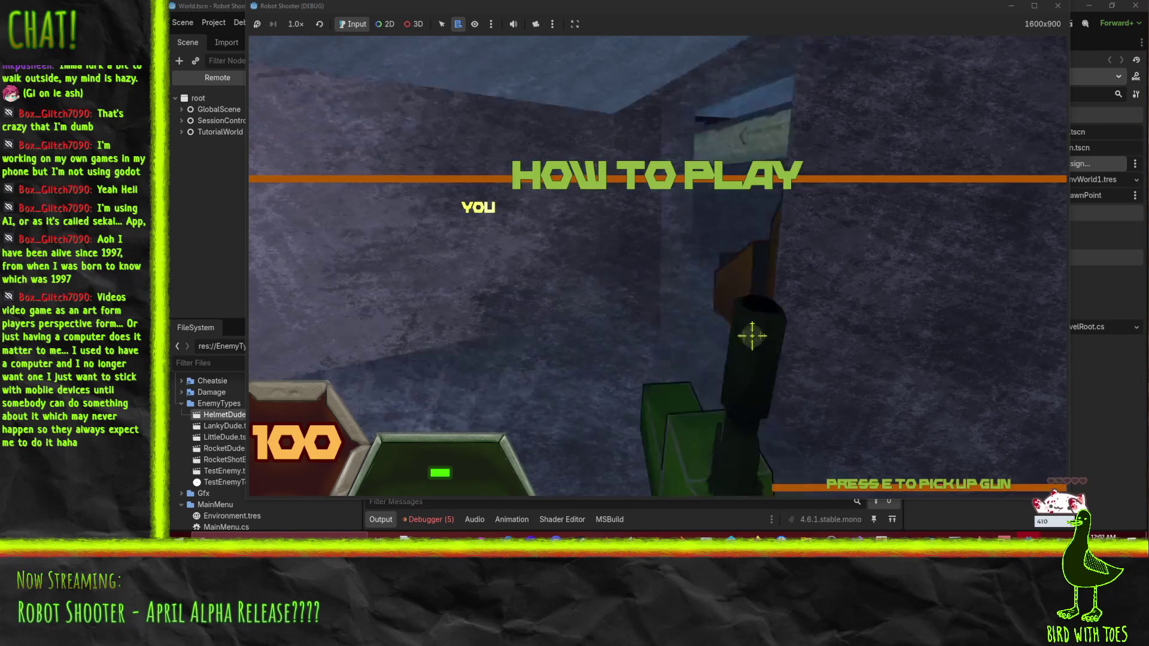
pyautogui.press('e')
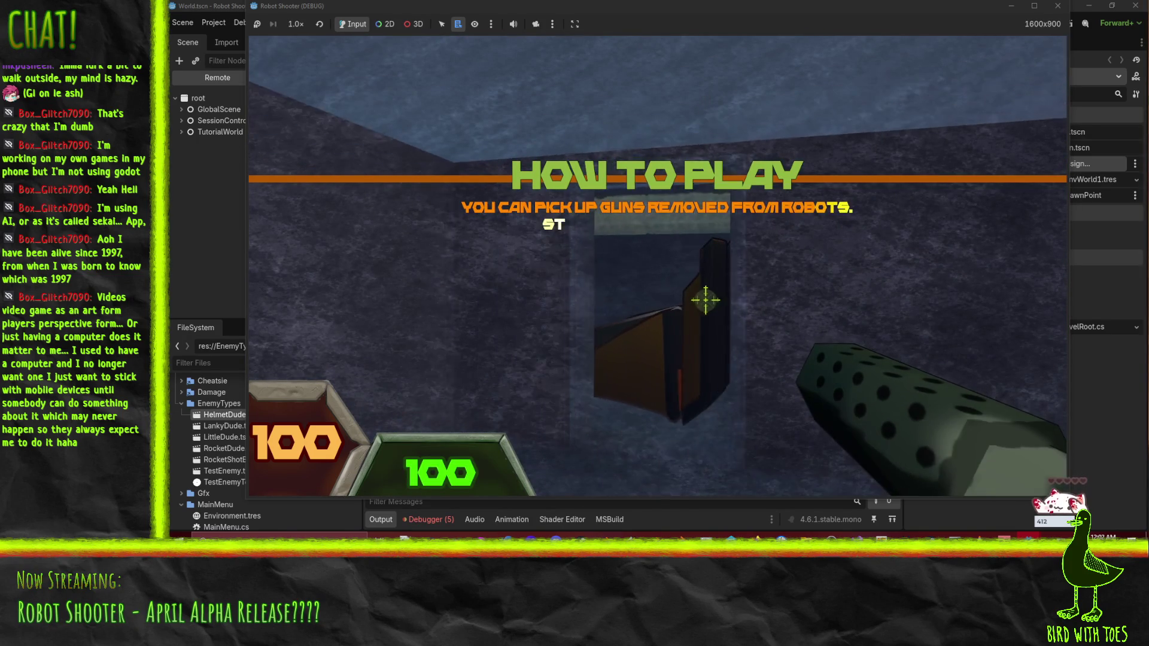
pyautogui.click(696, 299)
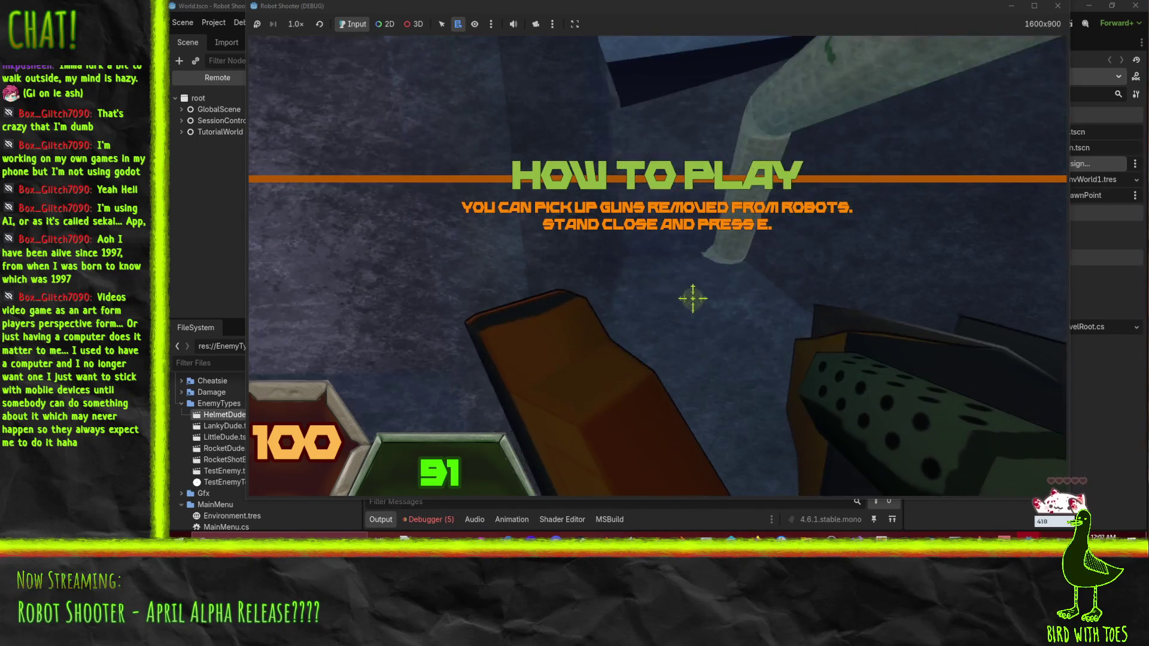
pyautogui.press('w')
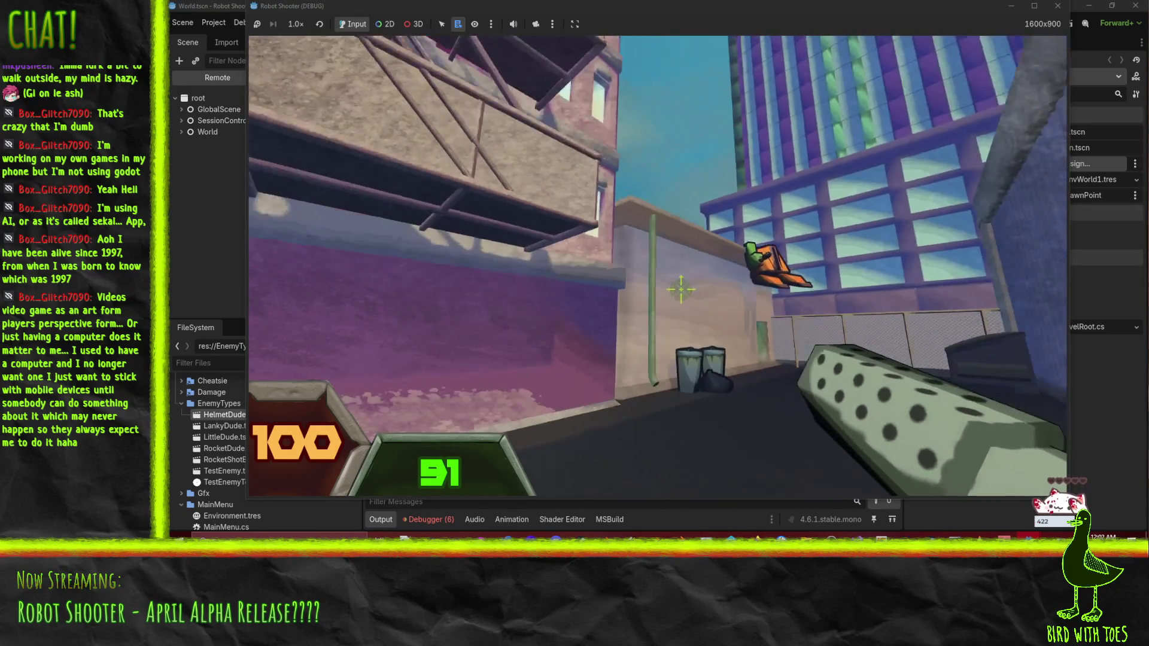
# Step: Melee the first alley robot, take its gun, and shoot the next robot until it explodes
pyautogui.press('w')
pyautogui.press('f')
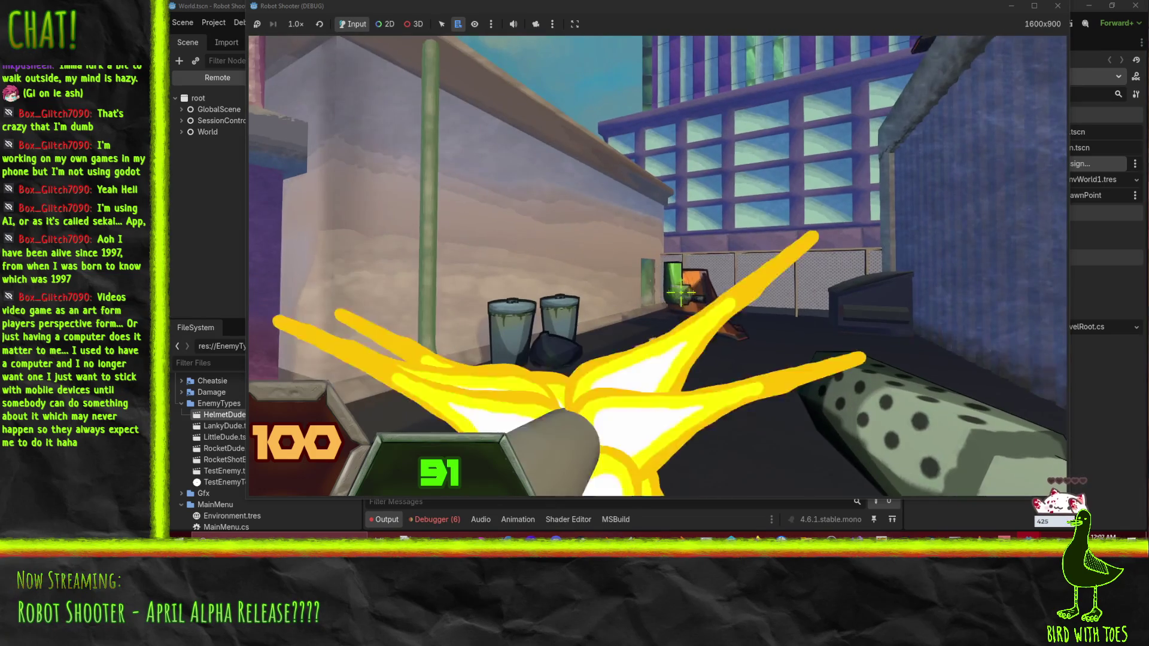
pyautogui.press('w')
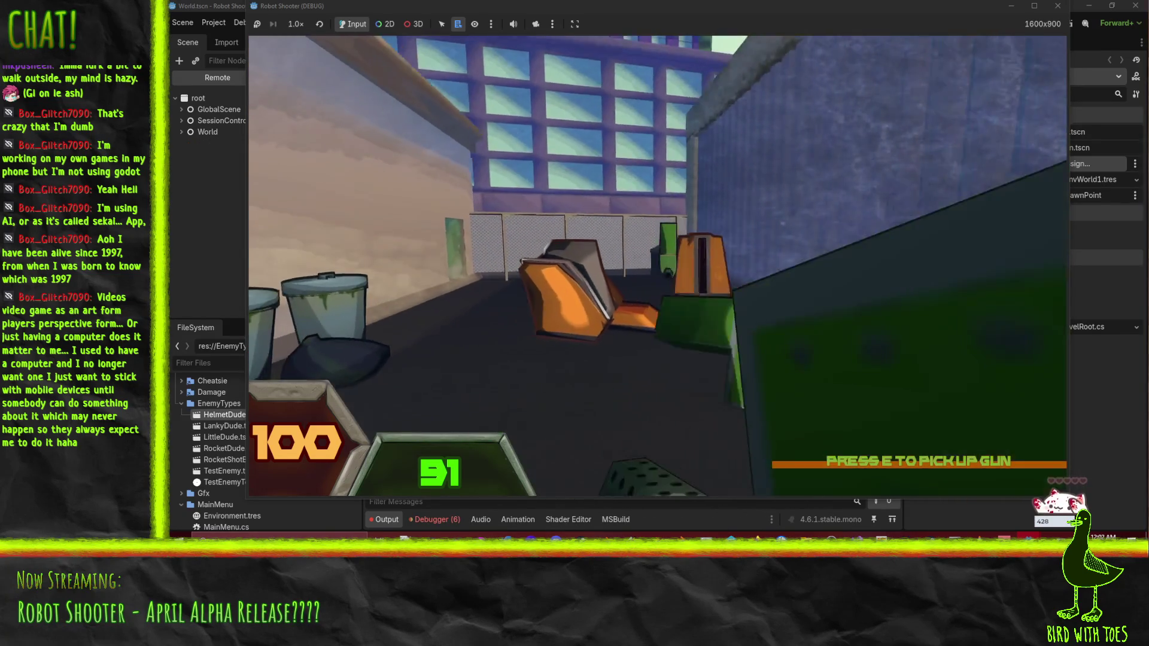
pyautogui.press('e')
pyautogui.click(679, 292)
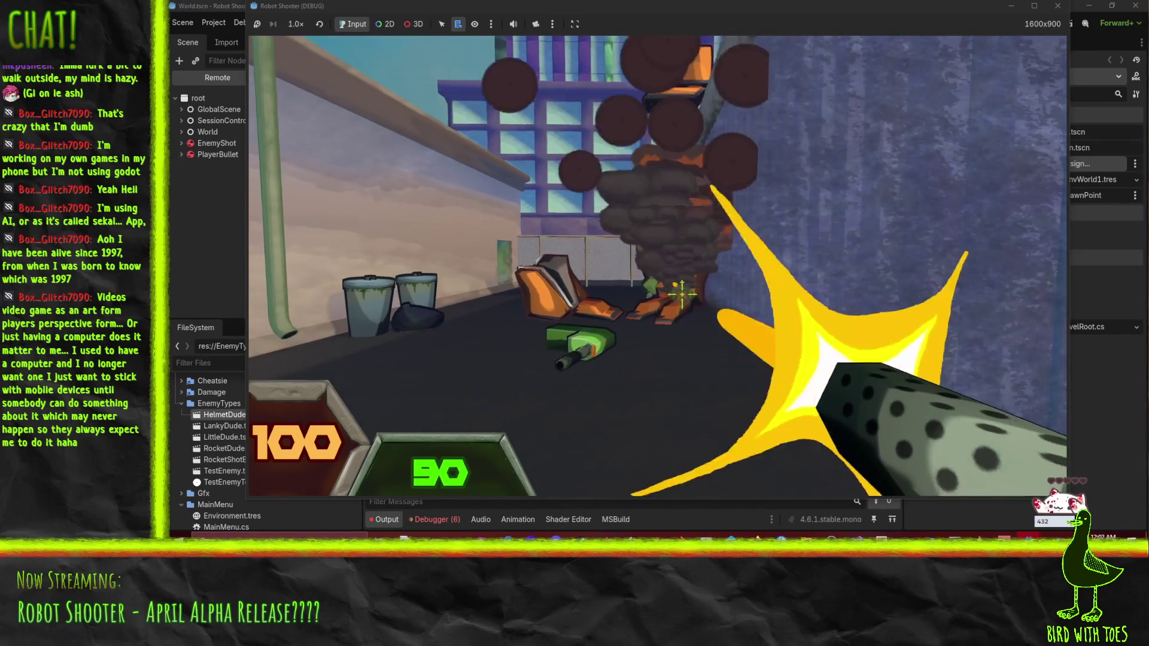
pyautogui.click(680, 293)
pyautogui.press('w')
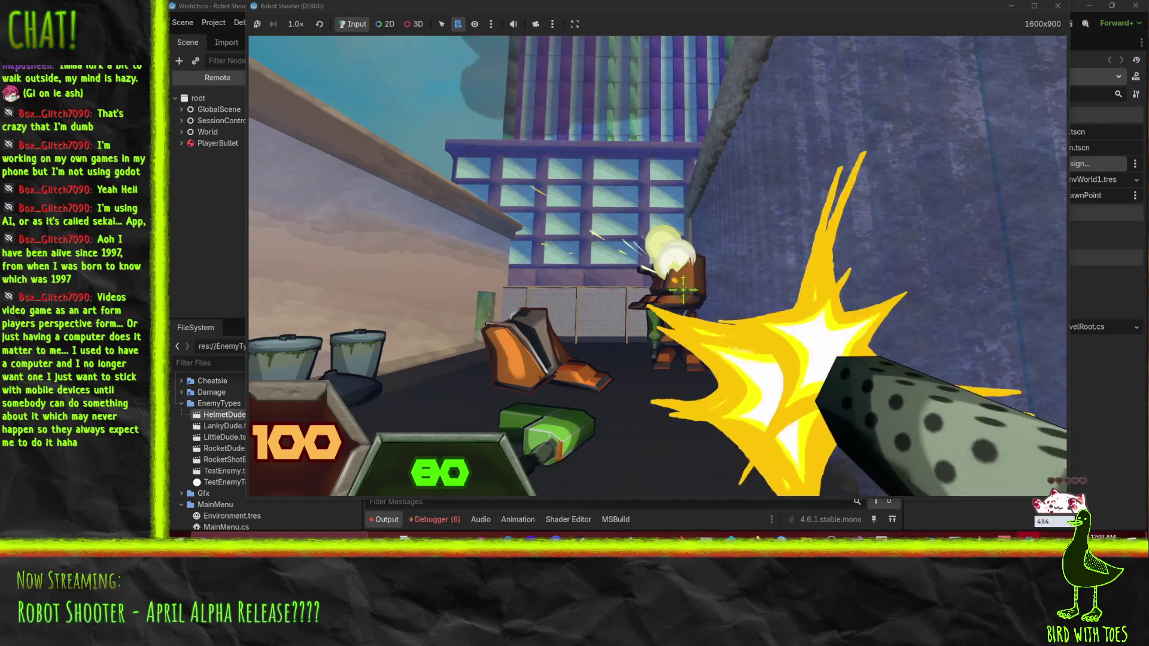
pyautogui.click(684, 291)
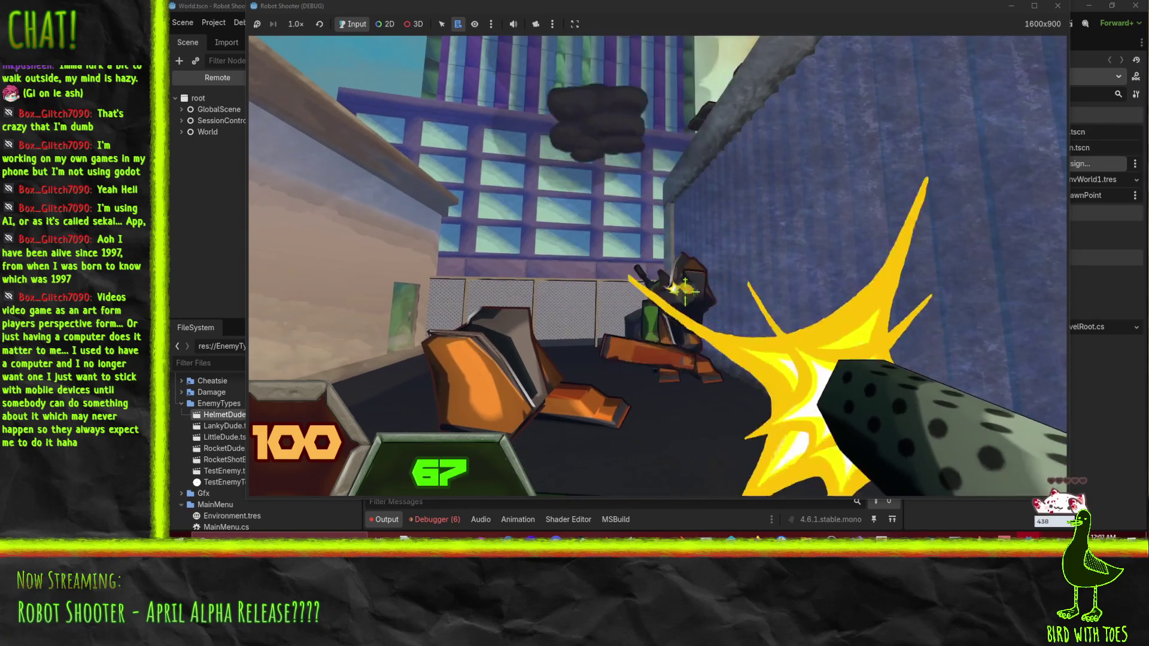
pyautogui.click(684, 290)
pyautogui.press('w')
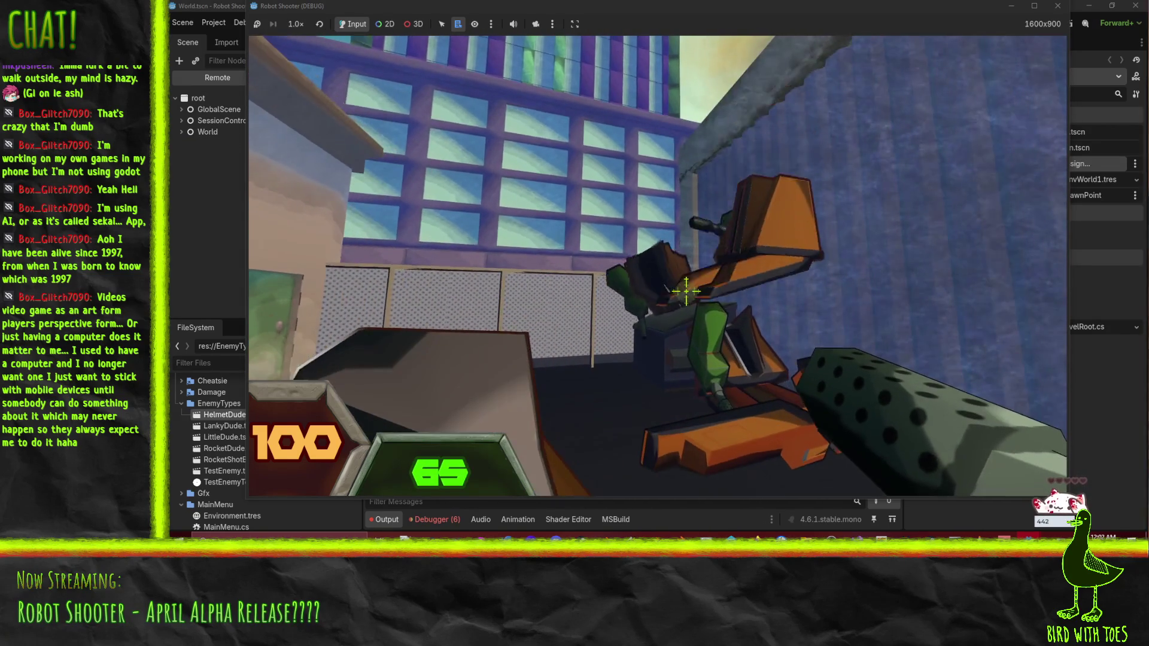
pyautogui.click(686, 291)
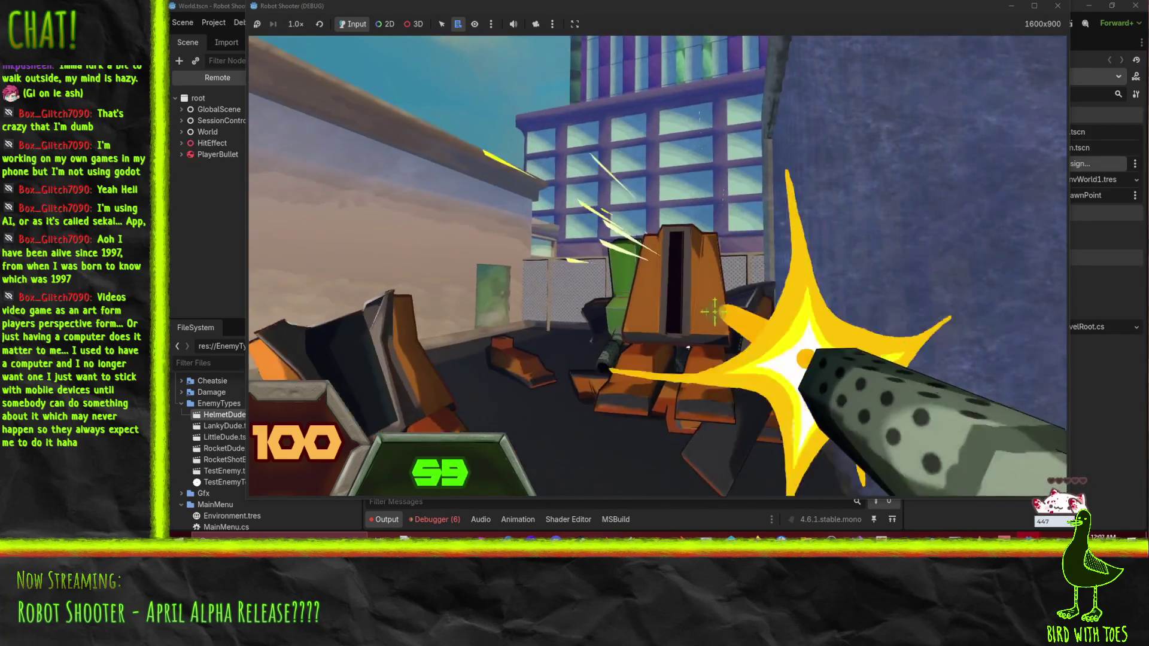
# Step: Empty the gun into the remaining alley robots, grab a fresh gun, and fire at the towering robot
pyautogui.click(692, 304)
pyautogui.press('w')
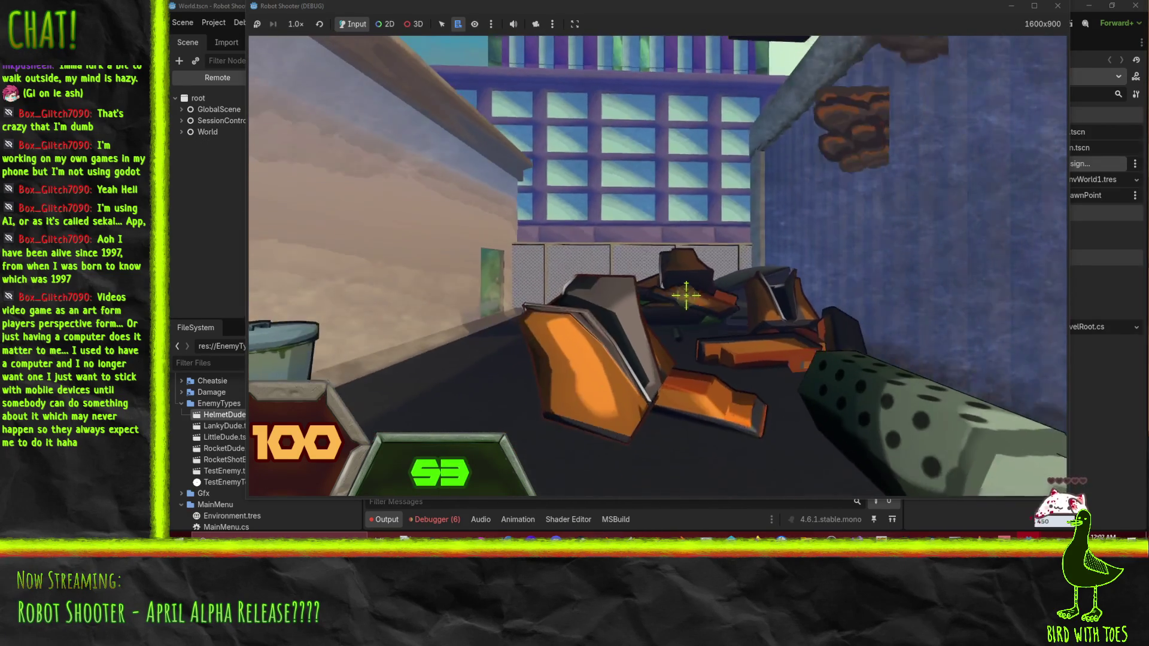
pyautogui.press('w')
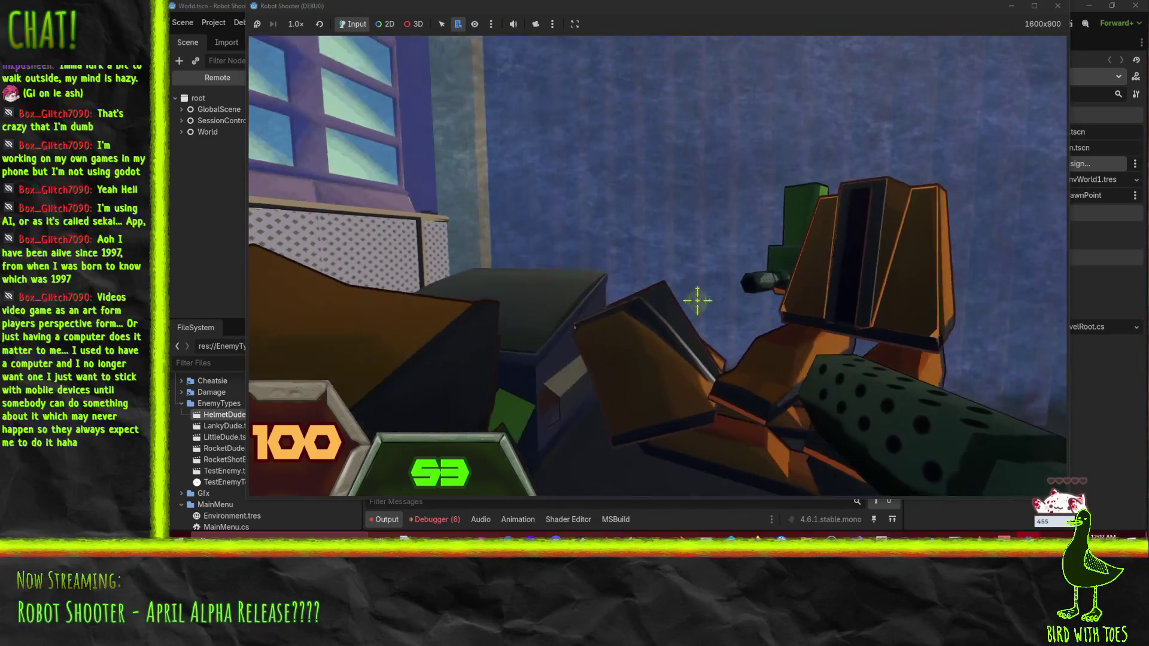
pyautogui.click(763, 302)
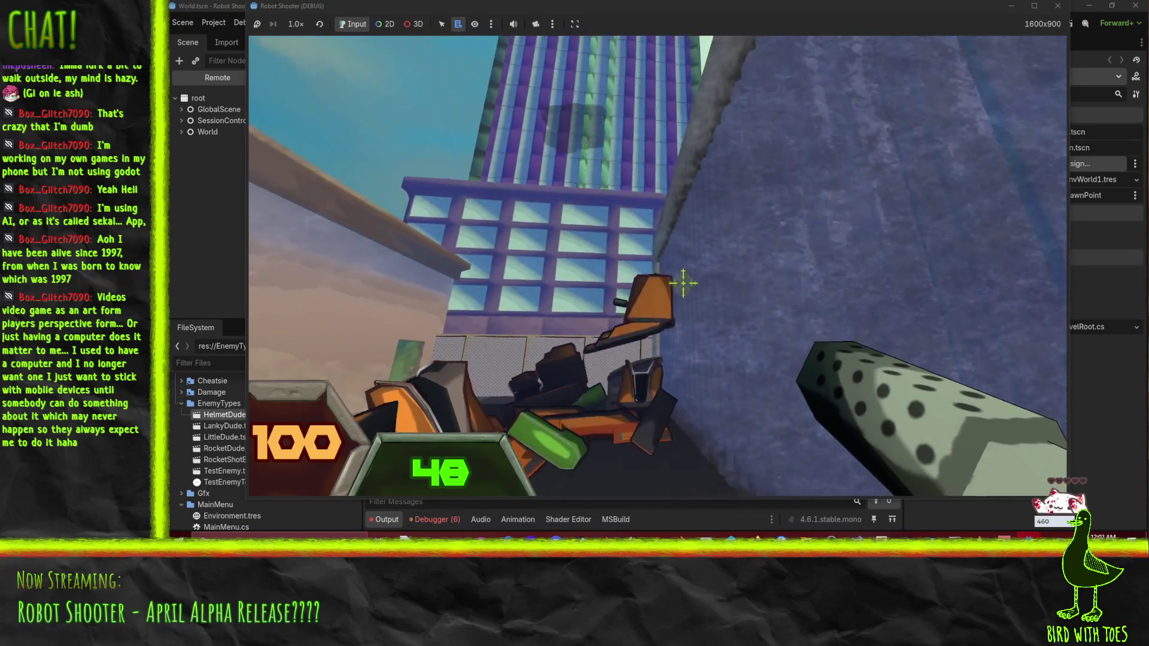
pyautogui.click(678, 279)
pyautogui.click(690, 290)
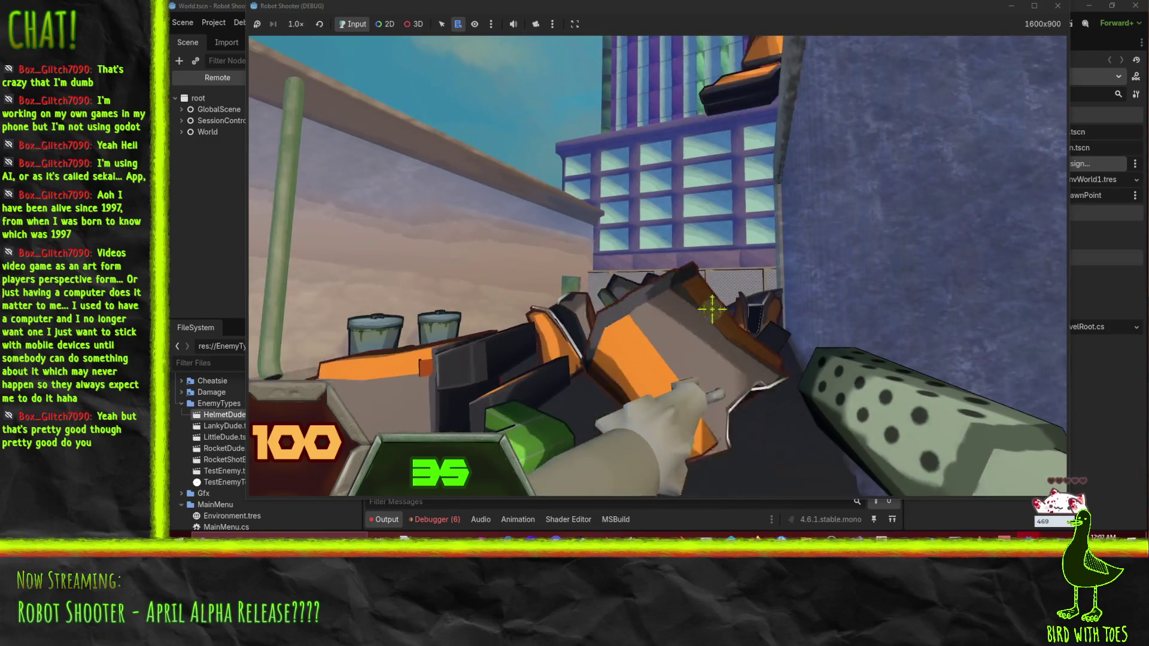
pyautogui.click(678, 285)
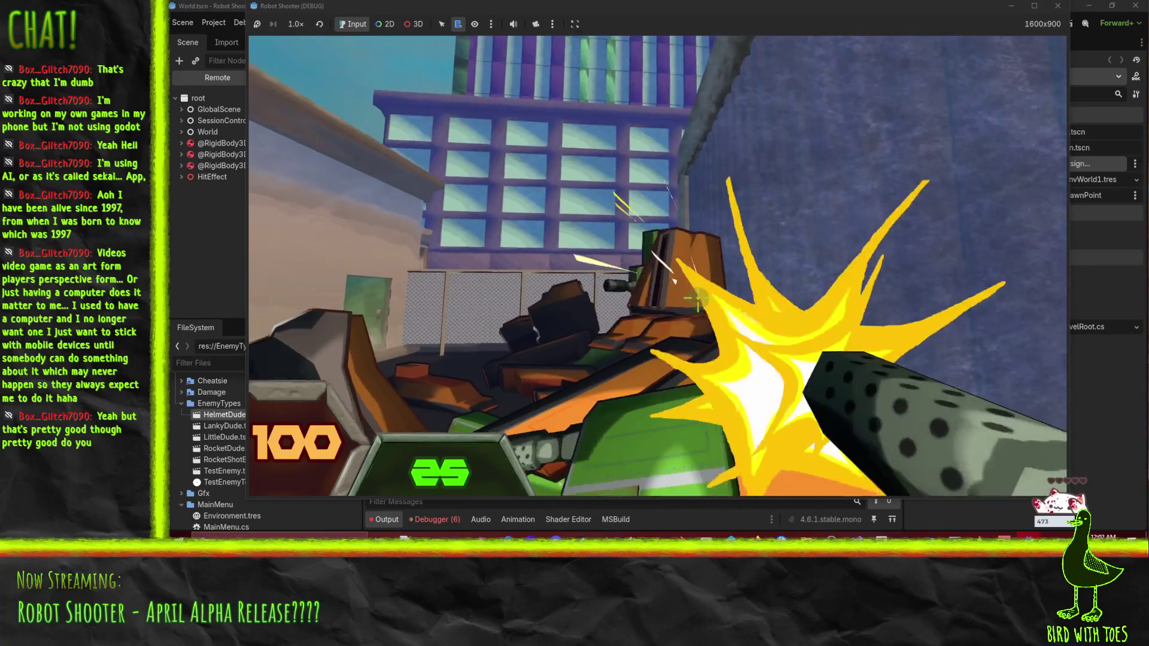
pyautogui.click(693, 296)
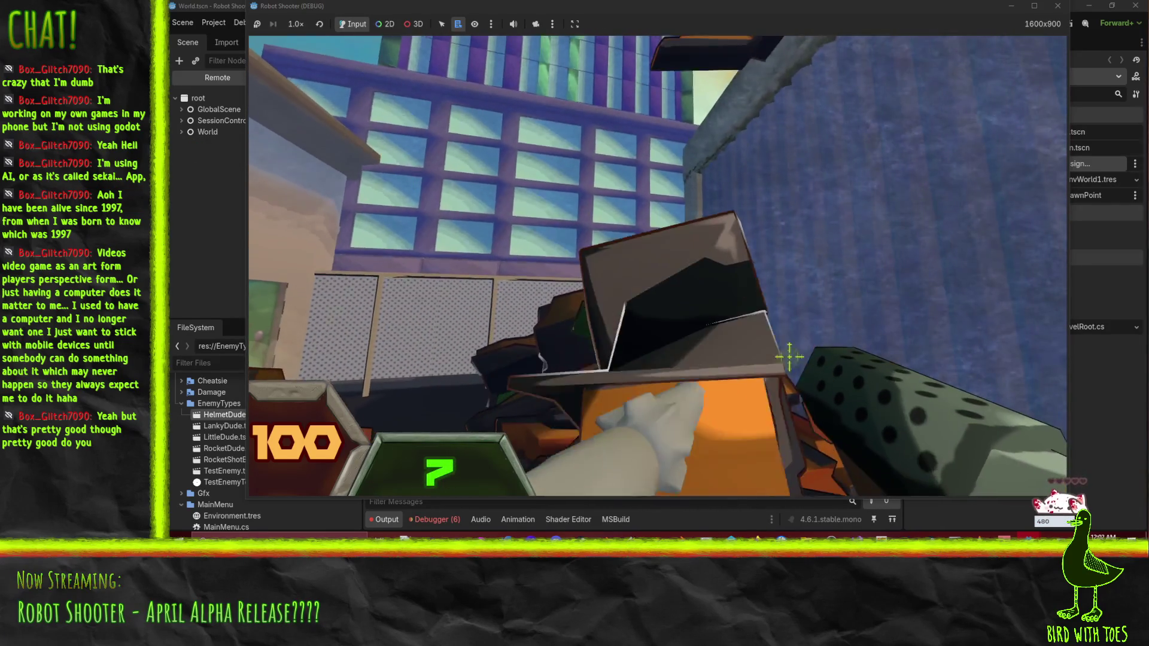
pyautogui.click(699, 301)
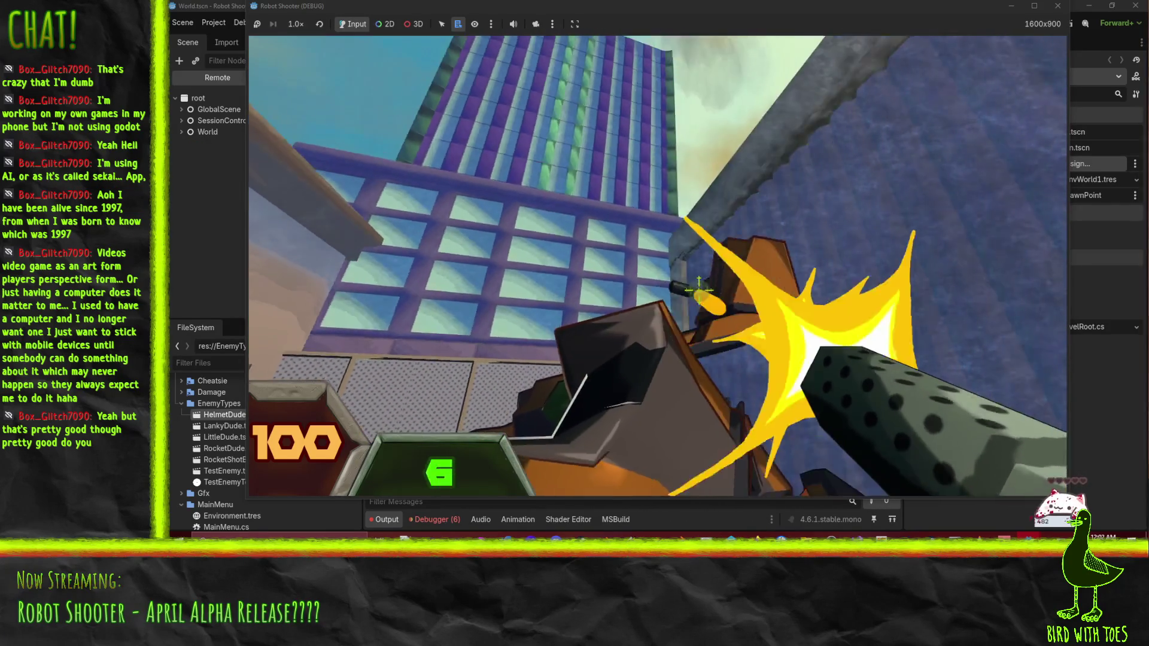
pyautogui.click(701, 303)
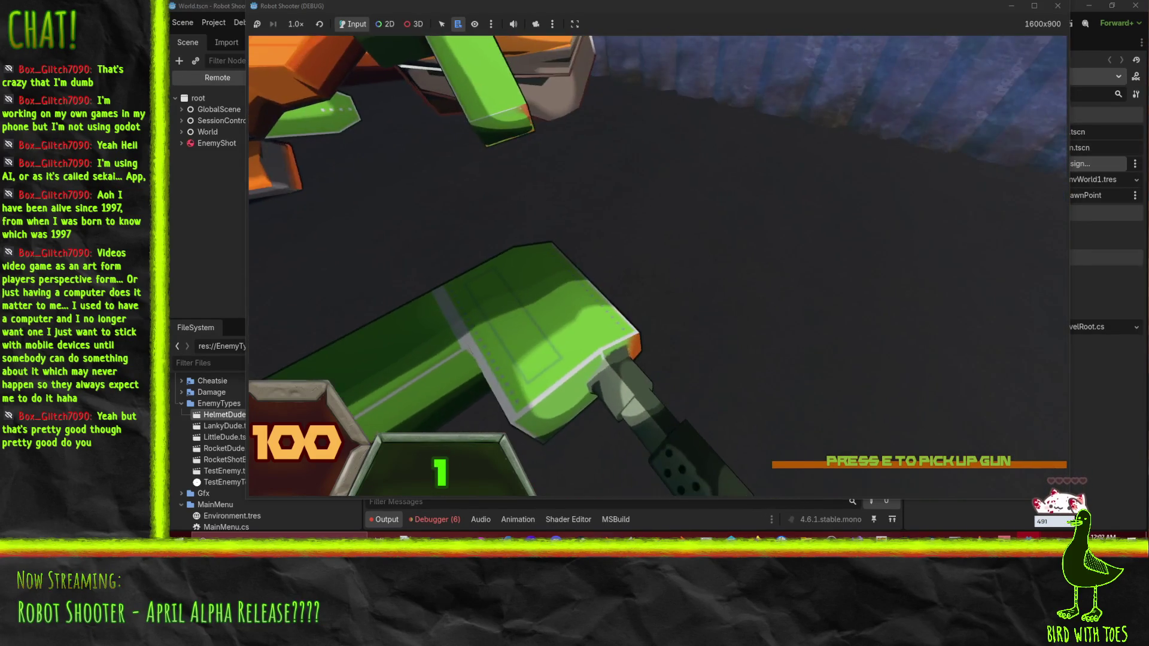
pyautogui.press('e')
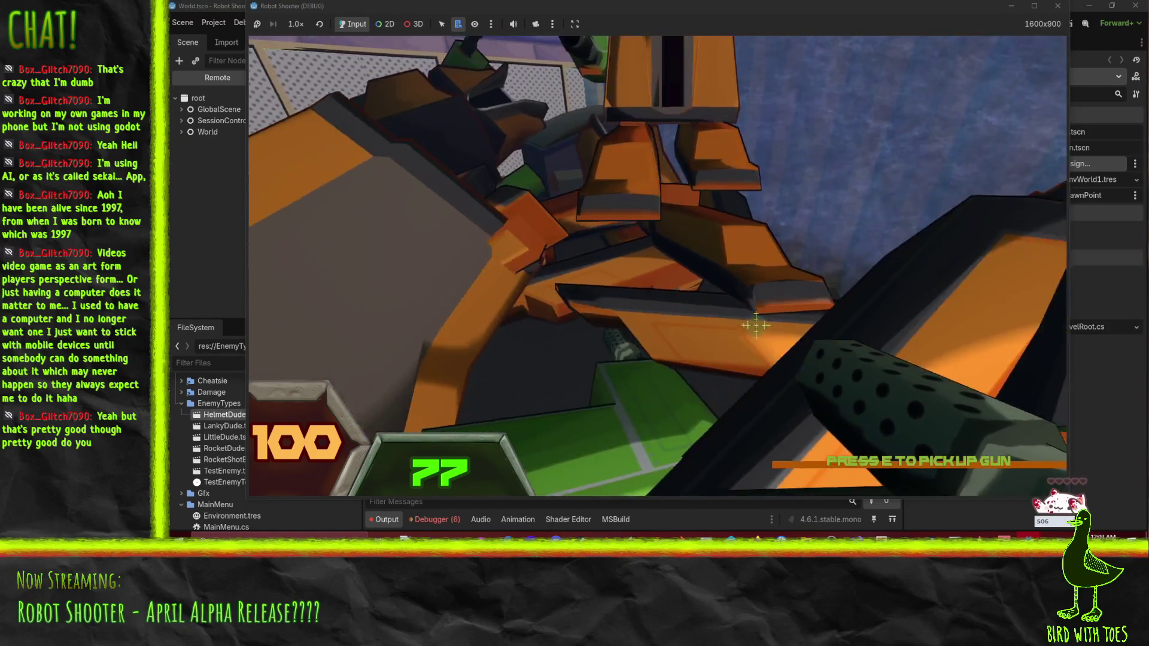
pyautogui.click(727, 321)
pyautogui.click(727, 321)
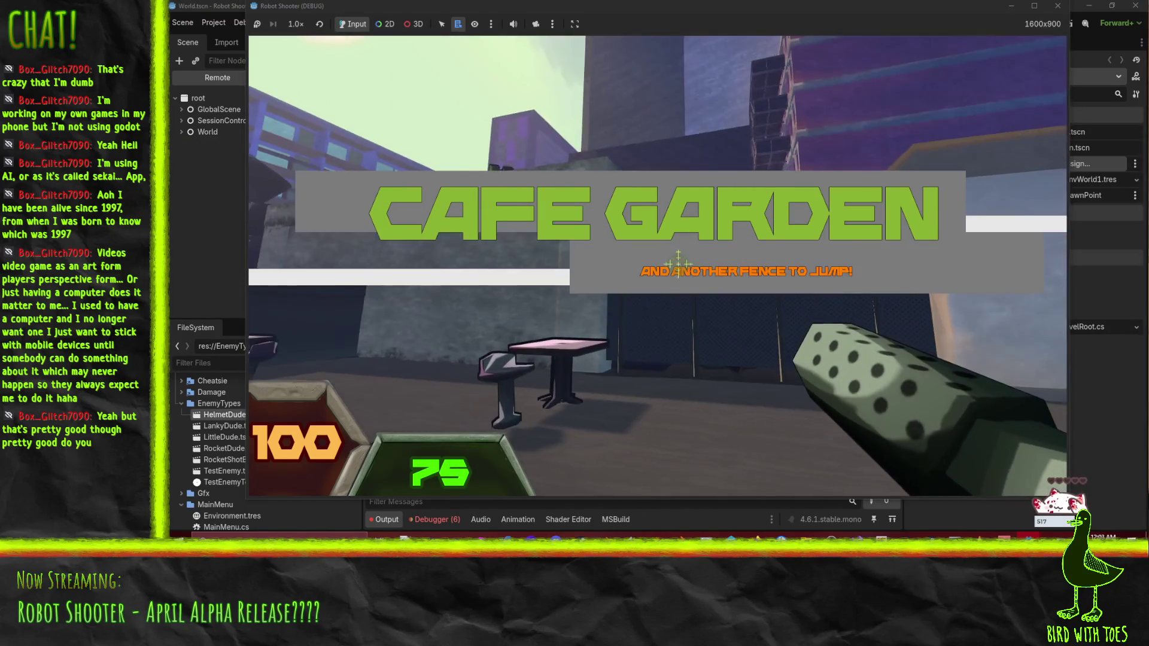
# Step: Shoot down the Cafe Garden robots among the tables, by the buildings and by the wall
pyautogui.click(679, 270)
pyautogui.click(678, 271)
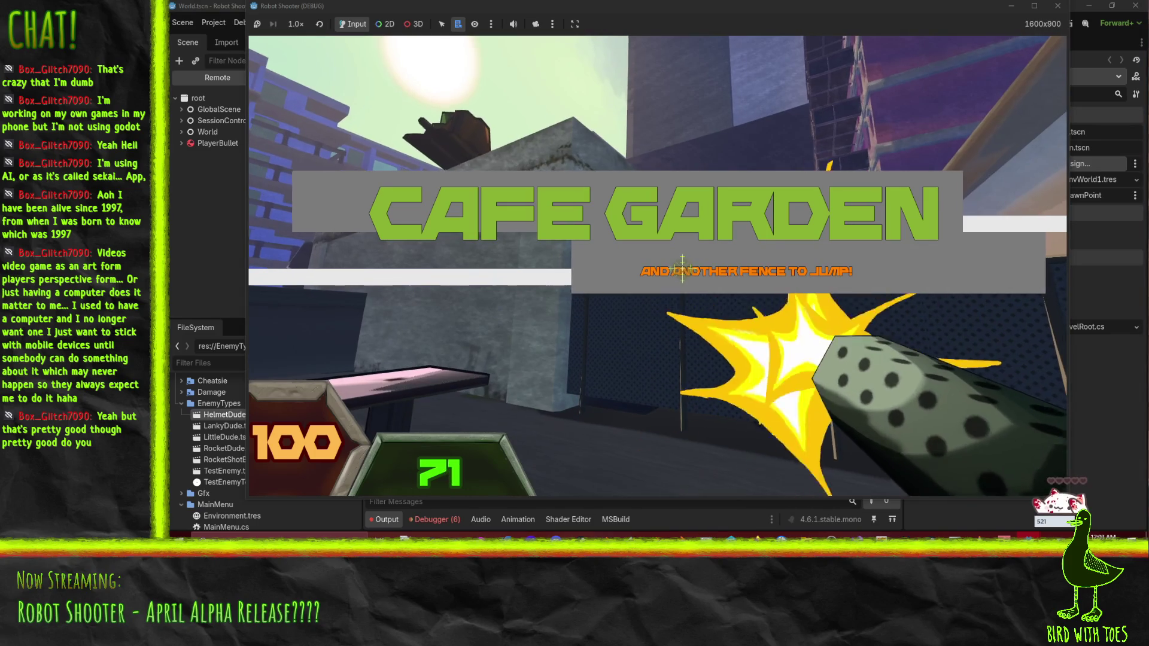
pyautogui.click(679, 270)
pyautogui.click(678, 268)
pyautogui.click(679, 271)
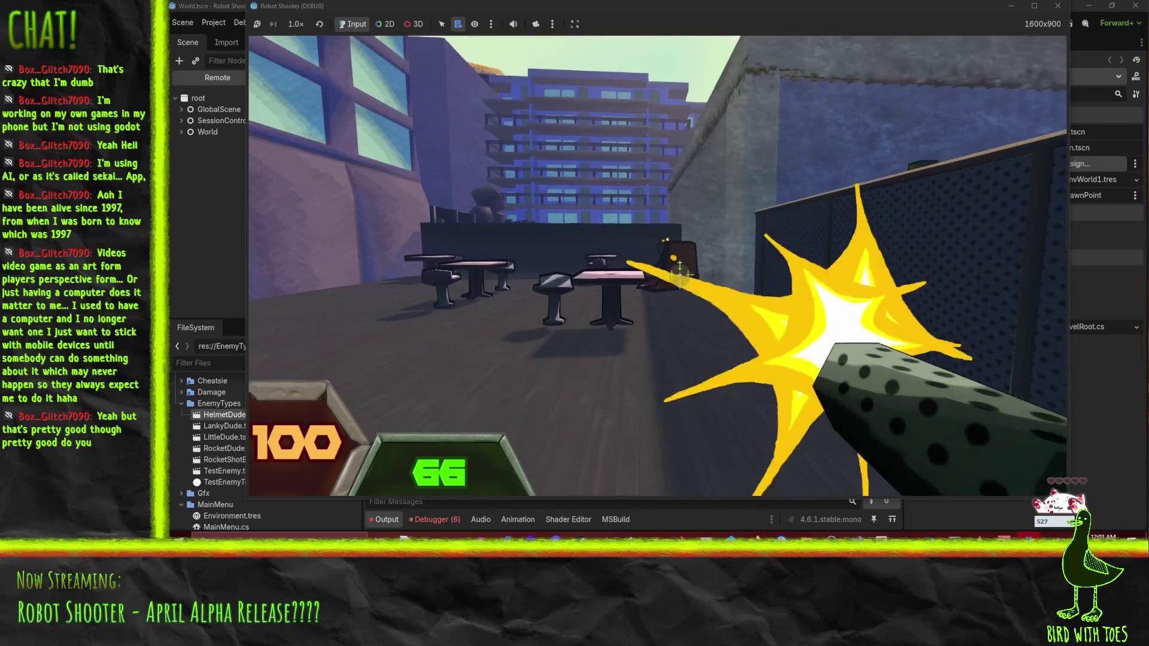
pyautogui.click(680, 274)
pyautogui.click(680, 279)
pyautogui.click(681, 278)
pyautogui.click(682, 277)
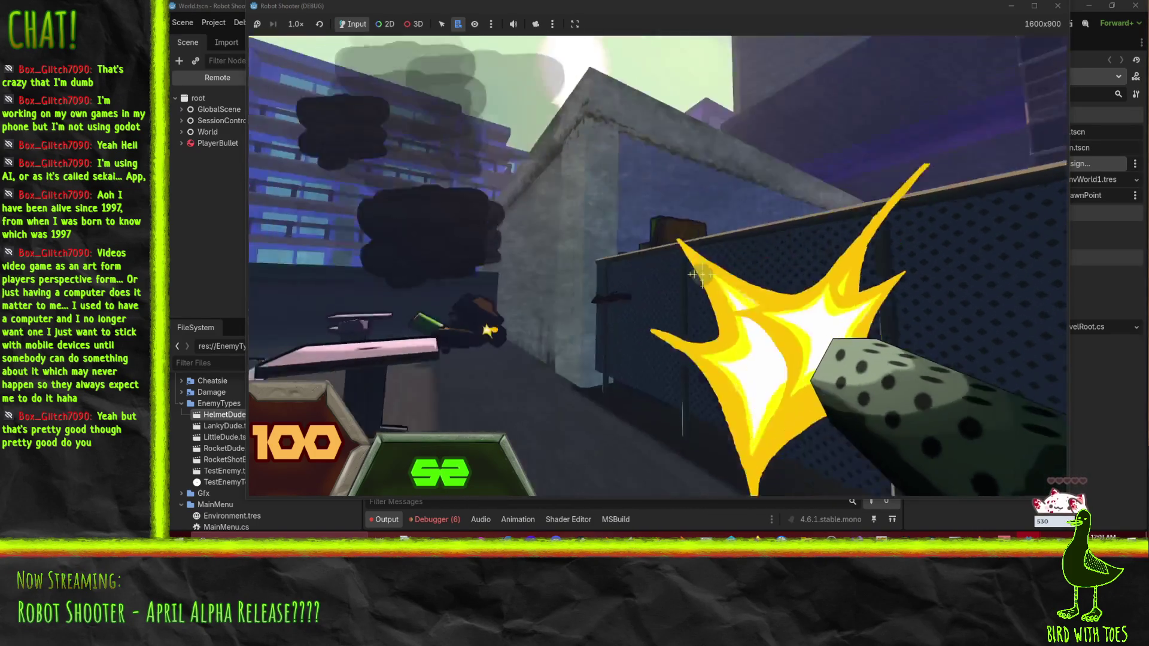
pyautogui.click(689, 273)
pyautogui.click(688, 273)
pyautogui.click(686, 276)
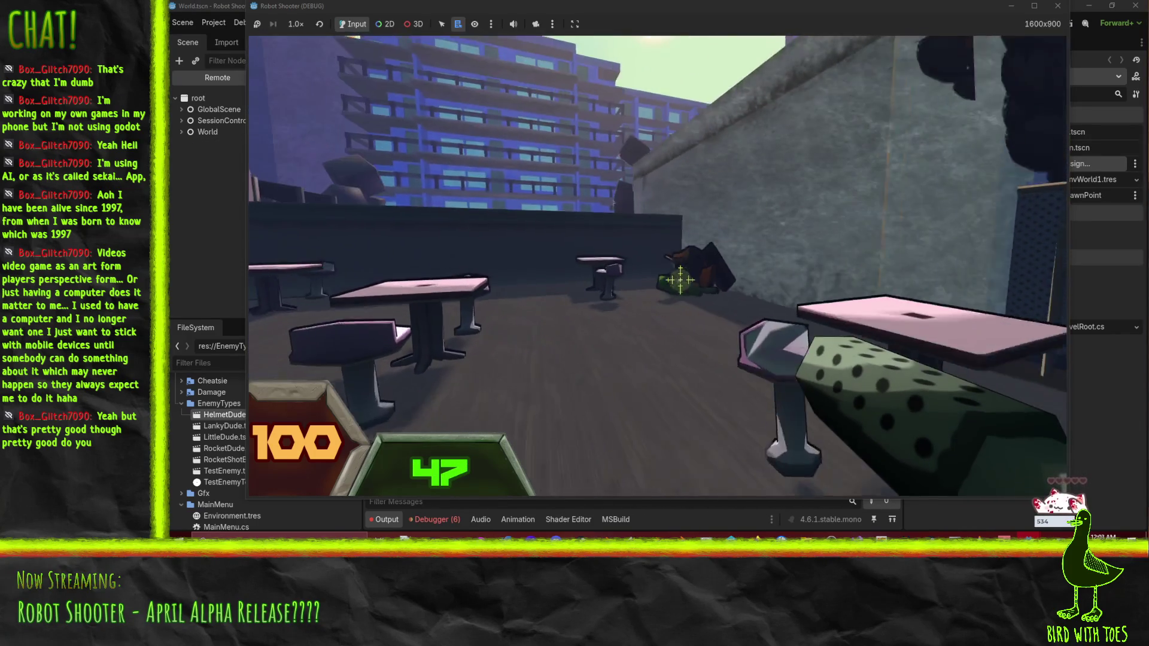
pyautogui.click(705, 298)
pyautogui.click(705, 297)
pyautogui.click(699, 293)
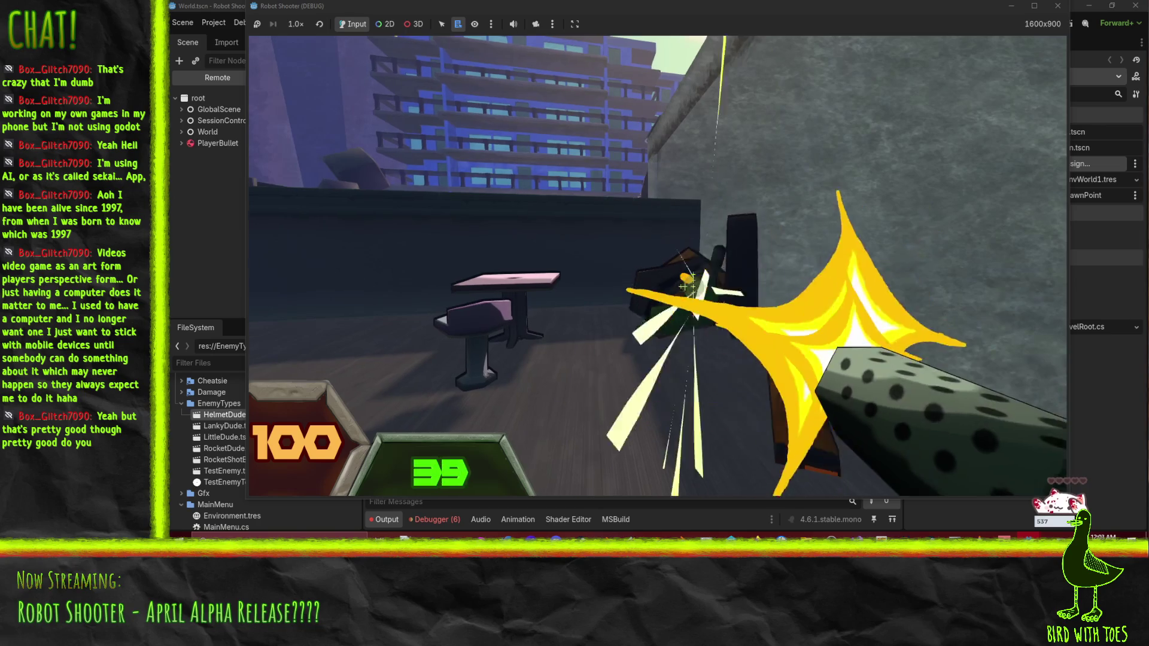
pyautogui.click(693, 288)
# Step: Take the dropped dotted gun and destroy the nearby robot and the orange enemy with it
pyautogui.press('w')
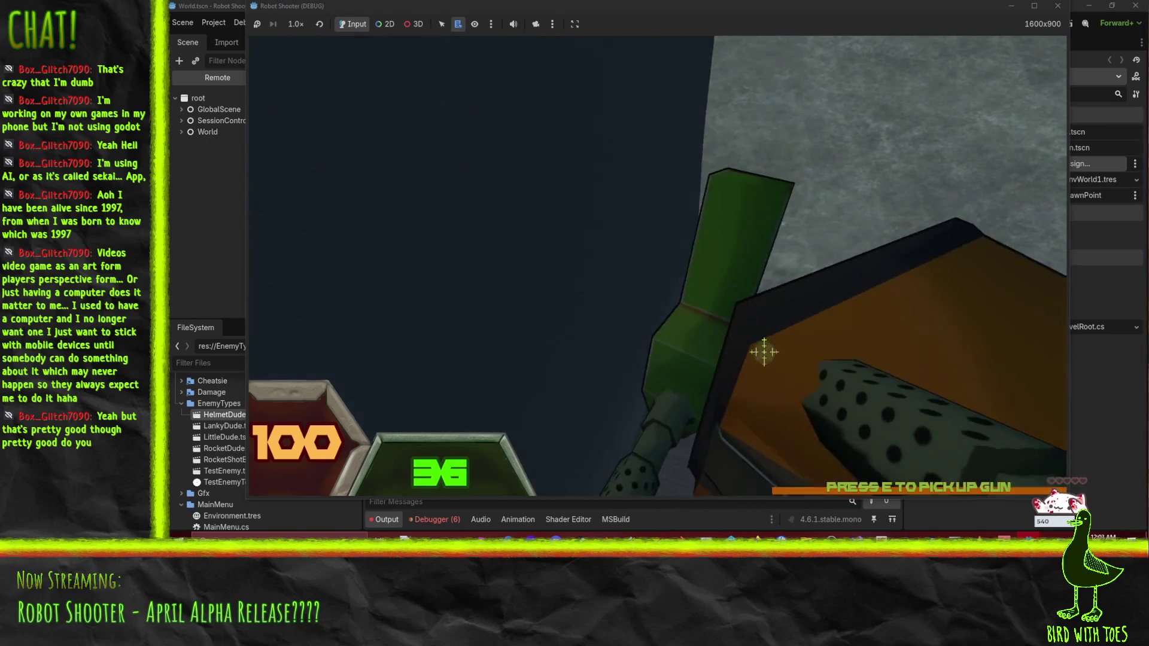
pyautogui.press('e')
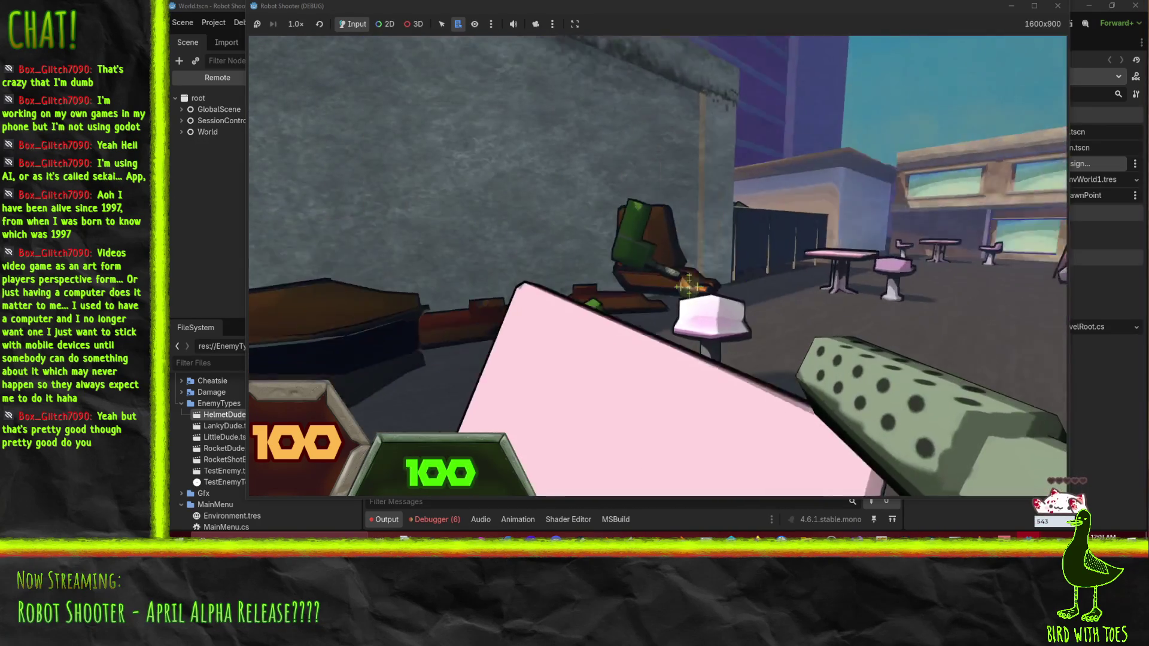
pyautogui.click(693, 283)
pyautogui.click(693, 283)
pyautogui.click(693, 285)
pyautogui.click(691, 286)
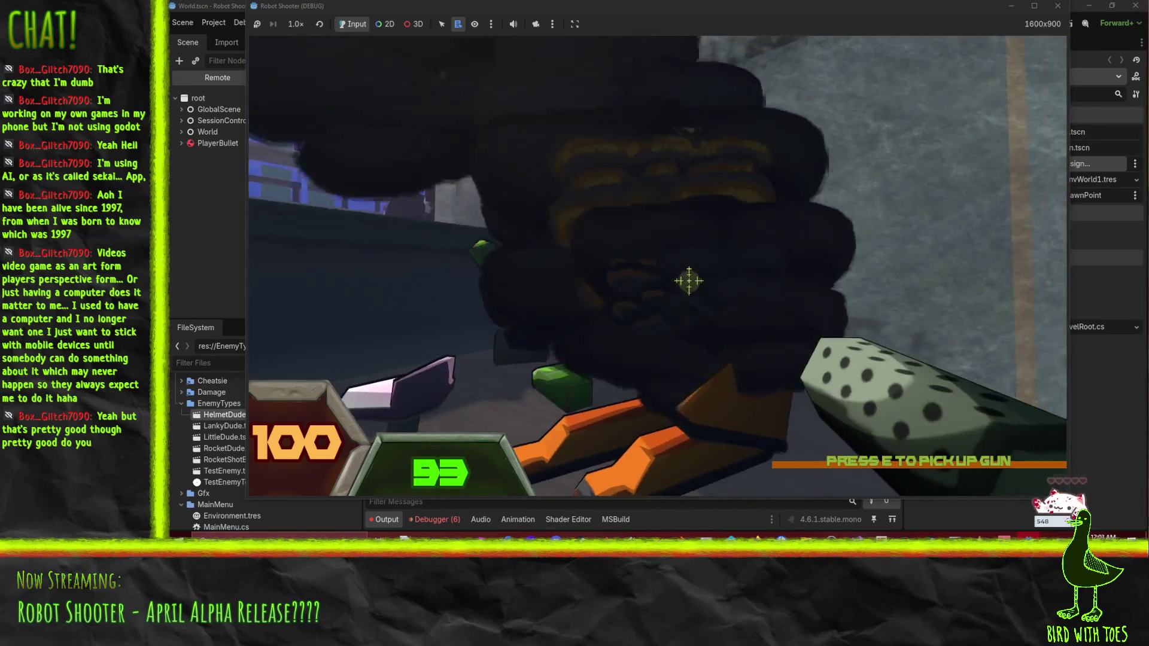
pyautogui.click(685, 284)
pyautogui.click(684, 281)
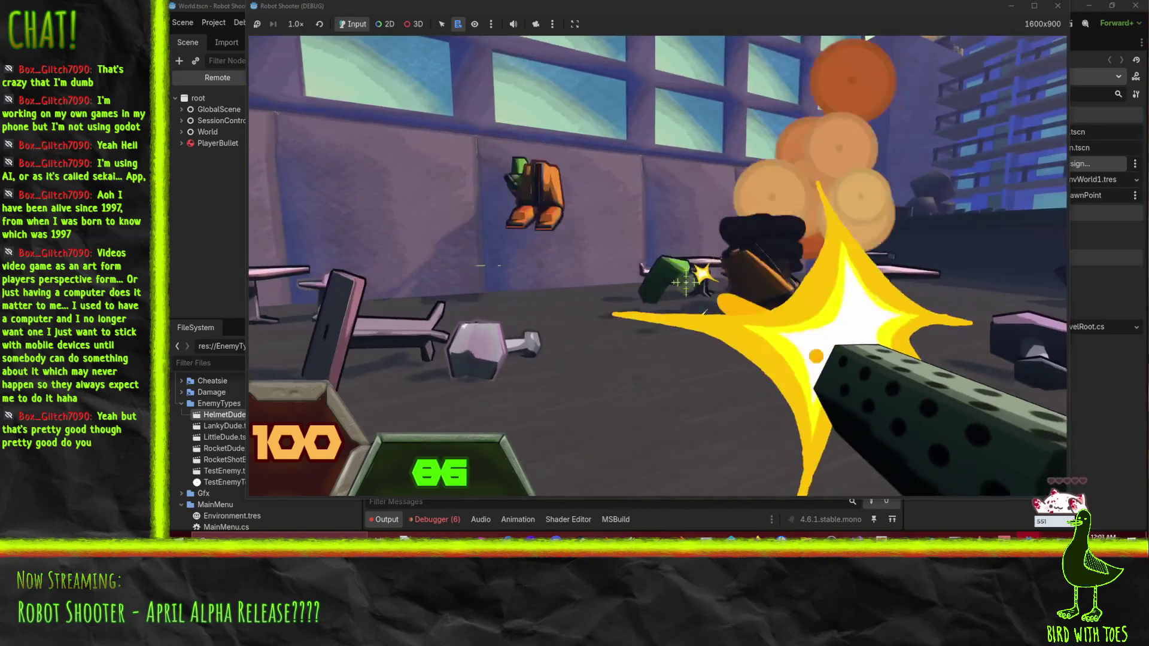
pyautogui.click(683, 279)
pyautogui.click(683, 279)
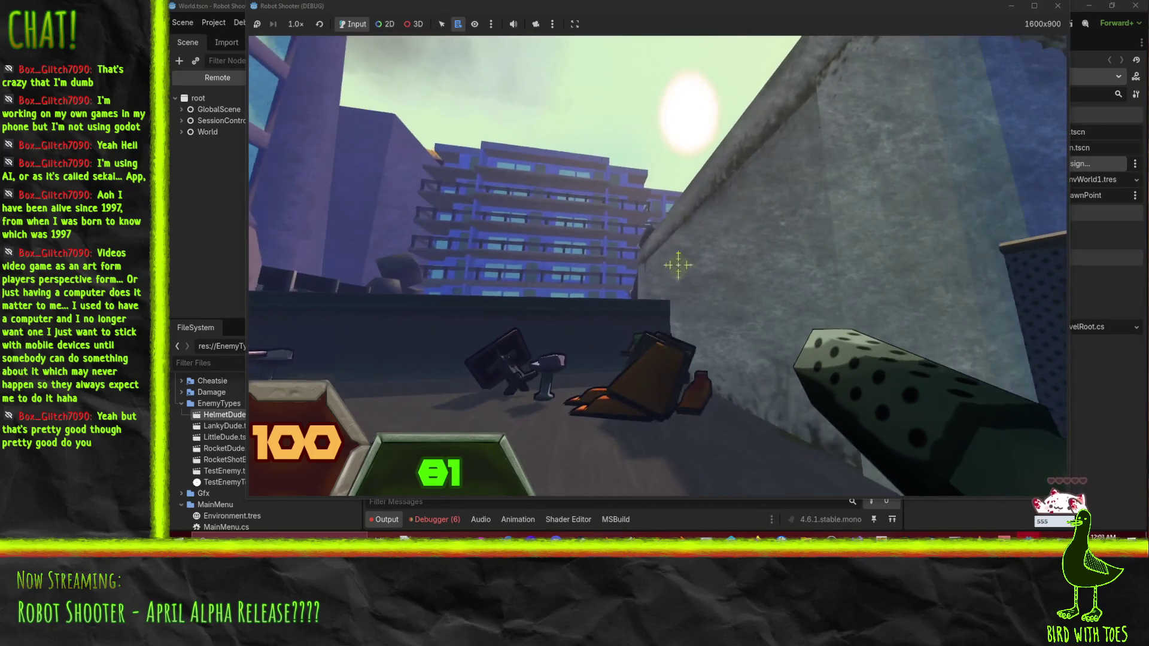
# Step: Shoot the flying black robot and blast the robots near the buildings into wreckage
pyautogui.click(680, 262)
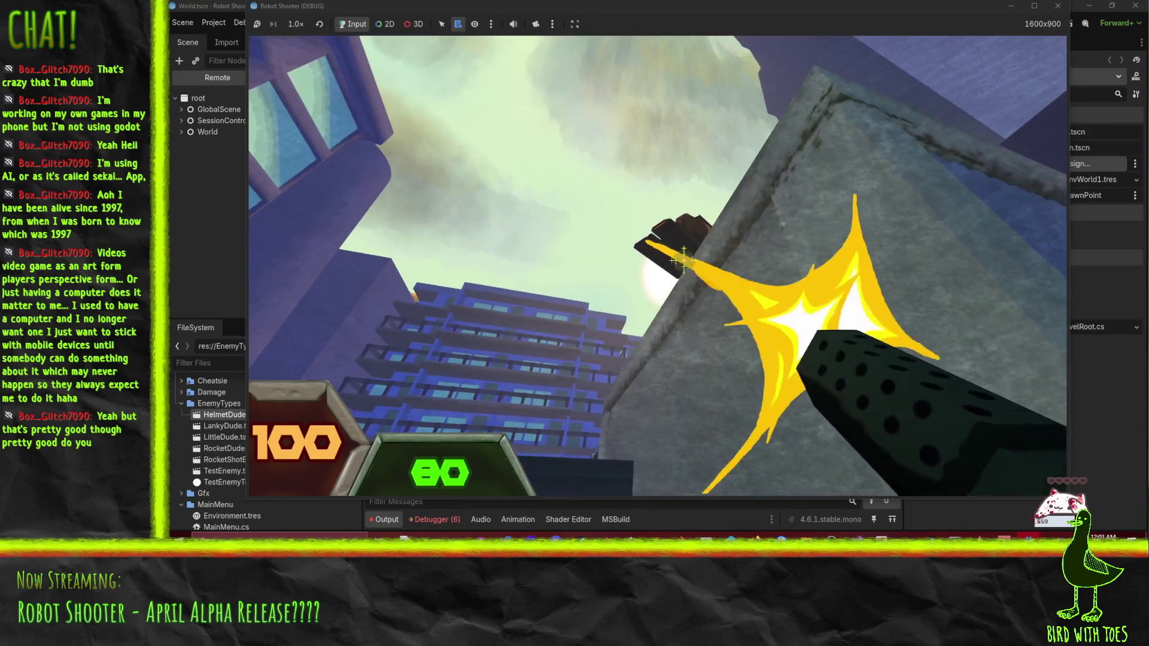
pyautogui.click(681, 261)
pyautogui.click(682, 262)
pyautogui.click(678, 257)
pyautogui.click(679, 269)
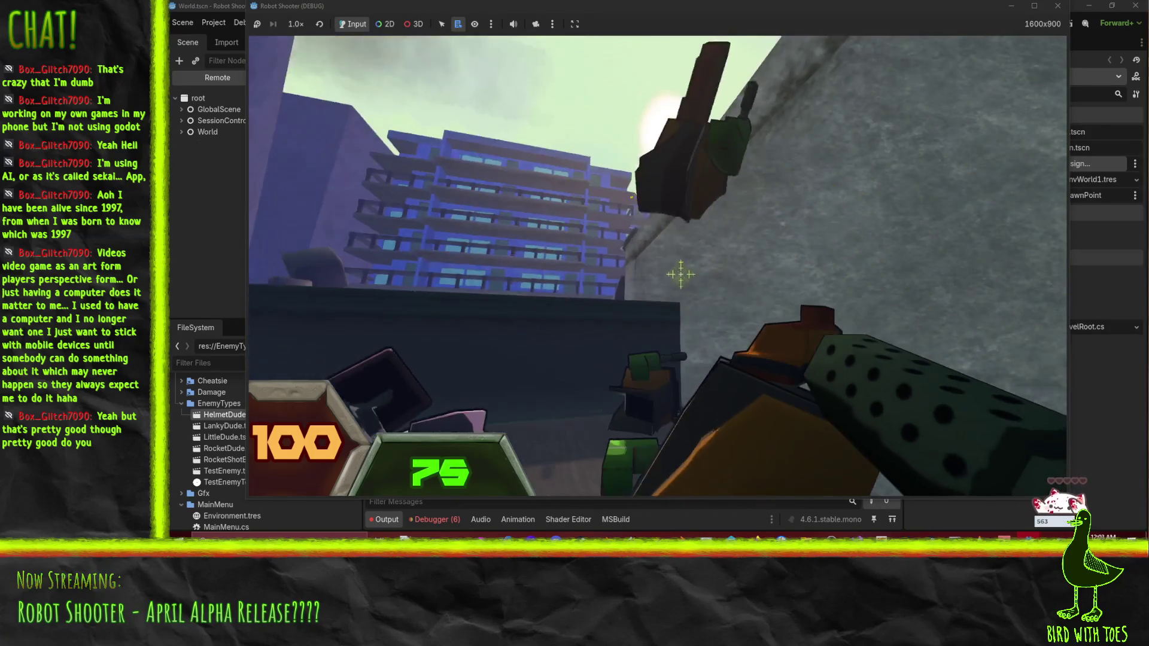
pyautogui.click(691, 279)
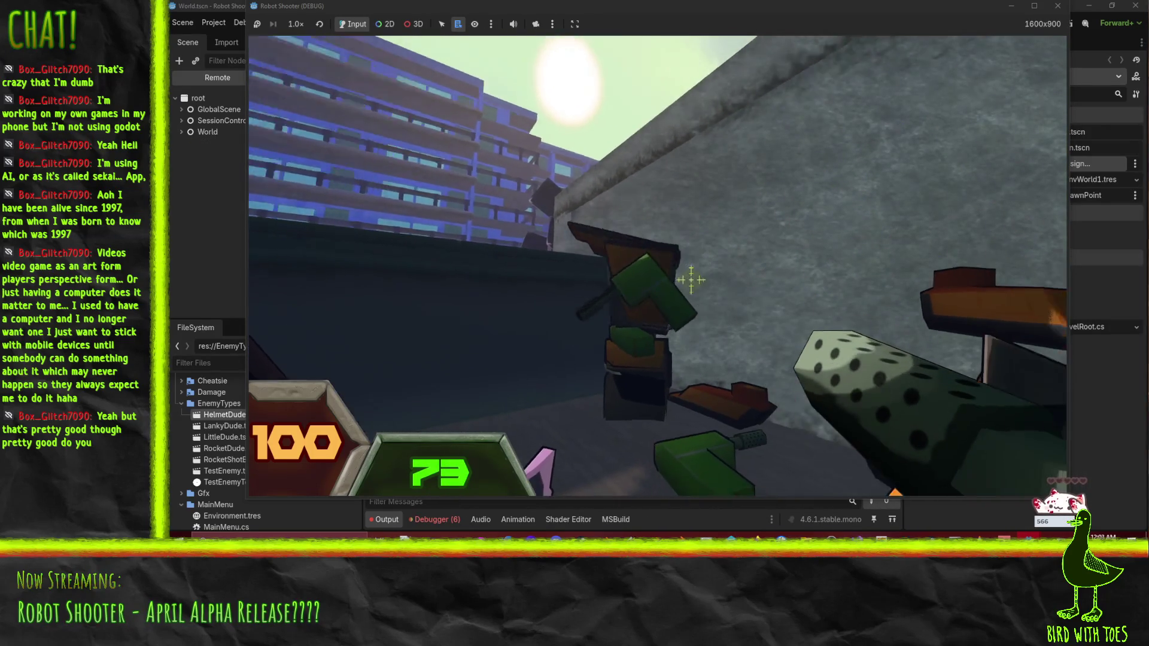
pyautogui.click(687, 277)
pyautogui.click(691, 280)
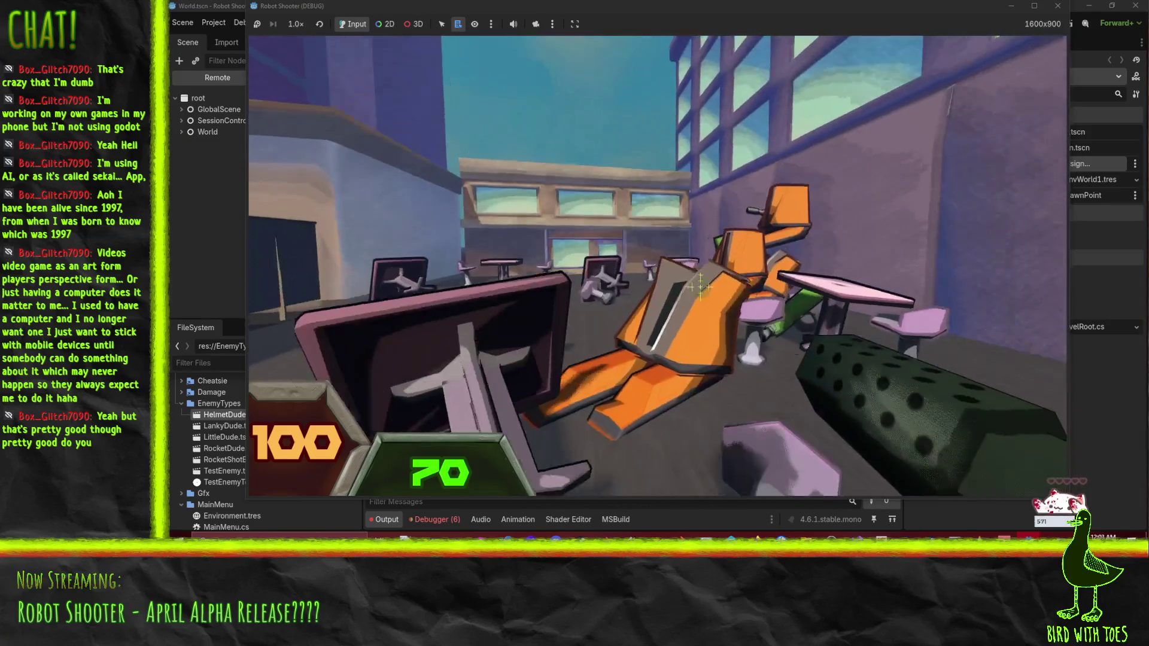
pyautogui.click(700, 287)
pyautogui.click(697, 285)
pyautogui.click(696, 283)
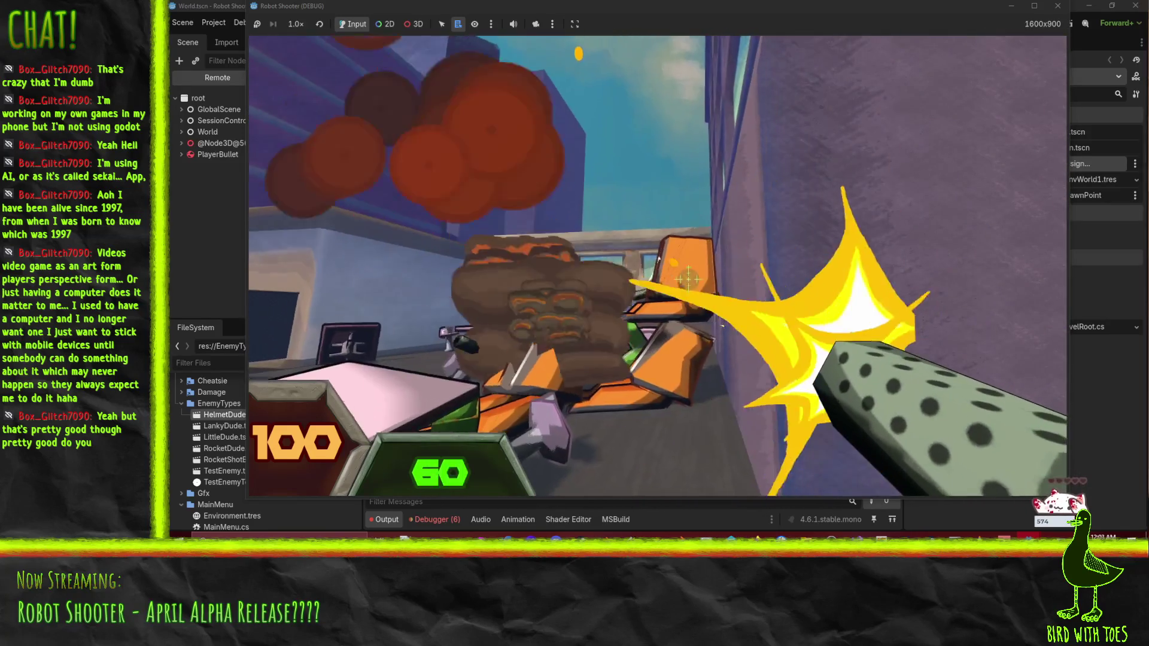
pyautogui.click(694, 281)
pyautogui.click(693, 280)
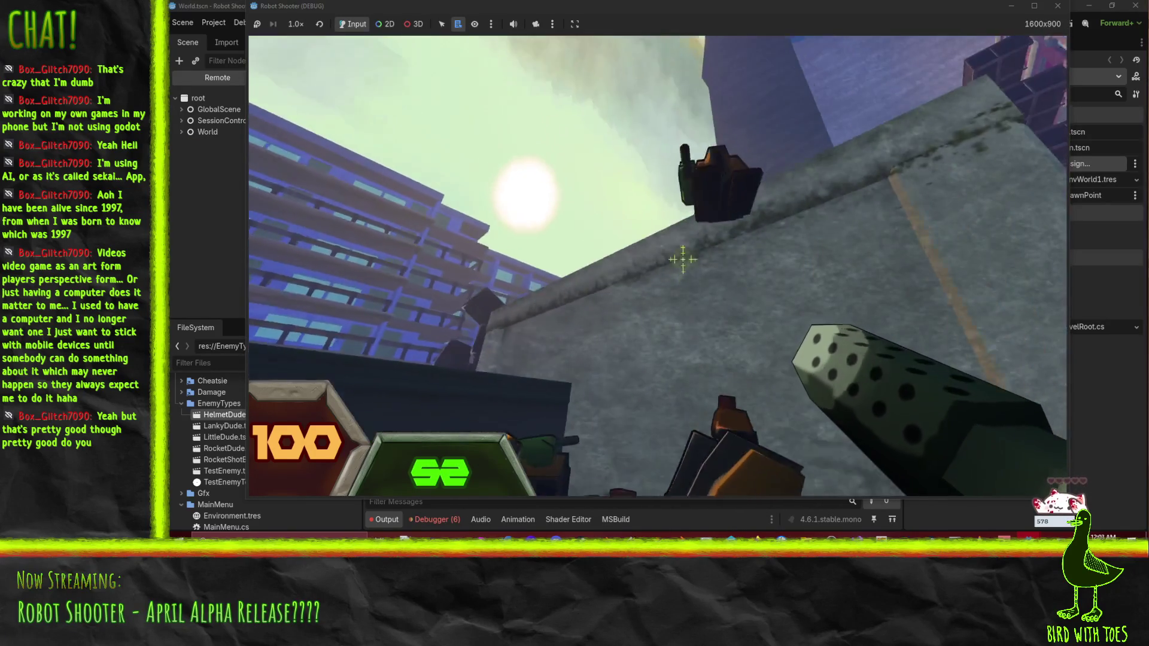
pyautogui.click(688, 275)
pyautogui.click(692, 278)
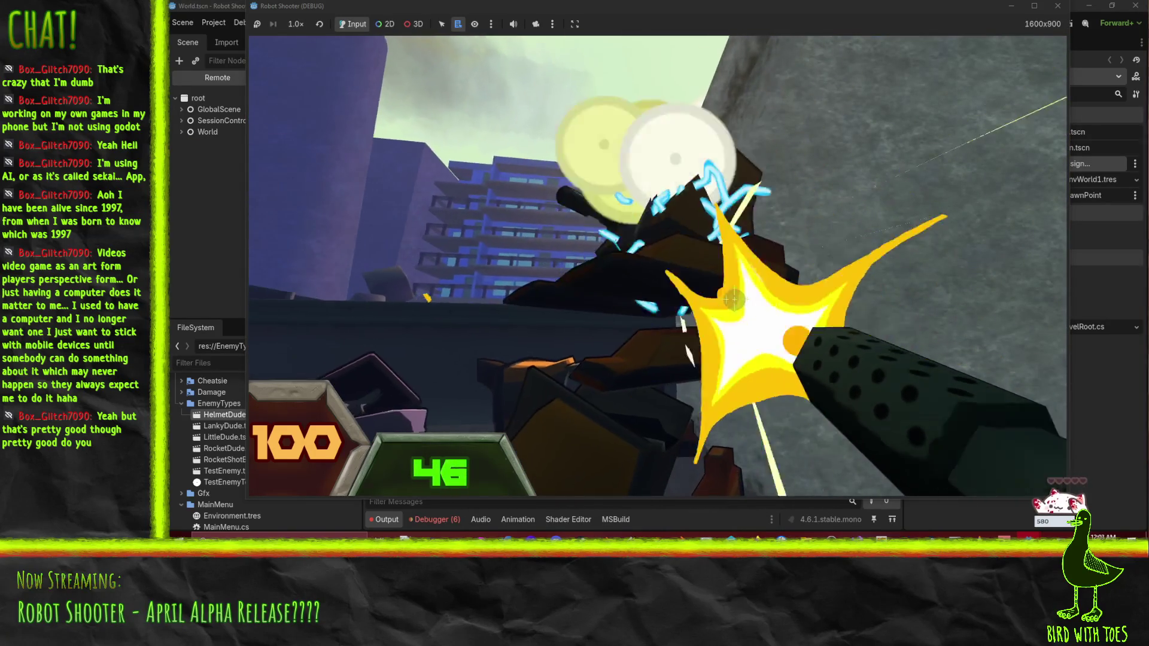
pyautogui.click(694, 280)
pyautogui.click(694, 280)
pyautogui.click(692, 285)
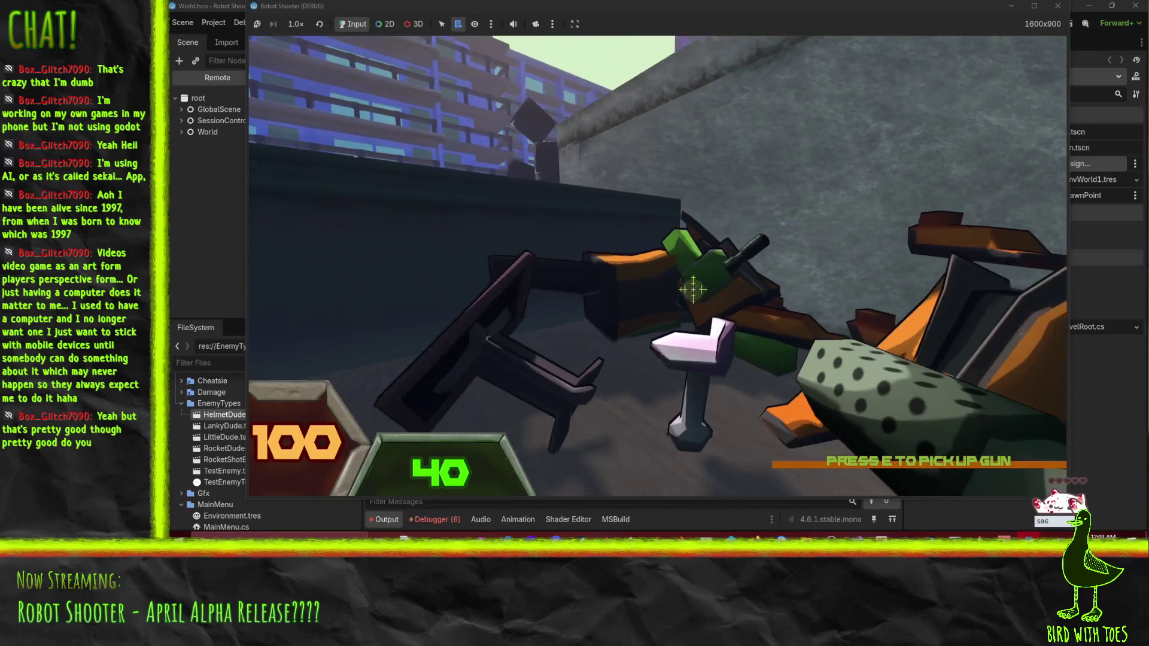
pyautogui.click(688, 286)
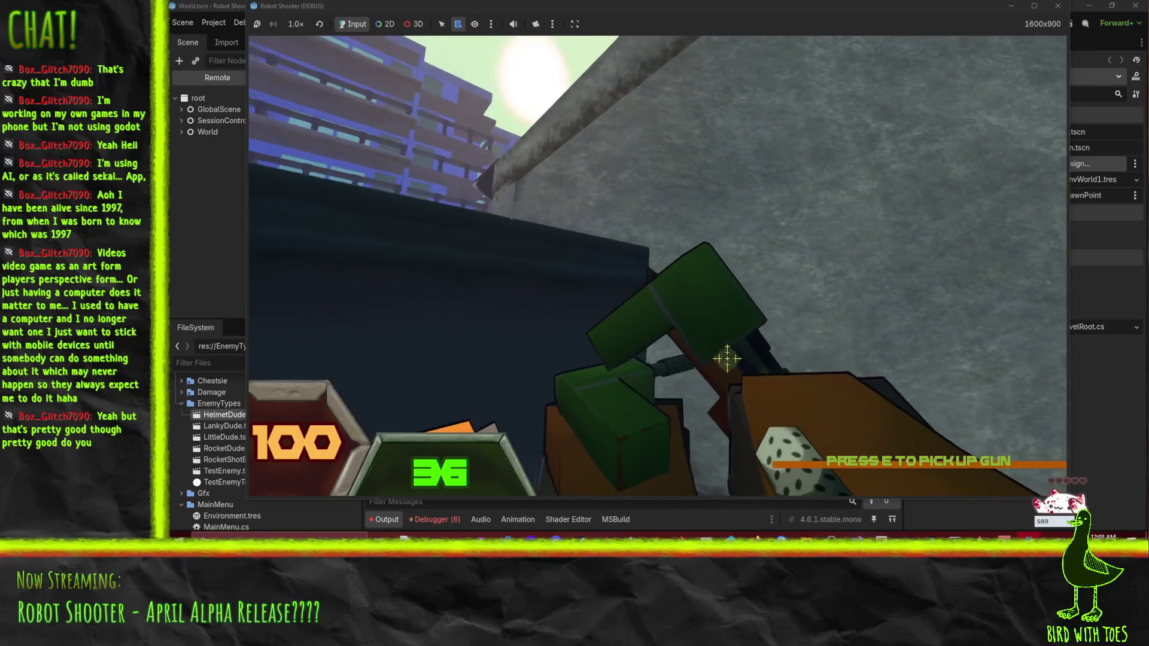
# Step: Grab a full gun from the wreck and fire at the remaining robots until Public Park begins
pyautogui.press('e')
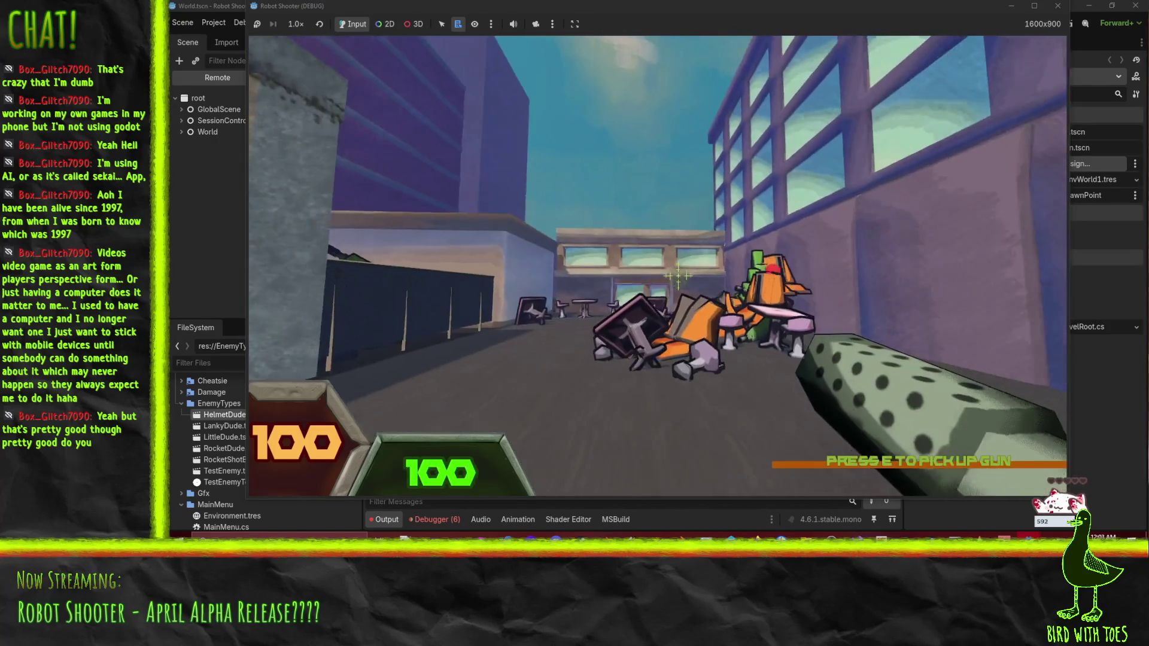
pyautogui.click(682, 278)
pyautogui.click(682, 279)
pyautogui.click(681, 279)
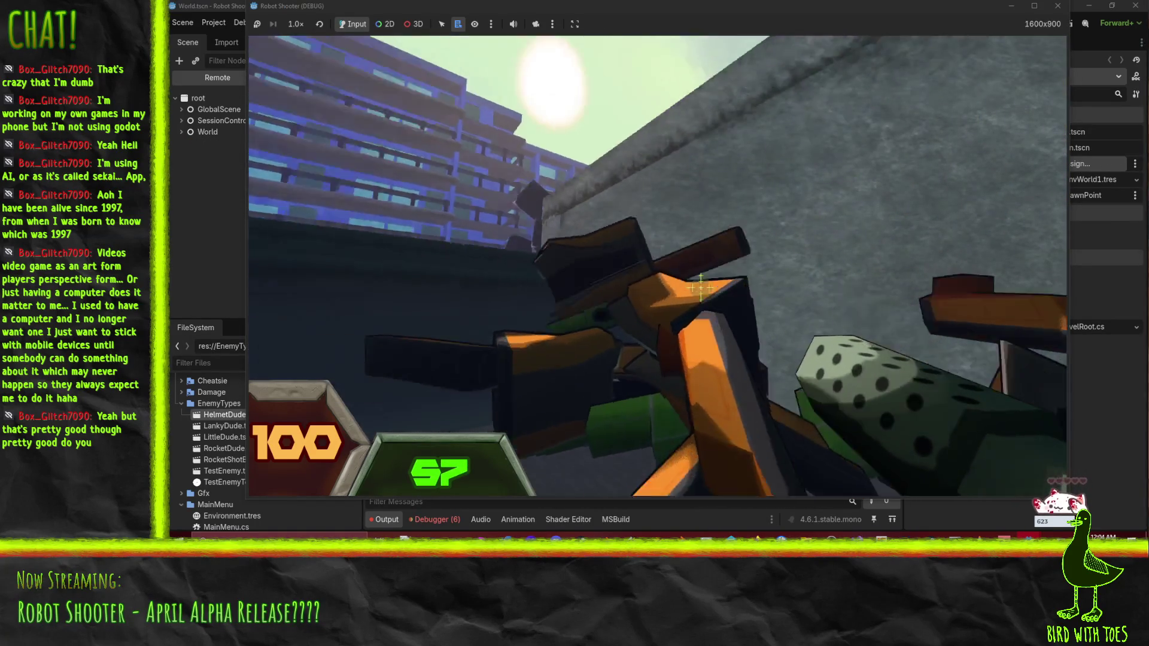
pyautogui.click(688, 282)
pyautogui.click(689, 282)
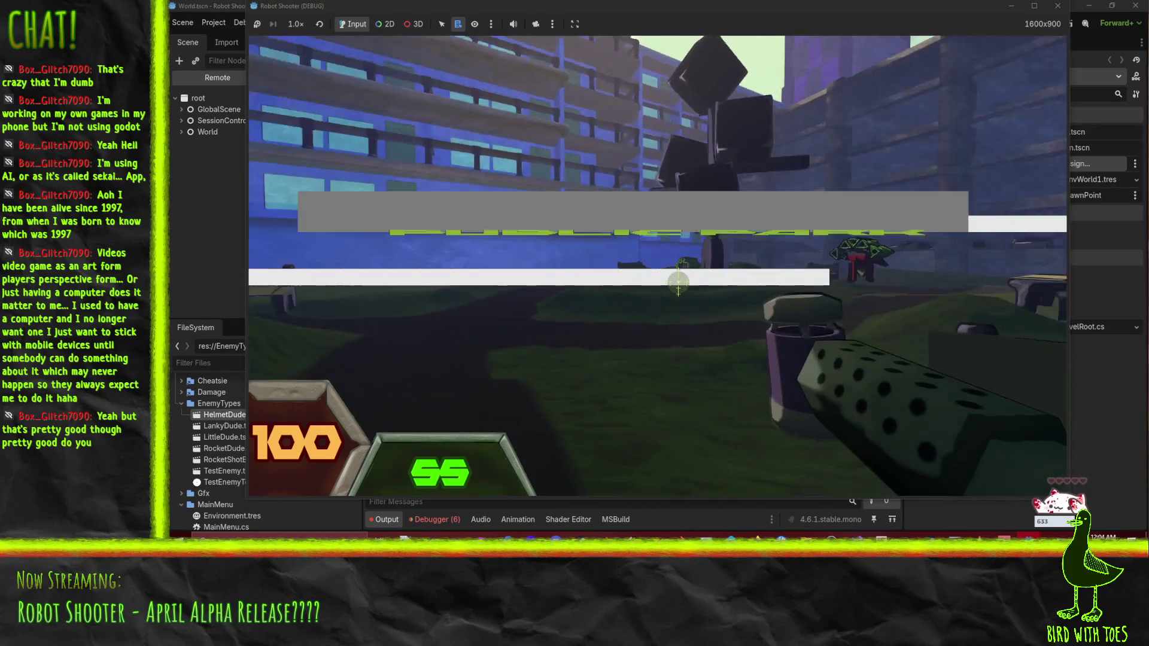
# Step: Fire at the park robots until OVERWHELMED appears, then restart with TRY AGAIN
pyautogui.click(678, 283)
pyautogui.click(678, 284)
pyautogui.click(678, 284)
pyautogui.click(678, 284)
pyautogui.click(678, 282)
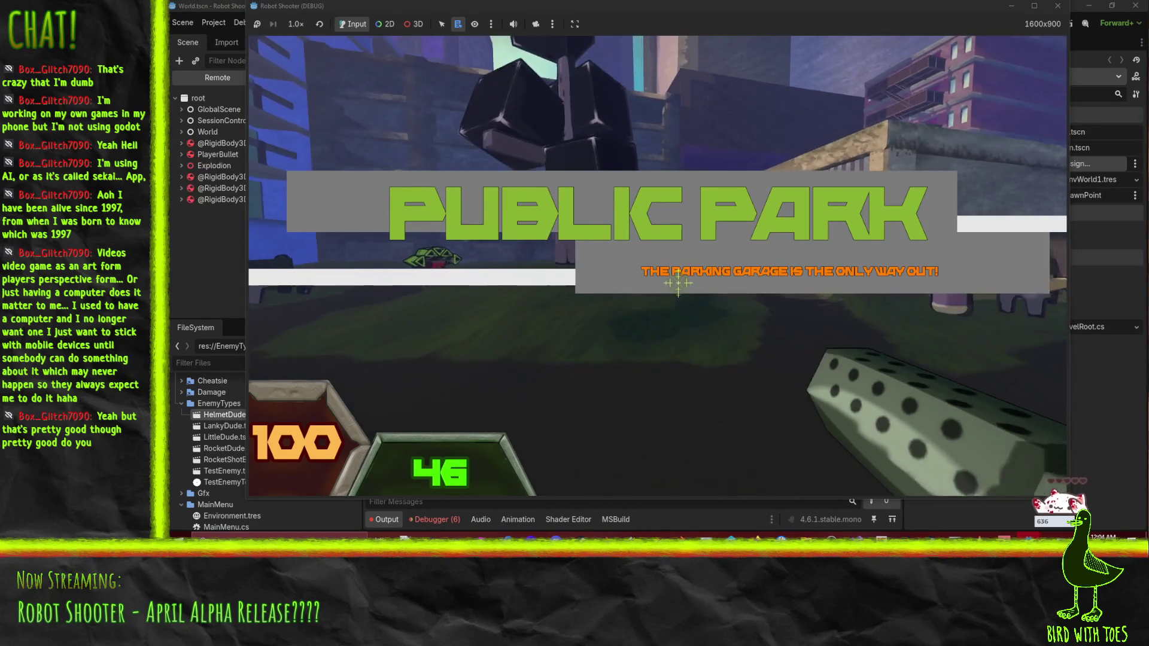
pyautogui.click(678, 280)
pyautogui.click(679, 283)
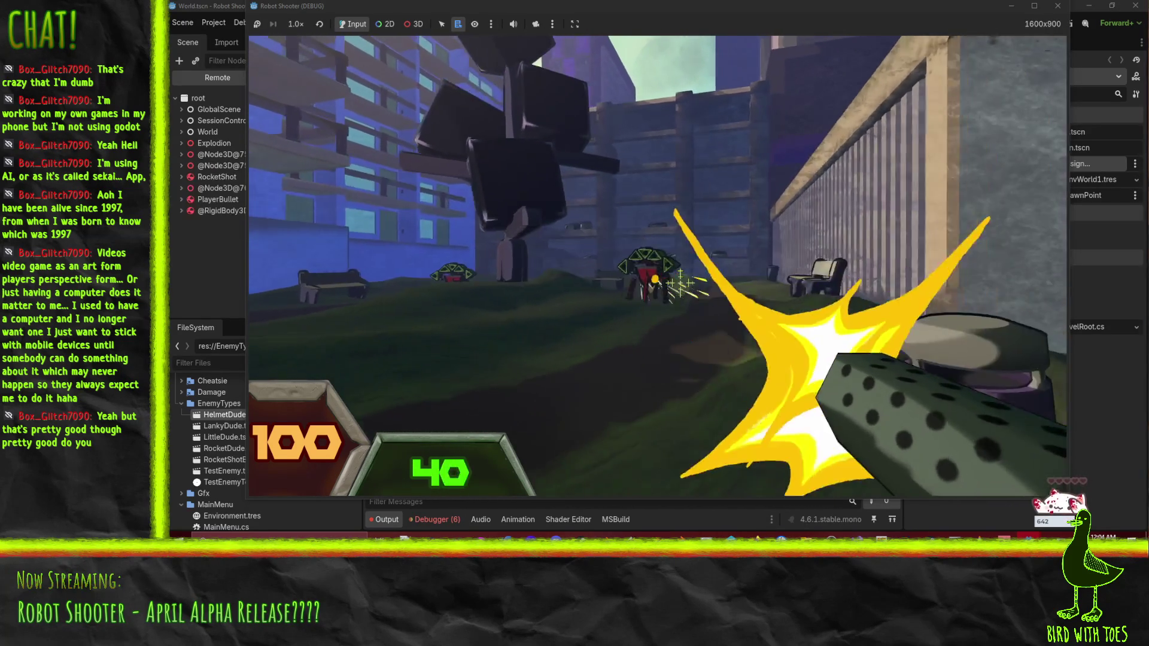
pyautogui.click(680, 285)
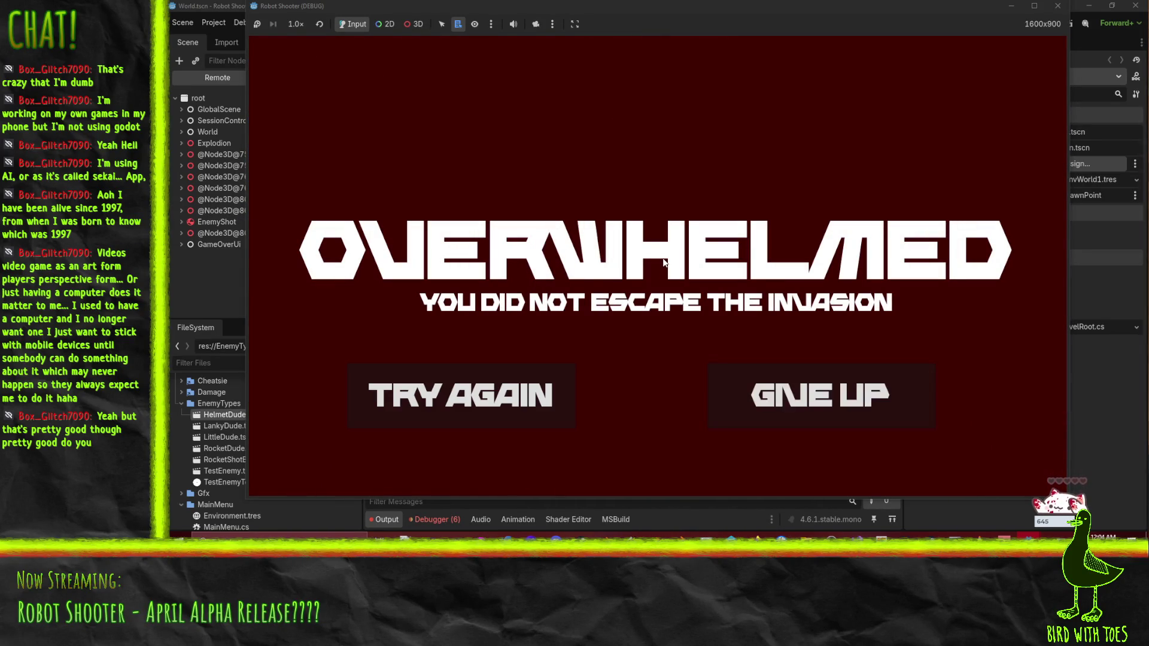
pyautogui.click(491, 392)
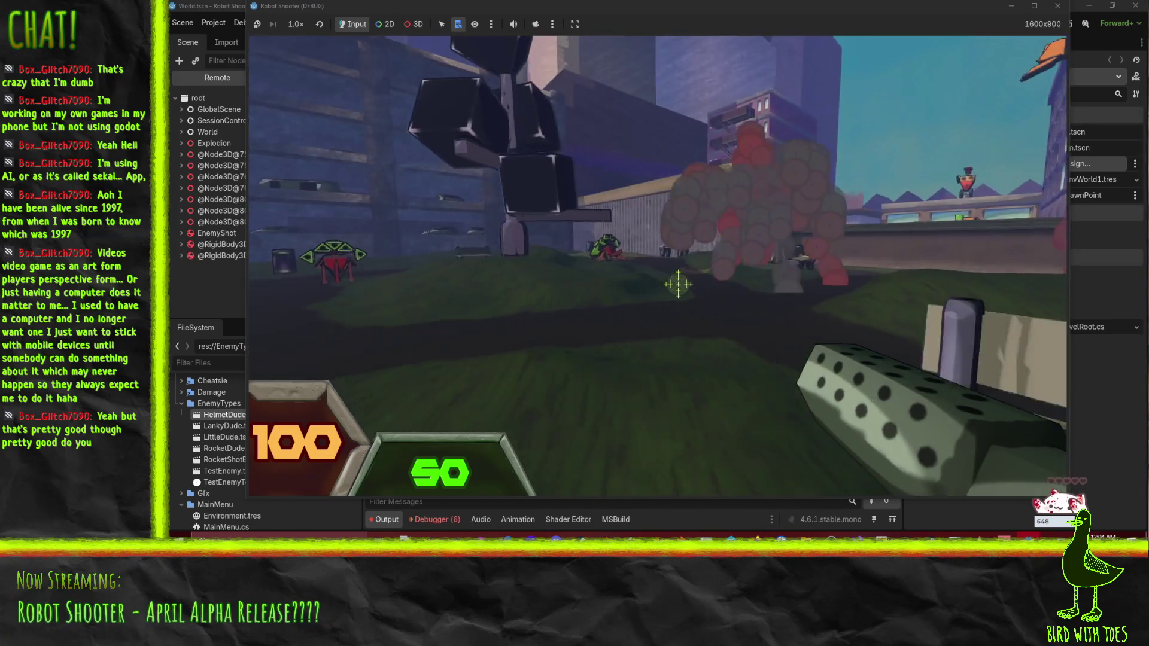
# Step: Shoot the restarted Public Park robots and the enemies across the grass
pyautogui.click(678, 286)
pyautogui.click(678, 281)
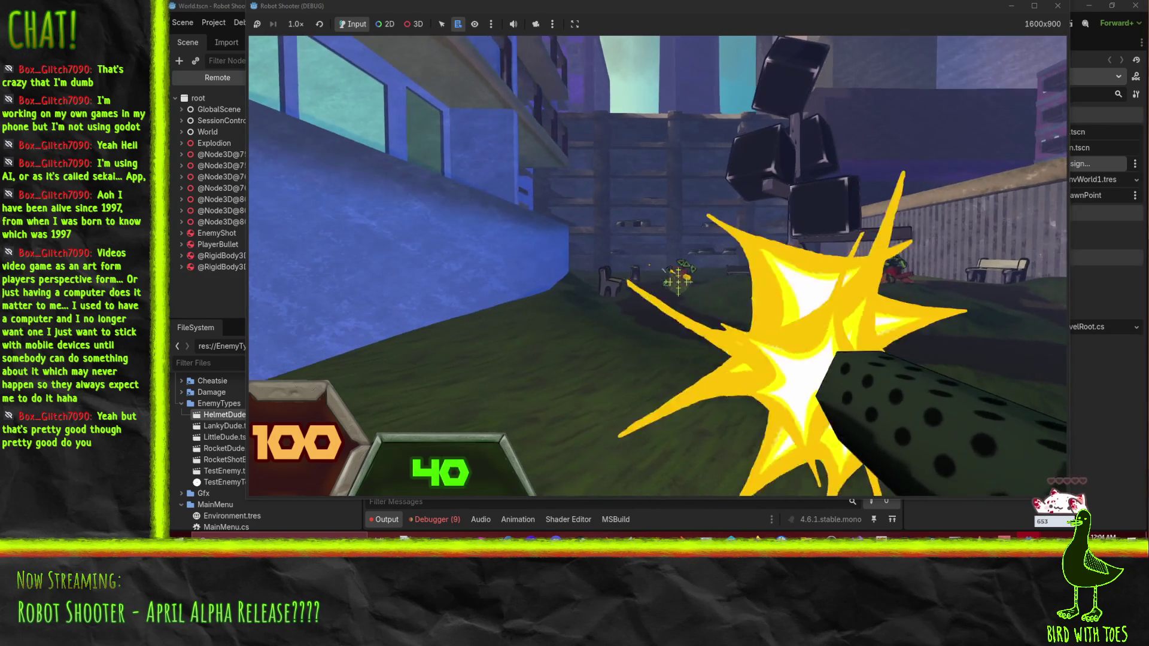
pyautogui.moveTo(678, 281); pyautogui.dragTo(678, 280)
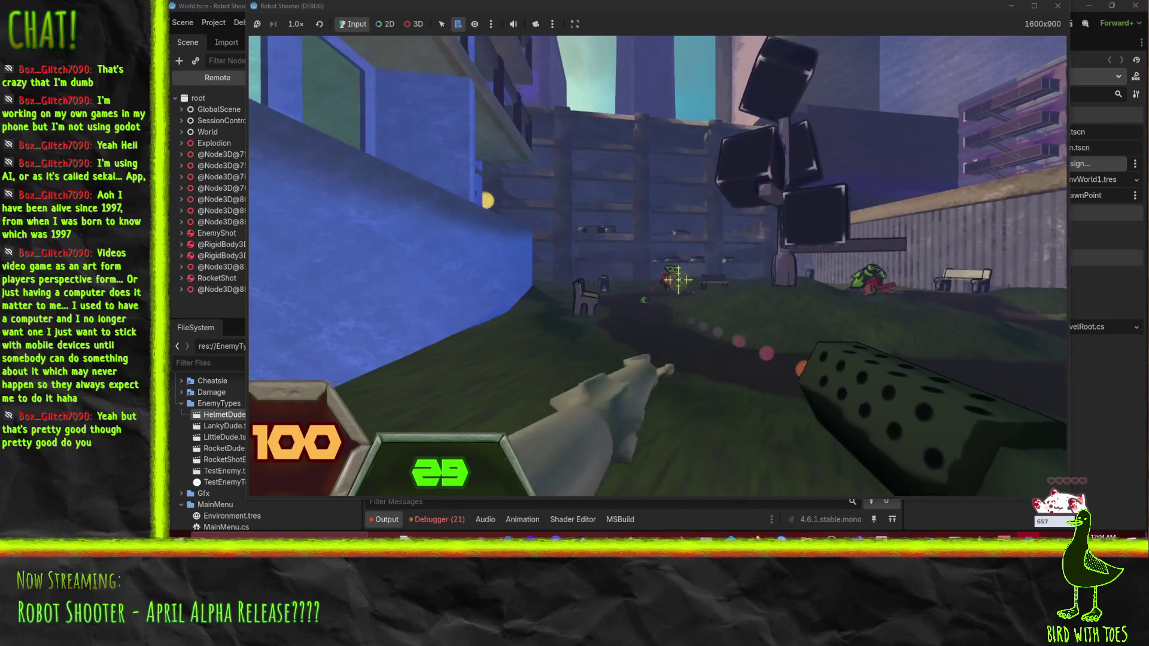
pyautogui.rightClick(678, 281)
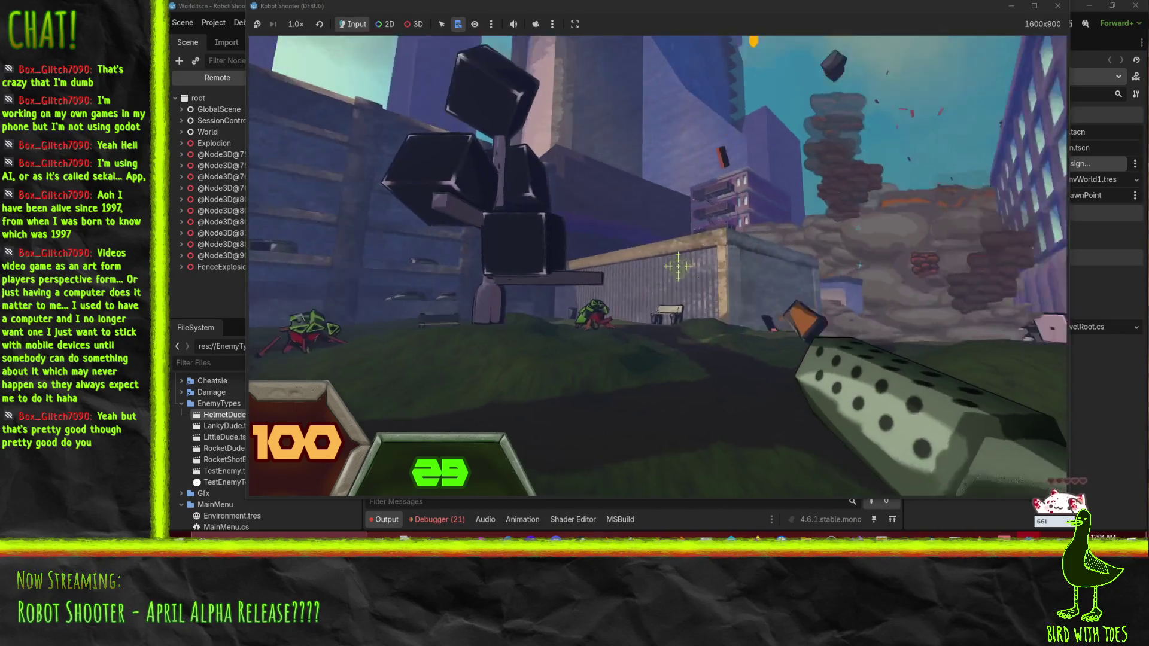
pyautogui.click(678, 275)
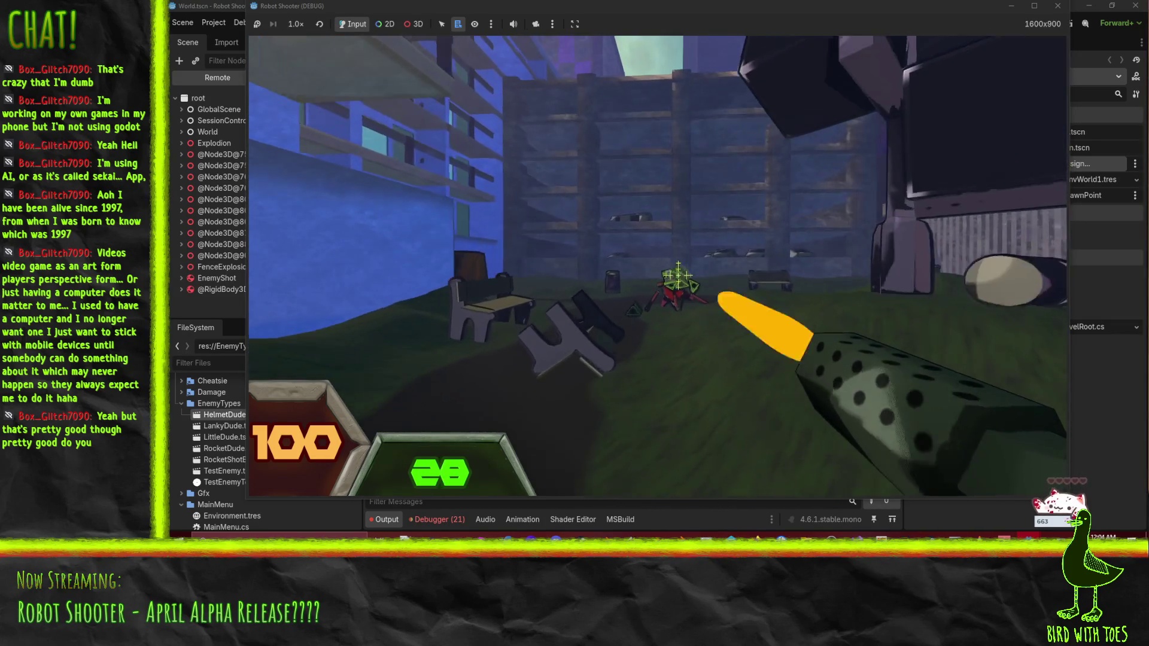
pyautogui.click(678, 275)
pyautogui.click(670, 263)
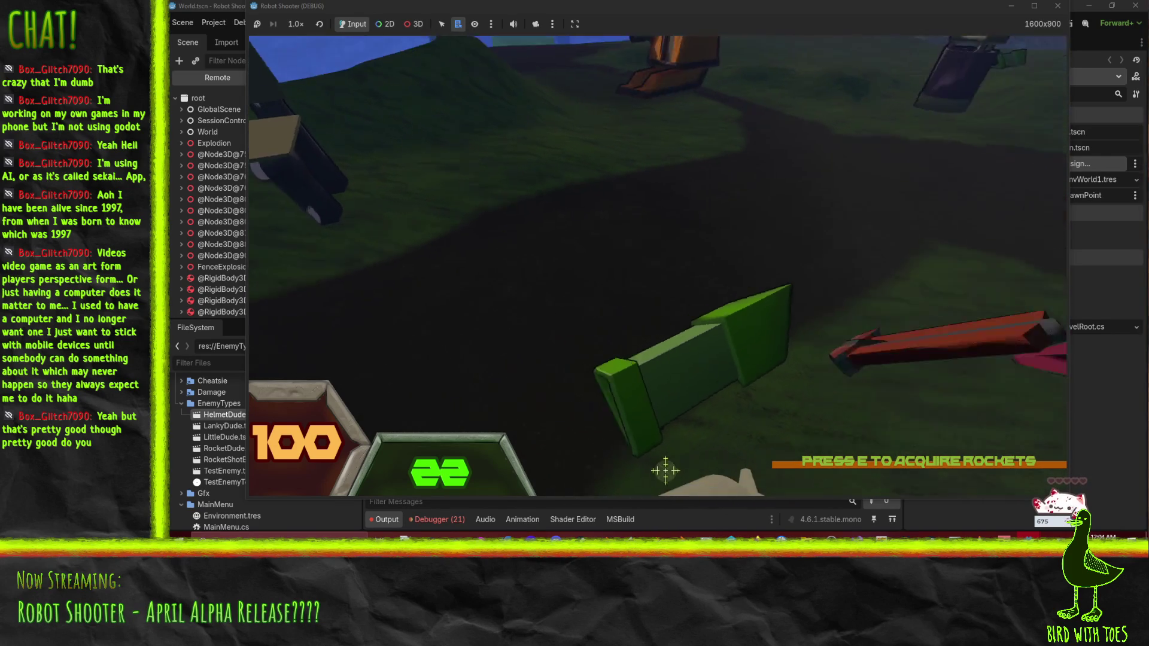
pyautogui.click(679, 278)
# Step: Pick up the green gun and walk past the trash can and white cars into the garage
pyautogui.press('e')
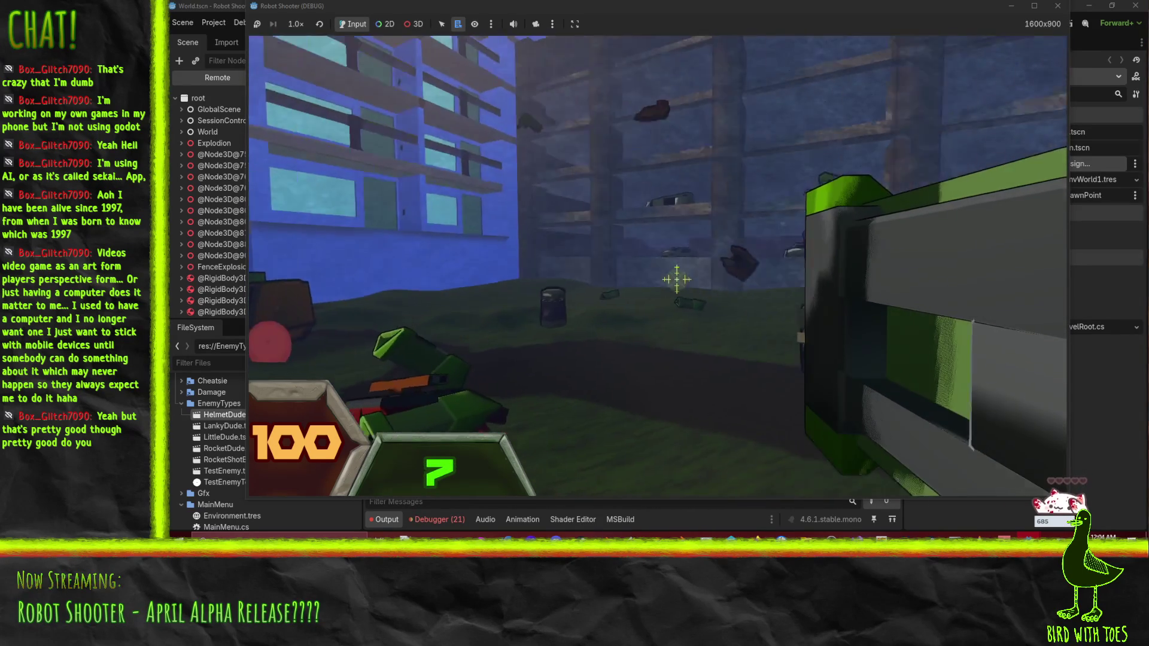
pyautogui.press('w')
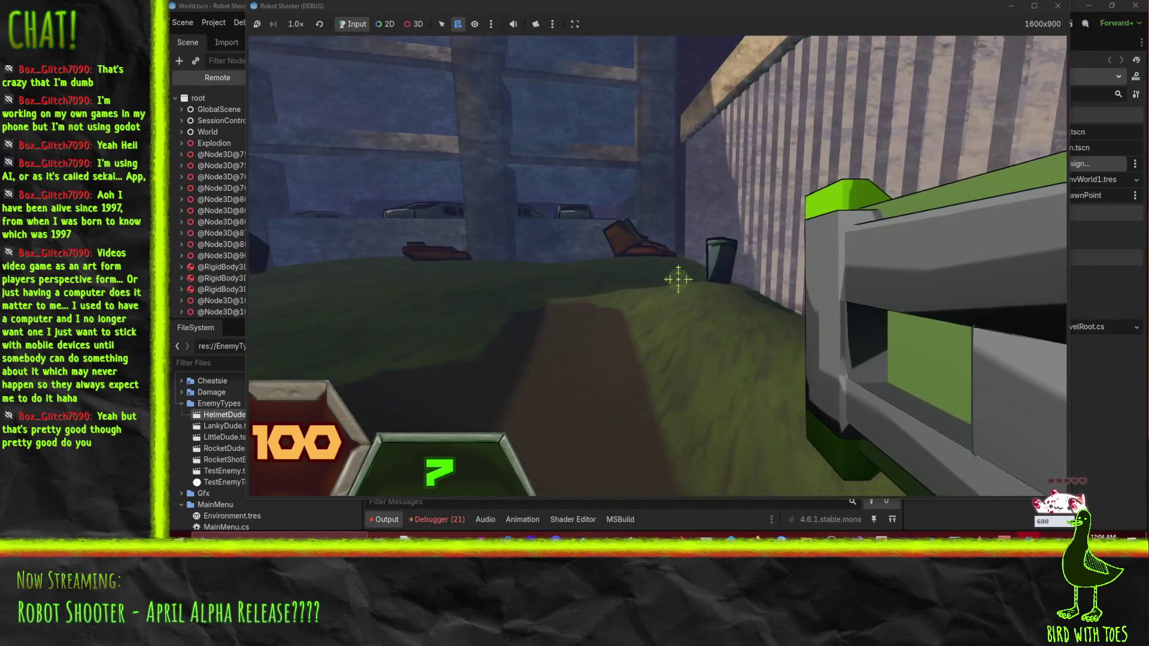
pyautogui.press('w')
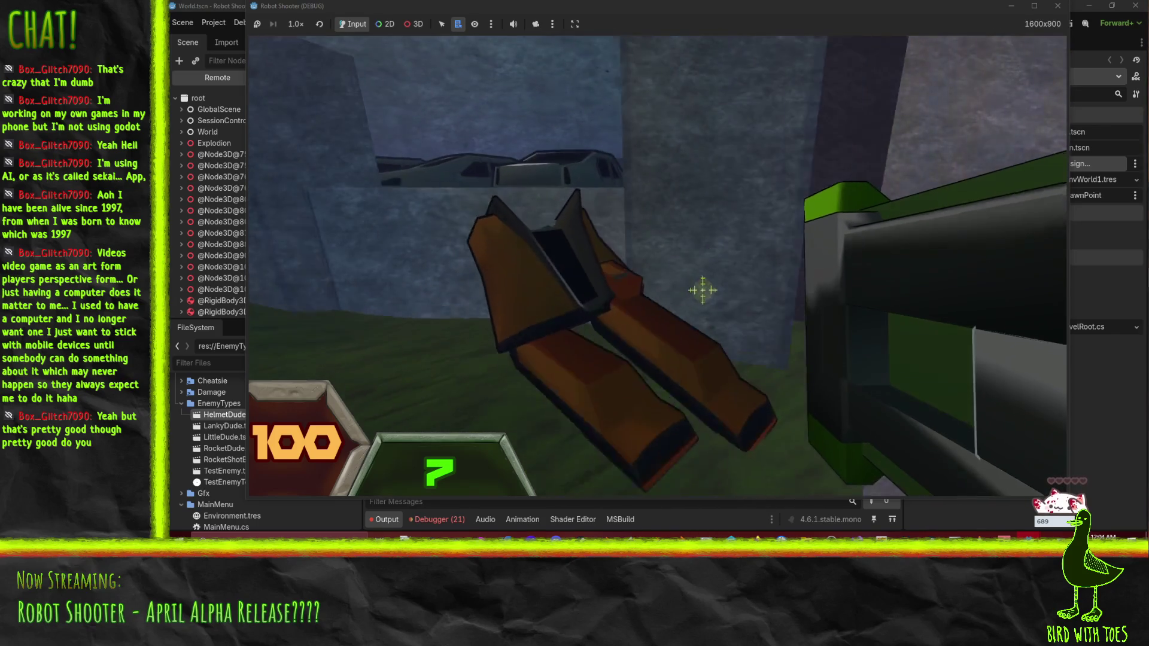
pyautogui.press('w')
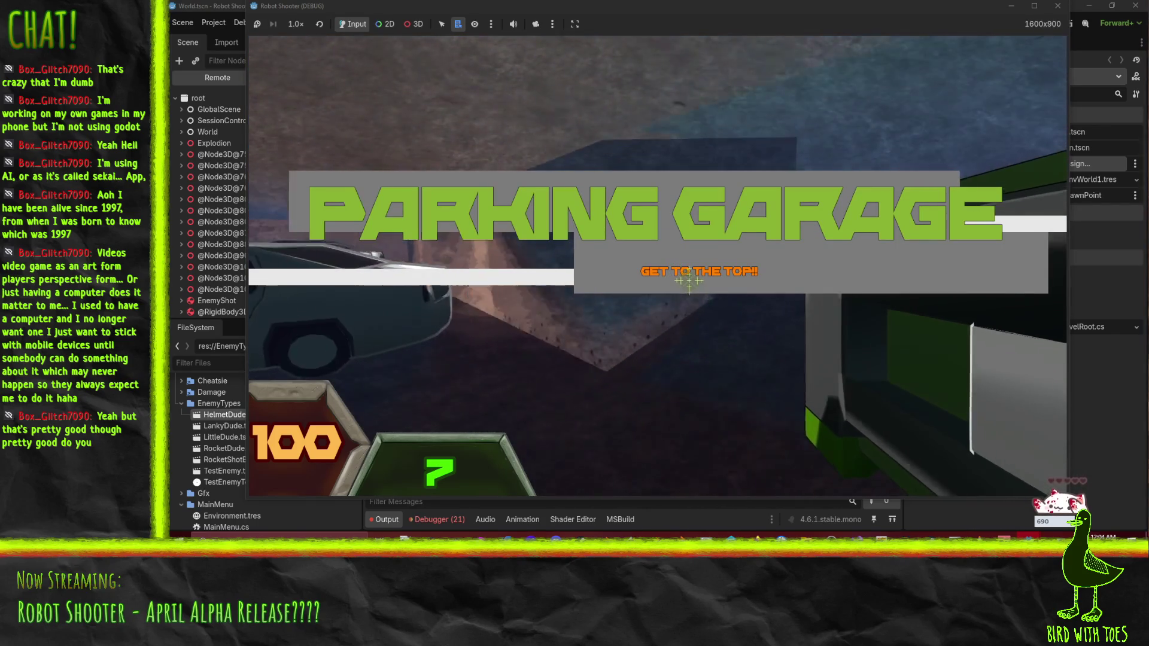
# Step: Move into the Parking Garage, take cover behind a pillar, and fire at enemies beyond it
pyautogui.press('w')
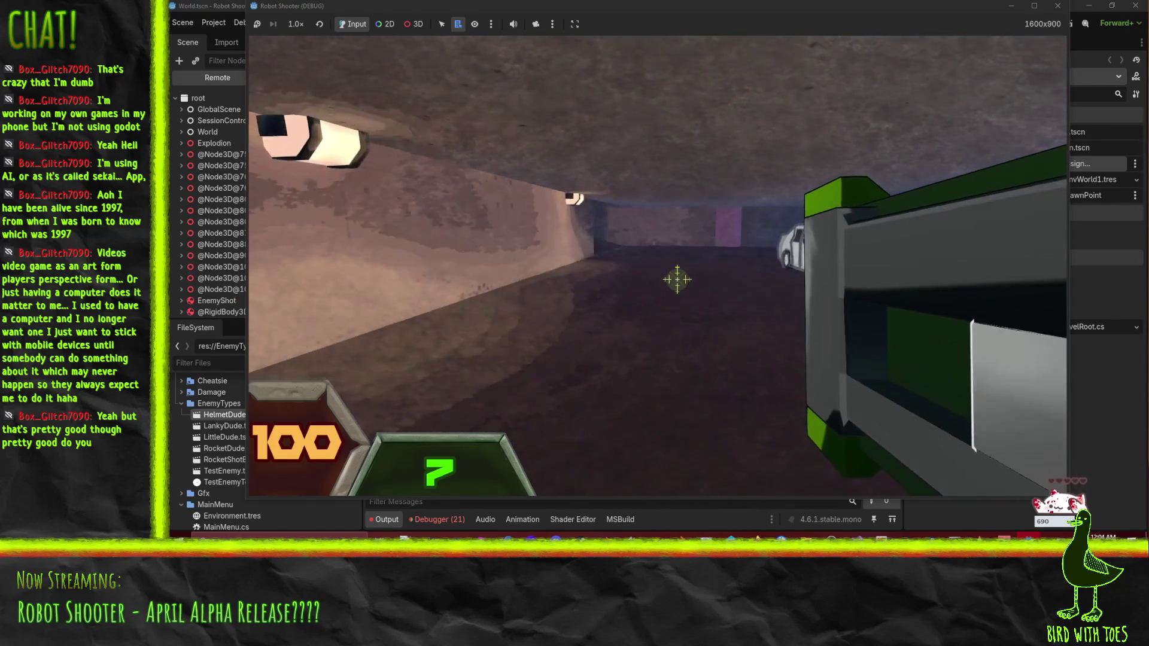
pyautogui.press('w')
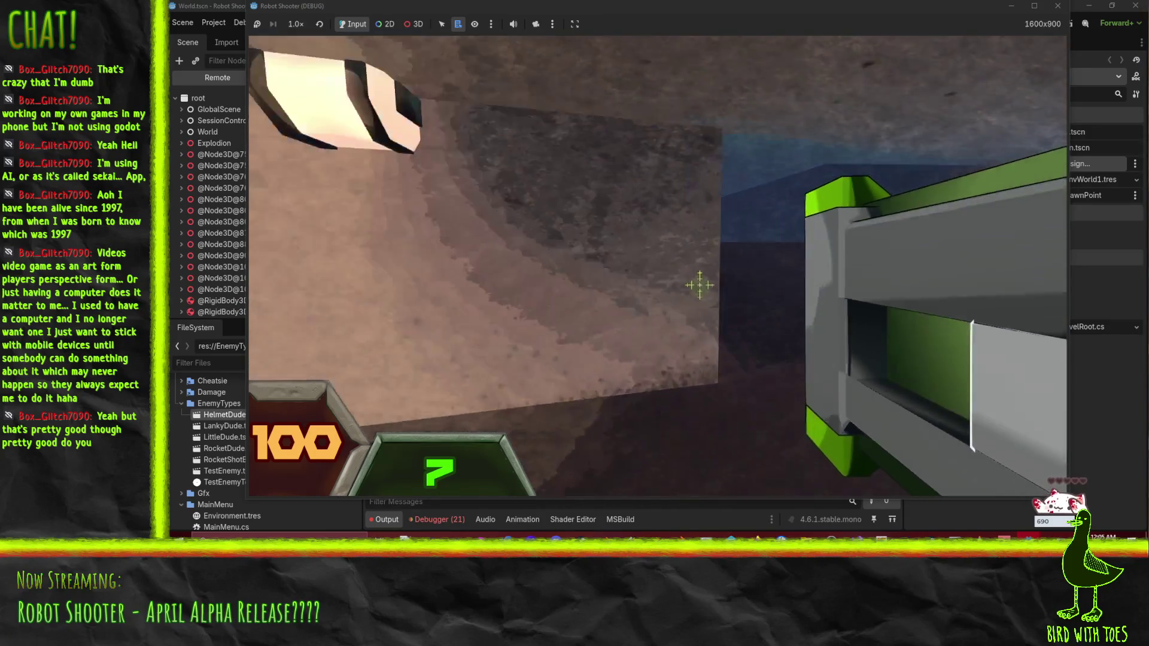
pyautogui.press('w')
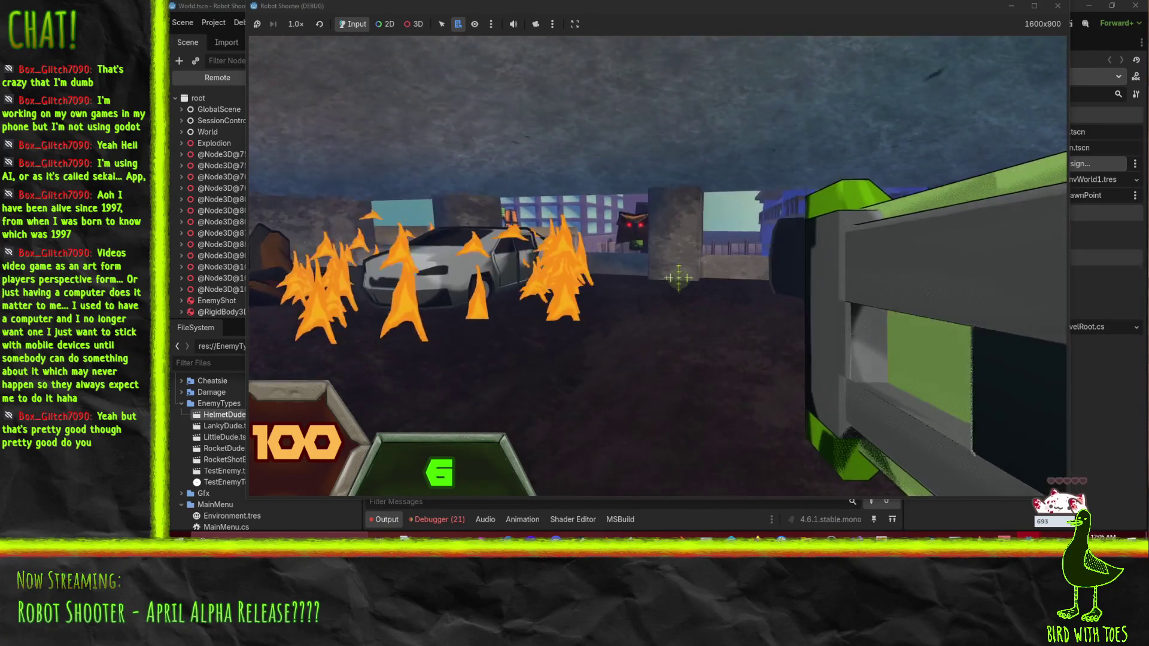
pyautogui.press('w')
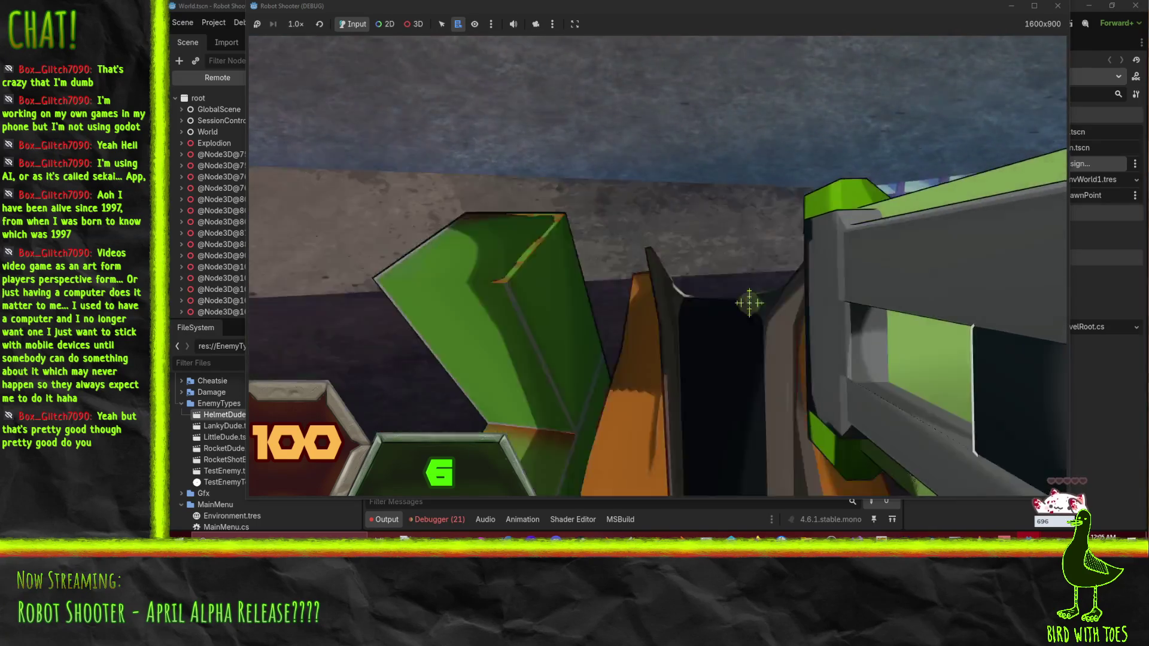
pyautogui.press('w')
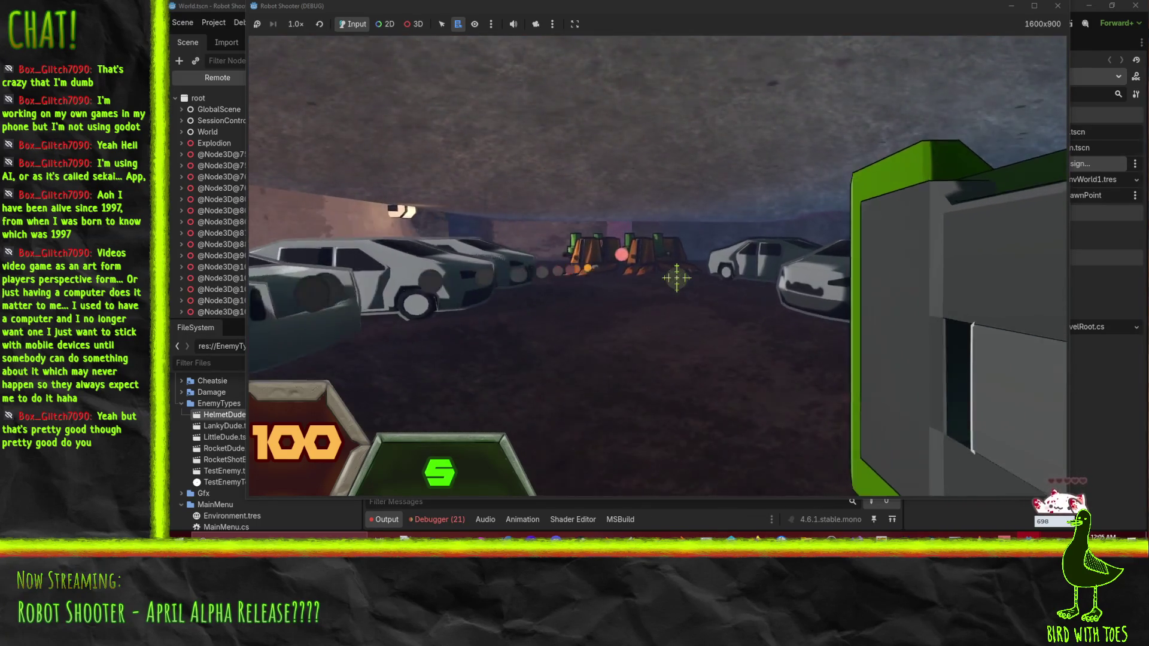
pyautogui.press('w')
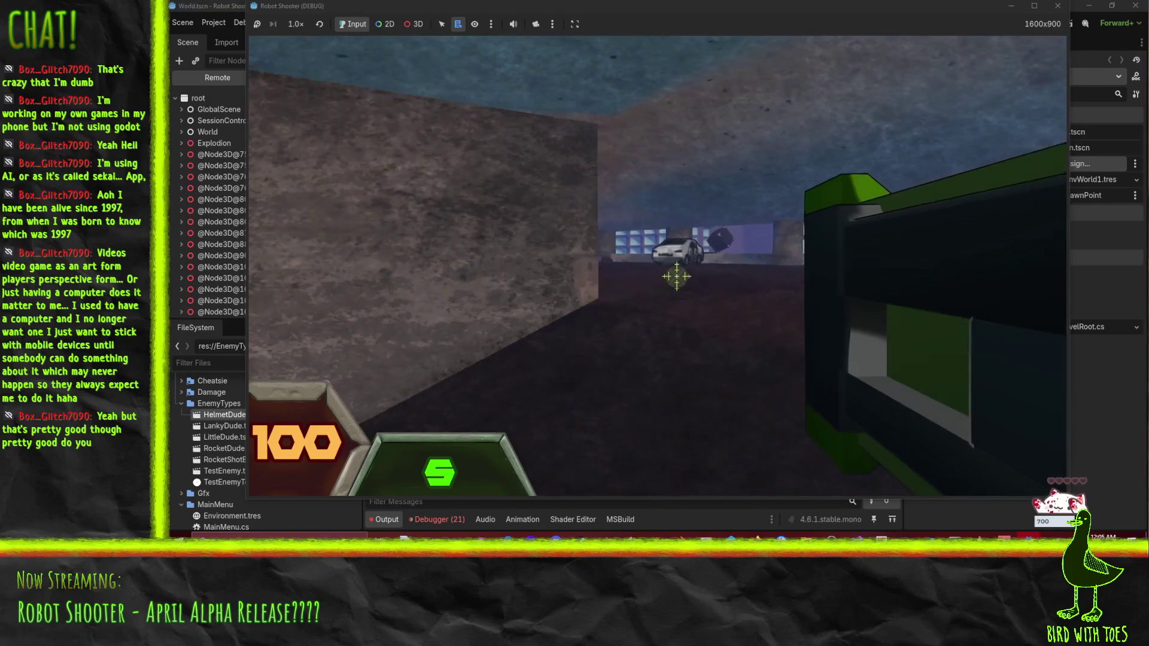
pyautogui.press('w')
pyautogui.click(676, 276)
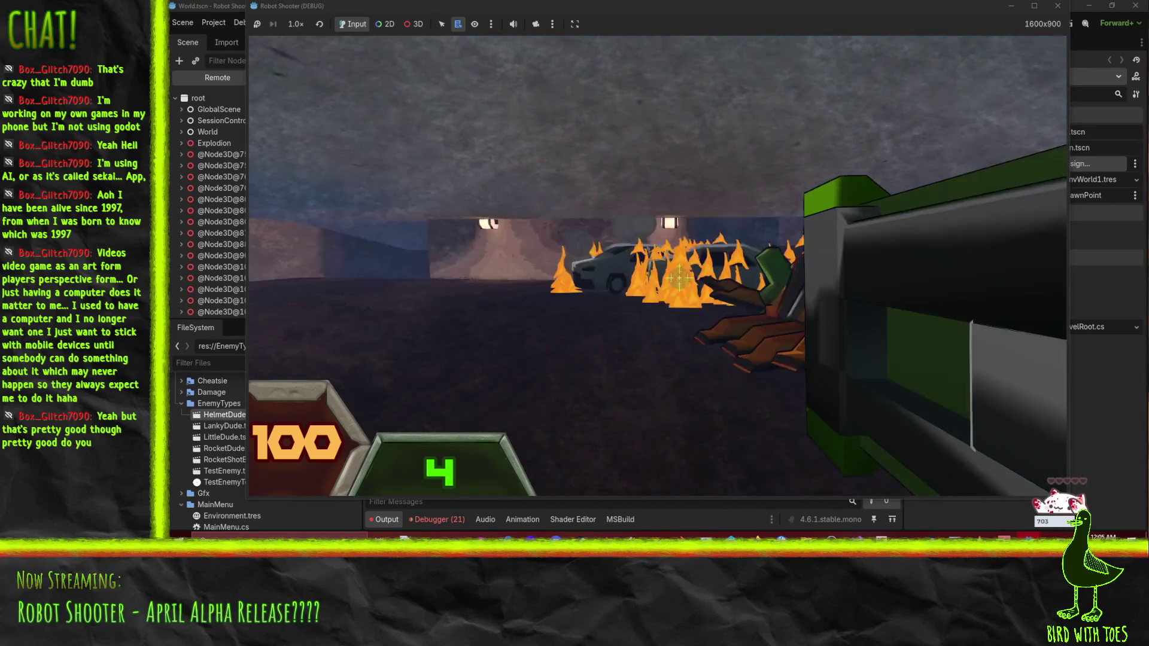
# Step: Advance past the burning and crashed cars, back away, head to the blue-lit ramp, and switch to the green gun
pyautogui.press('w')
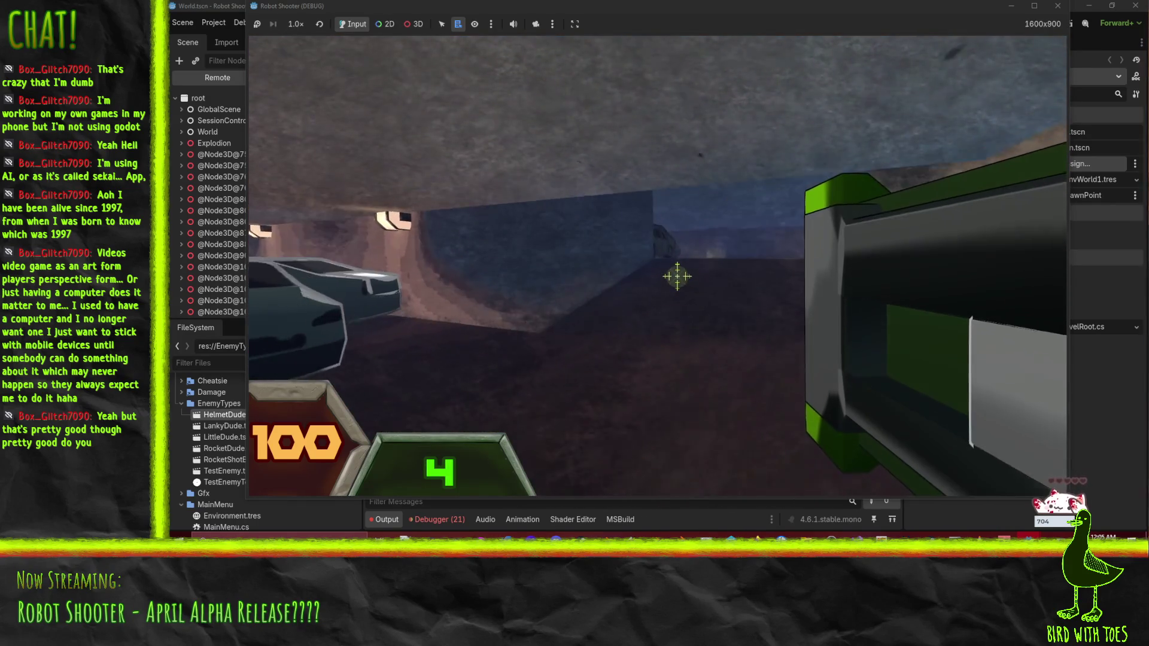
pyautogui.press('w')
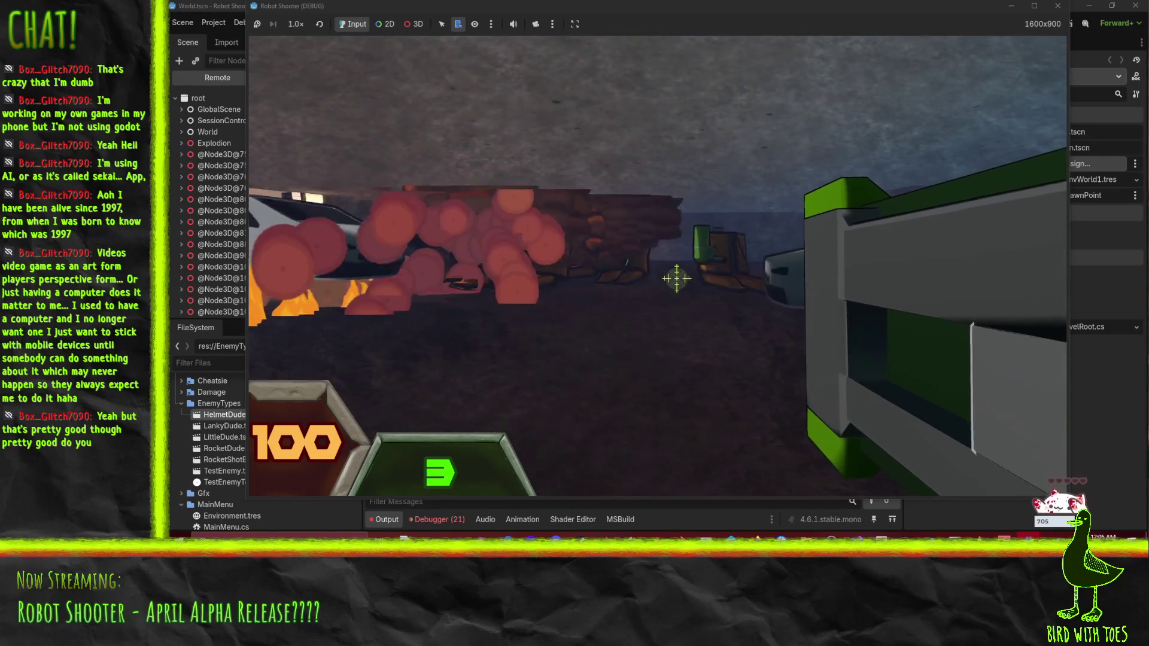
pyautogui.press('w')
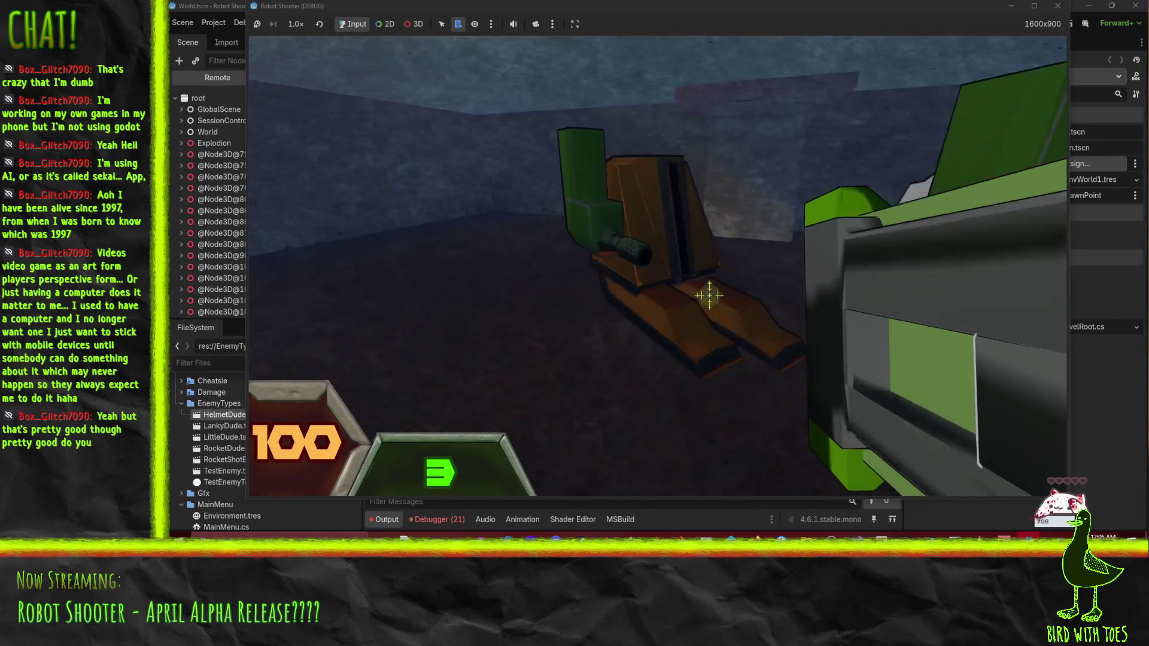
pyautogui.press('w')
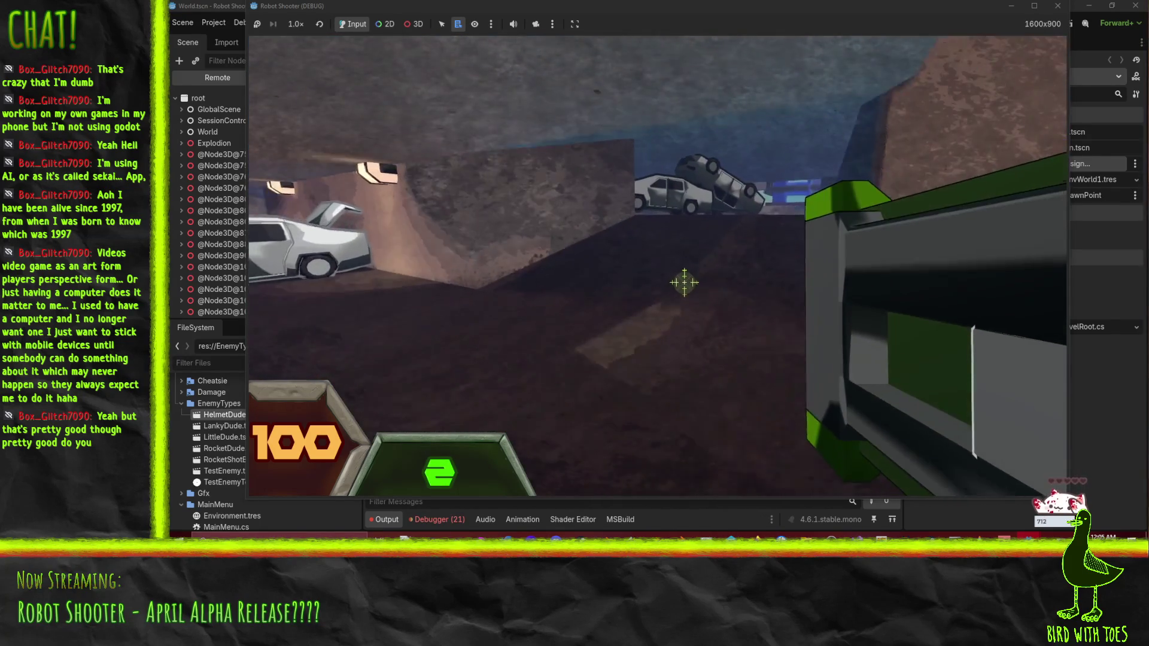
pyautogui.press('w')
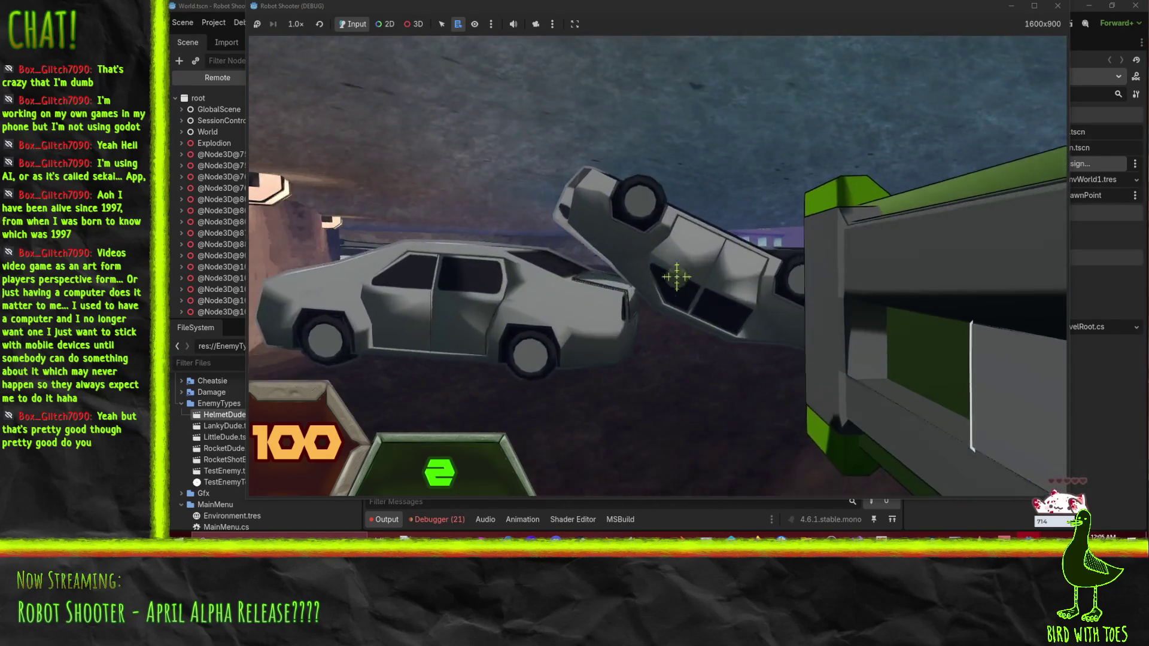
pyautogui.press('w')
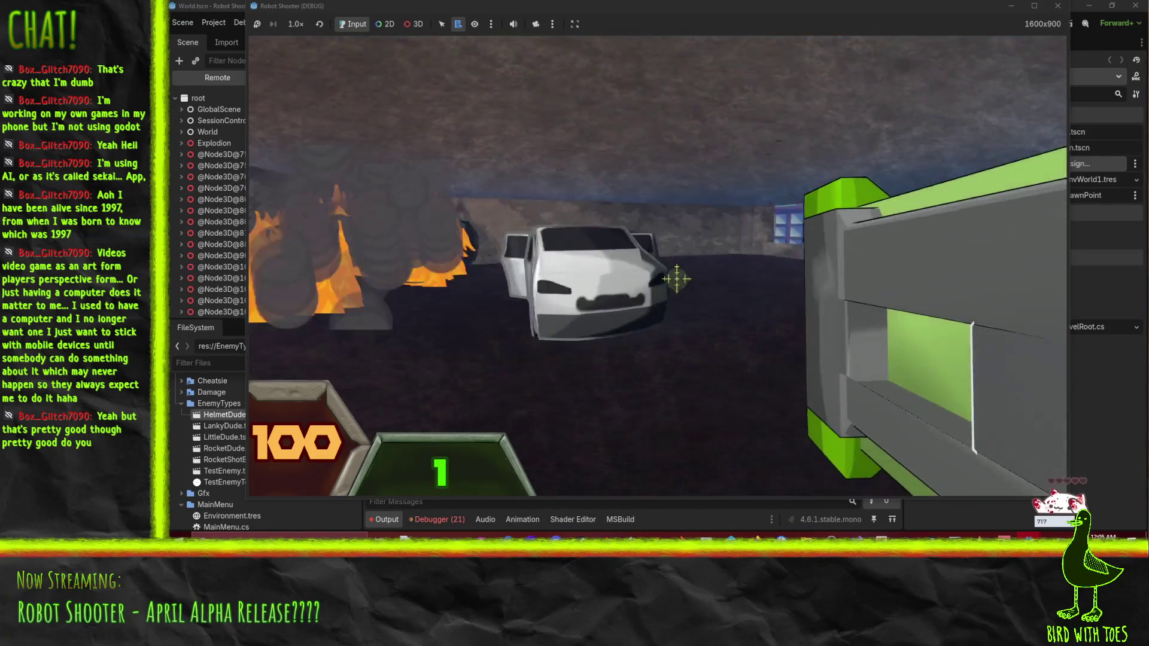
pyautogui.press('s')
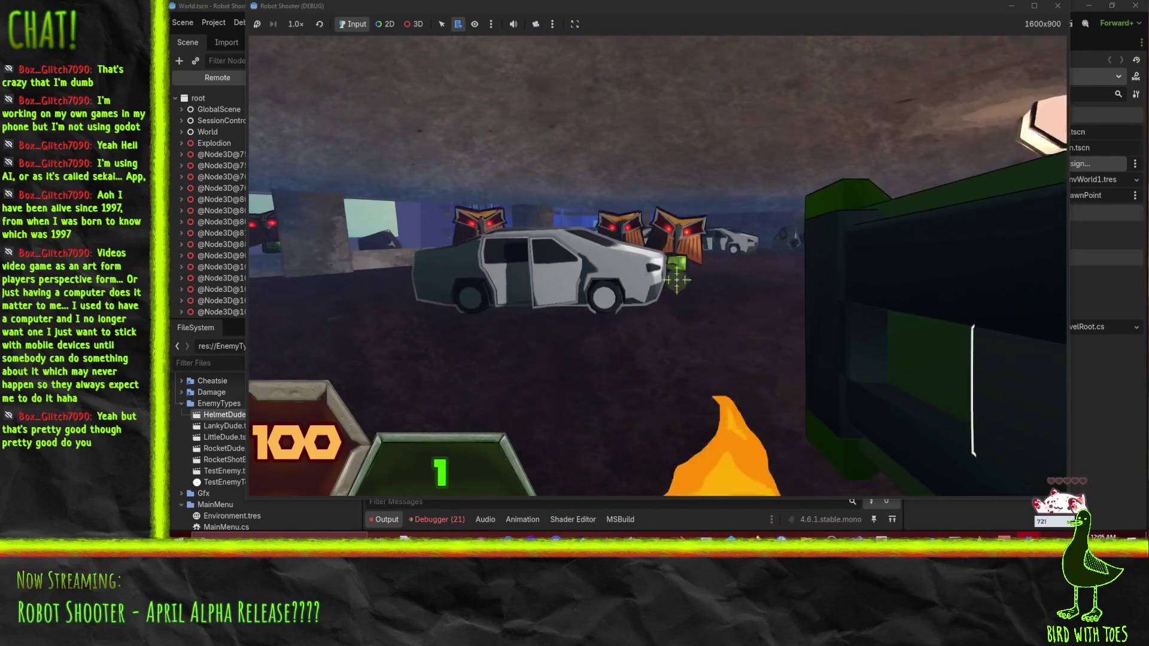
pyautogui.press('s')
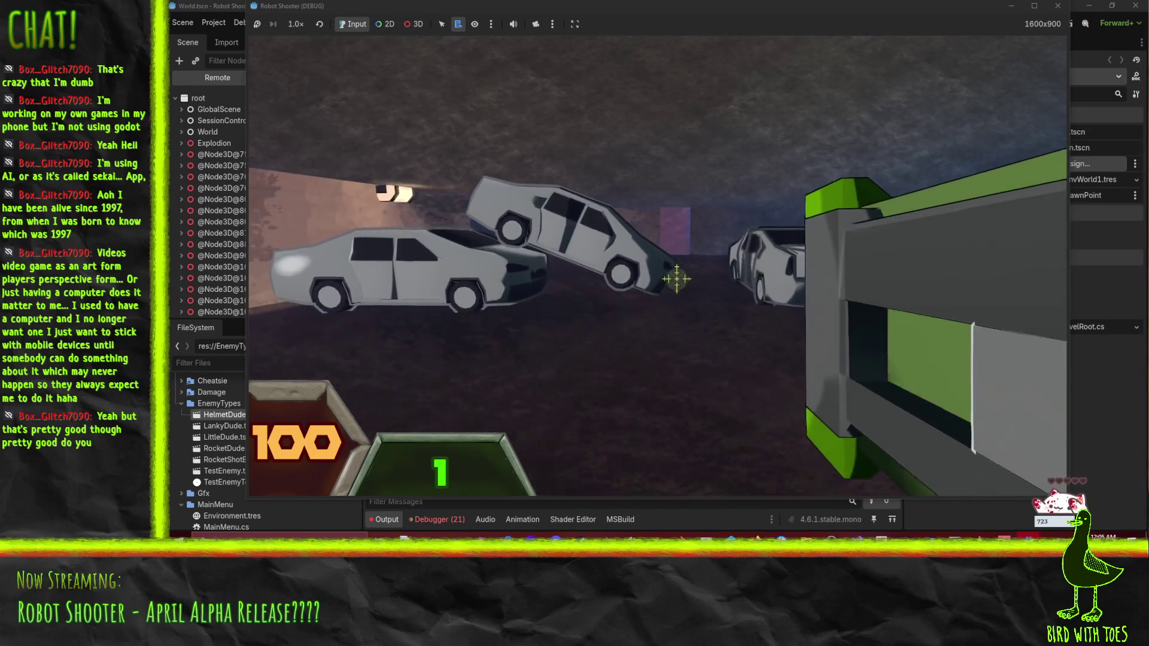
pyautogui.press('d')
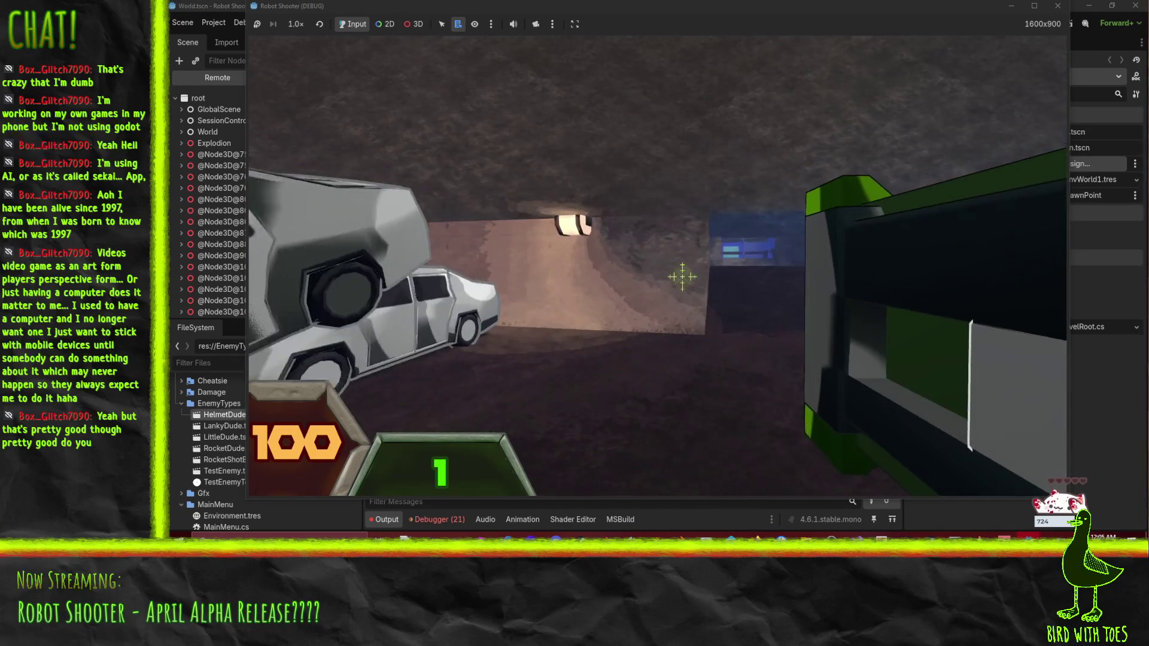
pyautogui.press('w')
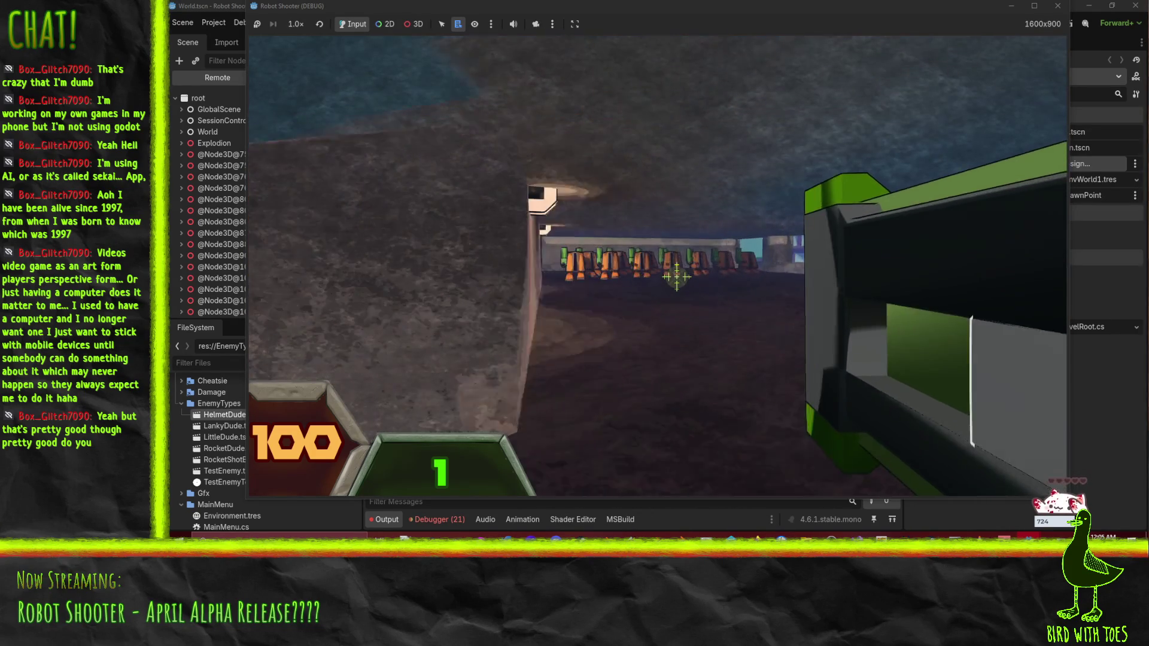
pyautogui.press('2')
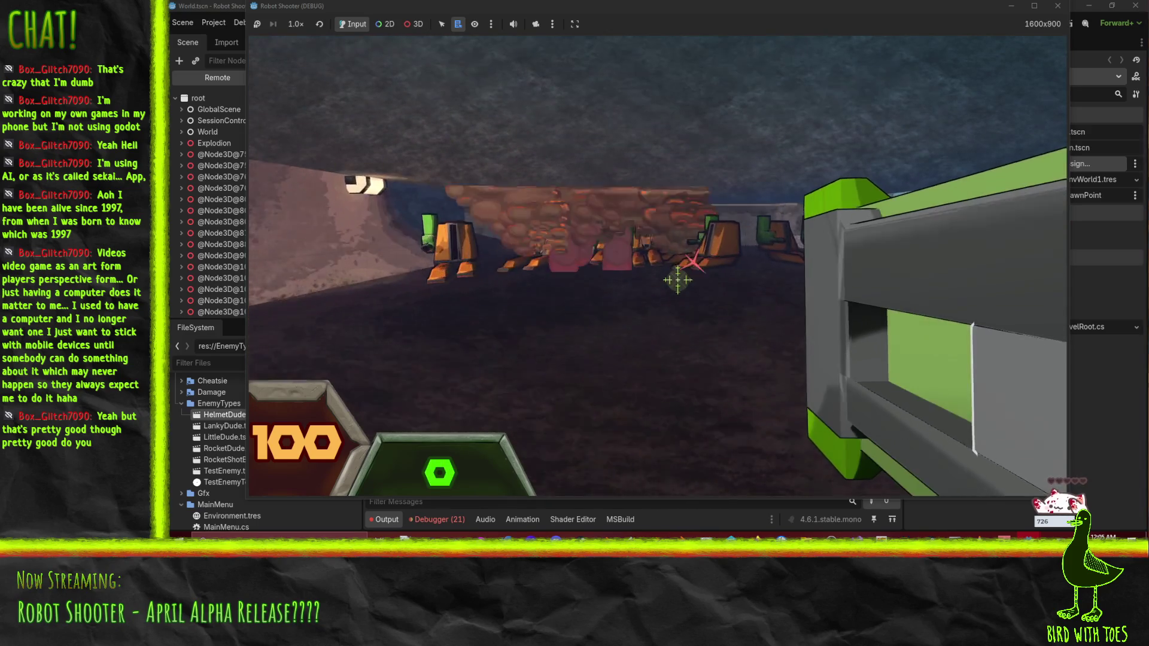
# Step: Strafe and fire, pick up the dotted rocket launcher, and fire rockets at the cars ahead
pyautogui.press('a')
pyautogui.click(688, 279)
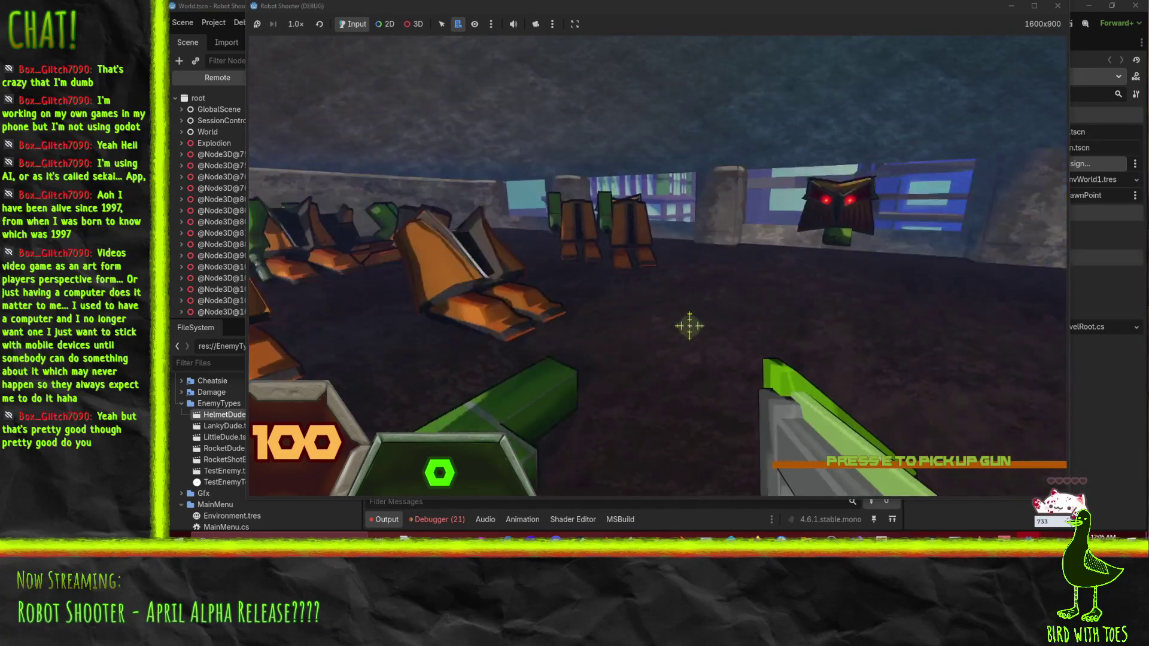
pyautogui.press('e')
pyautogui.click(686, 298)
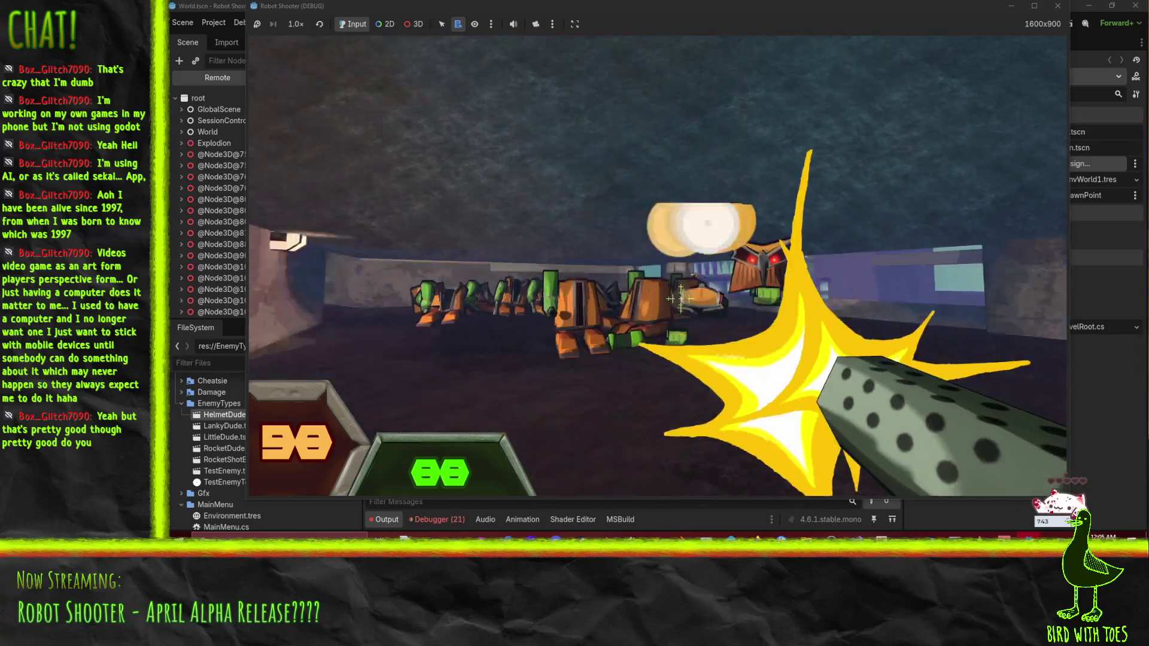
pyautogui.press('w')
pyautogui.click(678, 292)
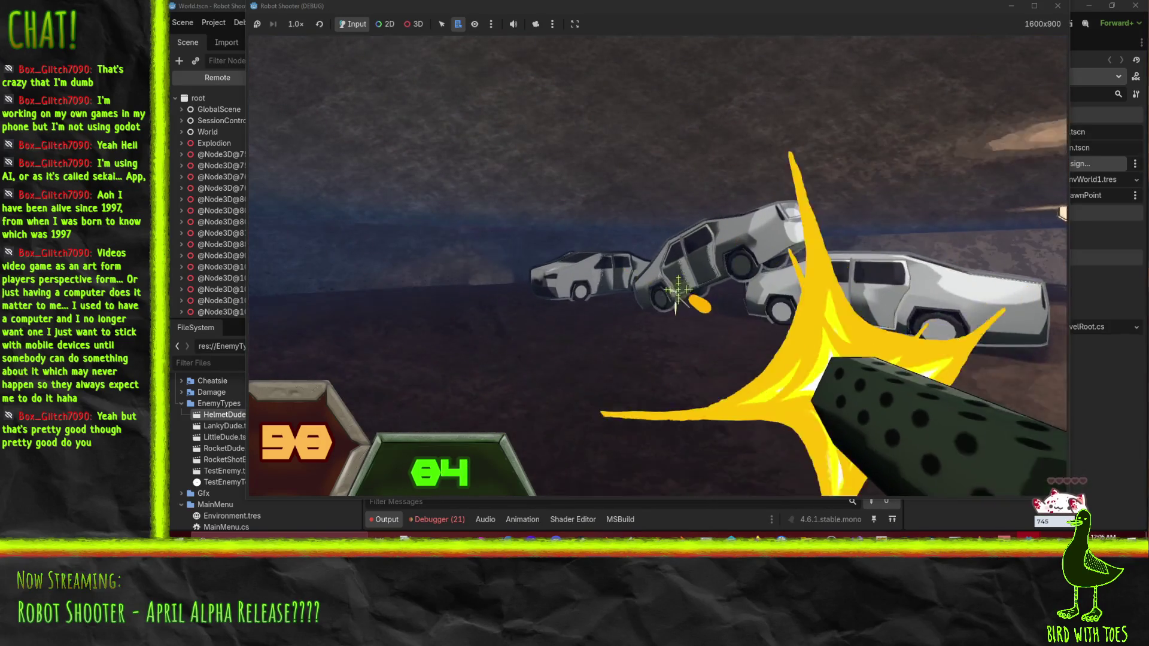
pyautogui.click(678, 291)
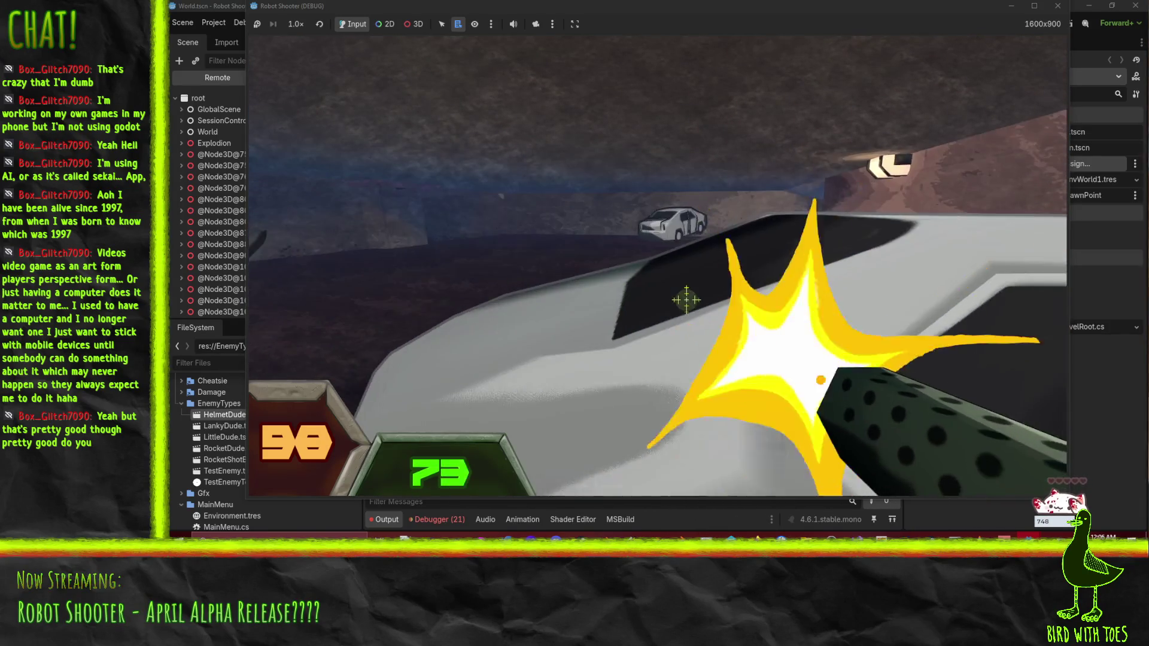
pyautogui.click(691, 304)
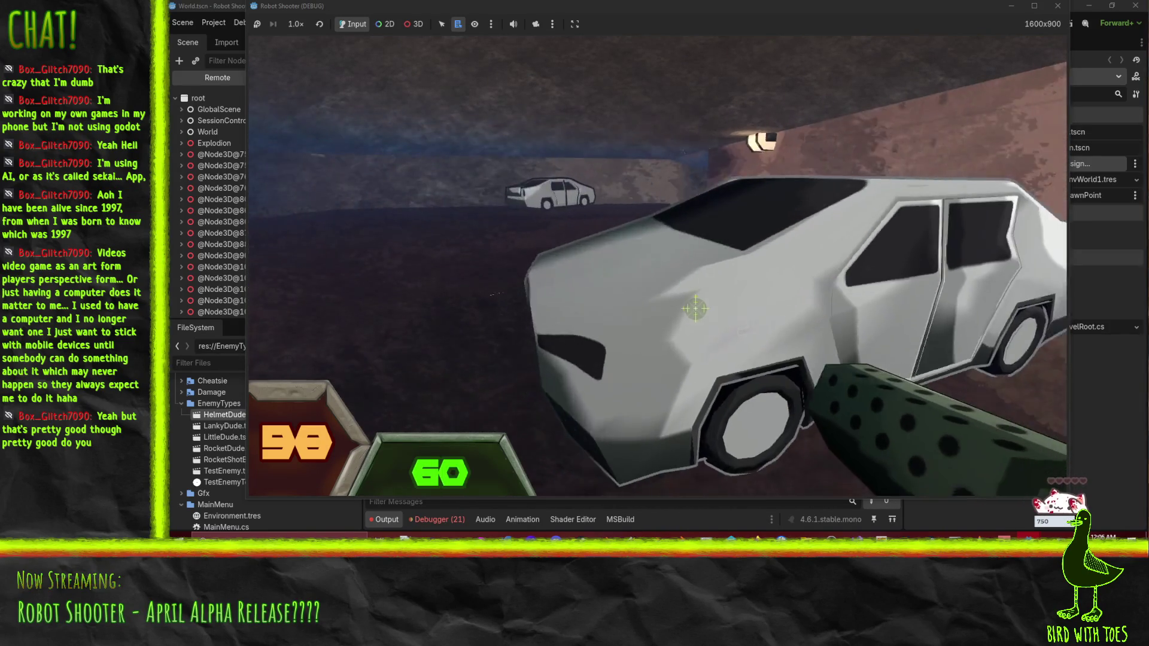
# Step: Dodge the helmeted robot, retreat toward the wall, and pause the game with Esc
pyautogui.press('s')
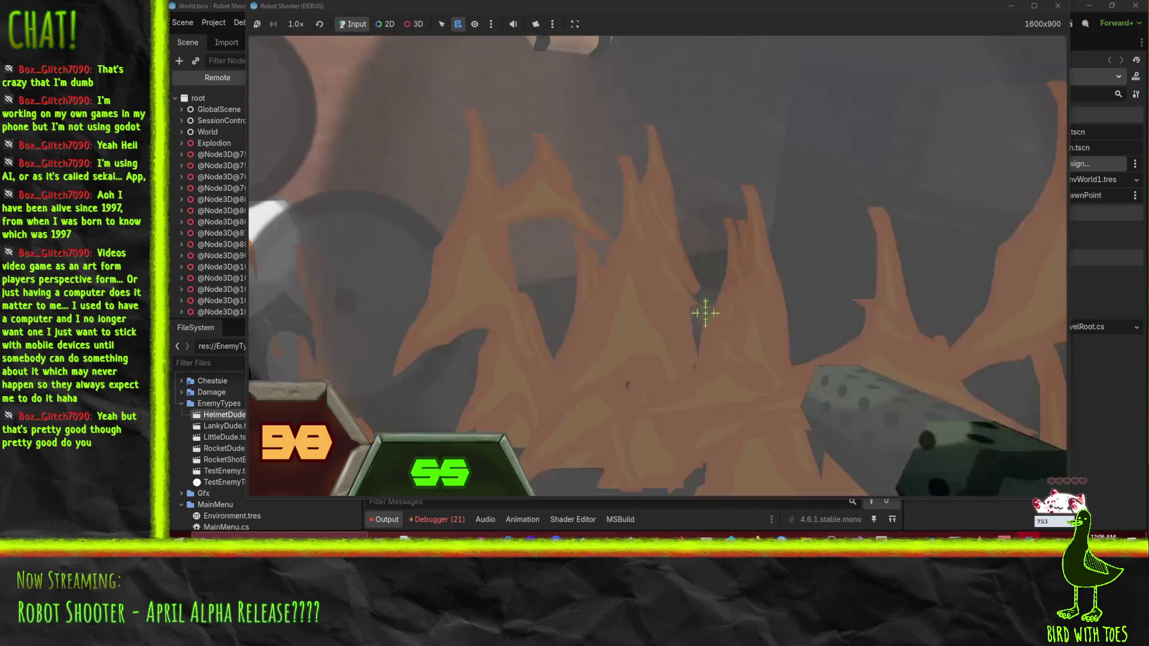
pyautogui.press('w')
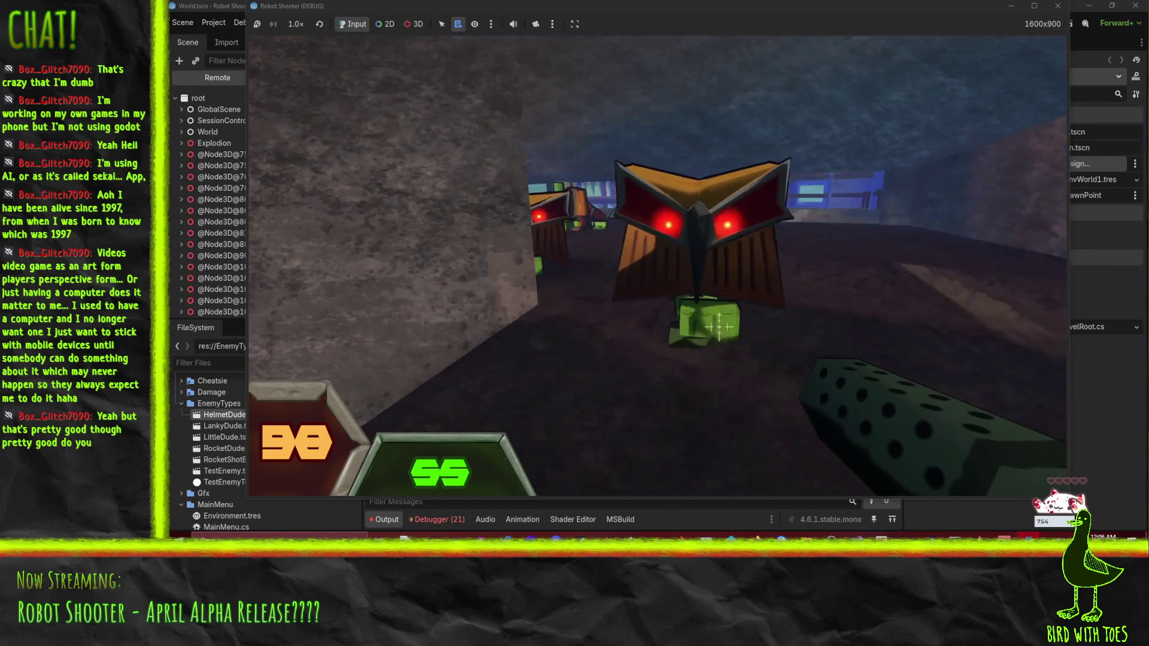
pyautogui.press('s')
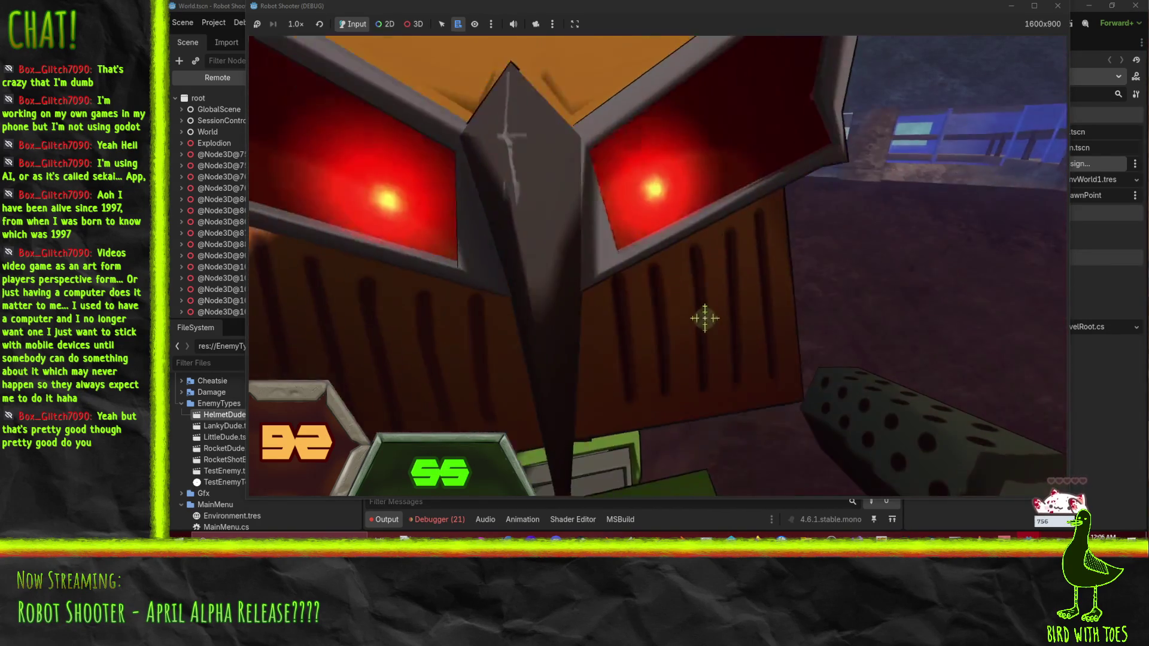
pyautogui.press('s')
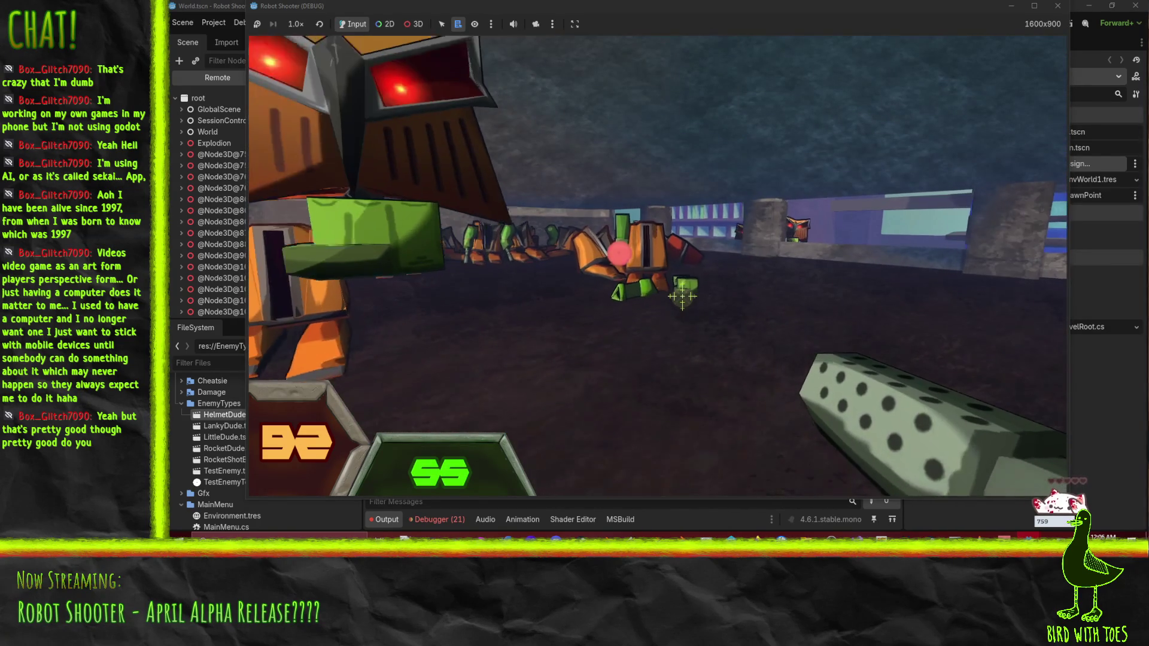
pyautogui.press('w')
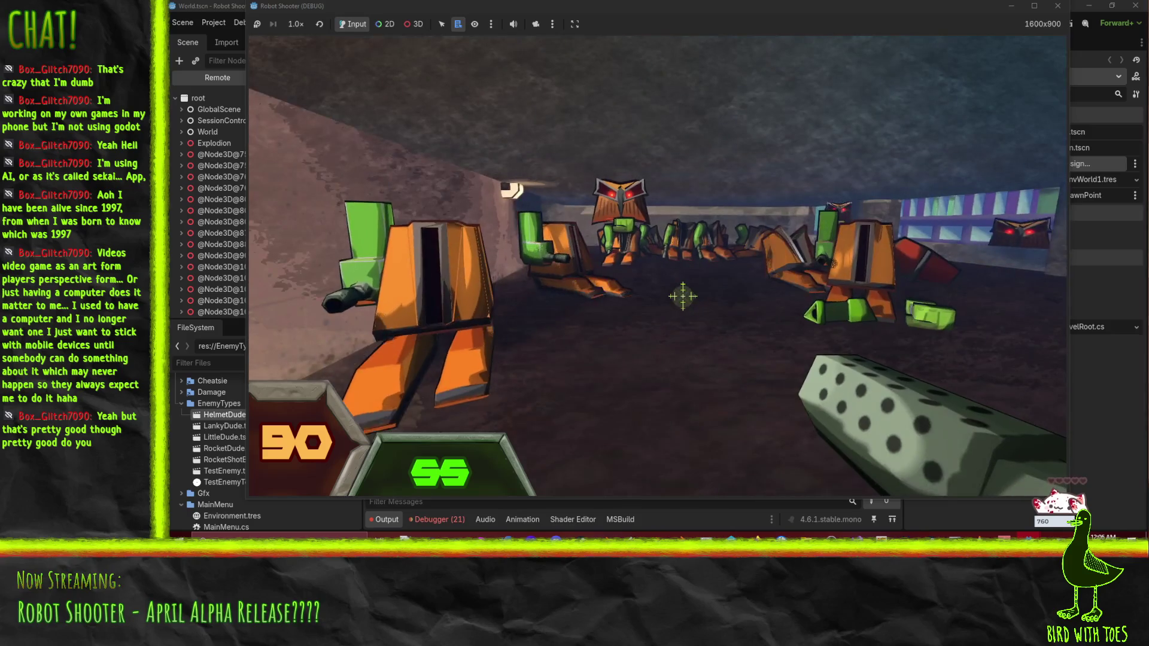
pyautogui.press('Escape')
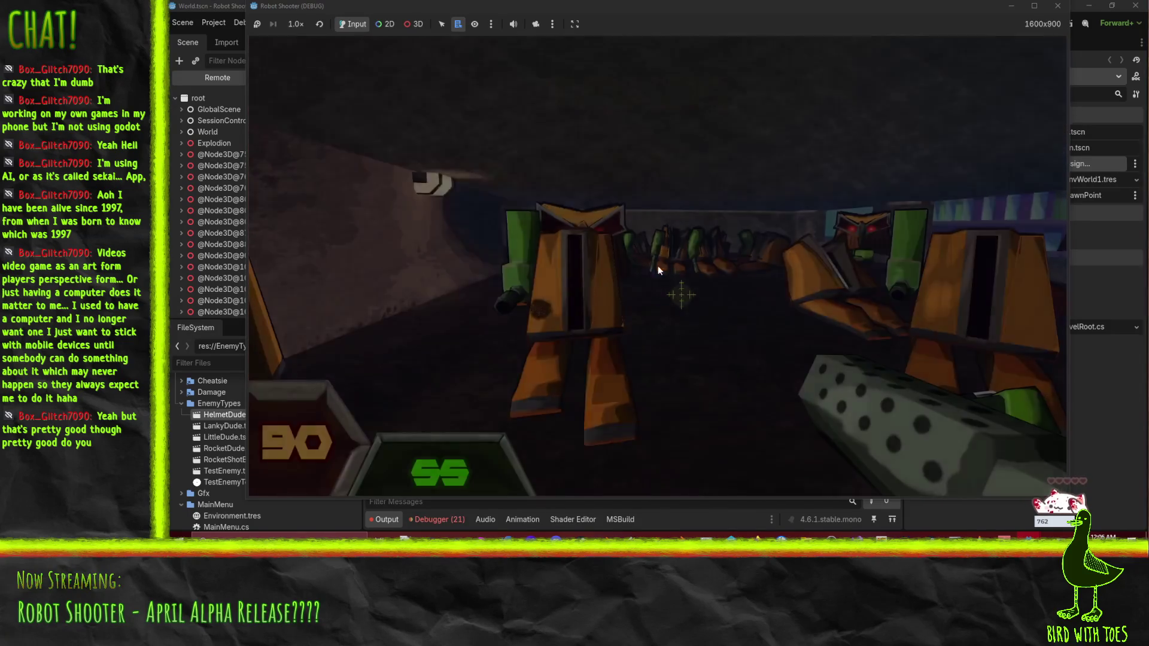
# Step: Check the Settings from the pause menu, close them with Done, and resume via Back to Game
pyautogui.click(651, 289)
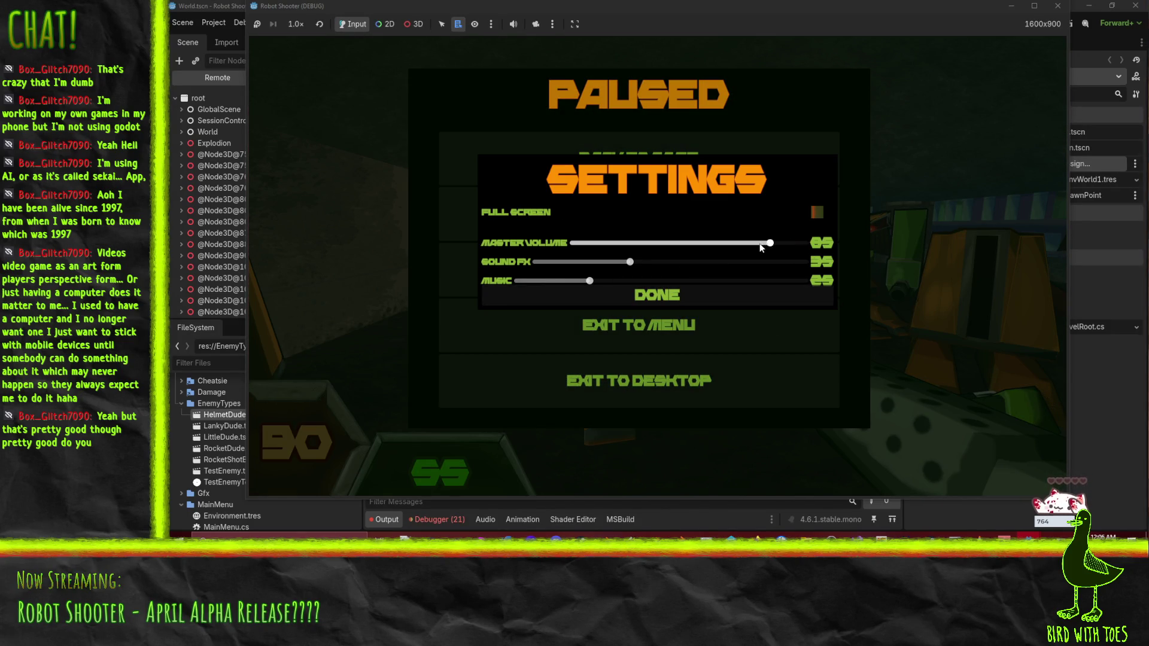
pyautogui.click(664, 296)
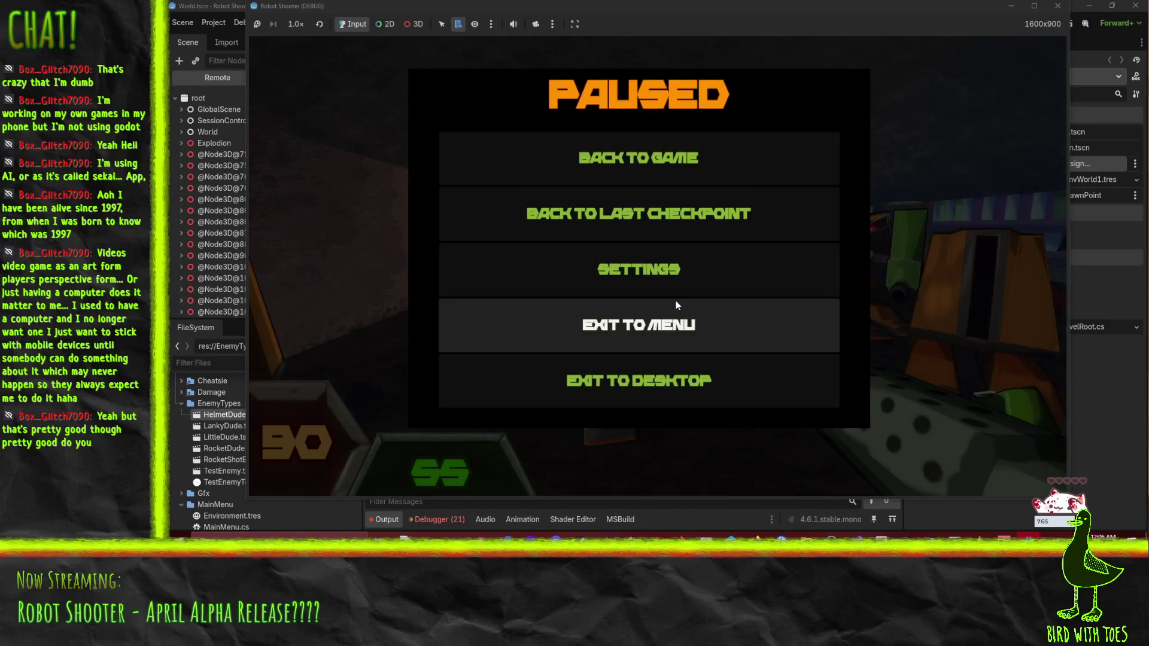
pyautogui.click(650, 159)
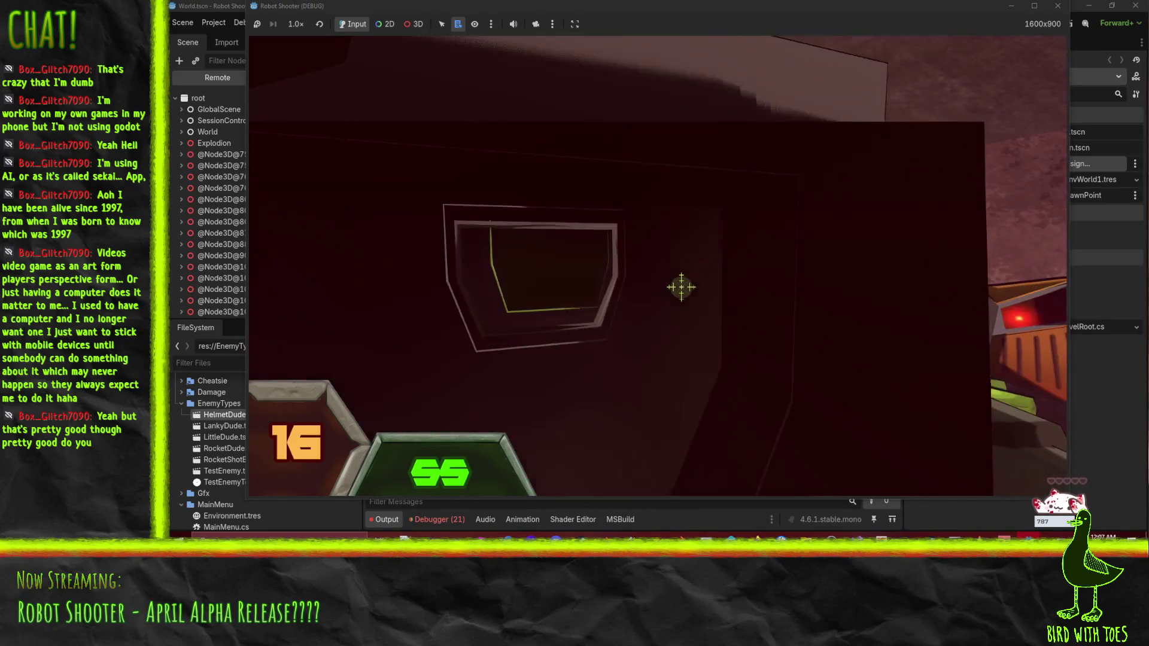
# Step: Shoot the robots outside and the red-eyed robot, then reload with R
pyautogui.click(681, 287)
pyautogui.click(681, 287)
pyautogui.click(681, 287)
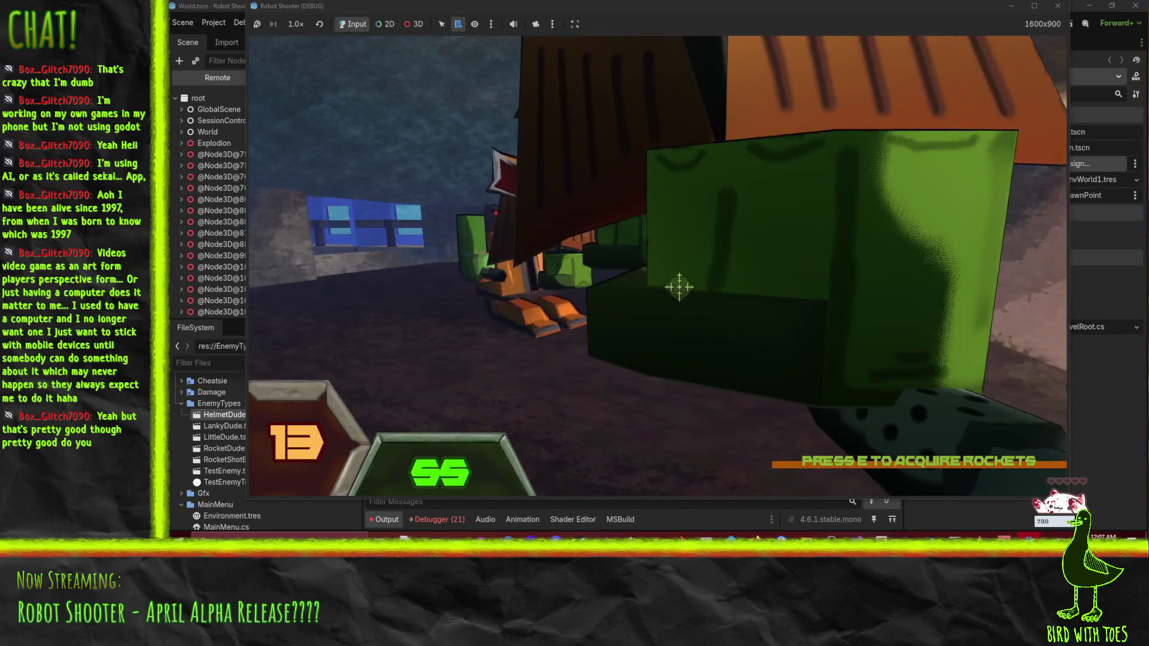
pyautogui.click(679, 287)
pyautogui.click(679, 287)
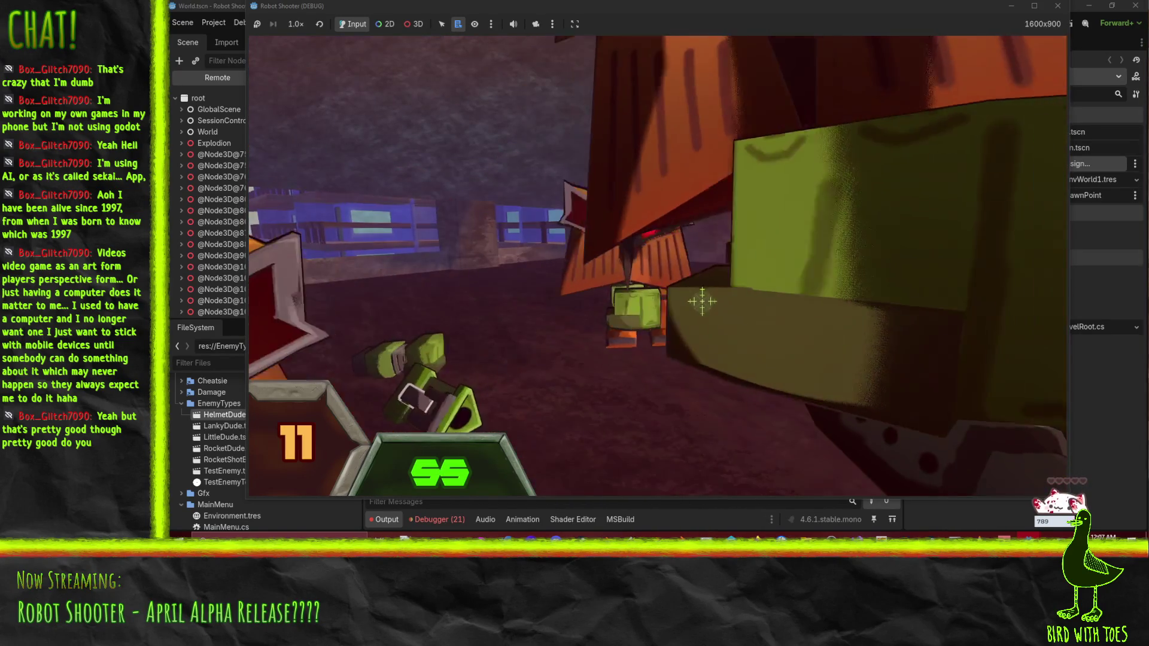
pyautogui.press('r')
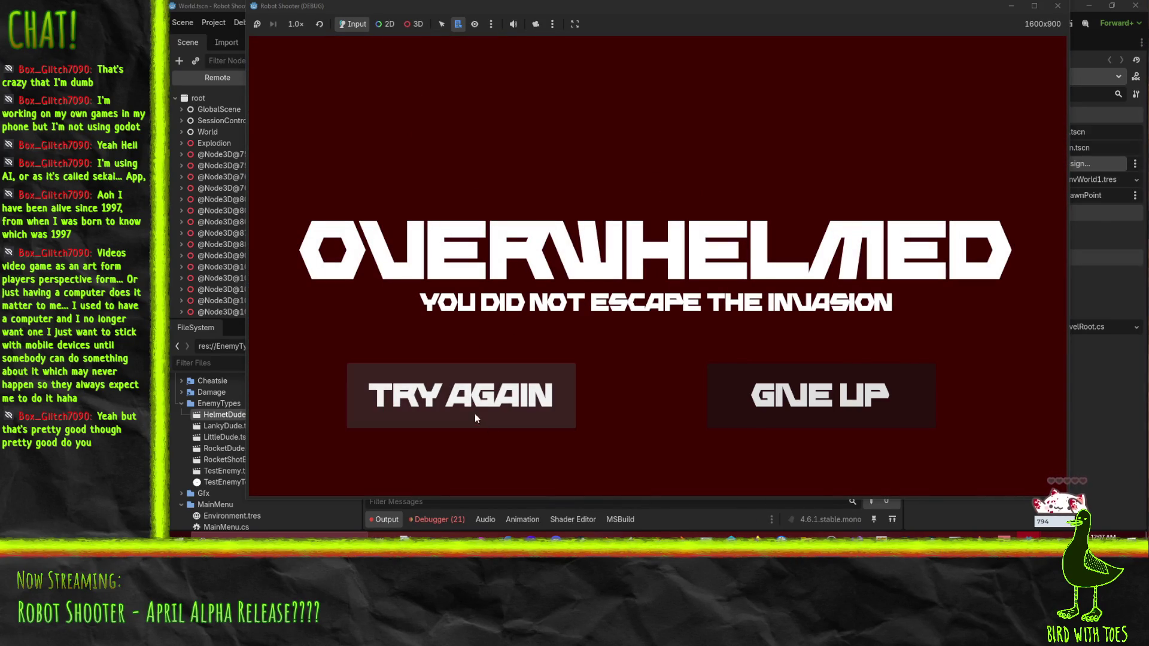
# Step: Restart with TRY AGAIN and walk through the parking area into the lit tunnel
pyautogui.click(462, 406)
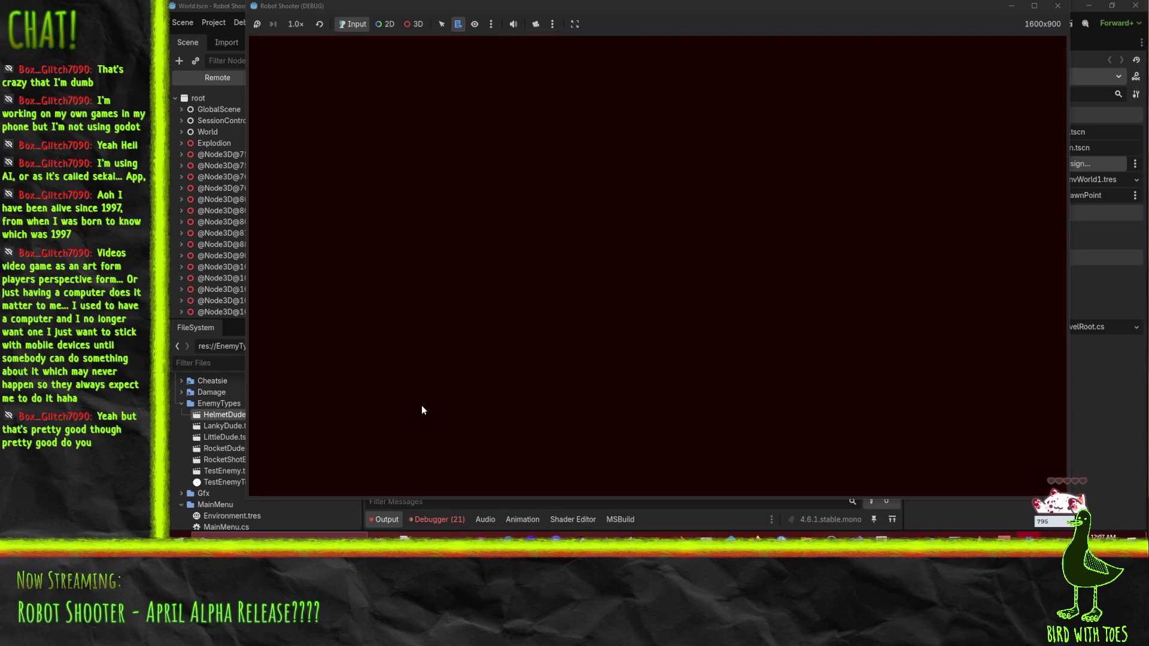
pyautogui.press('w')
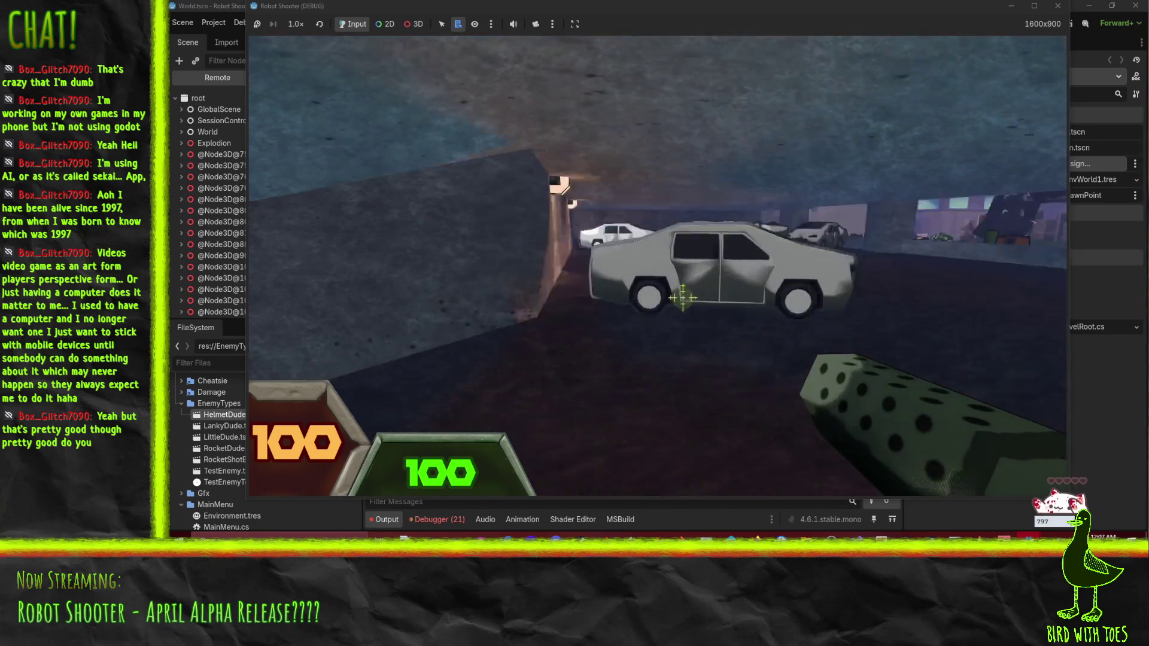
pyautogui.press('w')
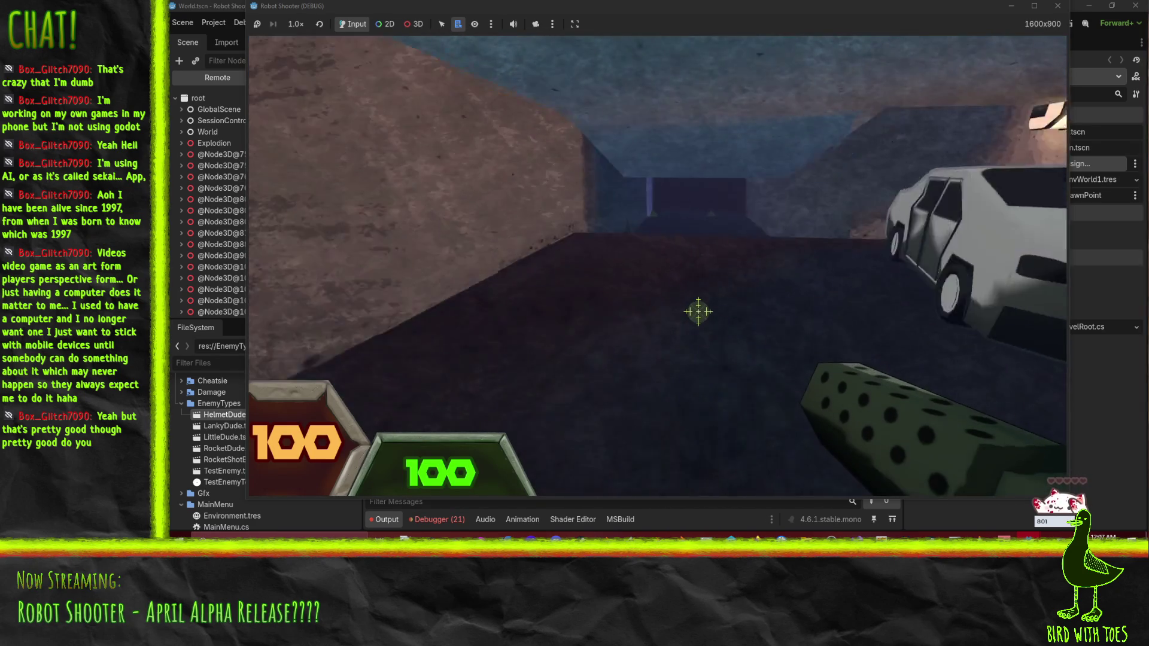
pyautogui.press('w')
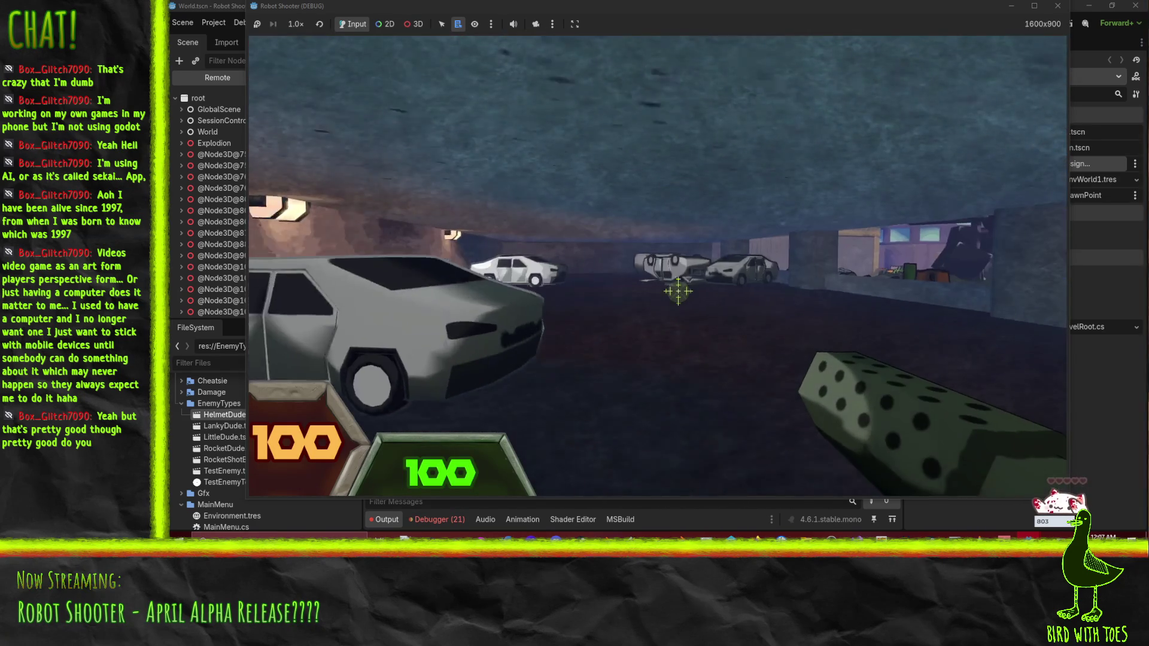
pyautogui.press('w')
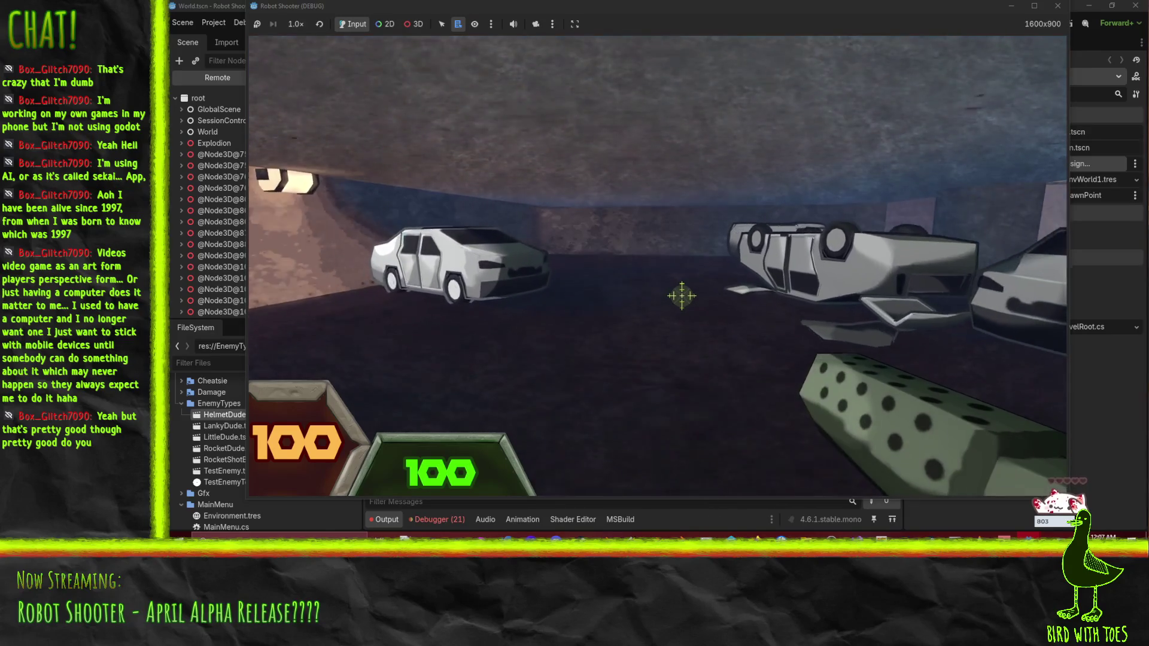
pyautogui.press('w')
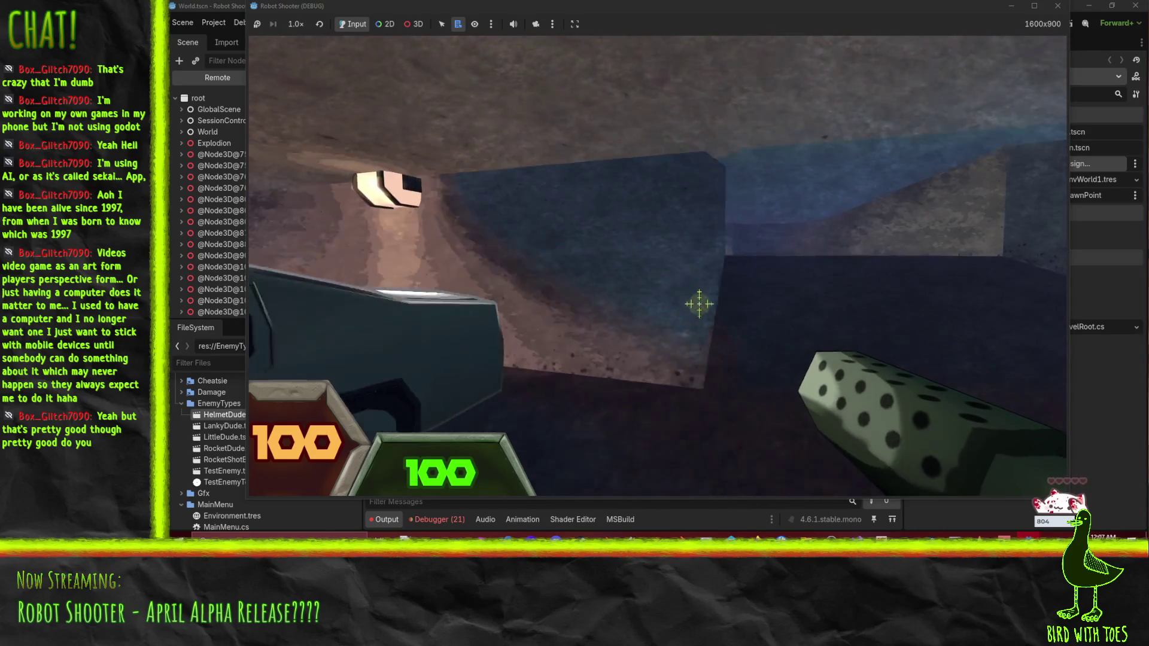
pyautogui.press('w')
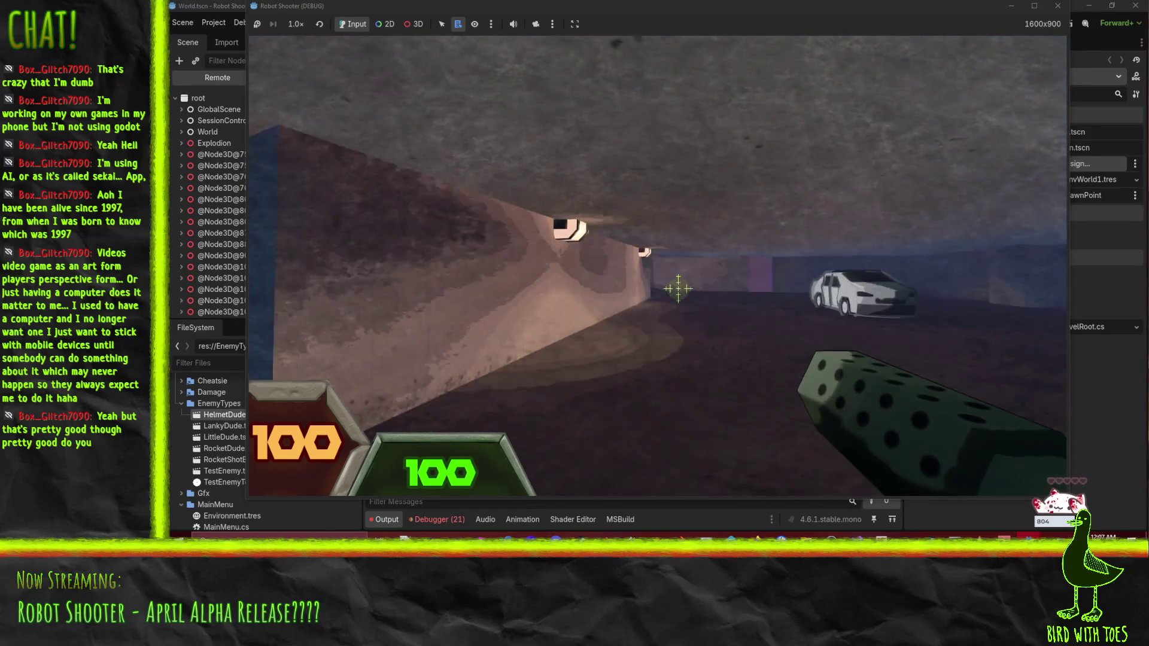
pyautogui.press('w')
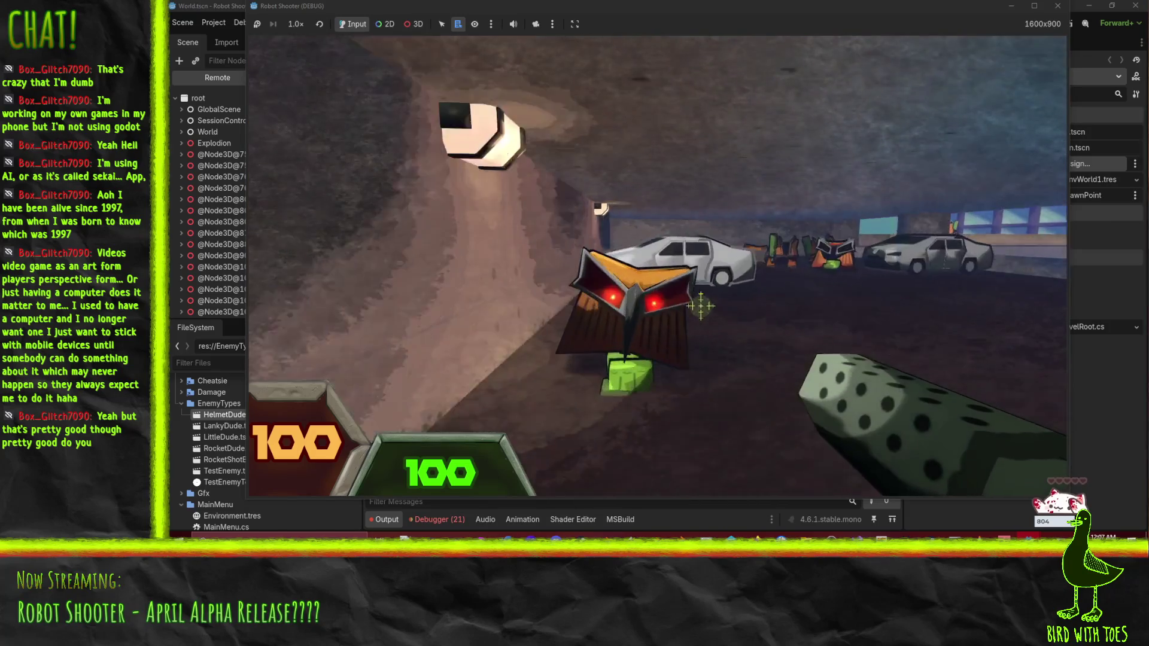
# Step: Shoot the robot ahead and the robot near the white cars
pyautogui.click(706, 316)
pyautogui.click(682, 294)
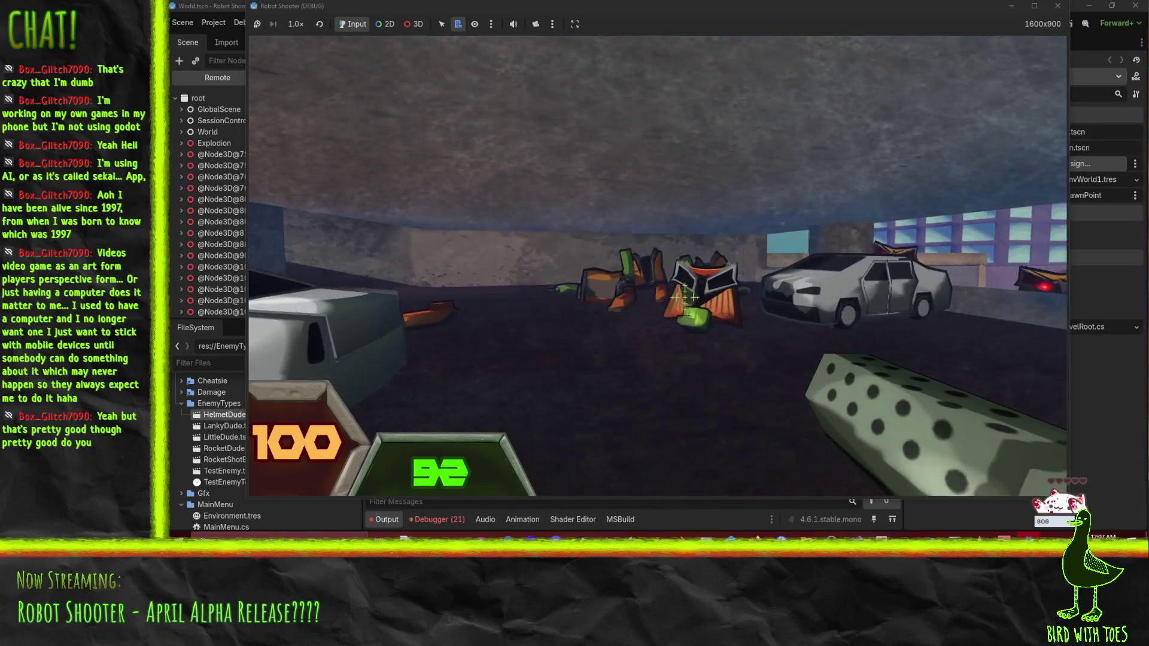
pyautogui.click(685, 296)
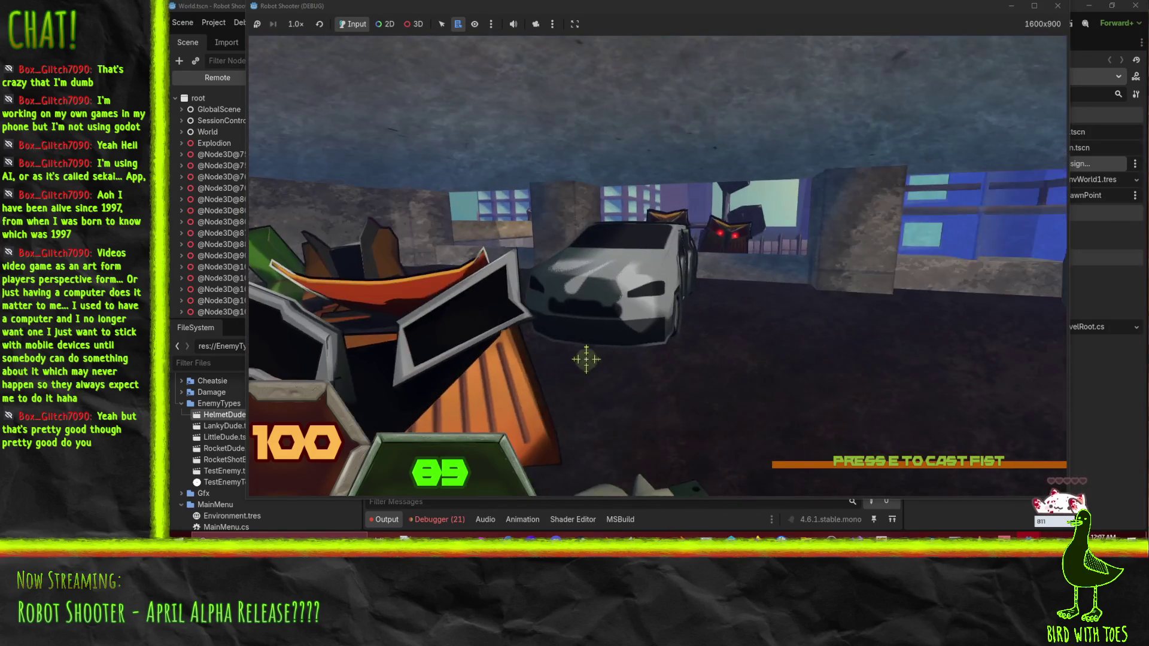
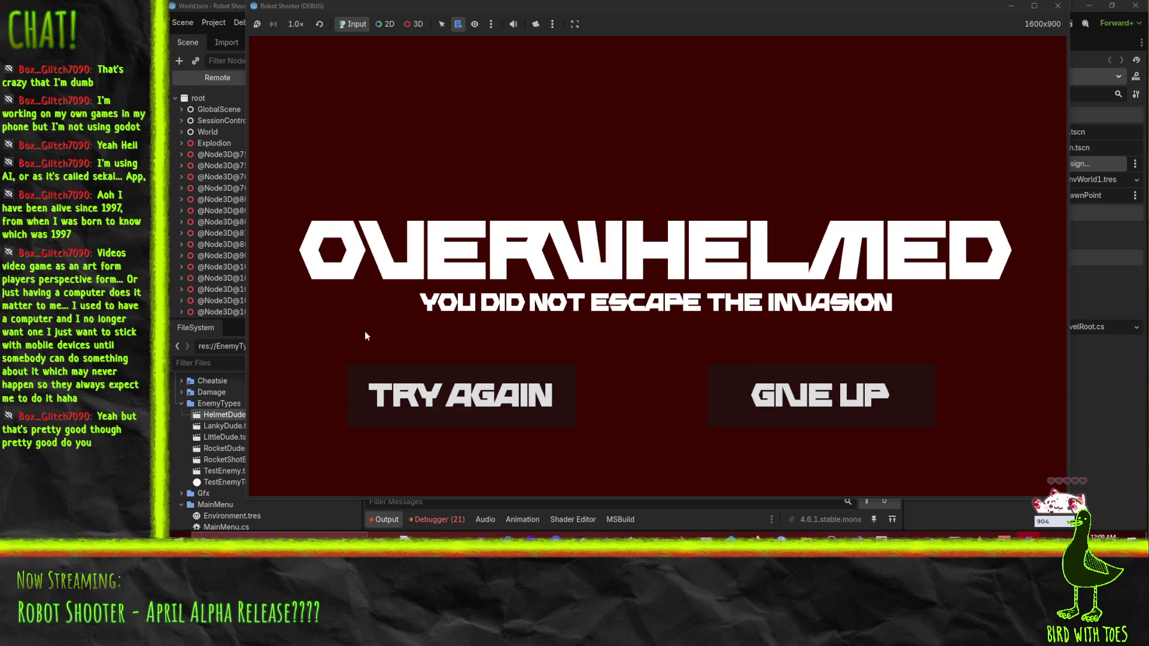
# Step: Restart the lost round, take the machine gun from the ground, and fire at the robots
pyautogui.click(459, 385)
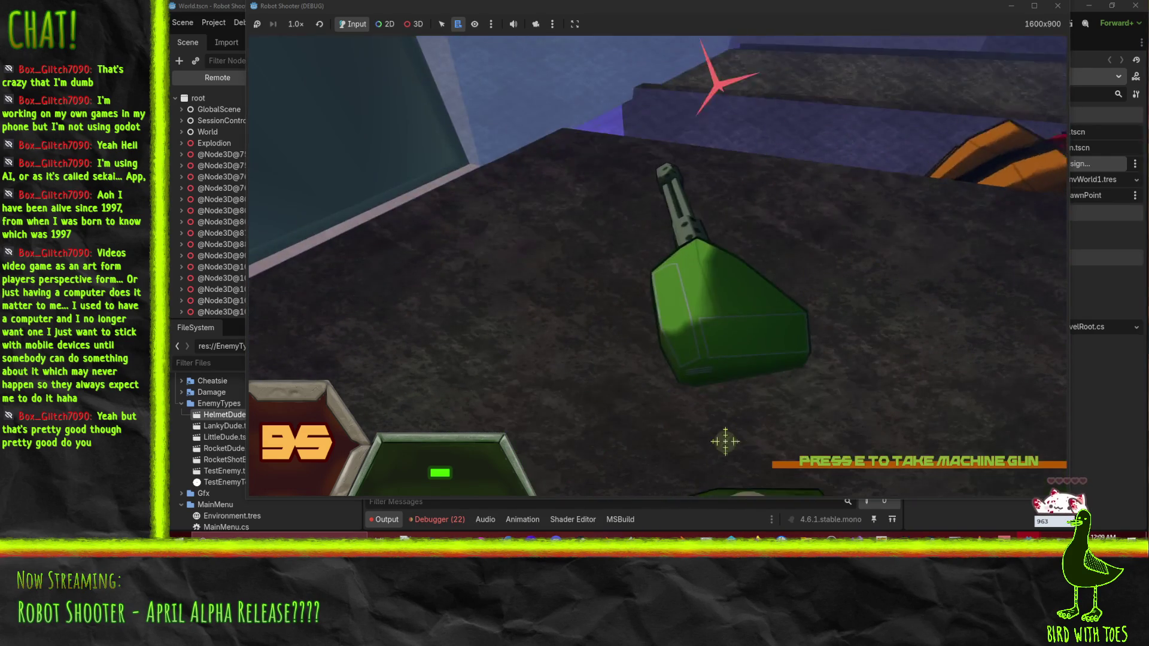
pyautogui.press('e')
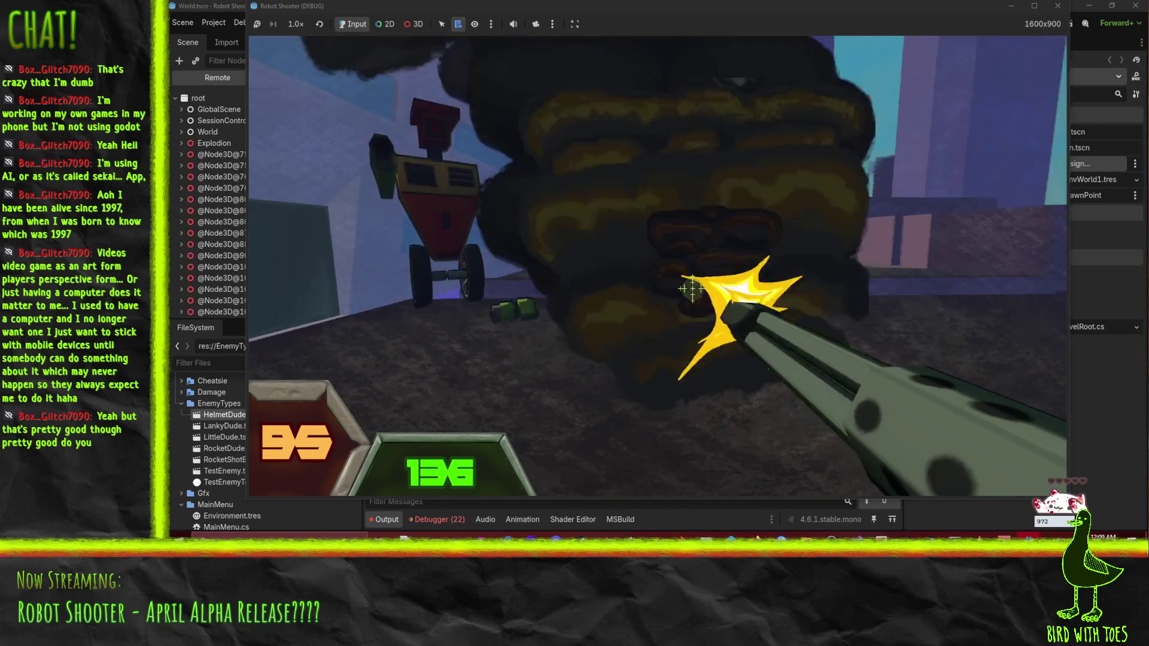
pyautogui.moveTo(693, 282); pyautogui.dragTo(679, 278)
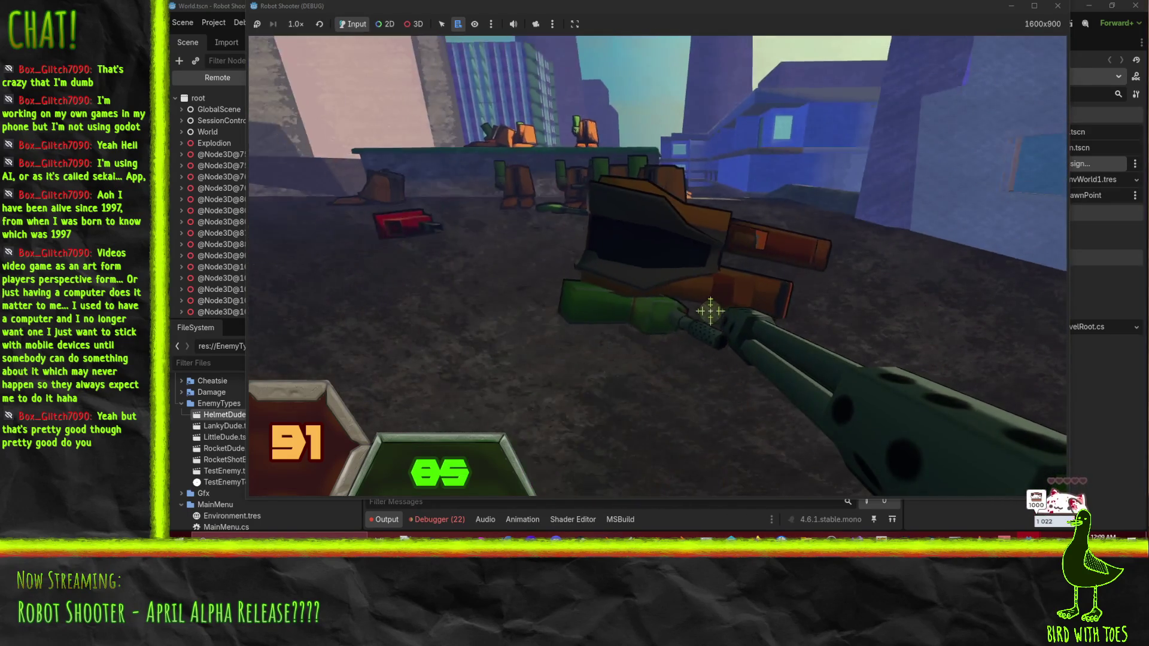
# Step: Shoot the nearby robots and pick up a fresh machine gun to refill ammo
pyautogui.click(685, 288)
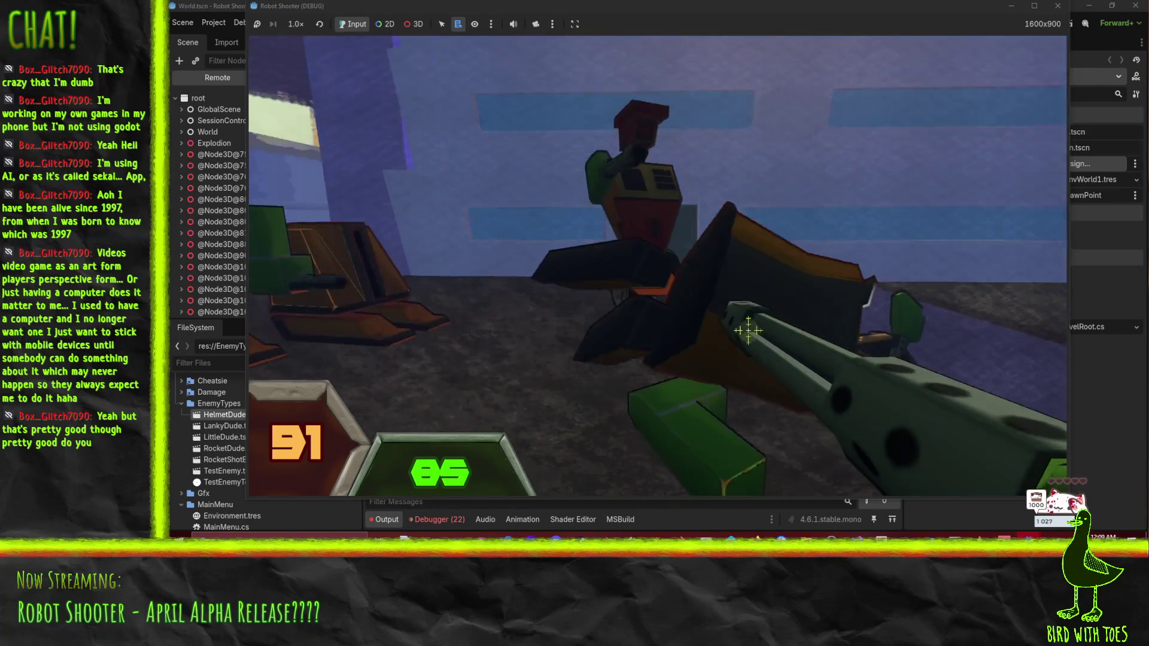
pyautogui.click(715, 311)
pyautogui.moveTo(715, 311)
pyautogui.mouseDown()
pyautogui.moveTo(727, 266)
pyautogui.moveTo(730, 335)
pyautogui.moveTo(578, 248)
pyautogui.moveTo(680, 263)
pyautogui.moveTo(705, 333)
pyautogui.mouseUp()
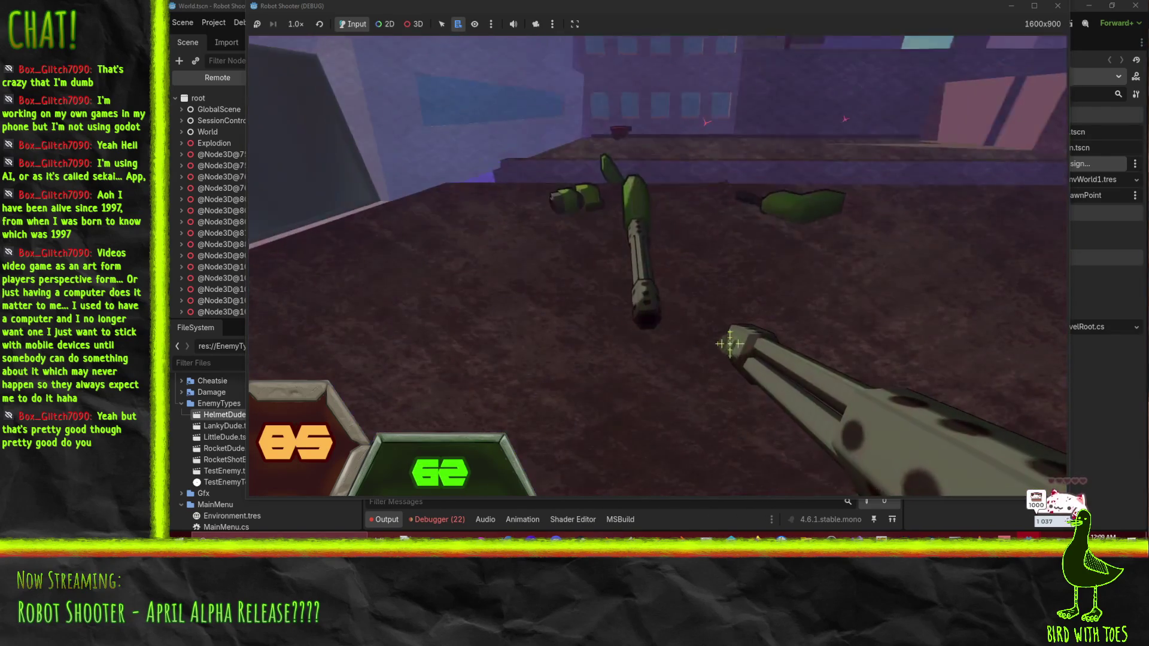
pyautogui.press('e')
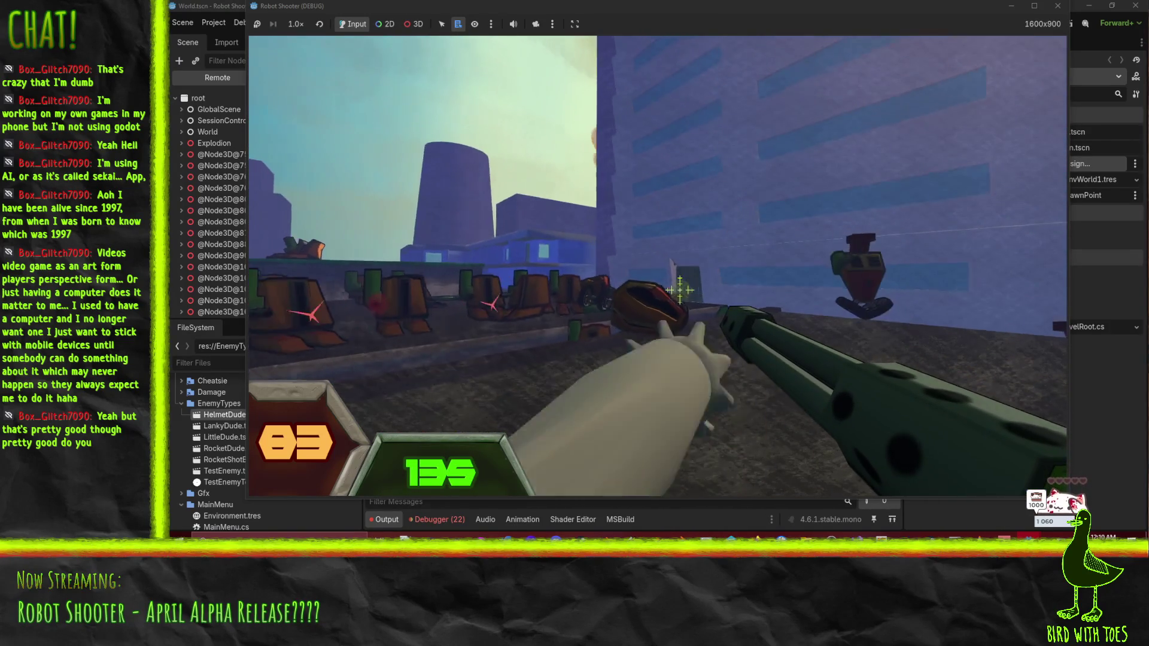
# Step: Fire at the distant and close robots, grab another full machine gun, and shoot the orange wheeled robot
pyautogui.moveTo(679, 286); pyautogui.dragTo(680, 286)
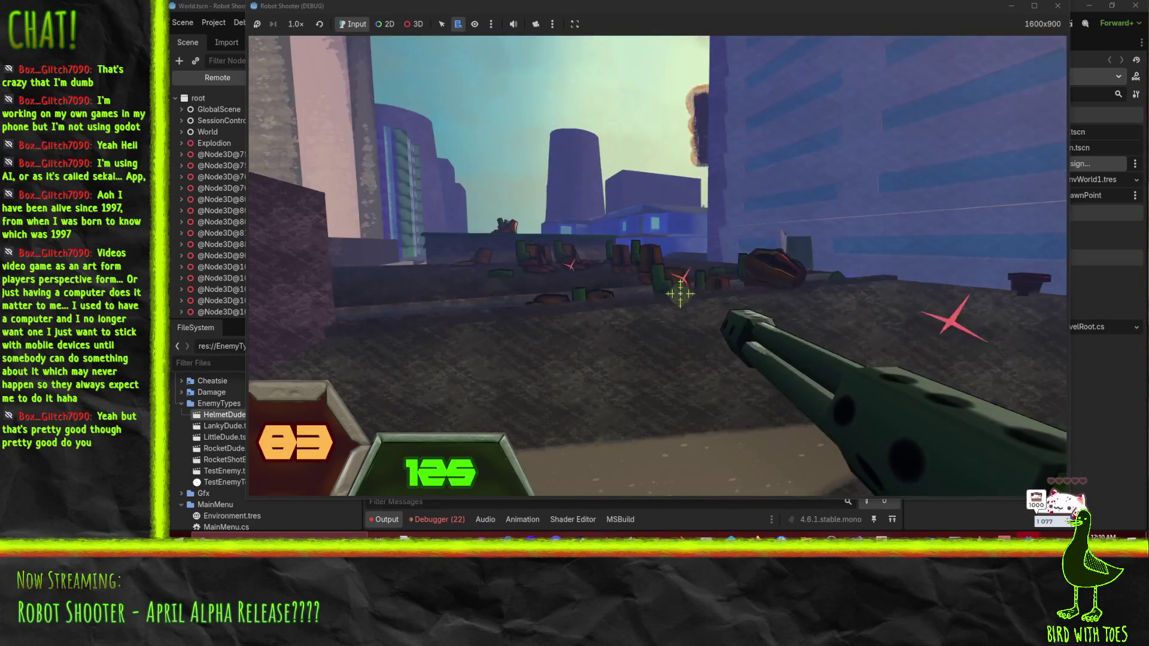
pyautogui.click(680, 294)
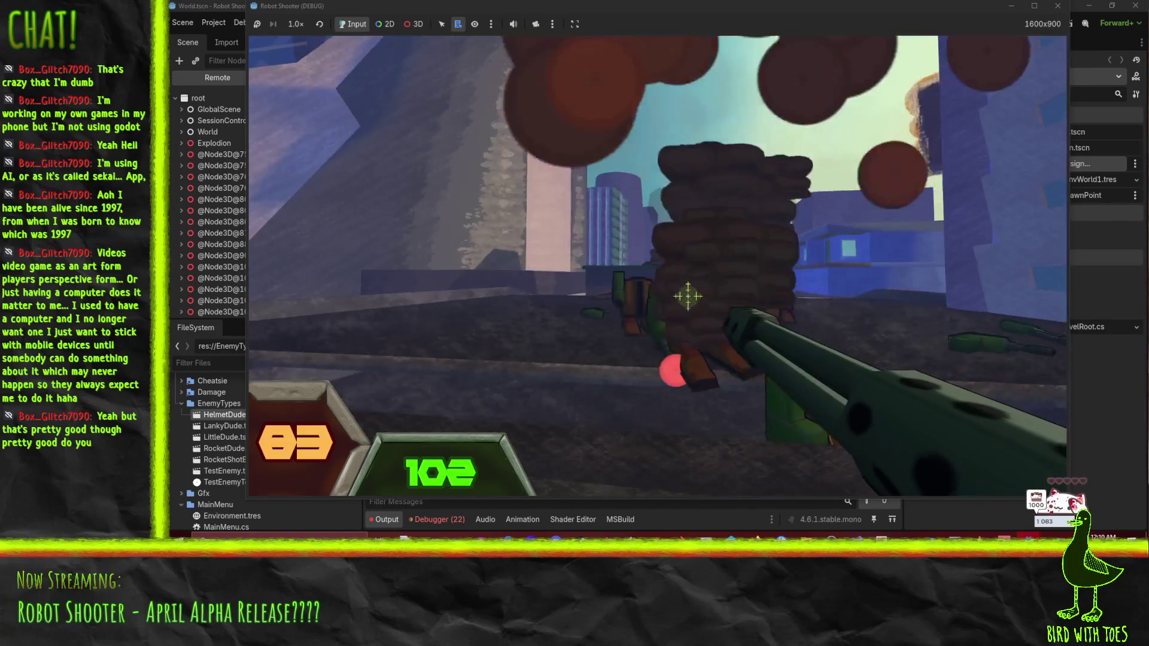
pyautogui.click(688, 296)
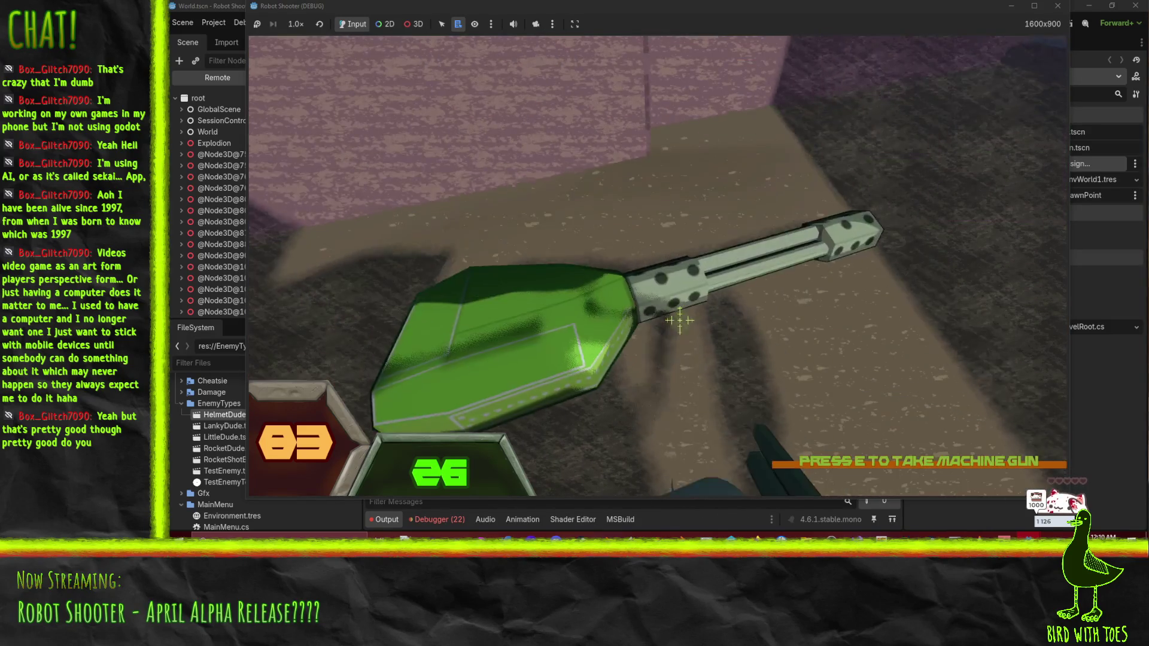
pyautogui.press('e')
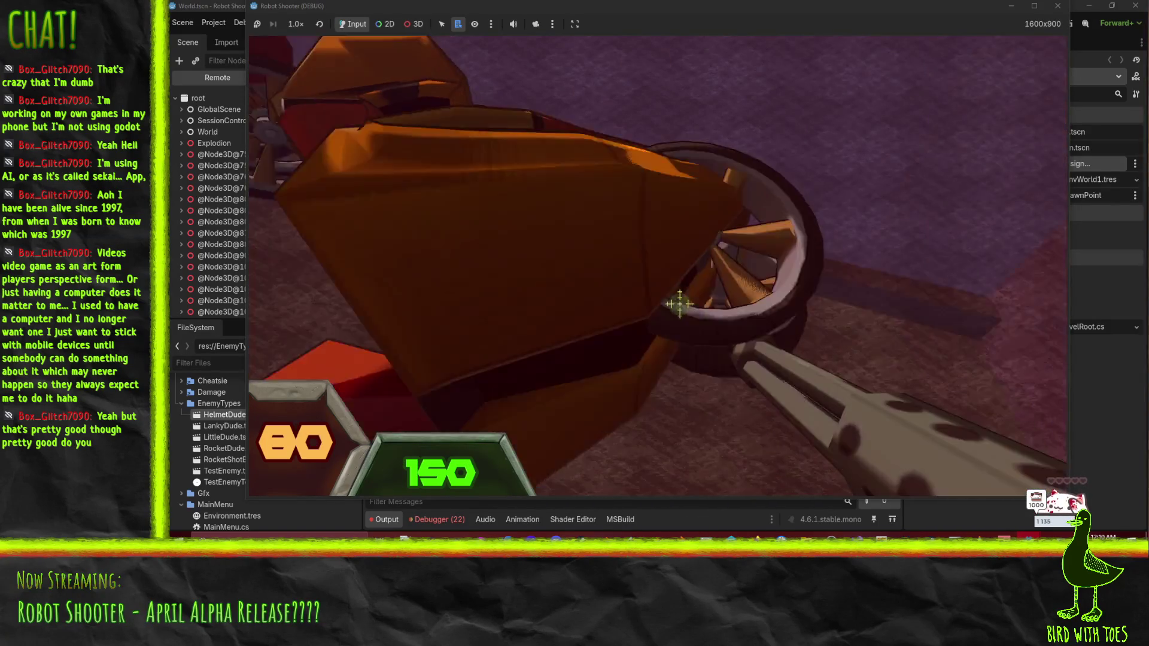
pyautogui.click(701, 306)
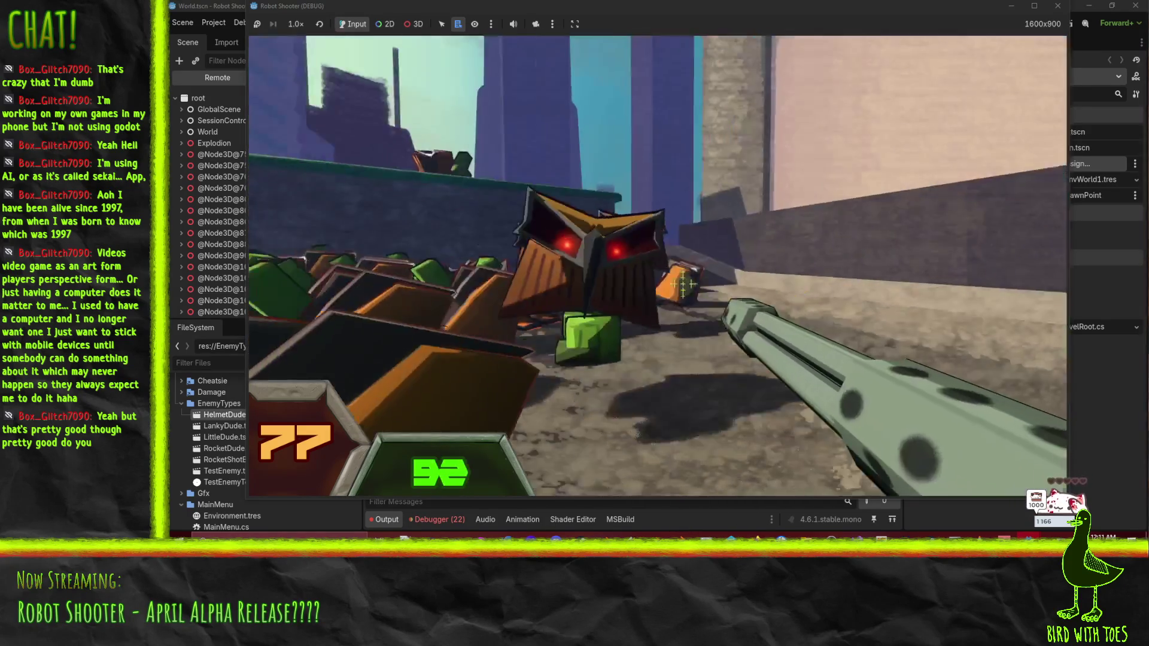
# Step: Fire at the robot by the wall, take a fresh machine gun, and keep shooting the orange robot
pyautogui.click(683, 284)
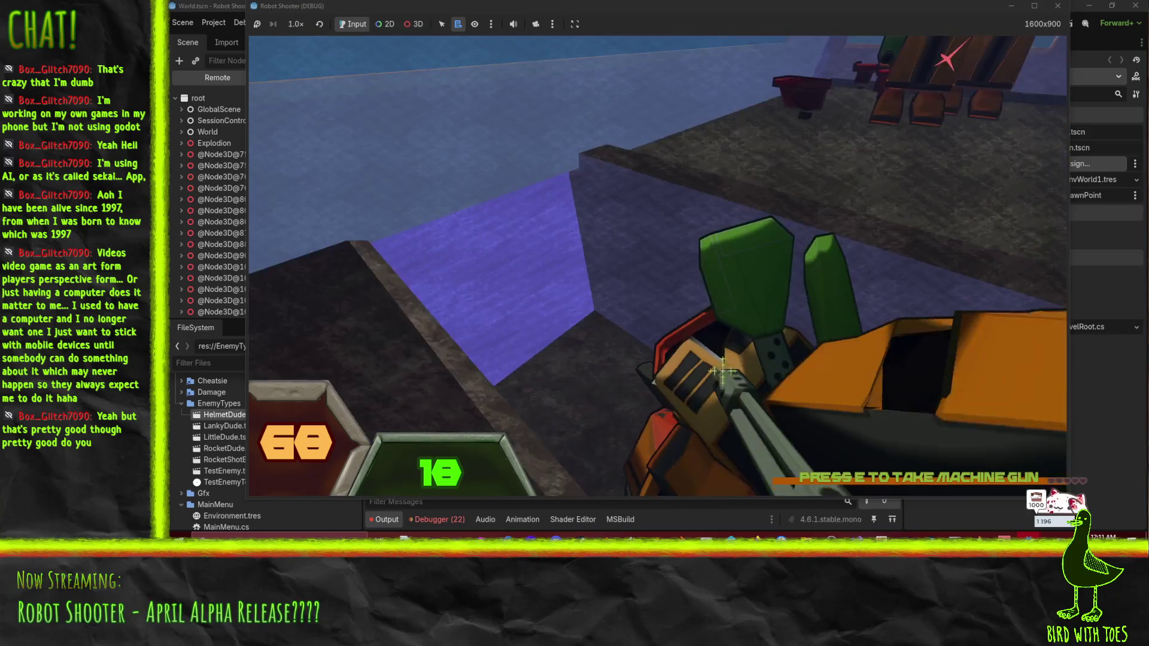
pyautogui.press('e')
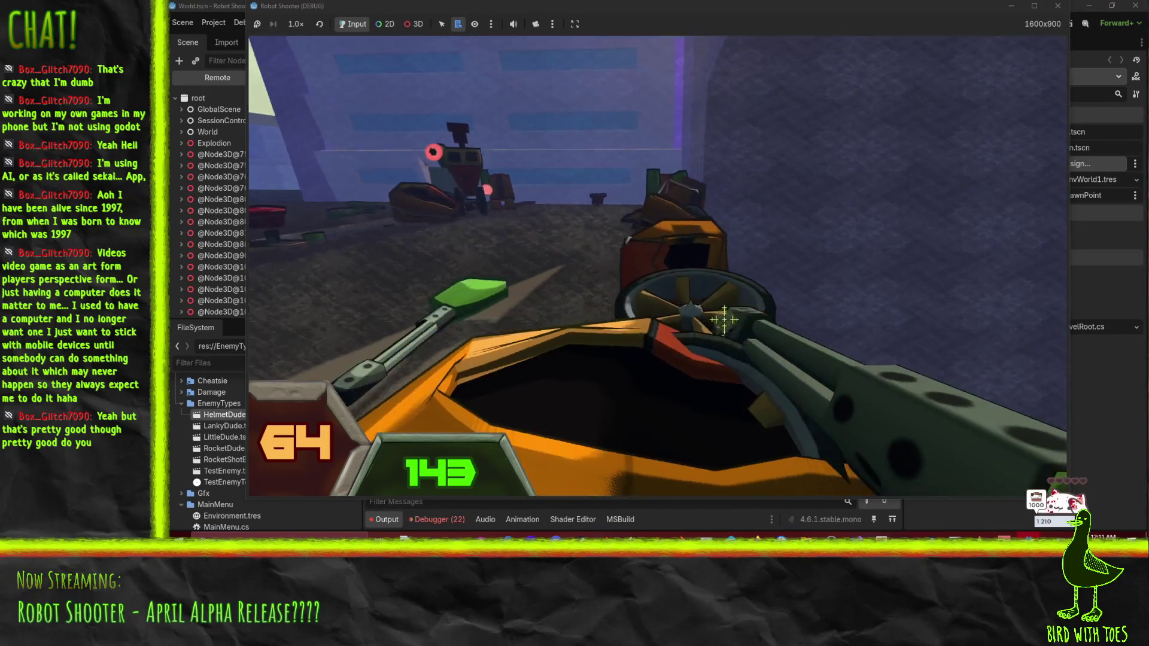
pyautogui.moveTo(705, 309); pyautogui.dragTo(738, 342)
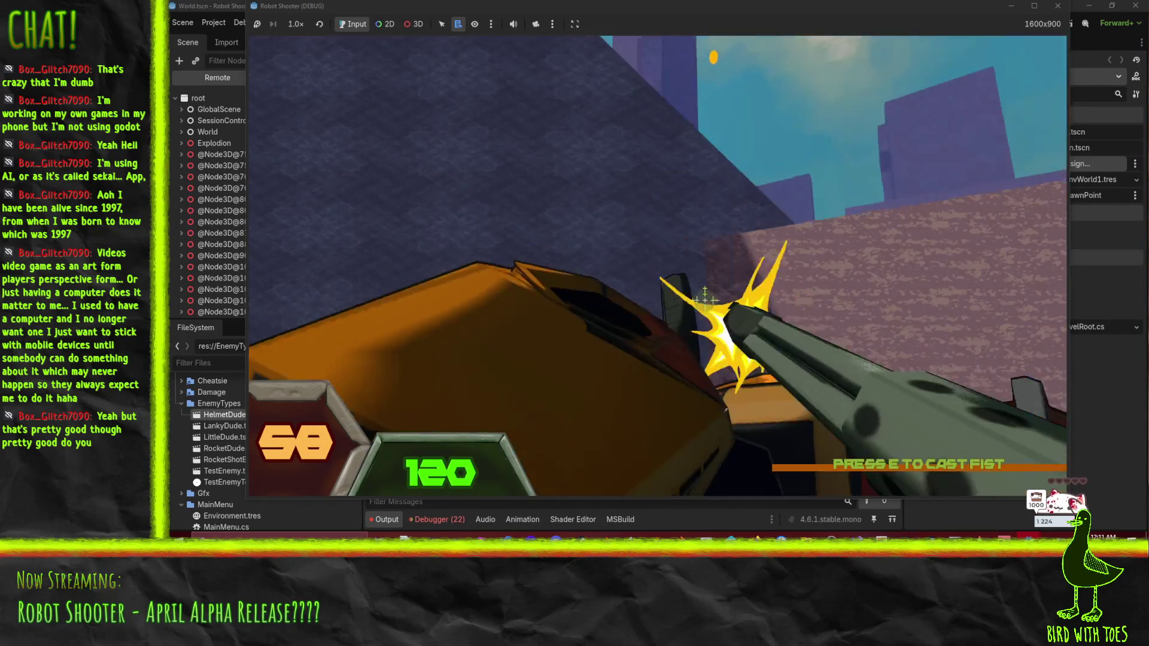
pyautogui.moveTo(705, 297); pyautogui.dragTo(693, 302)
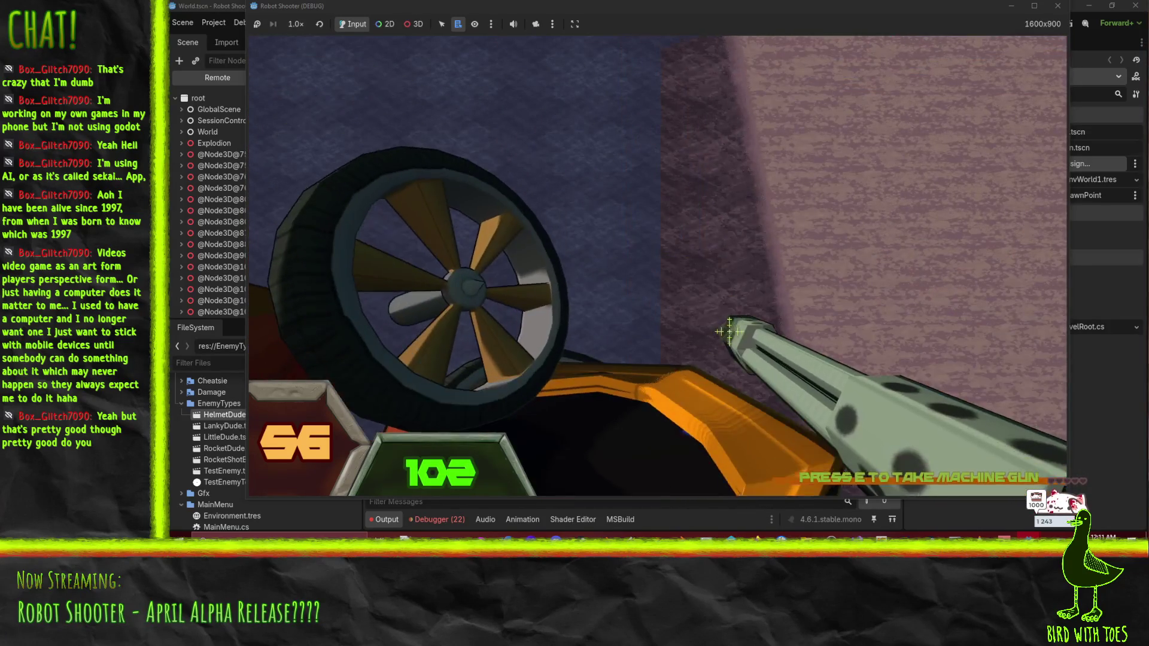
pyautogui.moveTo(729, 331); pyautogui.dragTo(680, 298)
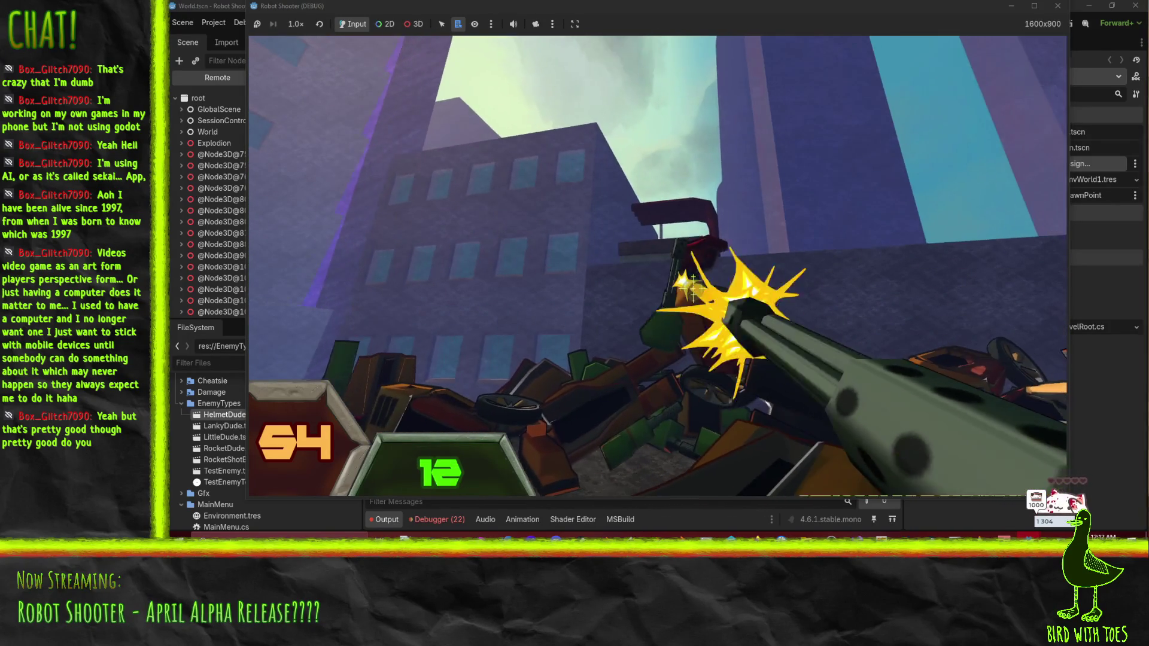
# Step: Shoot the robots on the junk pile, those nearby, and the robot ahead
pyautogui.click(683, 281)
pyautogui.click(698, 306)
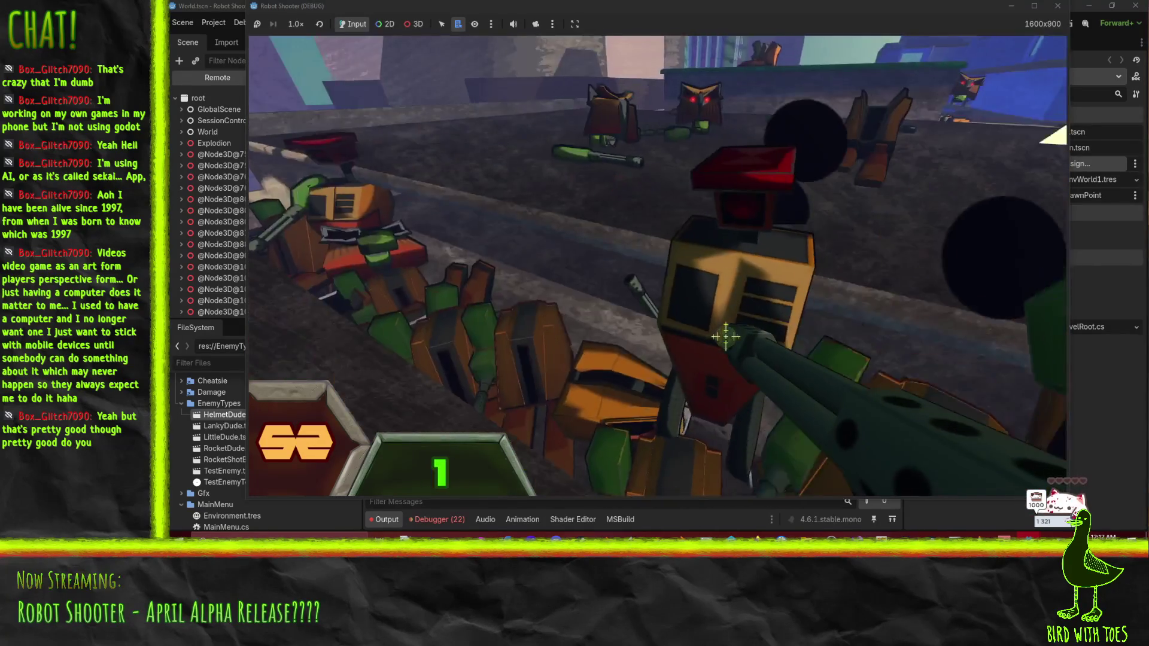
pyautogui.click(742, 346)
pyautogui.click(730, 328)
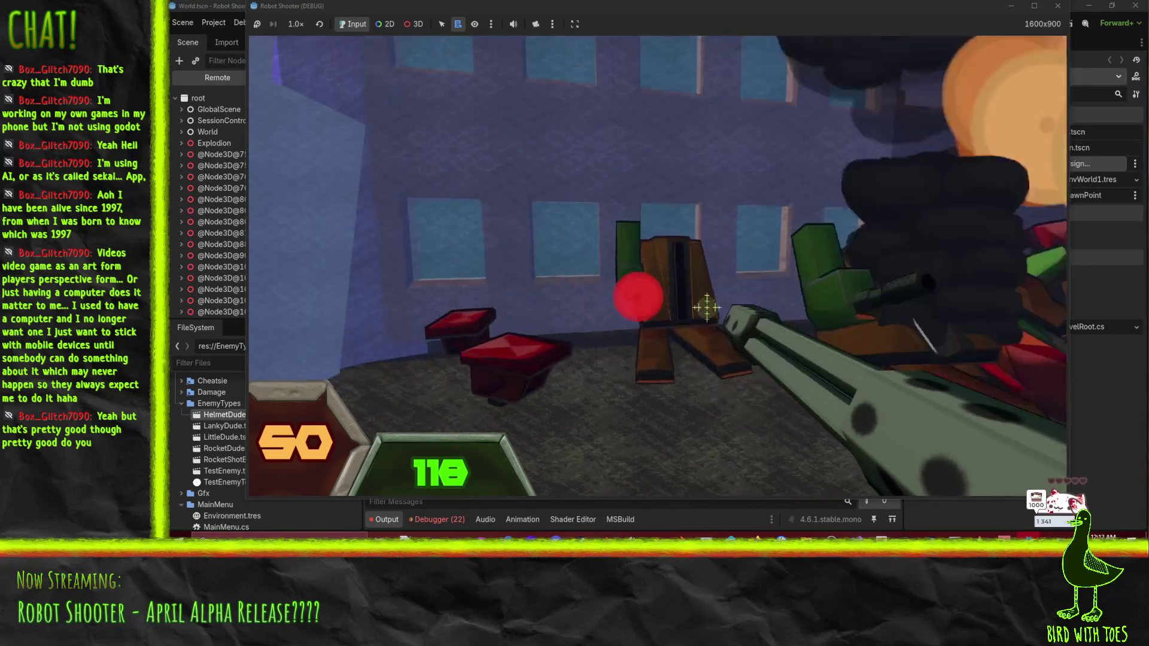
pyautogui.click(695, 290)
pyautogui.click(706, 299)
pyautogui.click(718, 309)
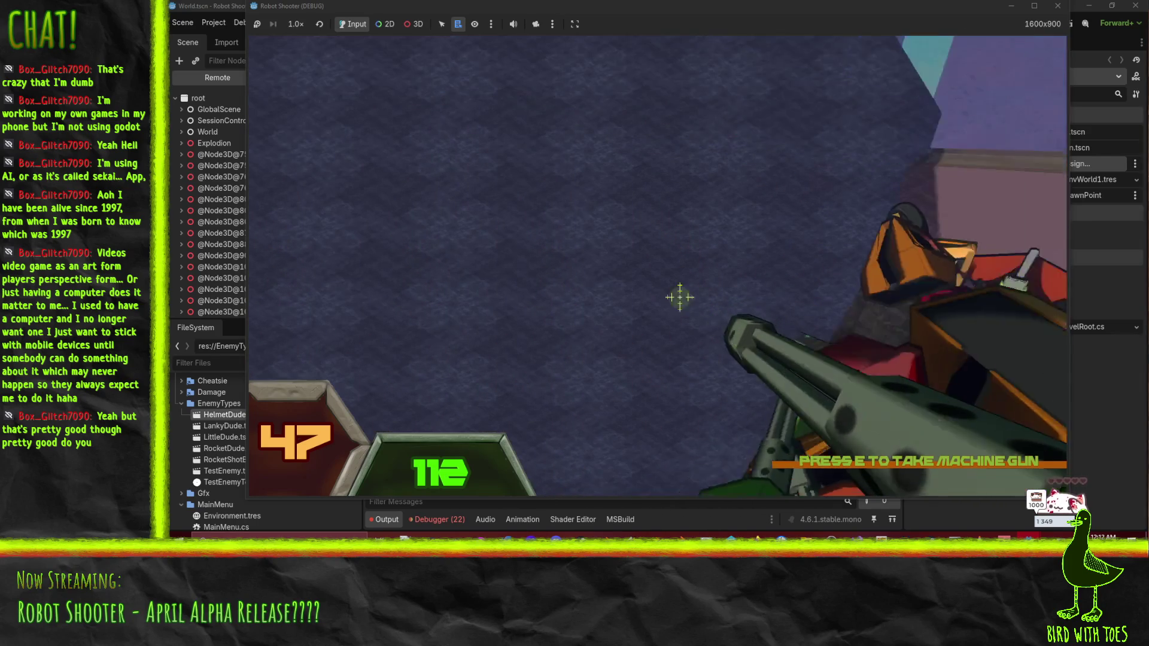
pyautogui.moveTo(680, 297); pyautogui.dragTo(694, 306)
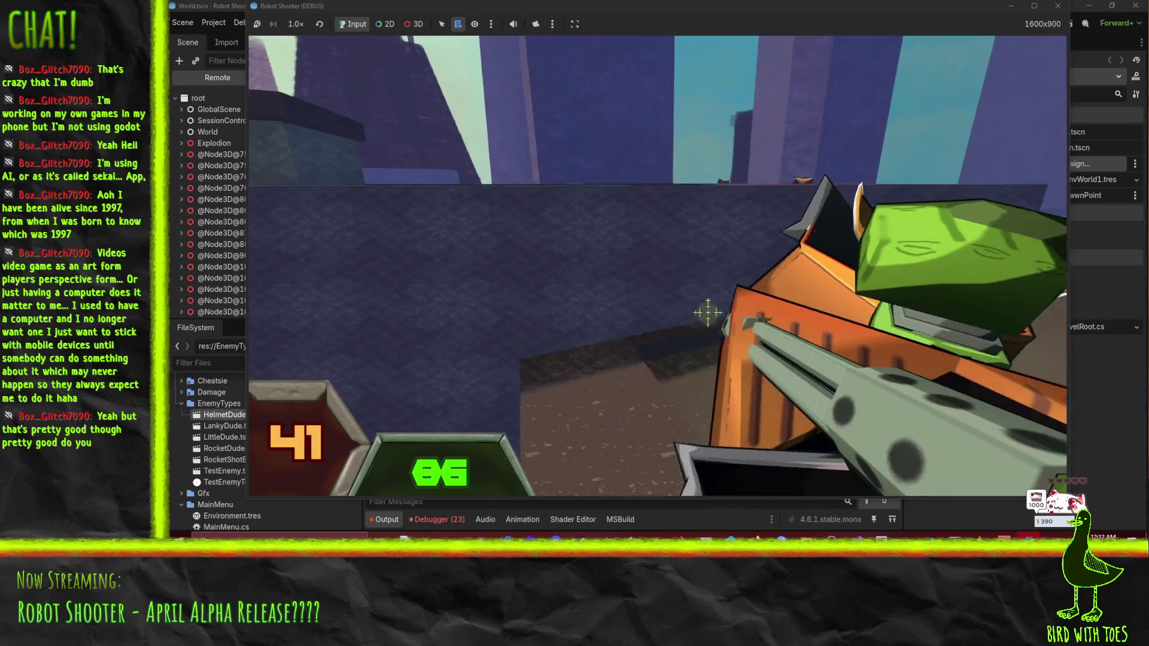
# Step: Keep firing at the close-range and red-eyed robots until ammo falls to 6
pyautogui.click(708, 313)
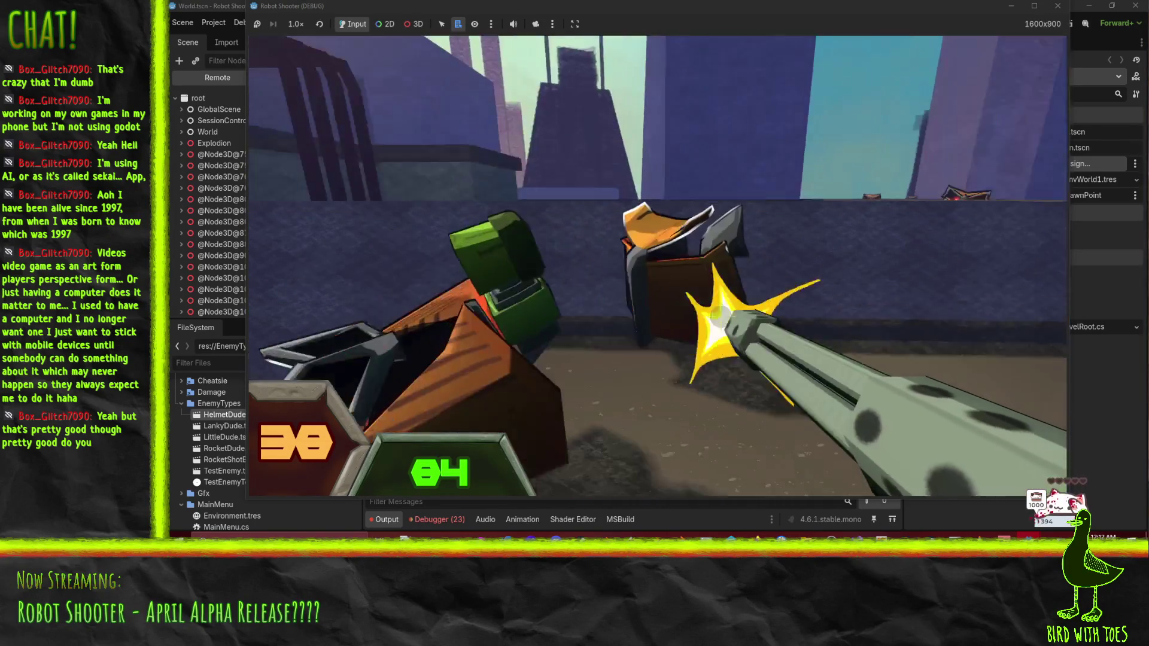
pyautogui.click(715, 312)
pyautogui.click(727, 307)
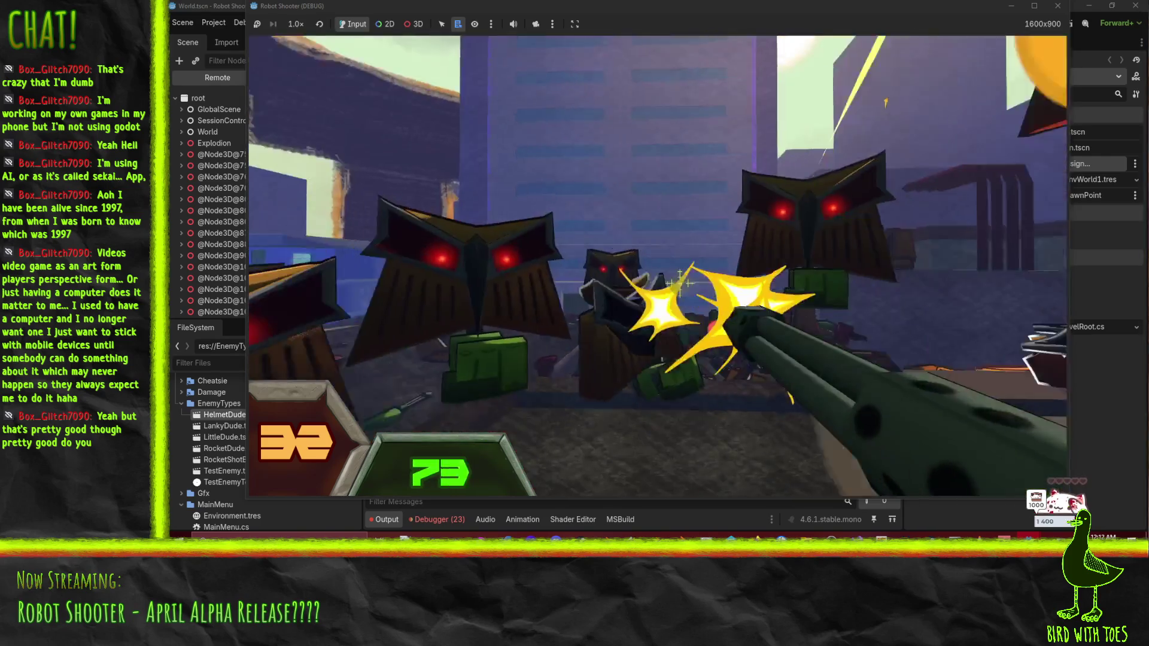
pyautogui.click(680, 280)
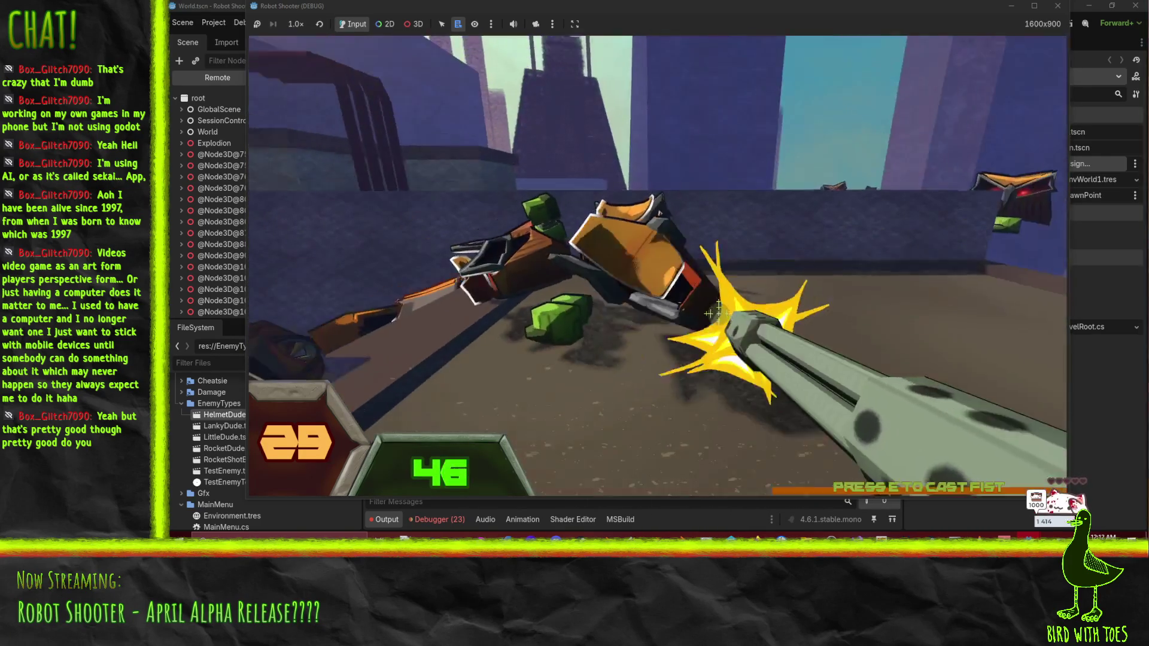
pyautogui.click(707, 311)
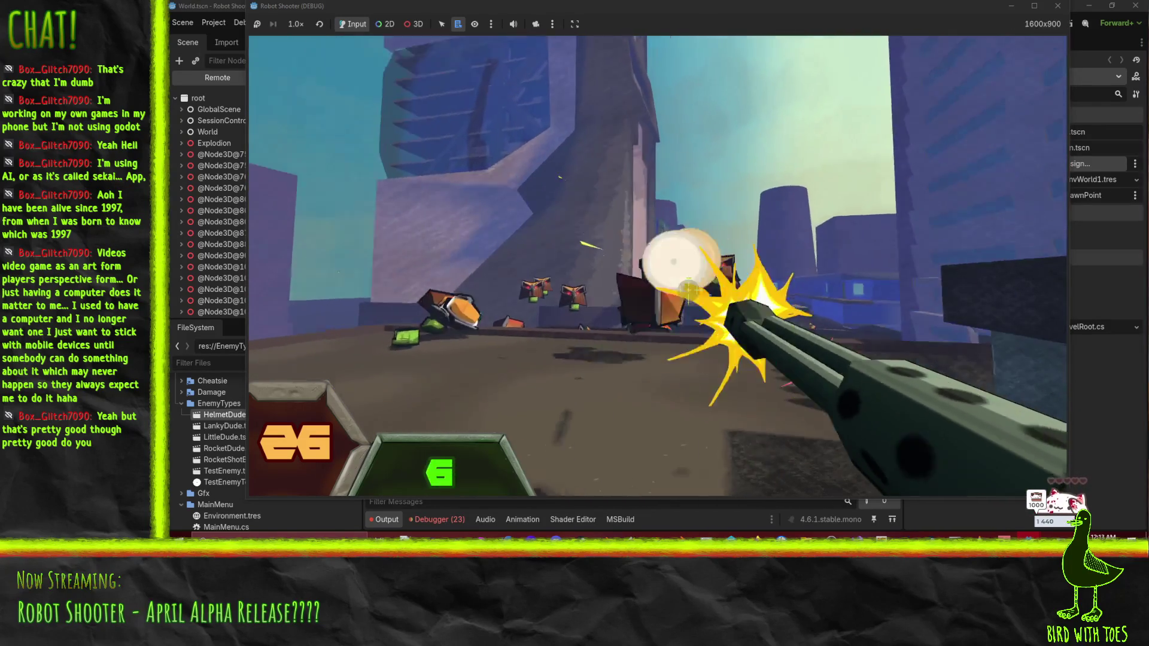
# Step: Fire at the robots down the street and by the wall, turning toward the pillars
pyautogui.click(681, 282)
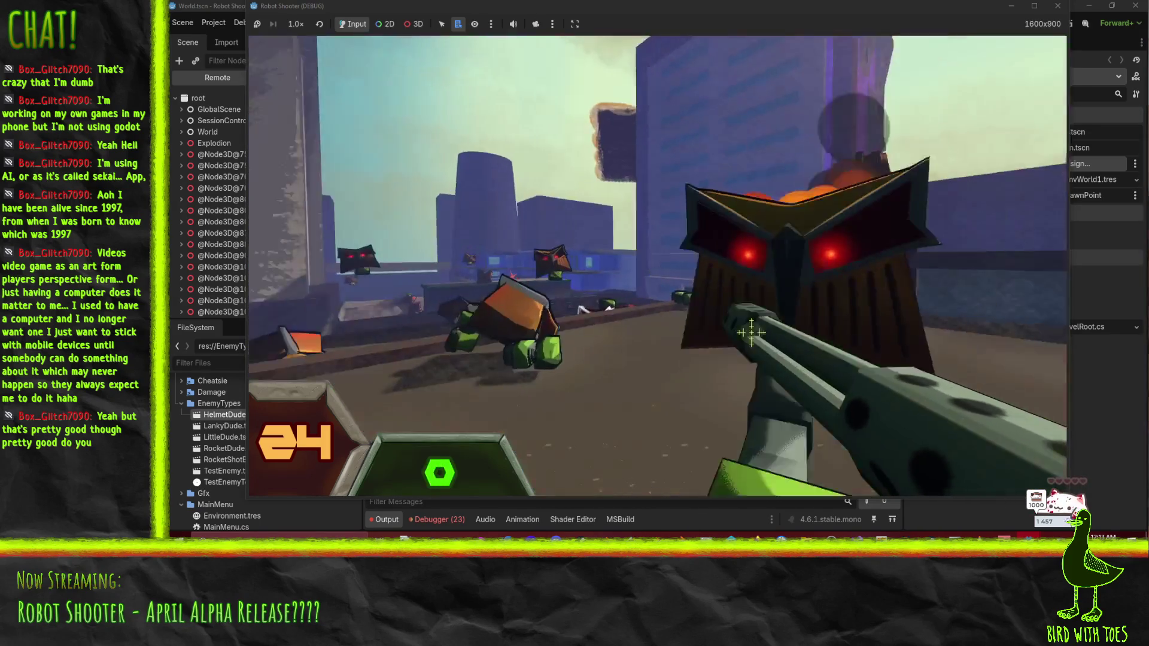
pyautogui.click(680, 282)
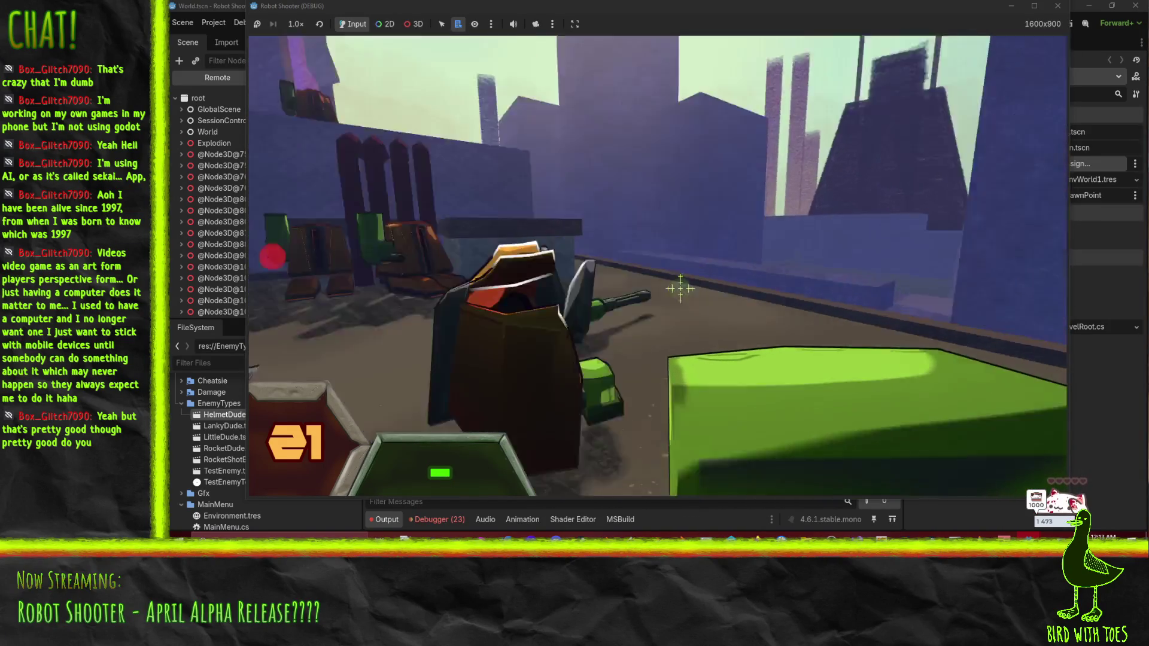
pyautogui.click(680, 288)
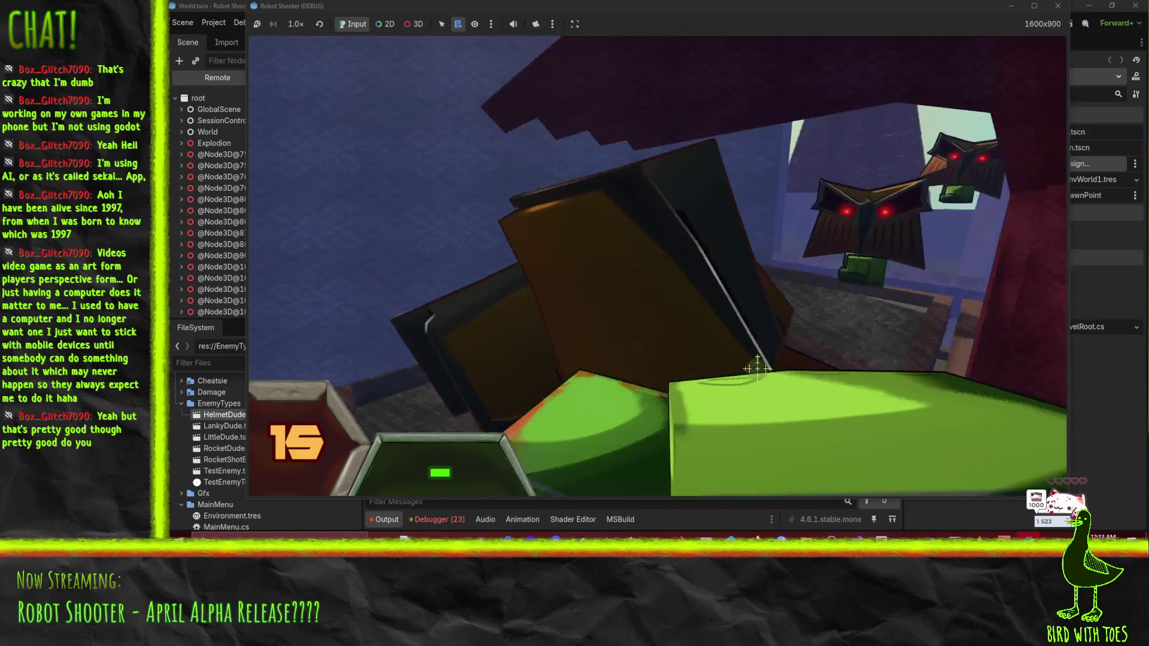
pyautogui.moveTo(757, 368); pyautogui.dragTo(777, 360)
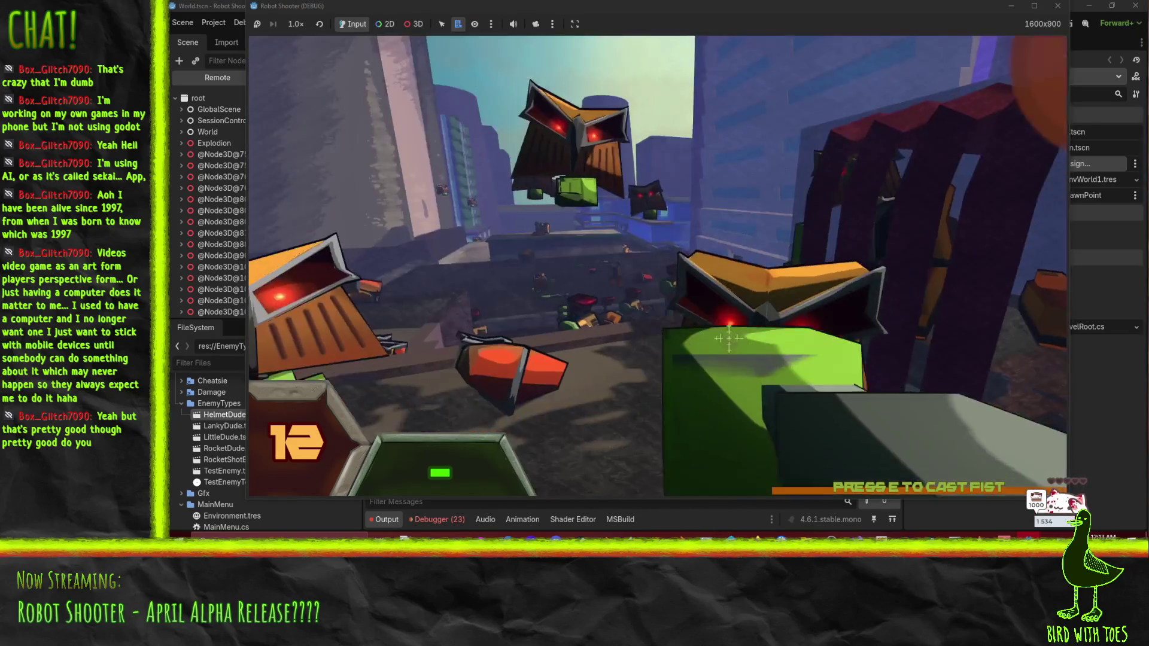
# Step: Keep firing at the robot swarm and cast the fist attack twice until the player is overwhelmed
pyautogui.moveTo(682, 305)
pyautogui.moveTo(708, 285)
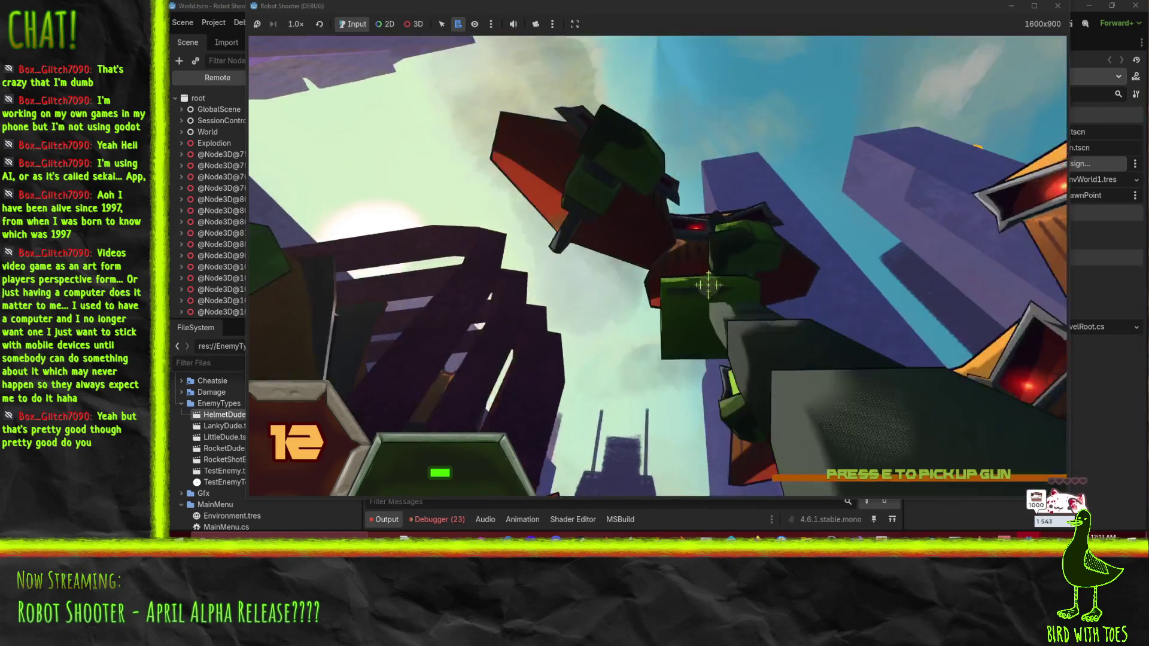
pyautogui.click(708, 286)
pyautogui.click(694, 281)
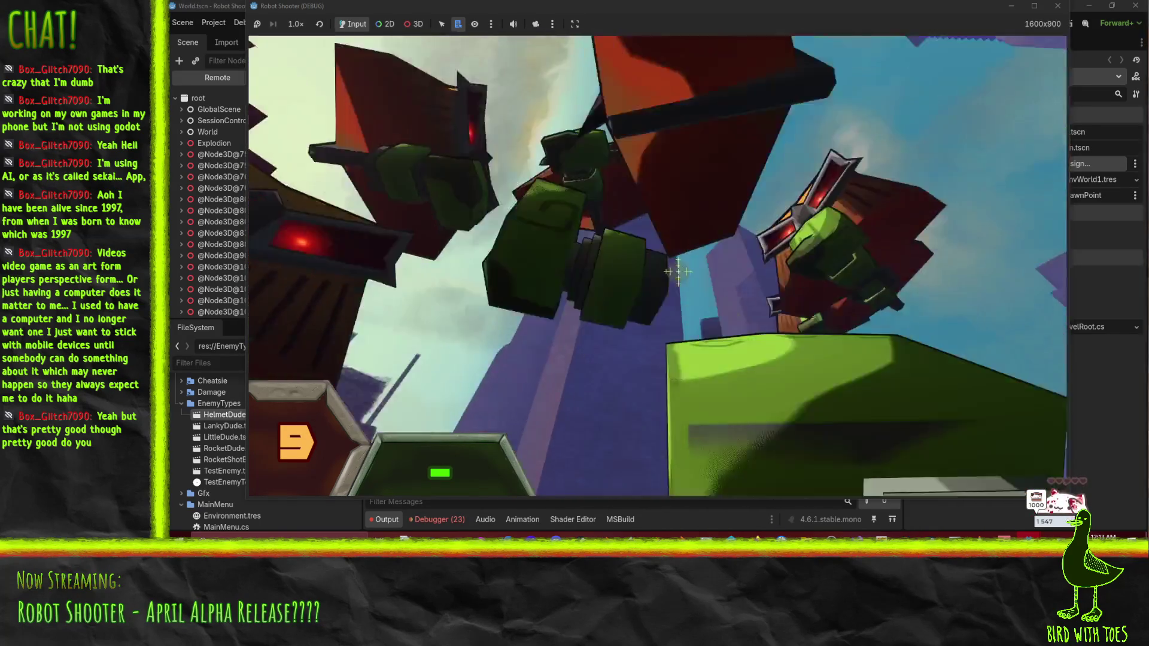
pyautogui.click(679, 276)
pyautogui.press('e')
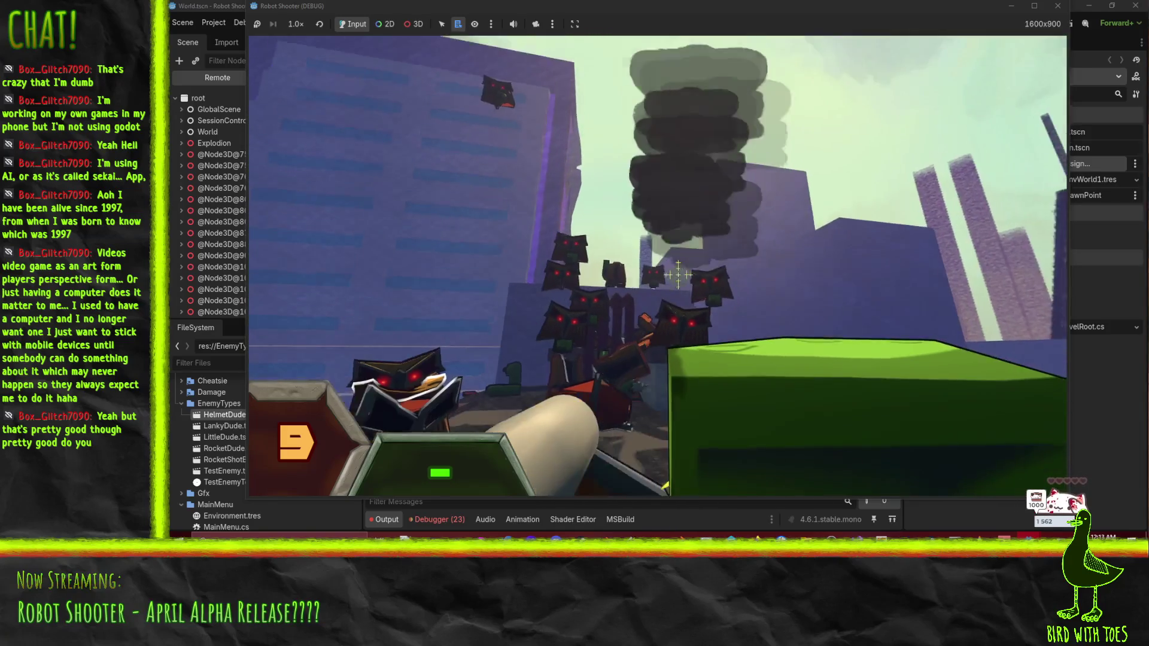
pyautogui.click(682, 284)
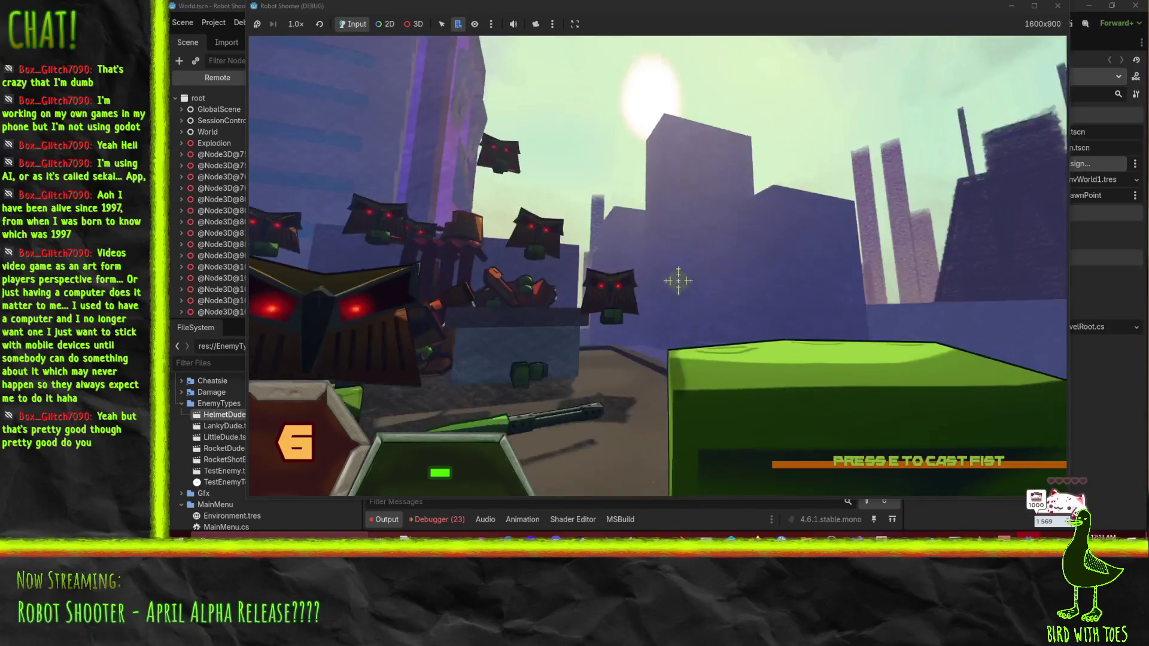
pyautogui.press('e')
pyautogui.click(678, 279)
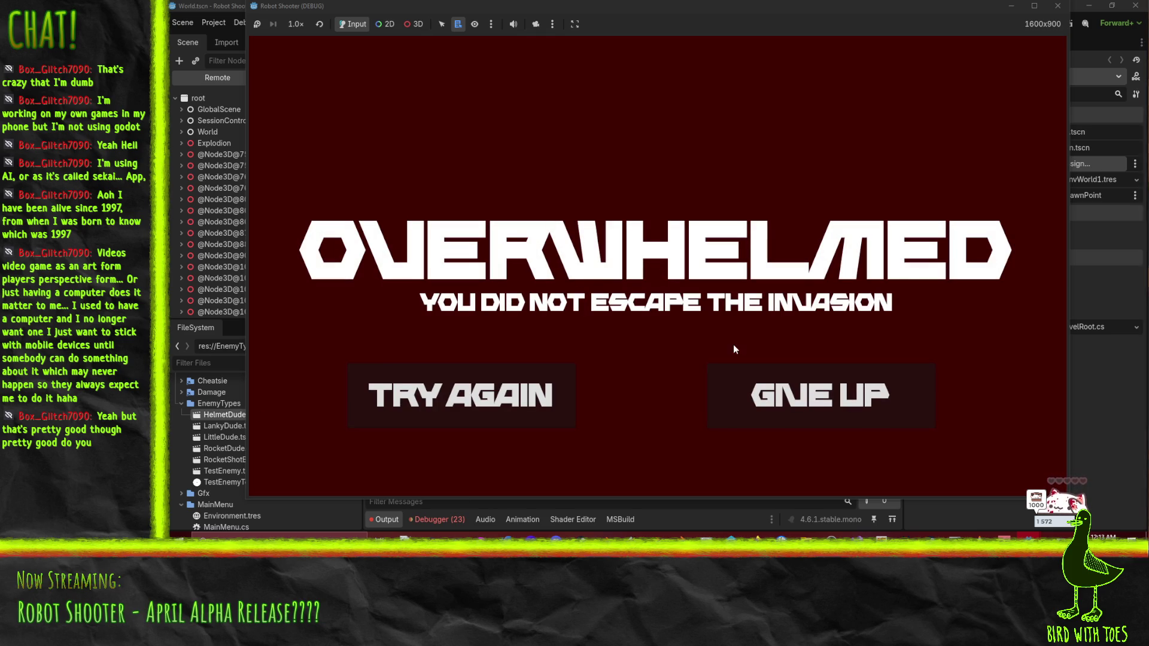
# Step: Choose Give Up on the OVERWHELMED screen and close the Robot Shooter (DEBUG) window
pyautogui.click(785, 402)
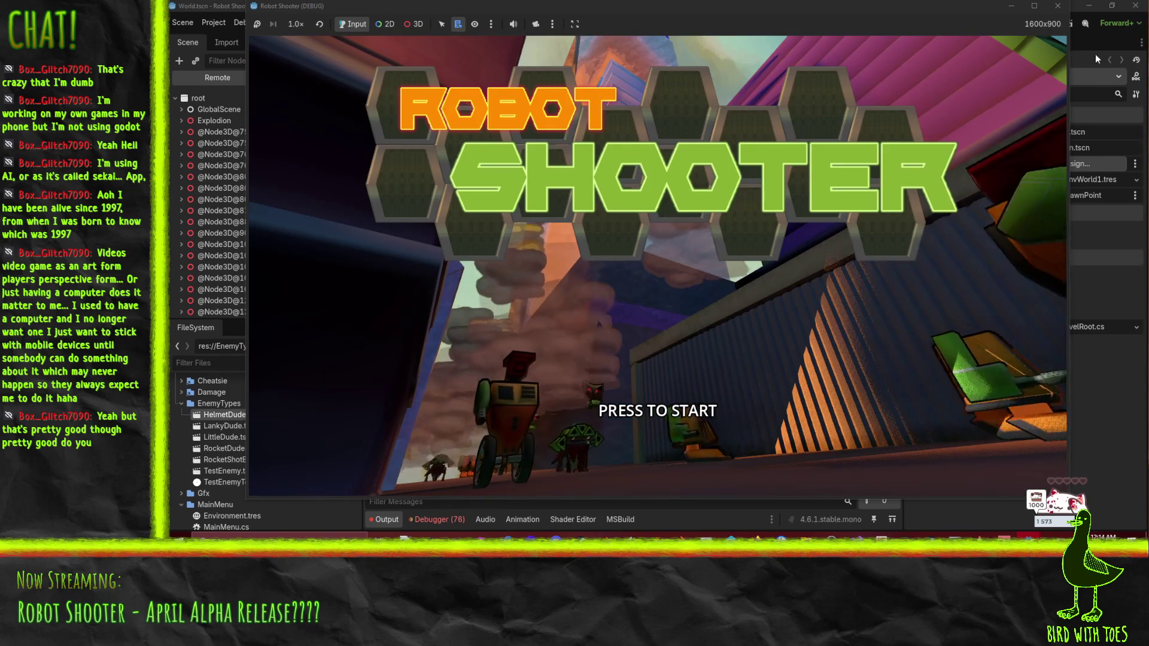
pyautogui.click(1058, 6)
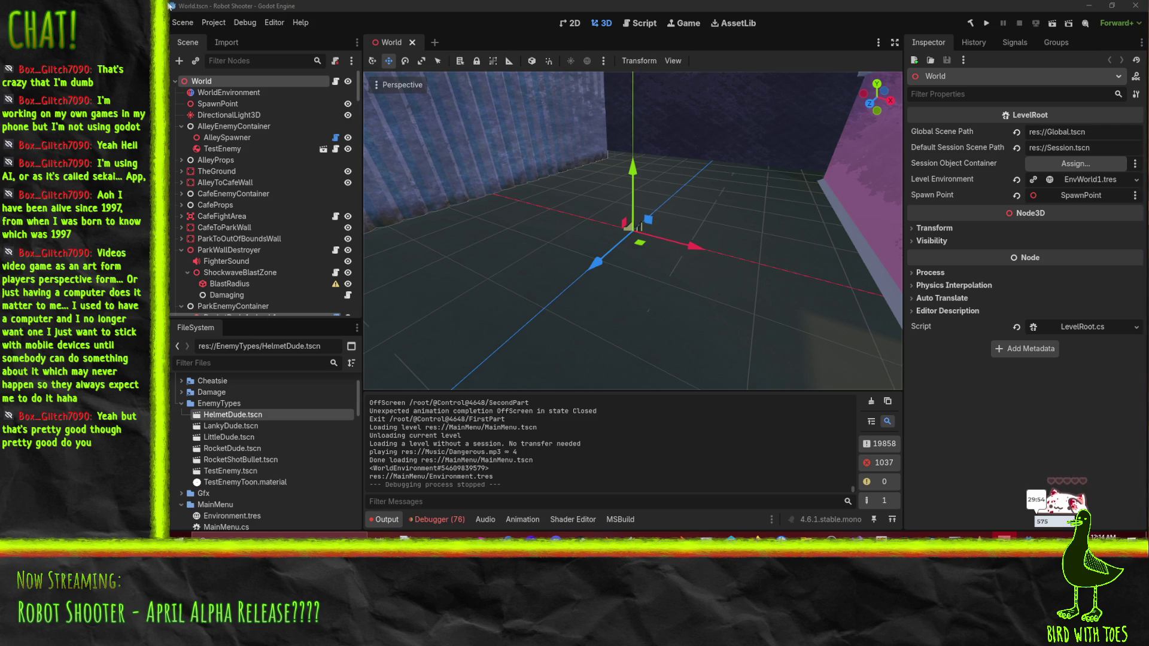
# Step: In Project > Export, select the Windows Release preset and open the export template manager
pyautogui.click(210, 23)
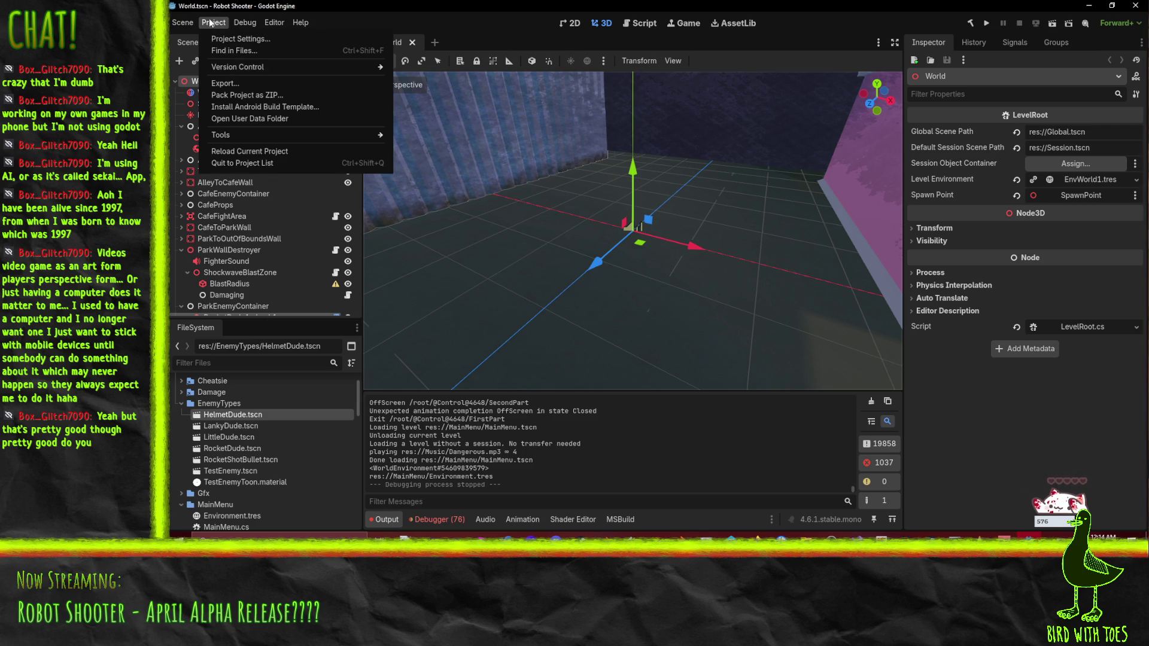
pyautogui.click(226, 84)
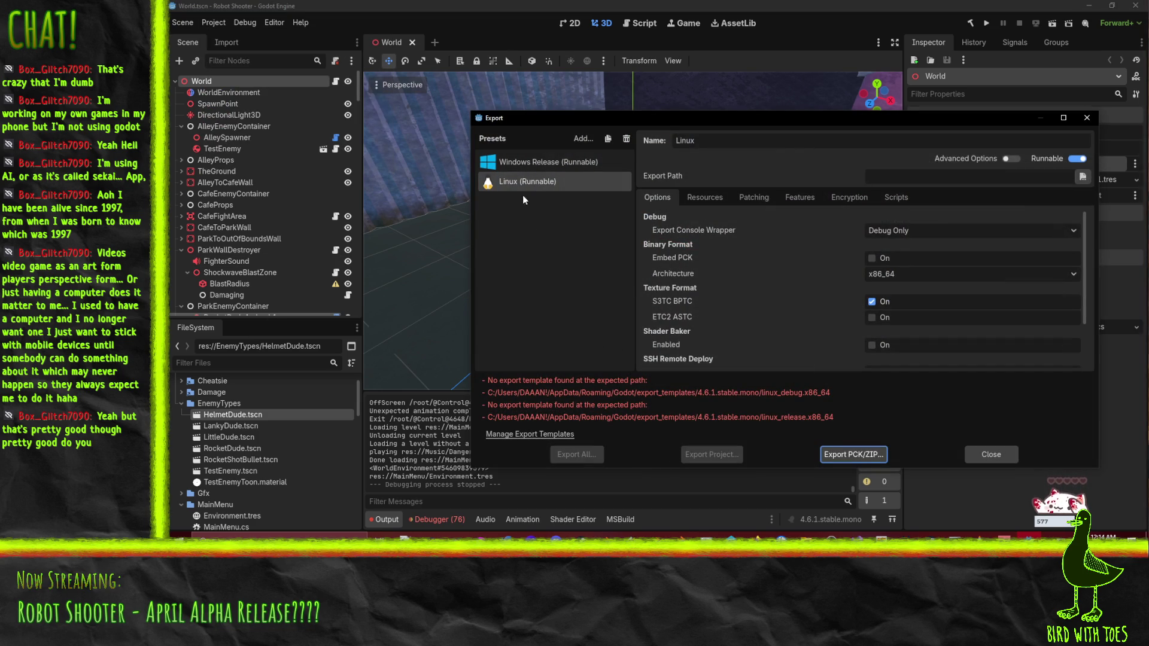
pyautogui.click(514, 160)
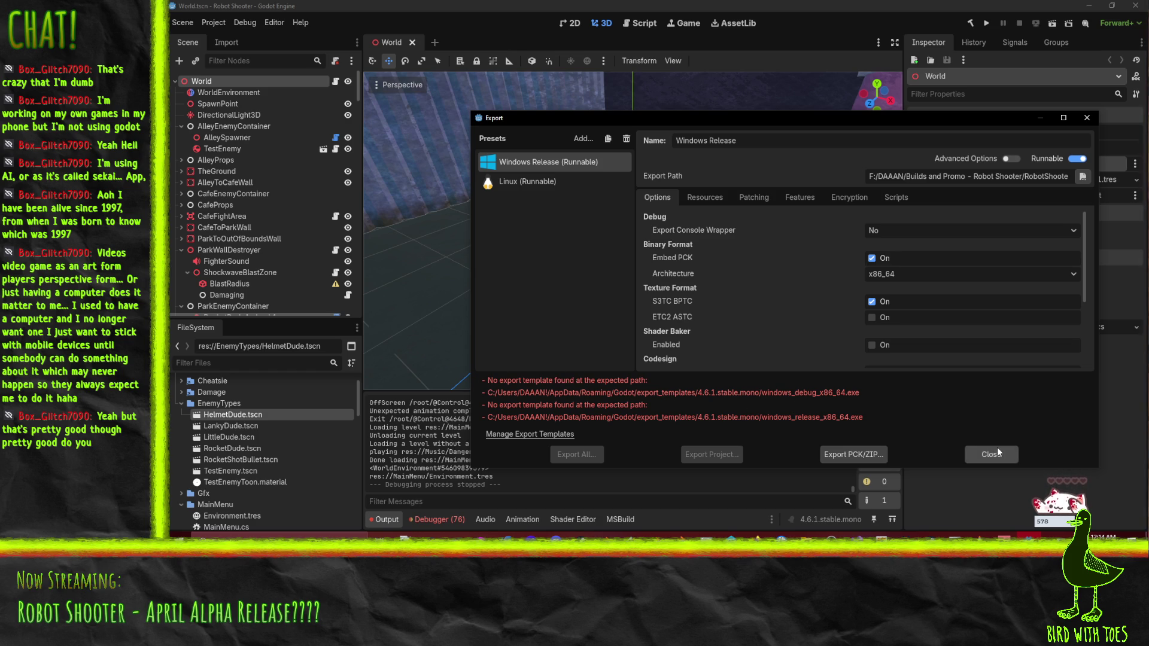
pyautogui.click(541, 434)
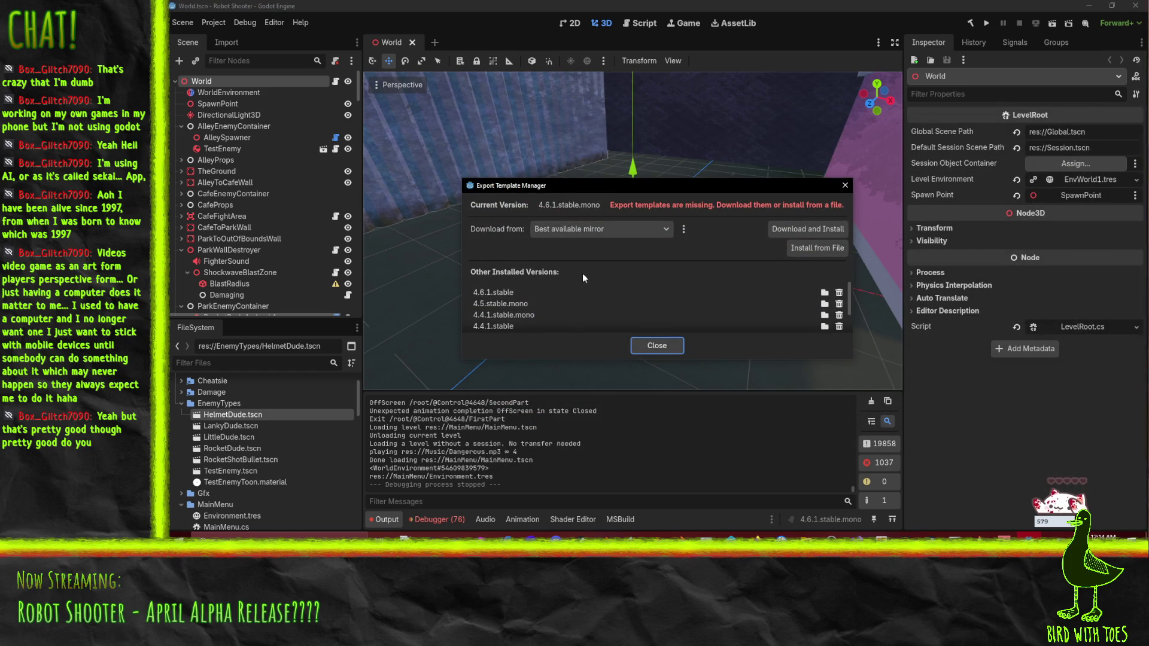
# Step: Download and install the missing 4.6.1.stable.mono export templates
pyautogui.click(795, 228)
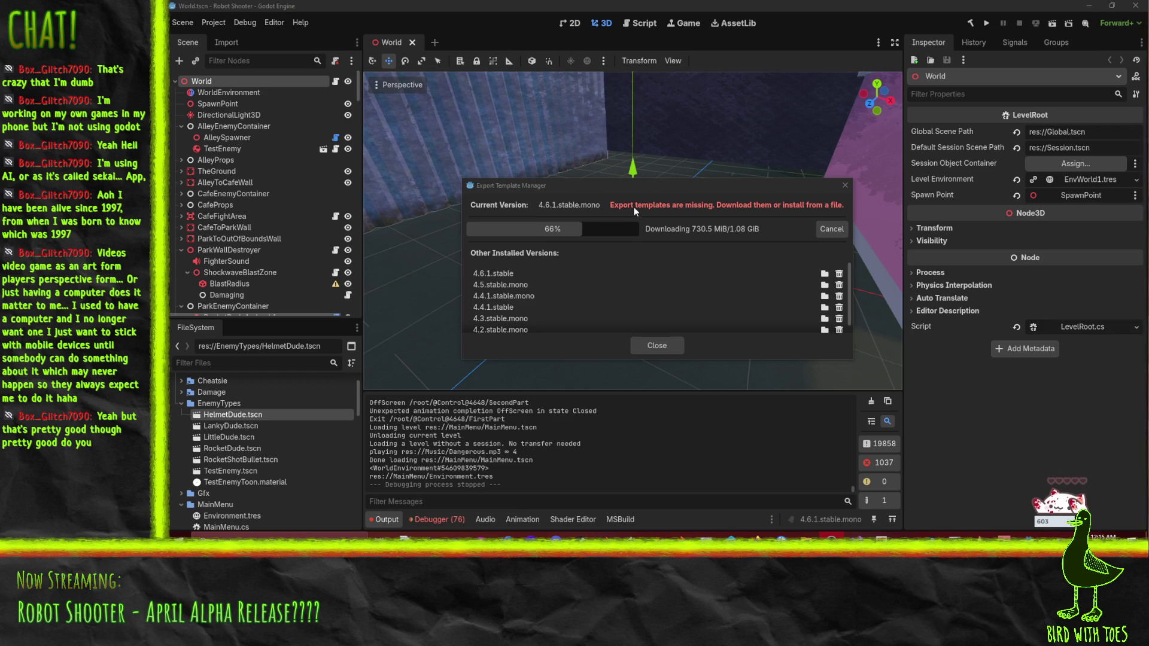
# Step: Wait for the 4.6.1.stable.mono export templates to finish installing
pyautogui.click(640, 198)
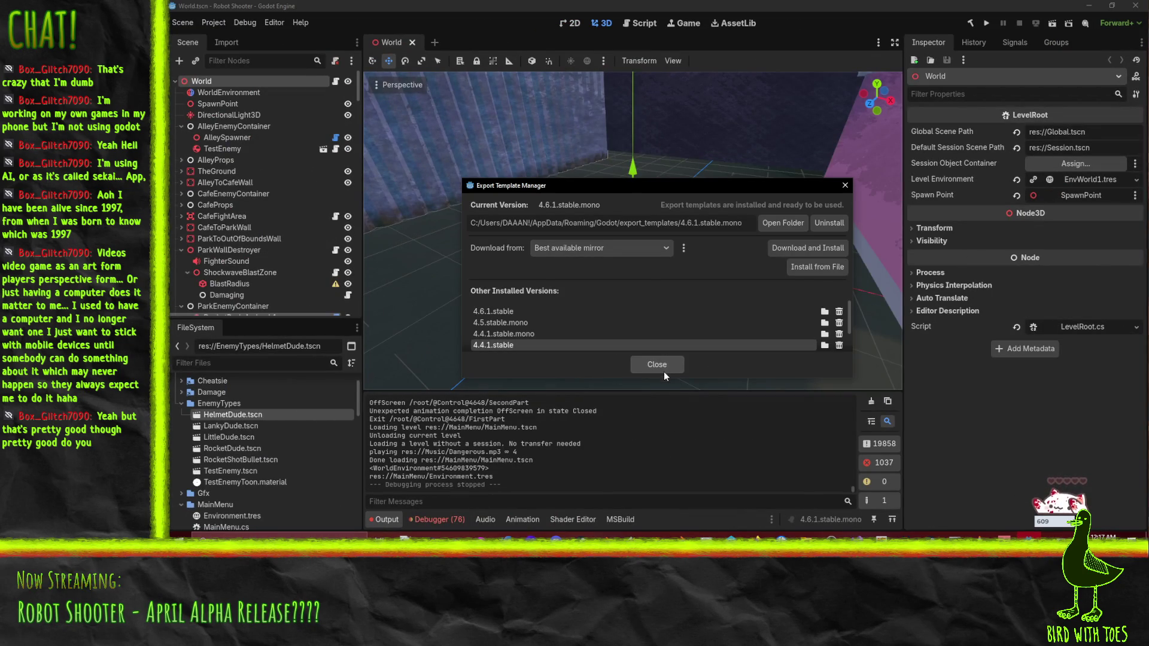
# Step: Close the template manager and reopen the Project Export window
pyautogui.click(645, 366)
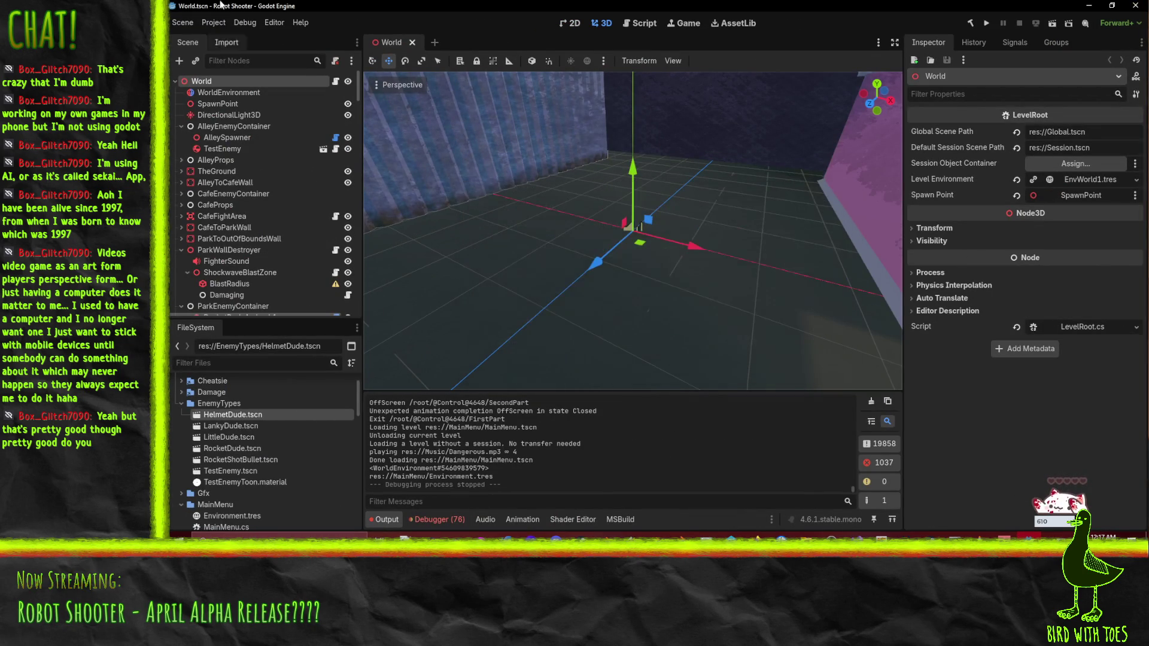
pyautogui.click(211, 23)
pyautogui.click(239, 85)
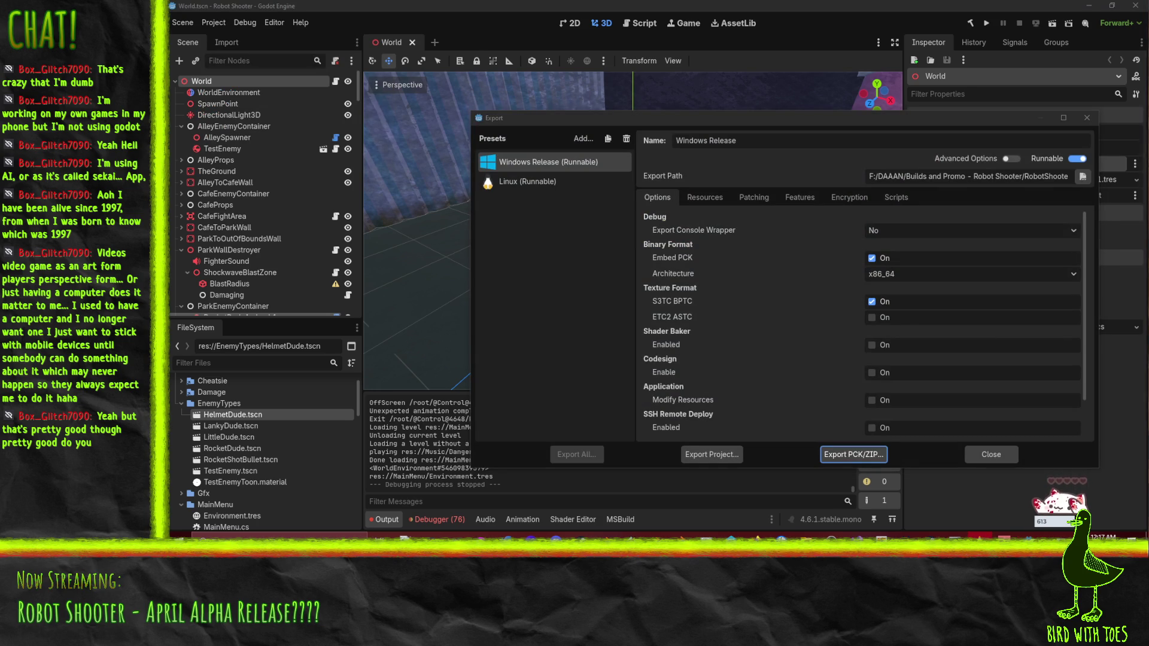
pyautogui.click(633, 278)
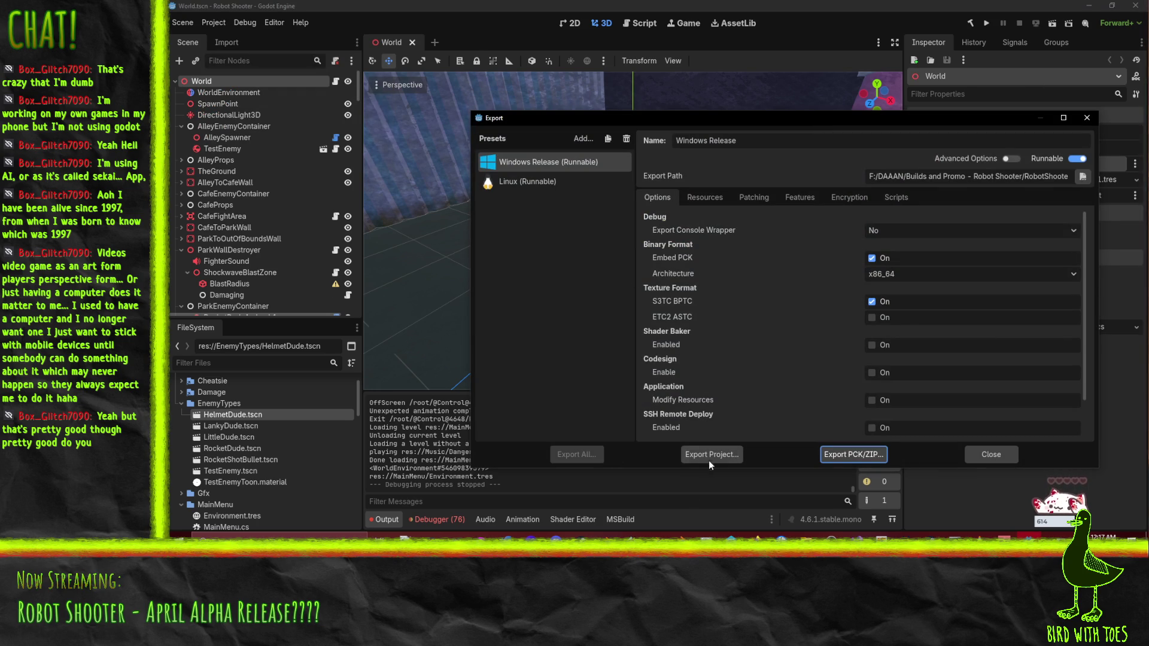
# Step: Review the export settings pages from Resources through Scripts, then return to the general options
pyautogui.click(693, 197)
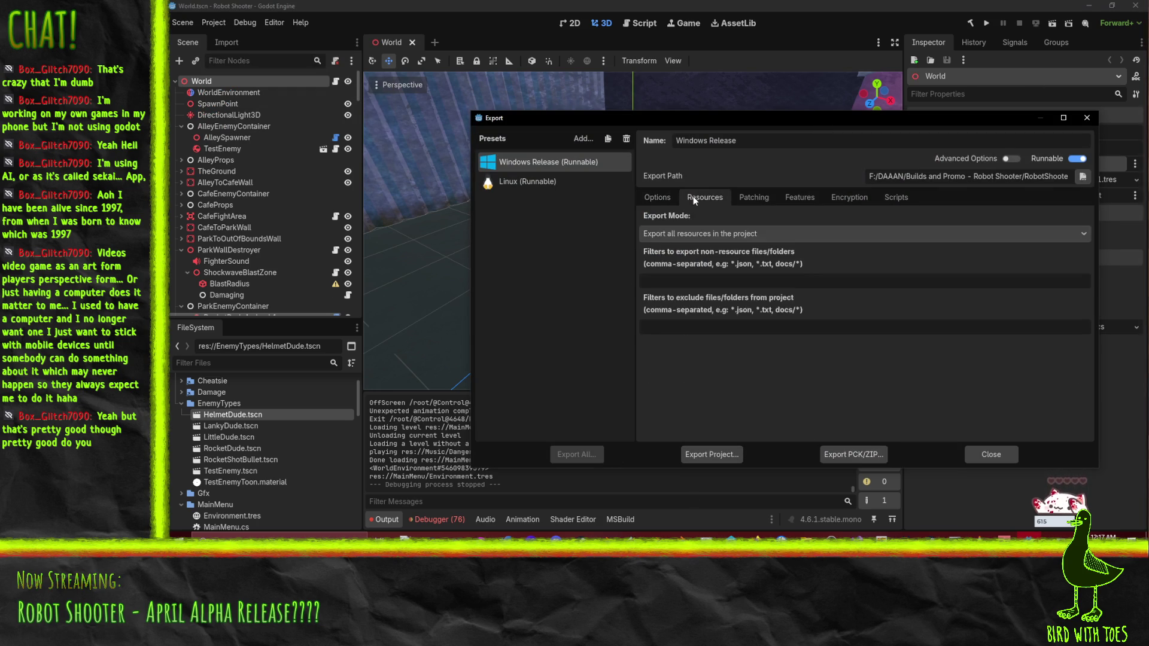
pyautogui.click(753, 197)
pyautogui.click(805, 197)
pyautogui.click(850, 197)
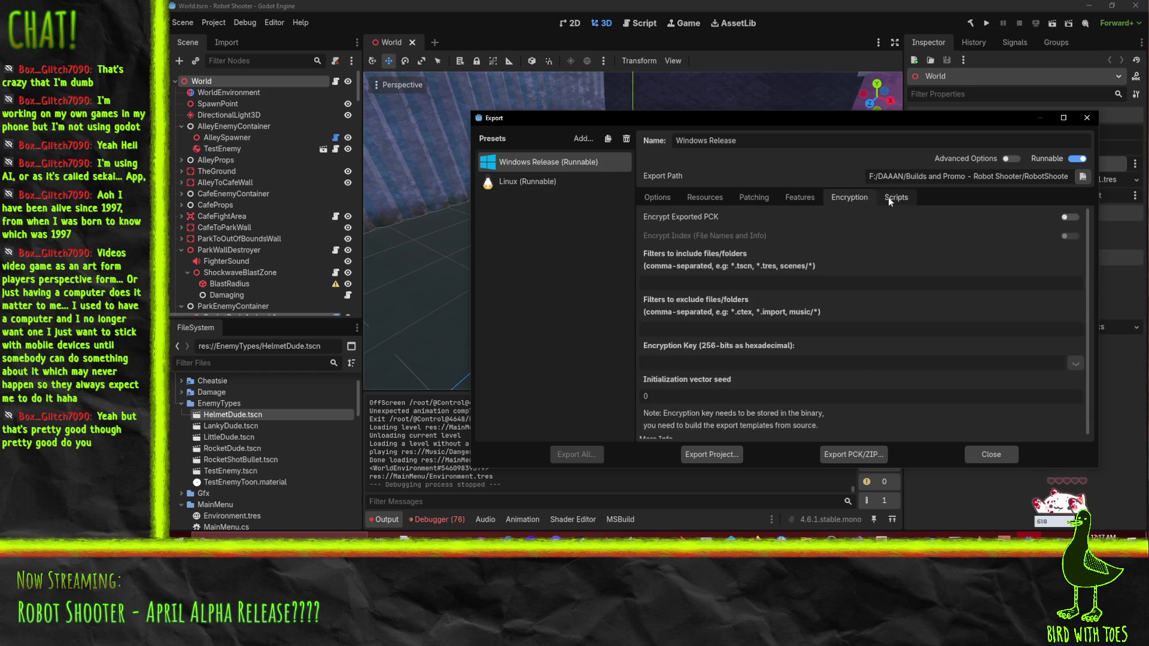
pyautogui.click(891, 196)
pyautogui.click(656, 199)
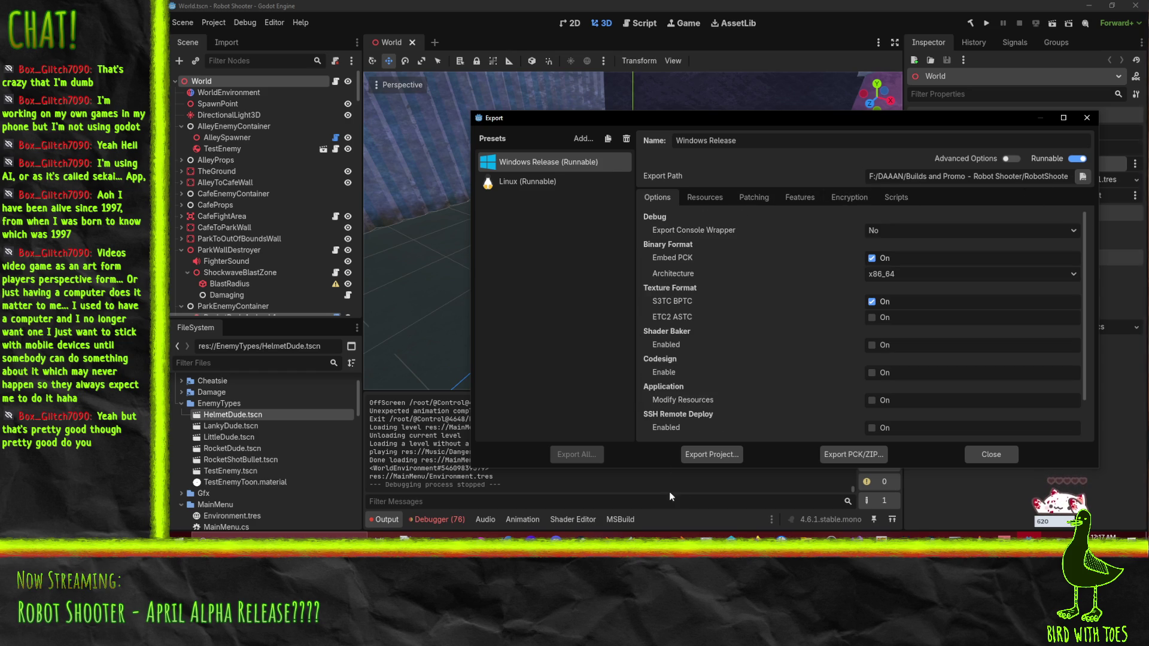
# Step: Export the Windows Release build as RobotShooter.exe, overwriting the previous build, and close the window
pyautogui.click(712, 454)
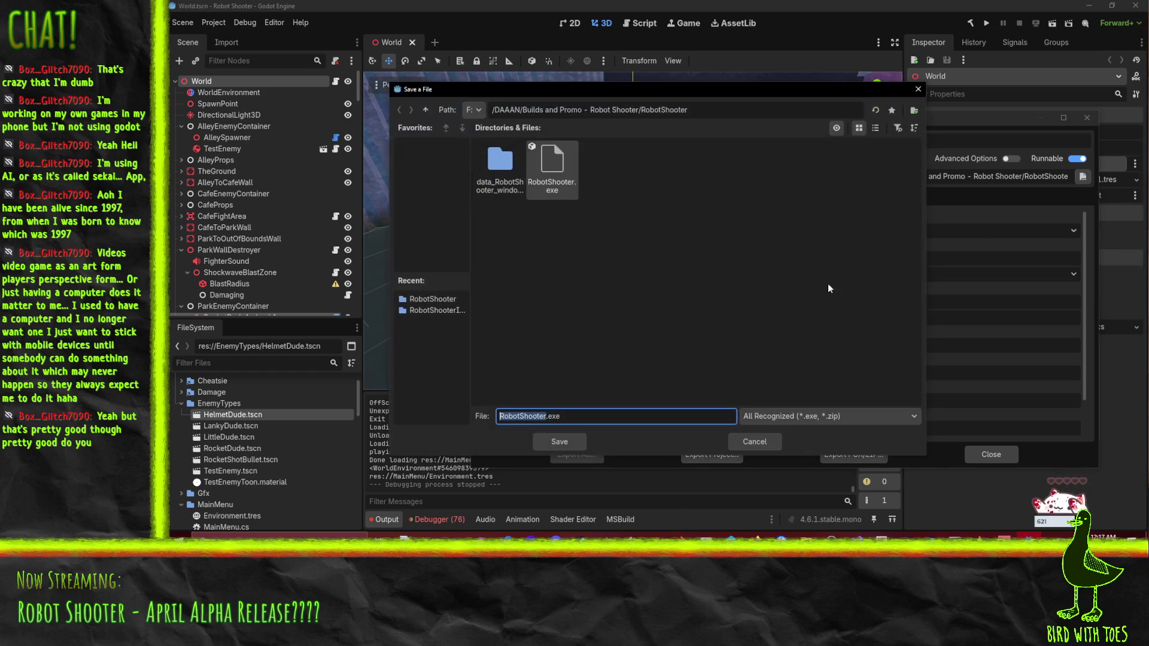
pyautogui.click(745, 442)
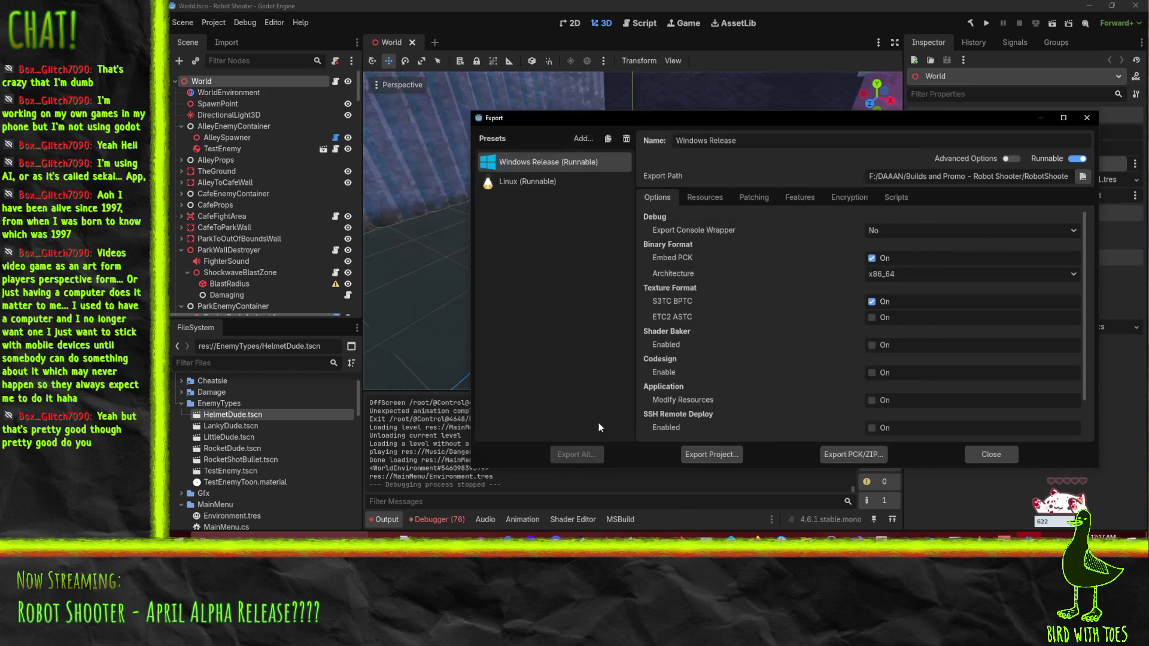
pyautogui.click(718, 454)
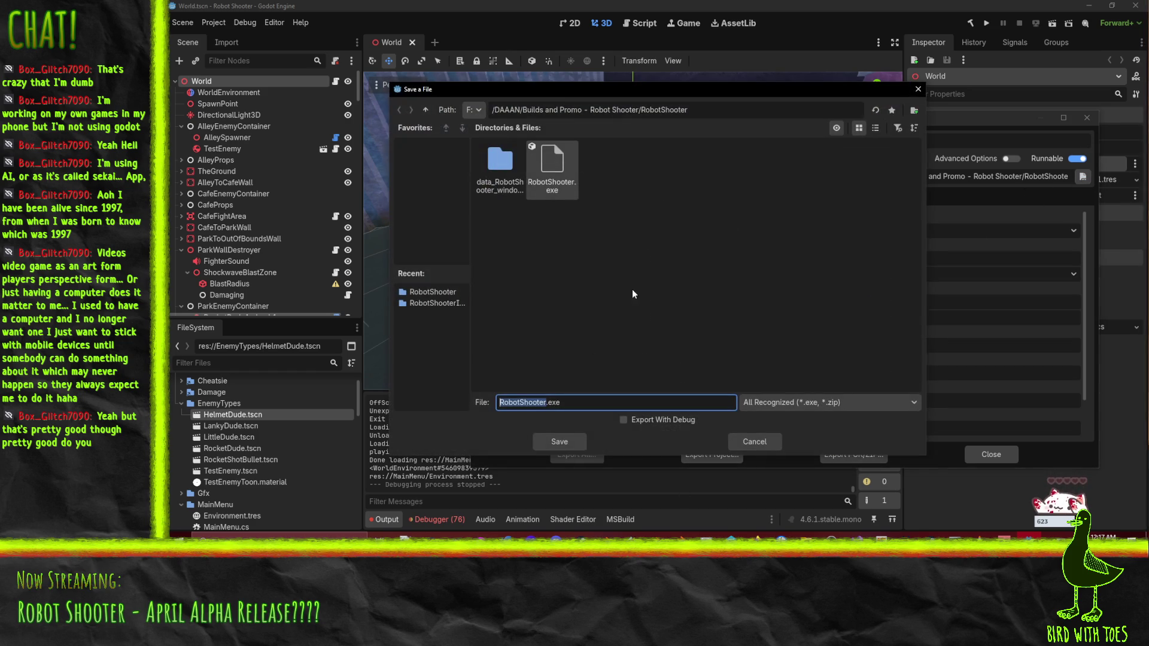
pyautogui.click(562, 446)
pyautogui.click(520, 292)
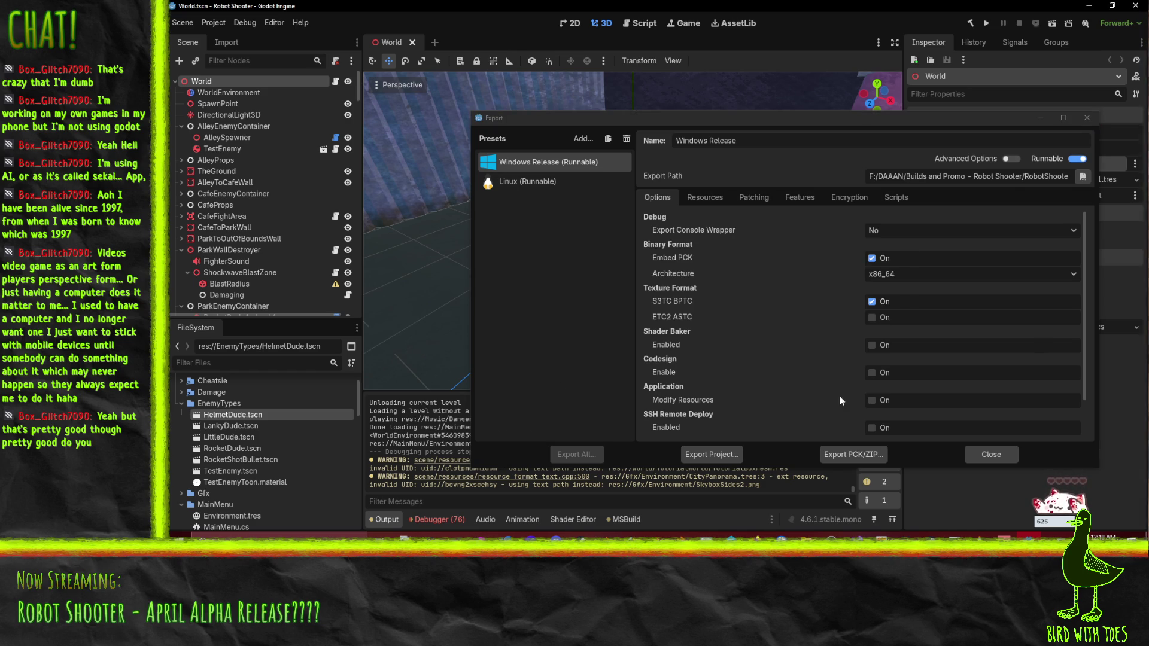
pyautogui.click(985, 454)
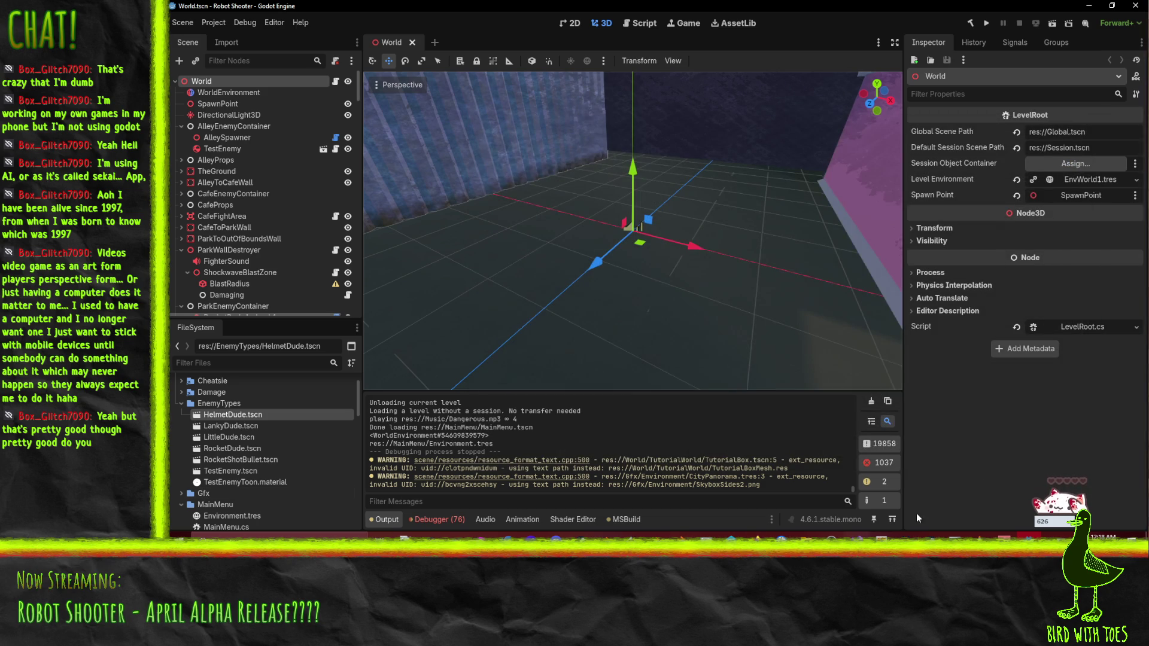
# Step: Close the Commander Keen 4 folder window and open the Builds and Promo - Robot Shooter folder
pyautogui.moveTo(819, 536)
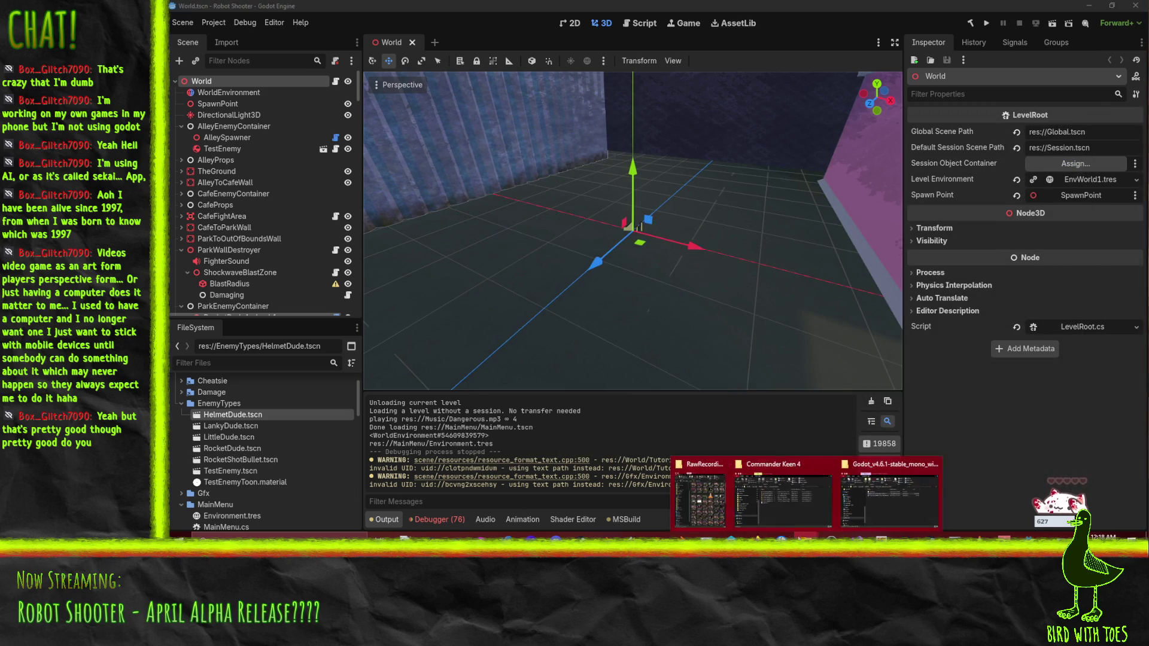
pyautogui.moveTo(772, 503)
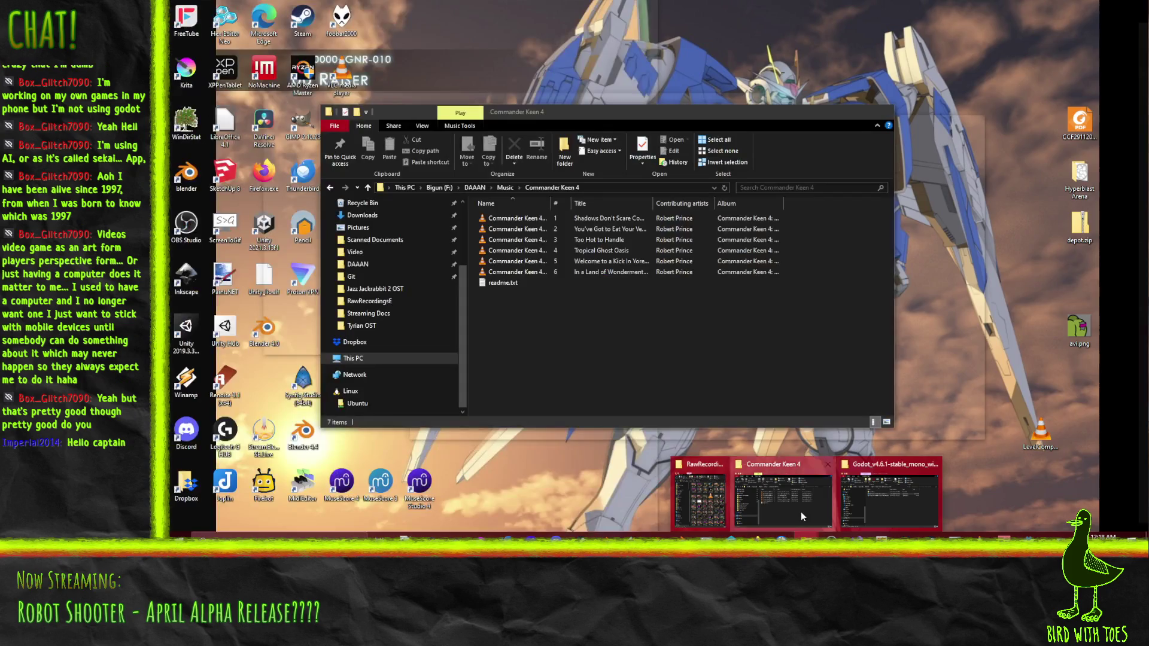
pyautogui.click(801, 512)
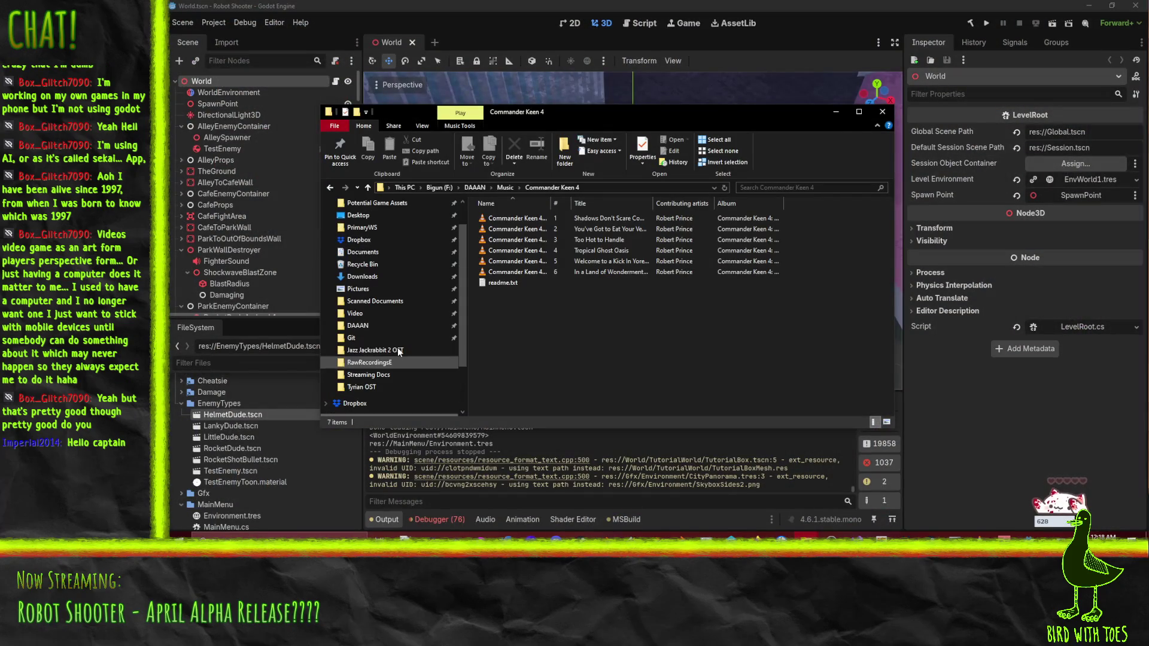
pyautogui.click(836, 111)
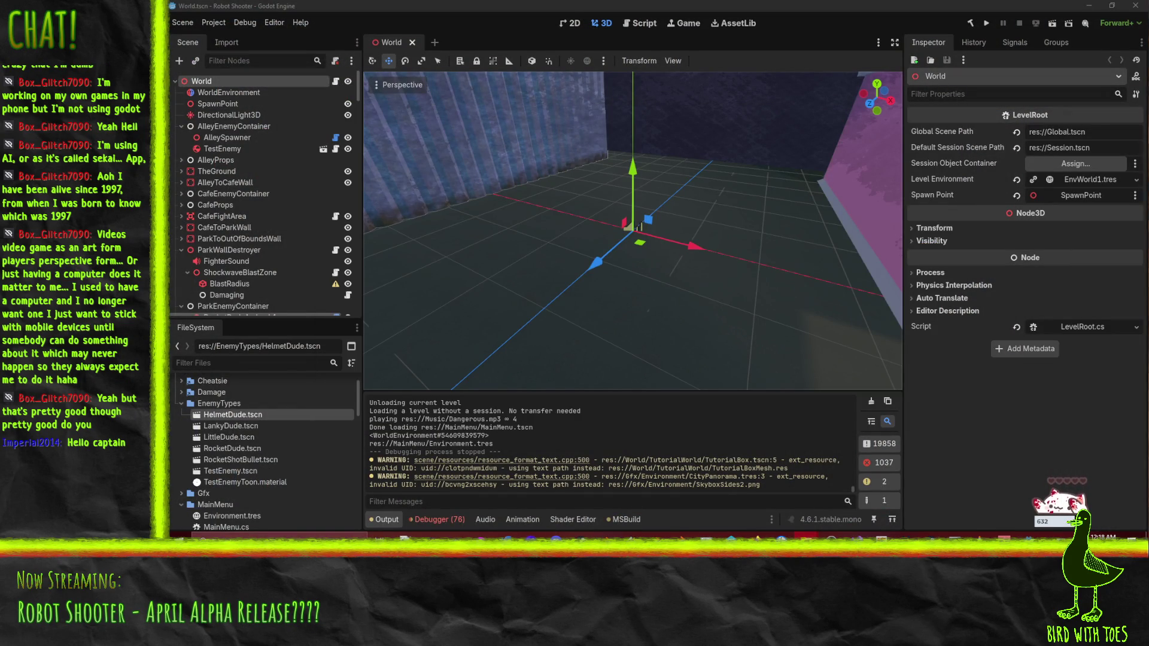
pyautogui.click(818, 535)
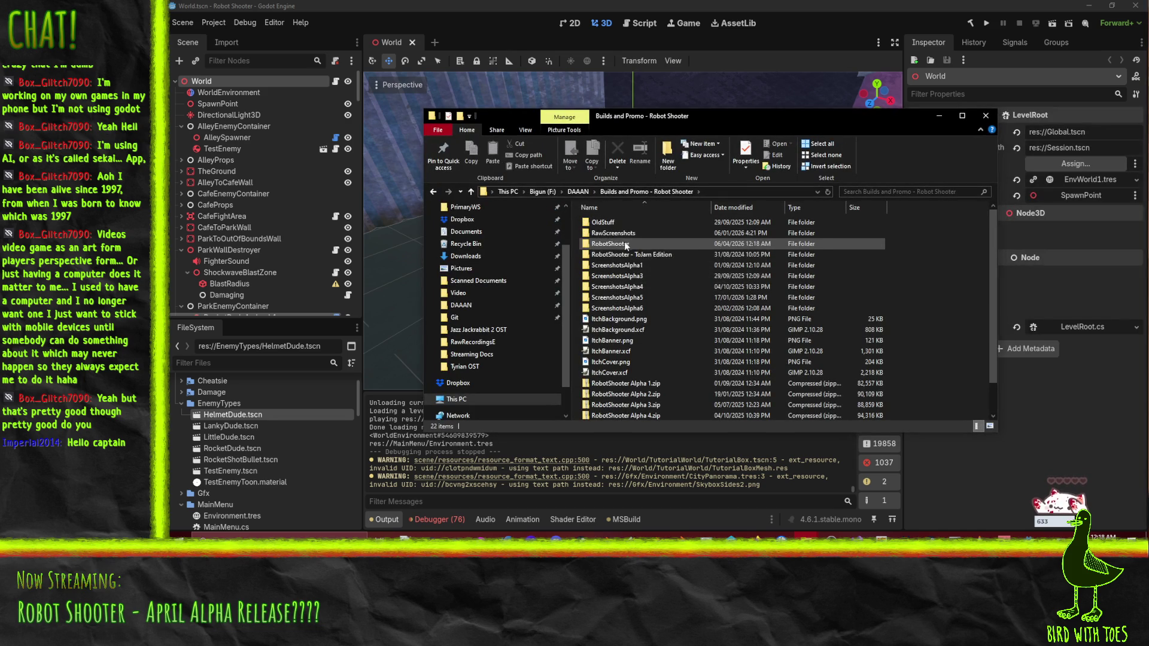
# Step: Delete the leftover buildinglight af.png~ and bf.png~ files from ScreenshotsAlpha6 to the Recycle Bin
pyautogui.click(658, 244)
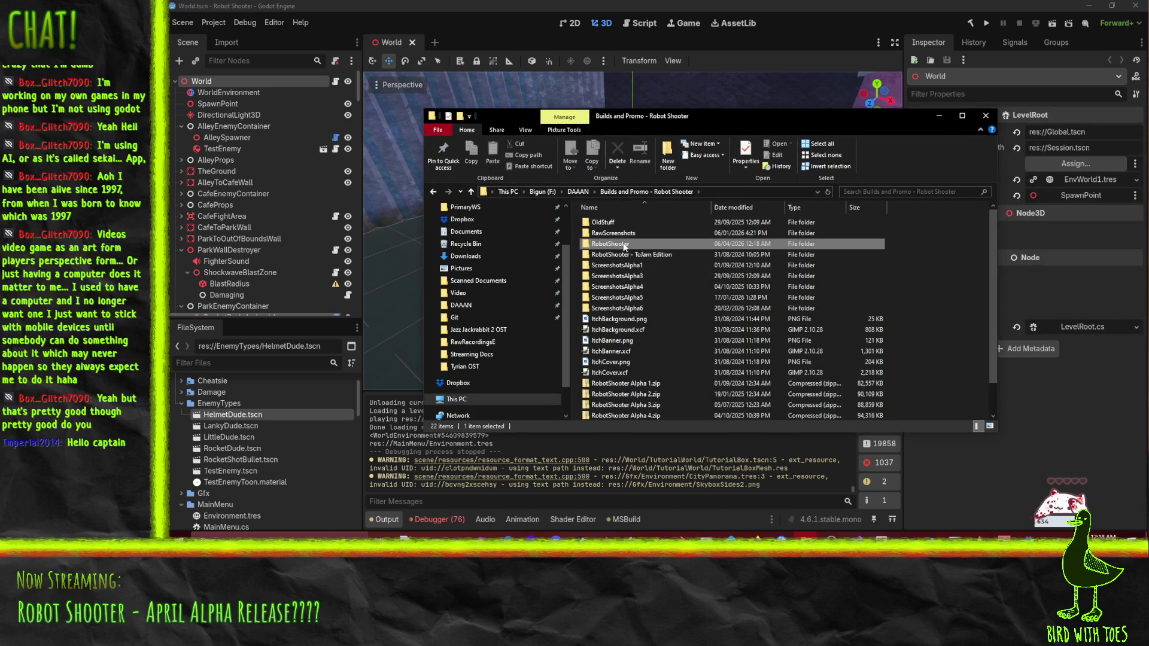
pyautogui.doubleClick(619, 308)
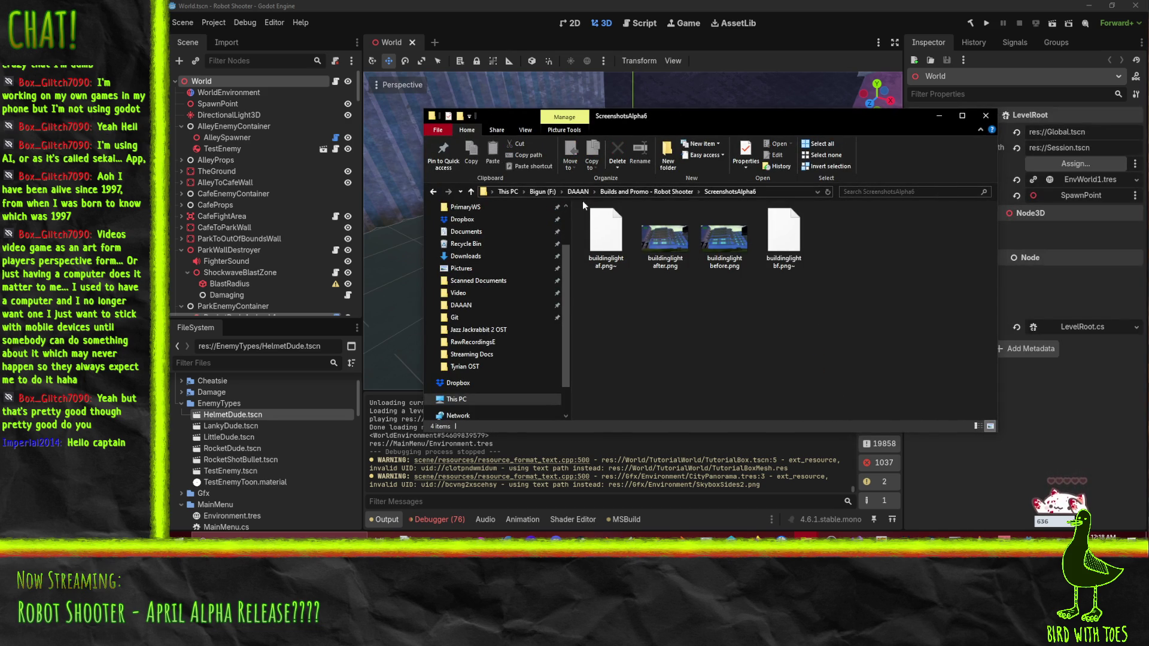
pyautogui.click(606, 238)
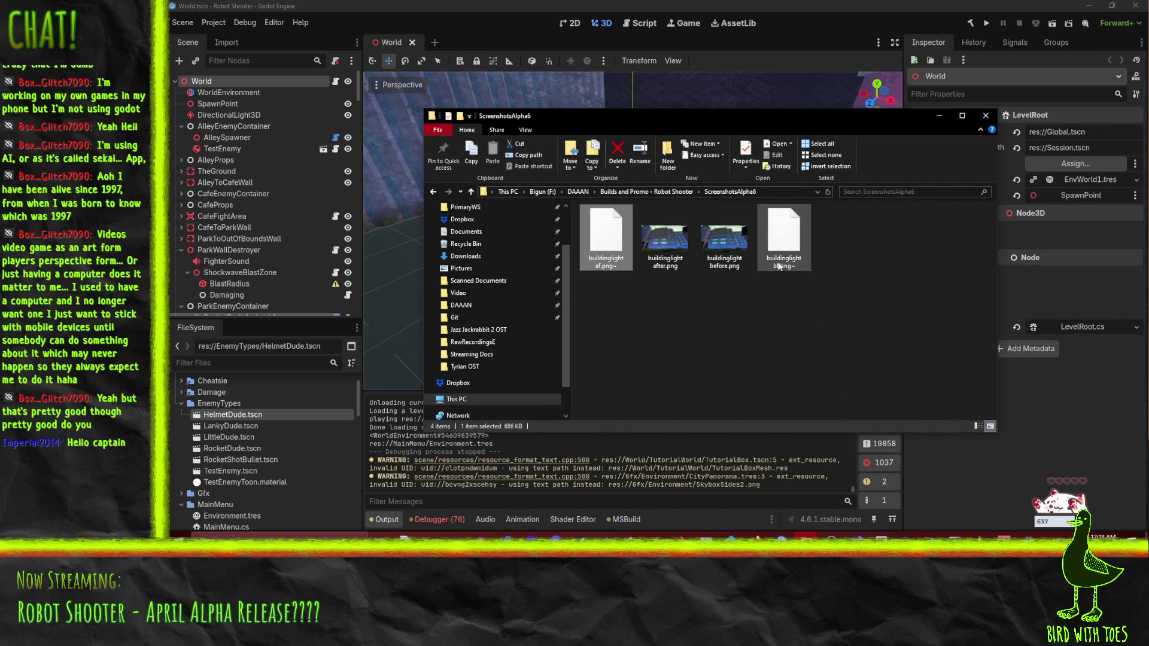
pyautogui.keyDown('ctrl'); pyautogui.click(779, 263); pyautogui.keyUp('ctrl')
pyautogui.press('Delete')
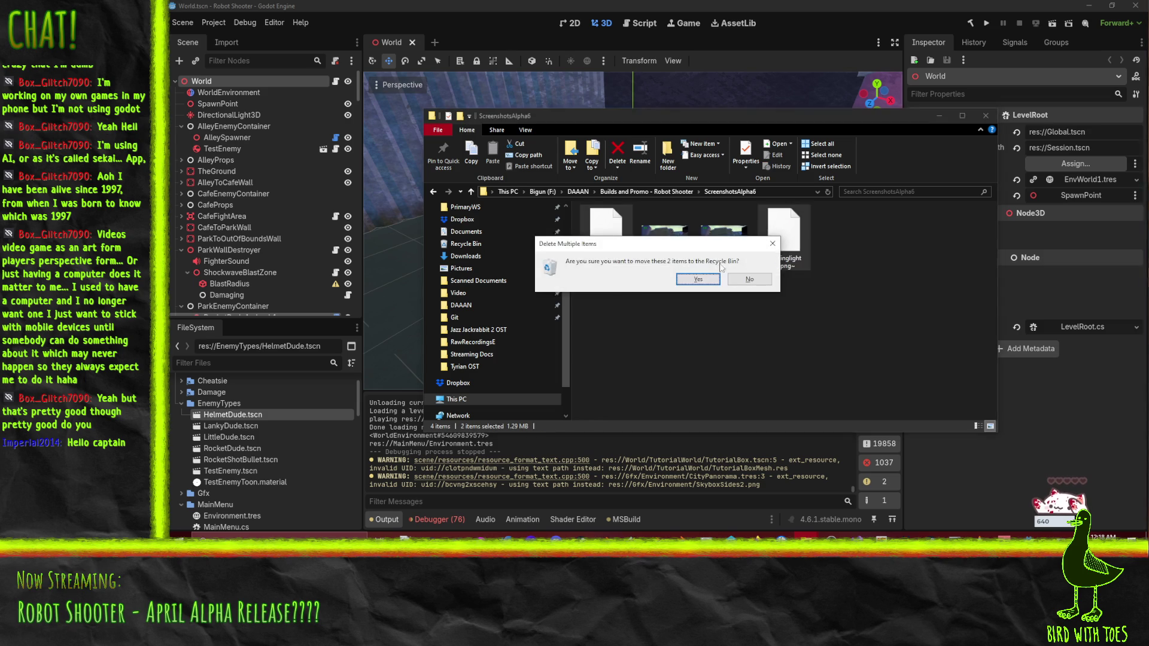
pyautogui.click(697, 279)
# Step: Compare the buildinglight after and before screenshots in the preview, then go back up a folder
pyautogui.click(598, 245)
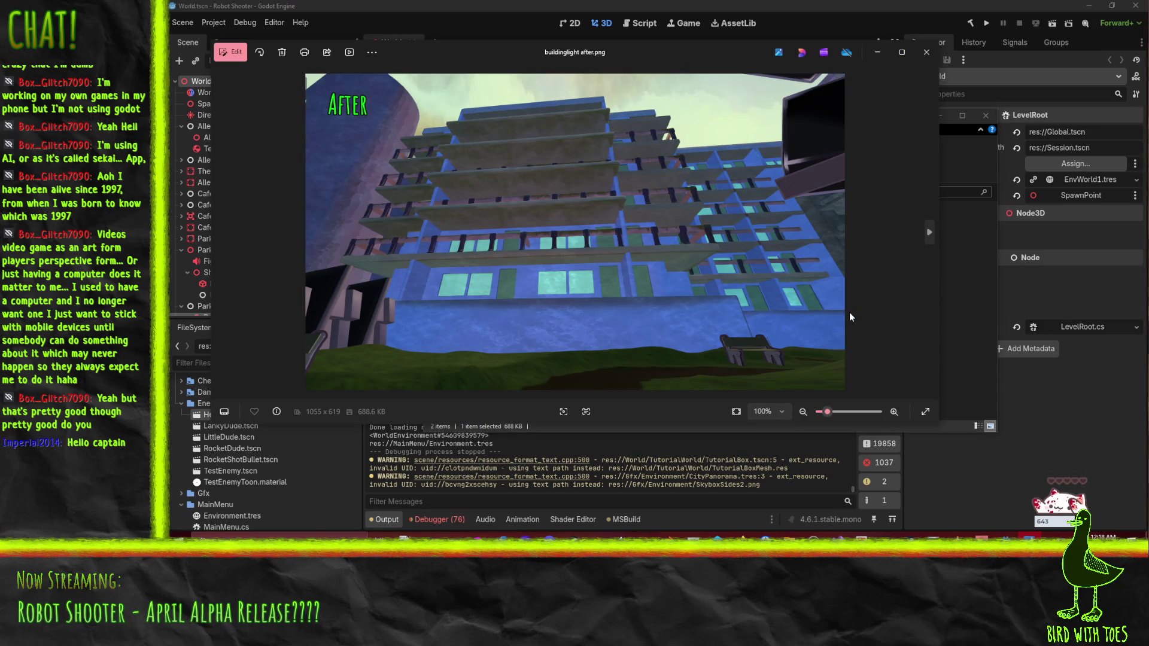
pyautogui.press('Right')
pyautogui.press('Left')
pyautogui.press('Right')
pyautogui.press('Left')
pyautogui.press('Right')
pyautogui.press('Left')
pyautogui.press('Right')
pyautogui.press('Left')
pyautogui.press('Right')
pyautogui.press('Left')
pyautogui.press('Right')
pyautogui.press('Left')
pyautogui.click(926, 52)
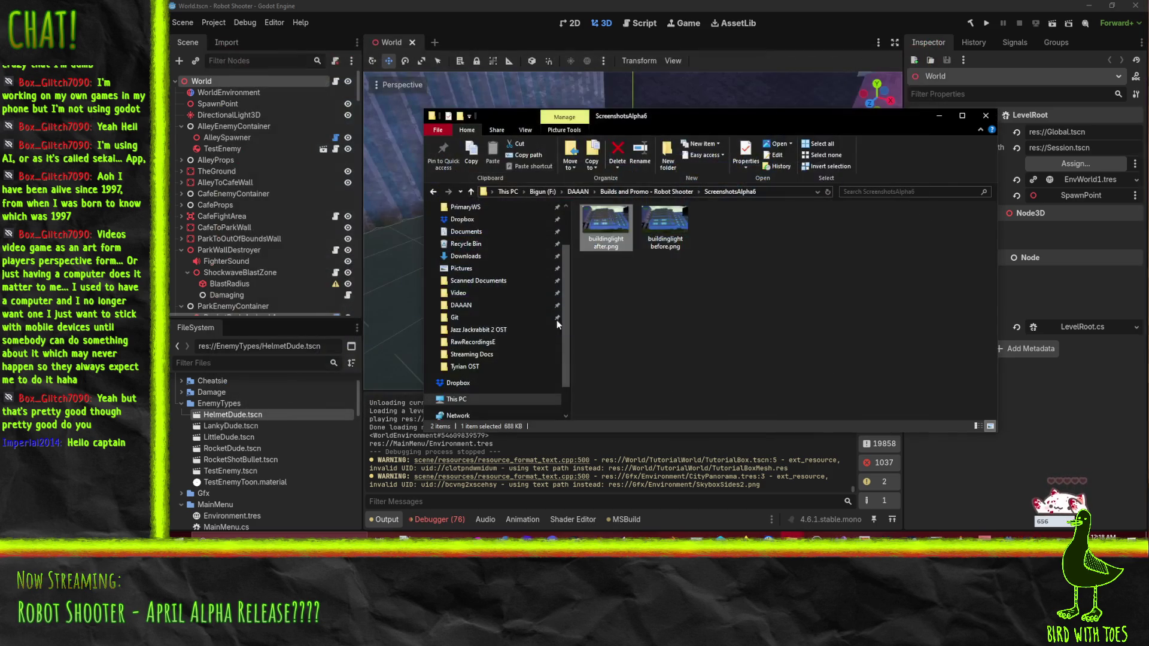
pyautogui.click(434, 191)
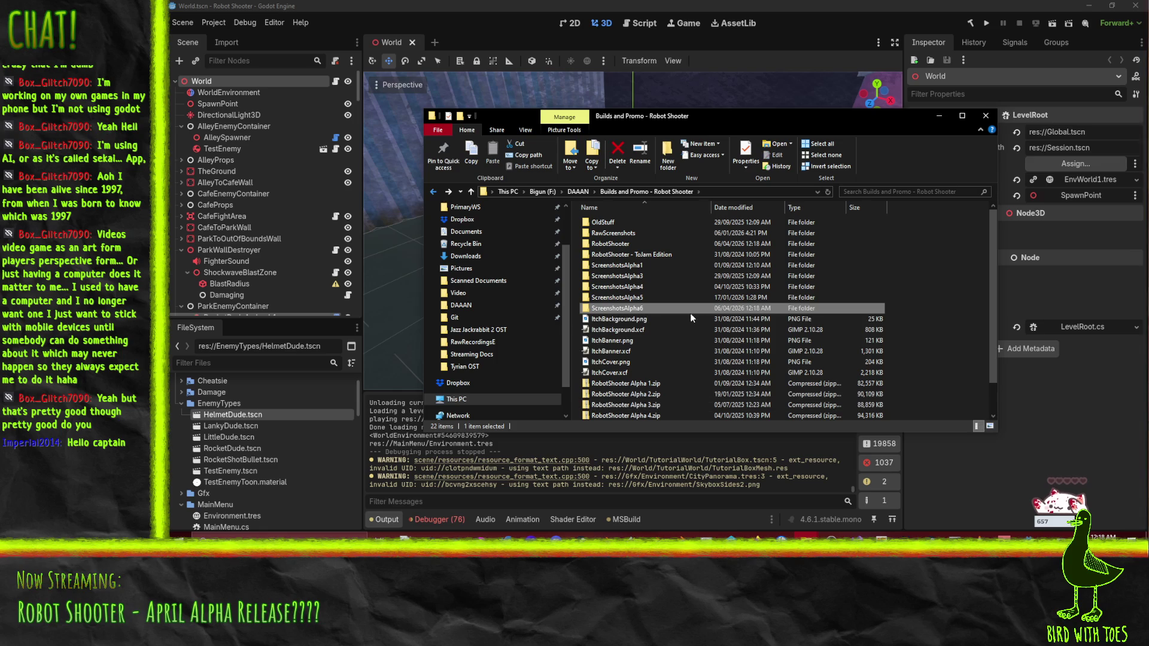
# Step: Open the RobotShooter build folder and run RobotShooter.exe
pyautogui.doubleClick(635, 243)
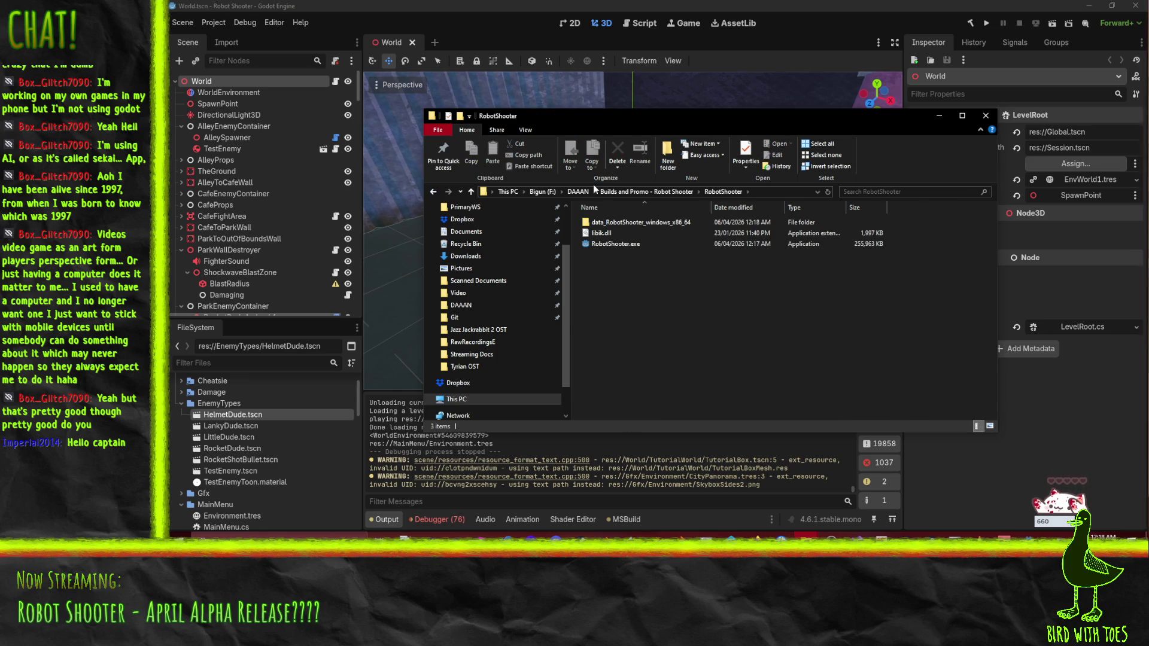
pyautogui.doubleClick(617, 243)
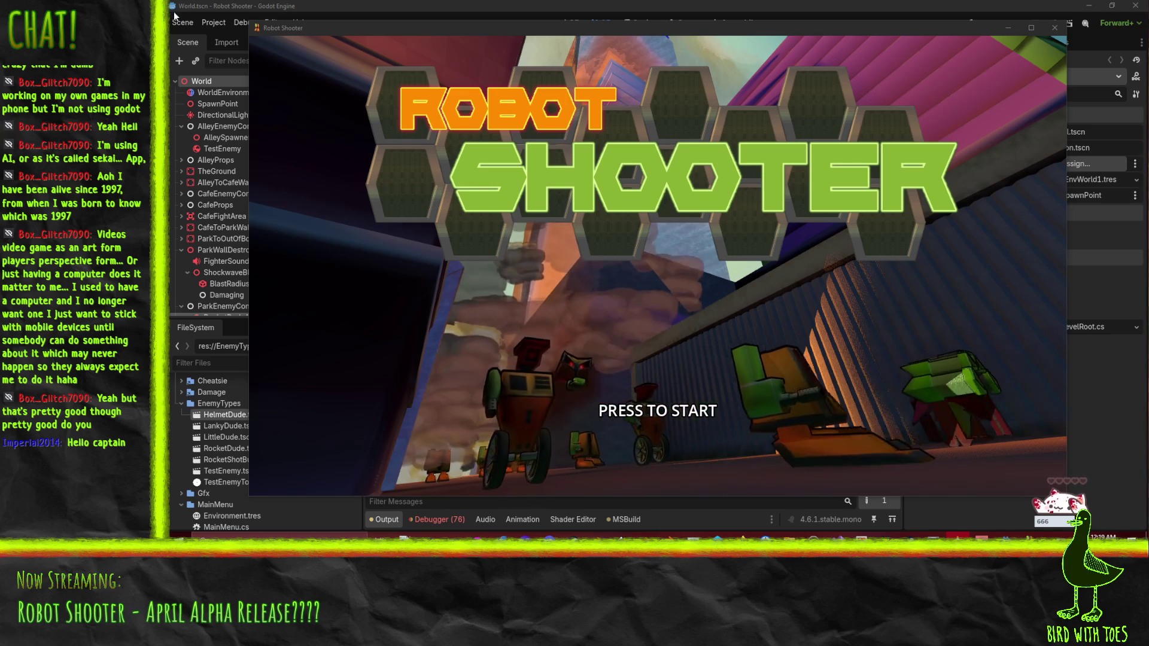
# Step: Start the game and grapple the crates and the doorway robot's gun
pyautogui.click(620, 360)
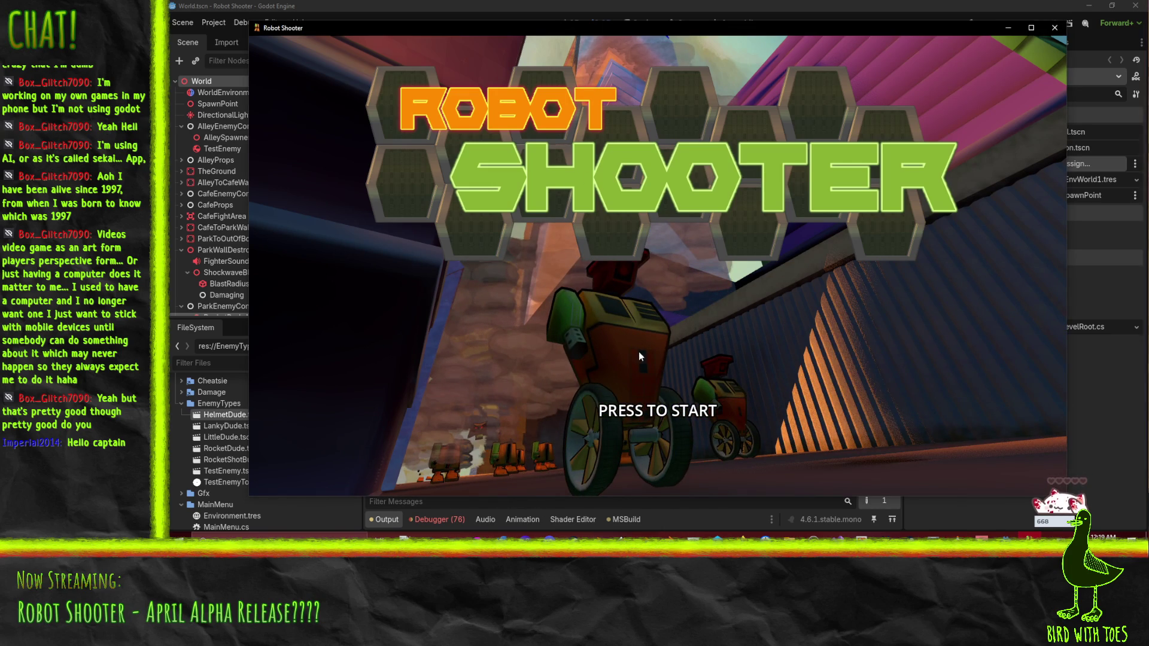
pyautogui.click(699, 332)
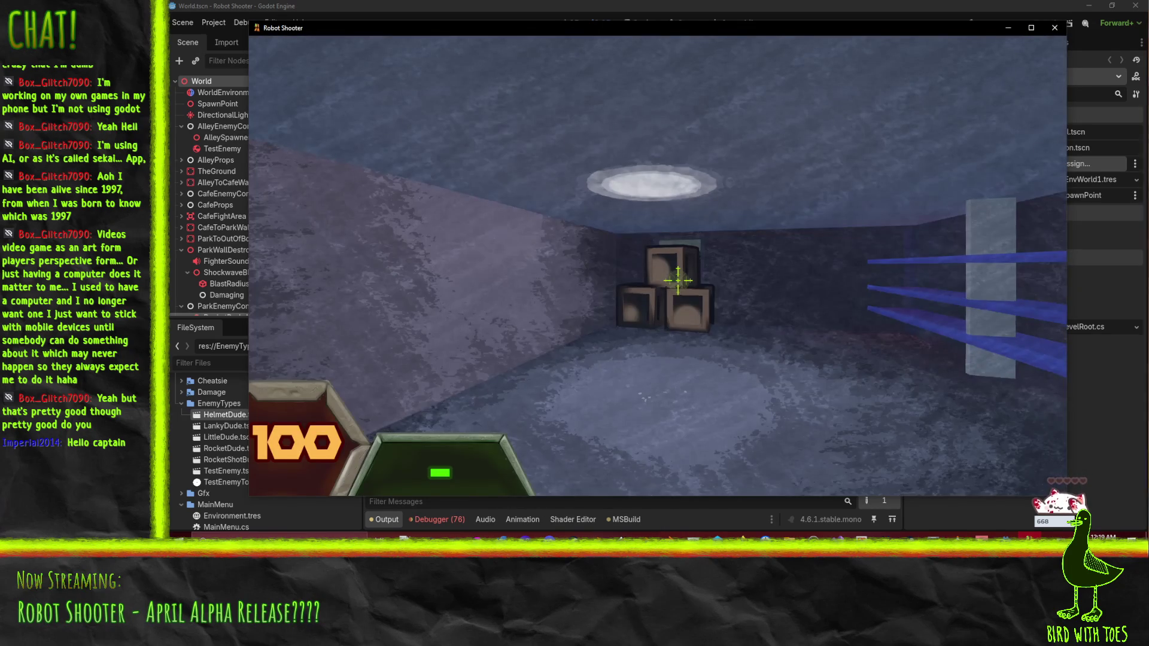
pyautogui.press('w')
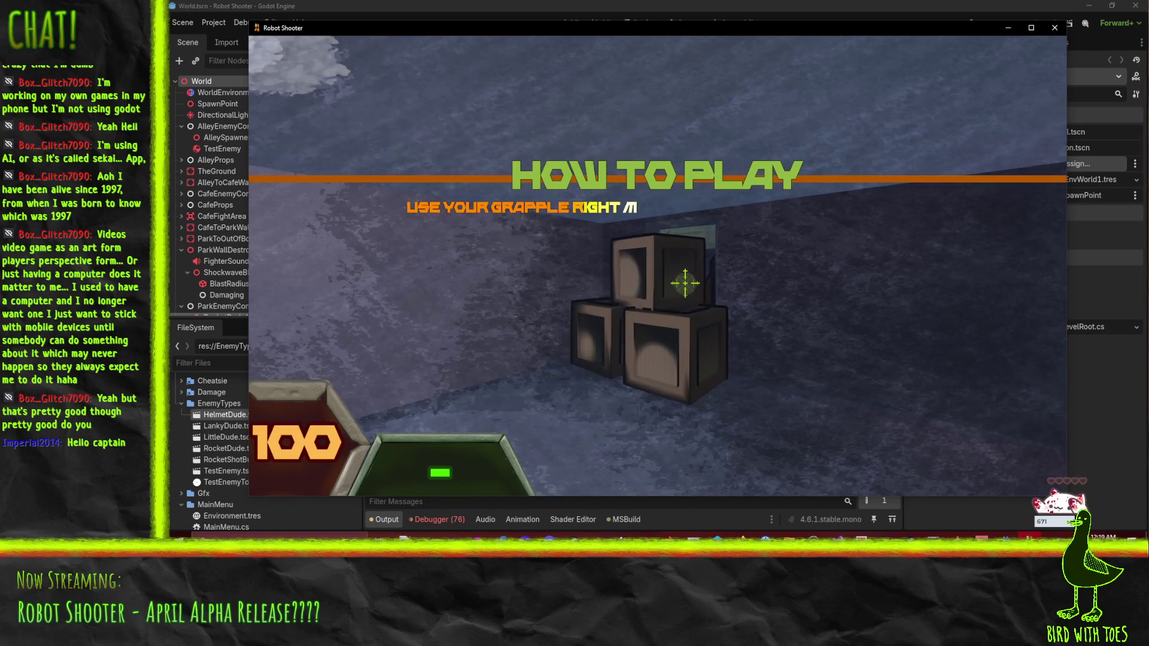
pyautogui.press('s')
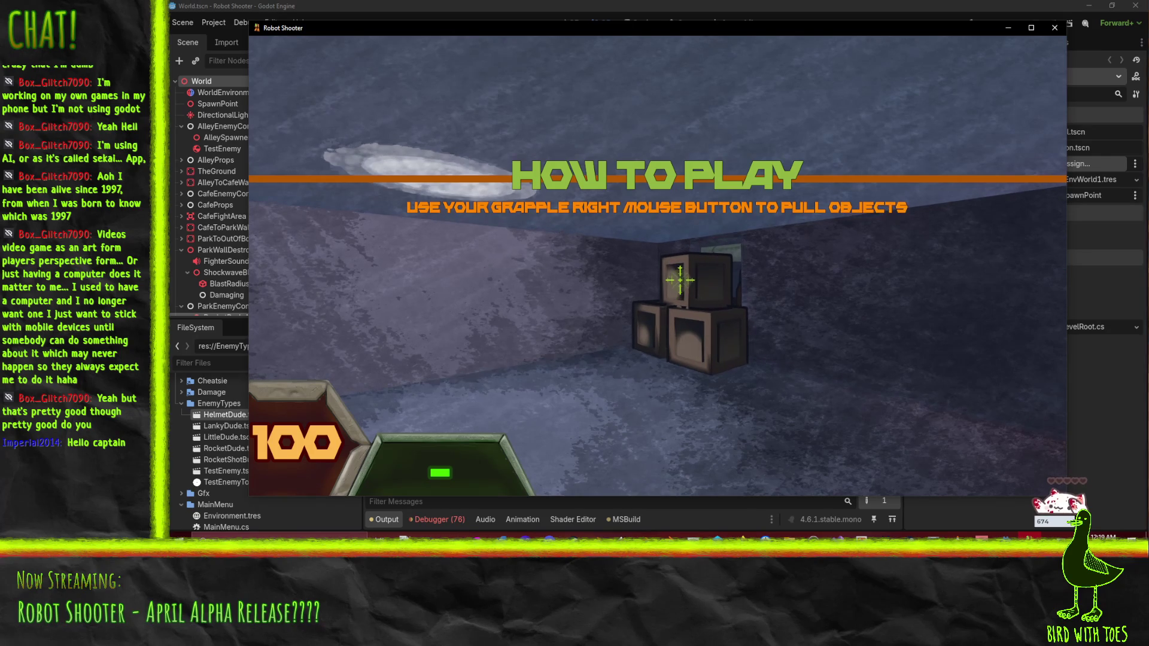
pyautogui.rightClick(679, 279)
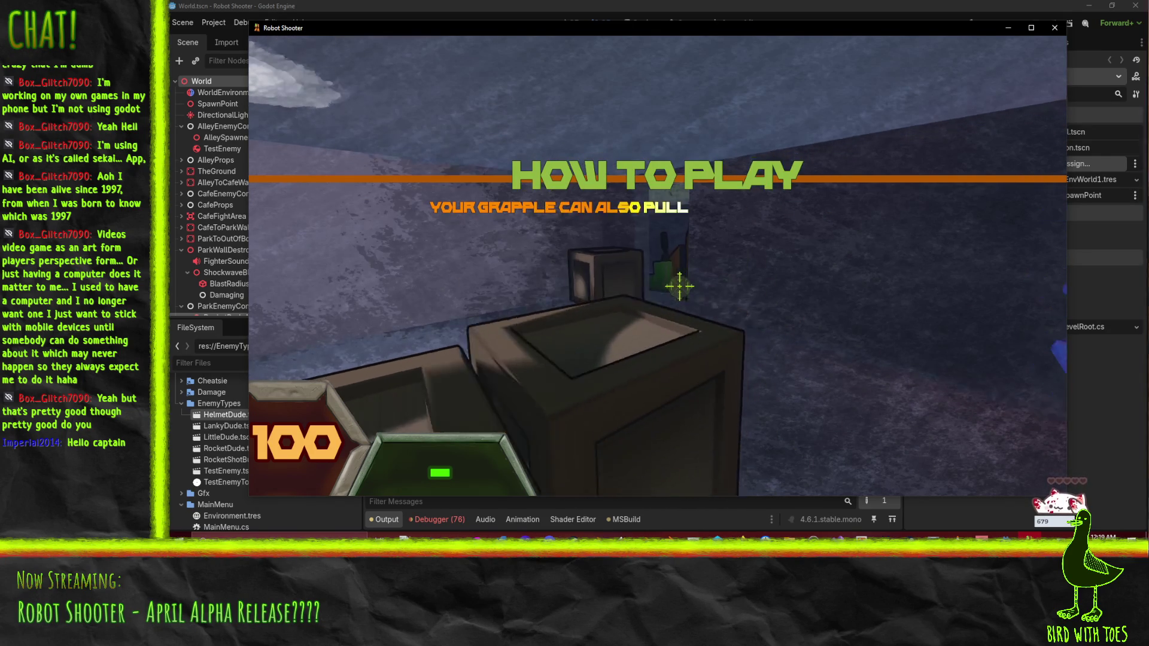
pyautogui.rightClick(680, 286)
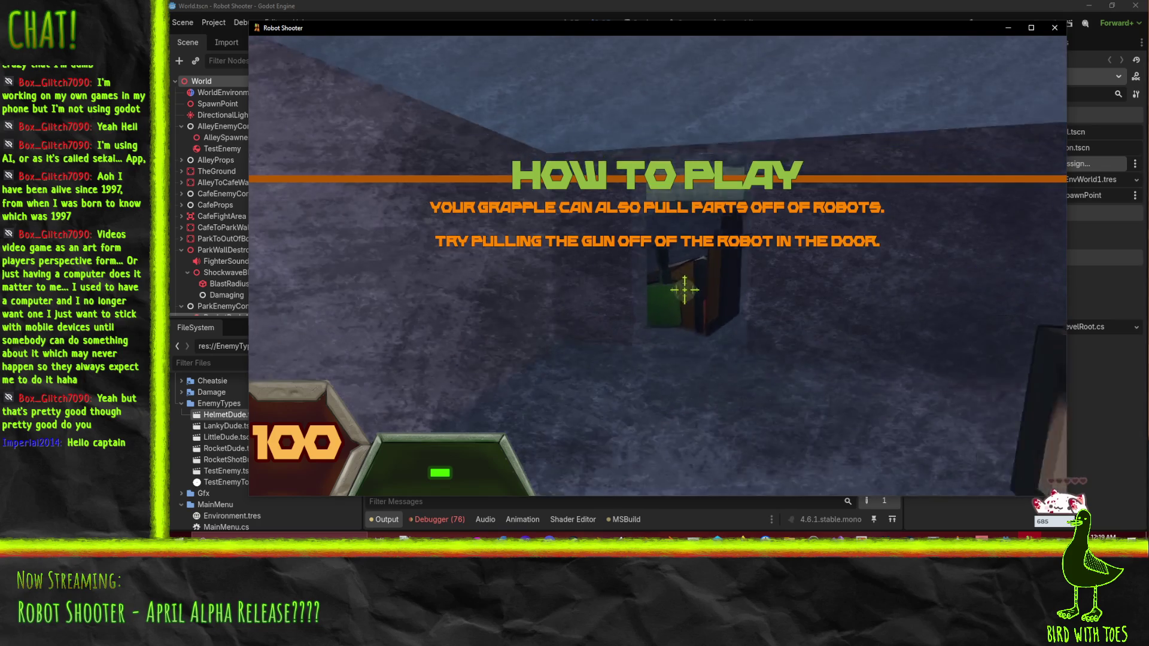
pyautogui.rightClick(685, 289)
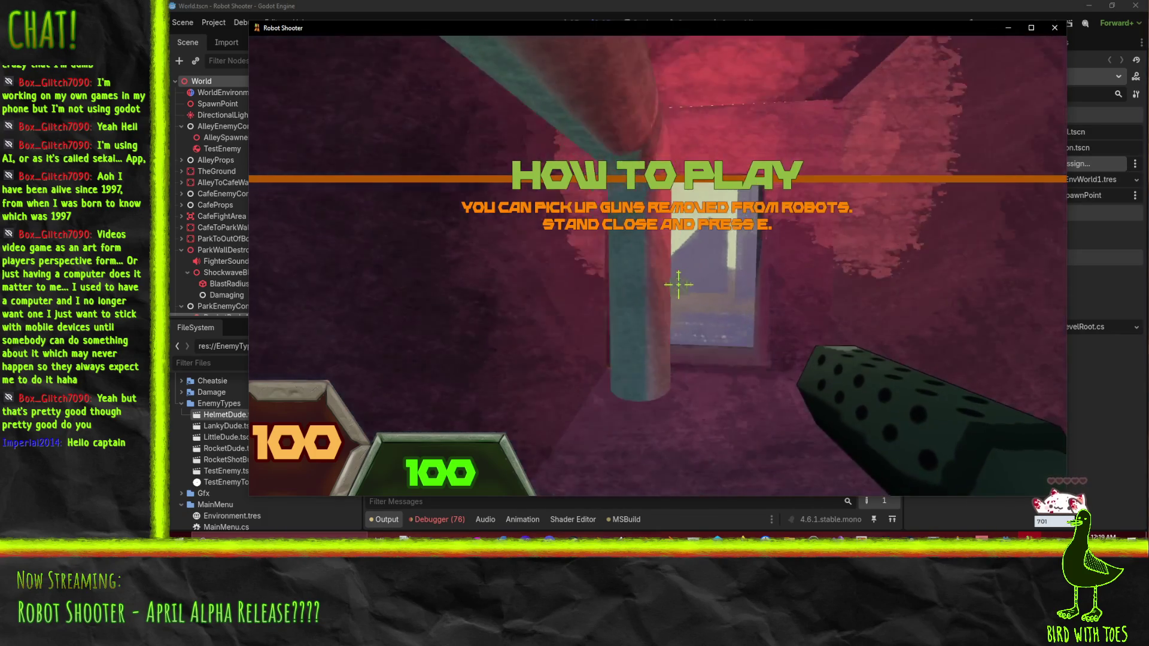
# Step: Walk through the doorway and shoot down the robots, including the orange one
pyautogui.press('w')
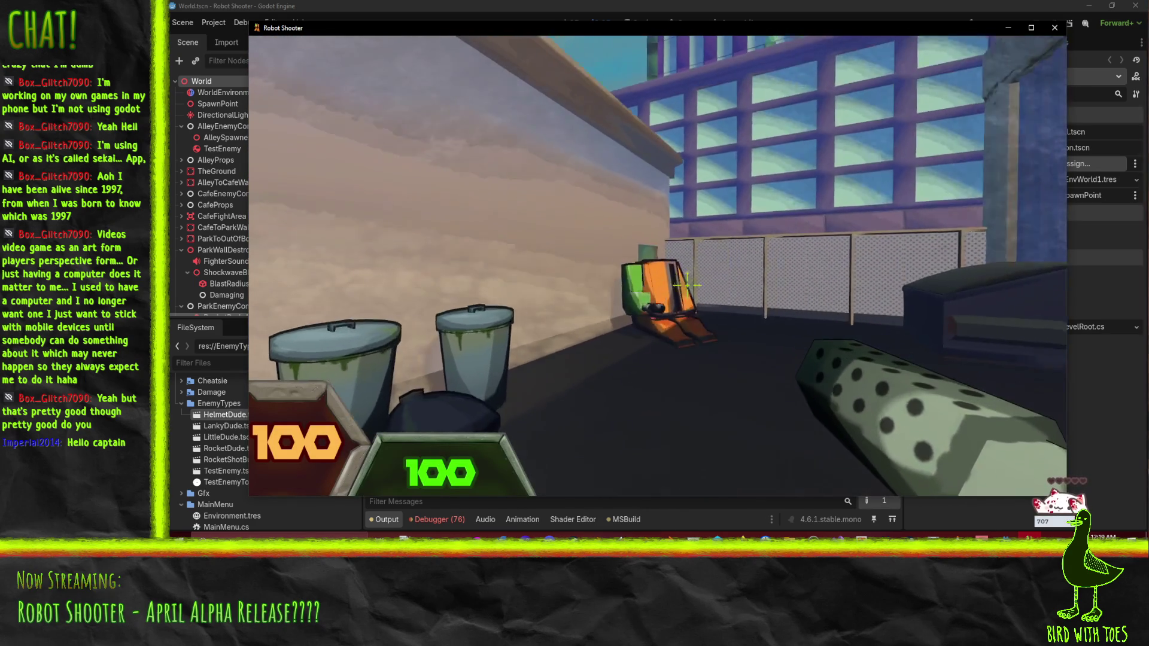
pyautogui.click(678, 268)
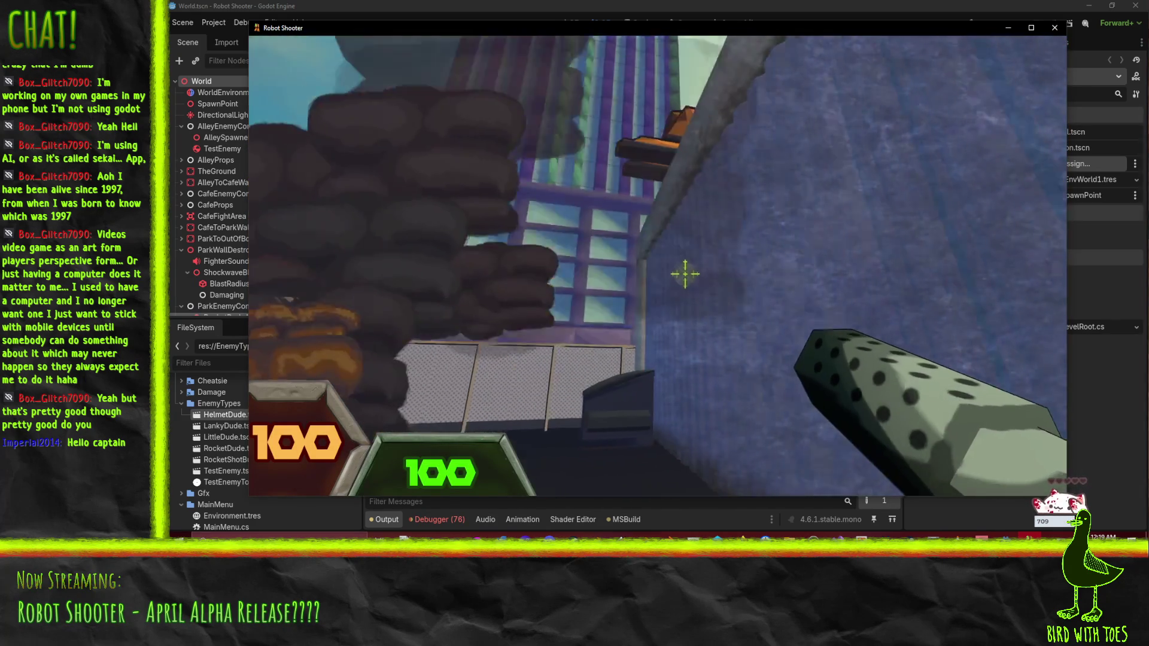
pyautogui.click(683, 262)
pyautogui.click(687, 266)
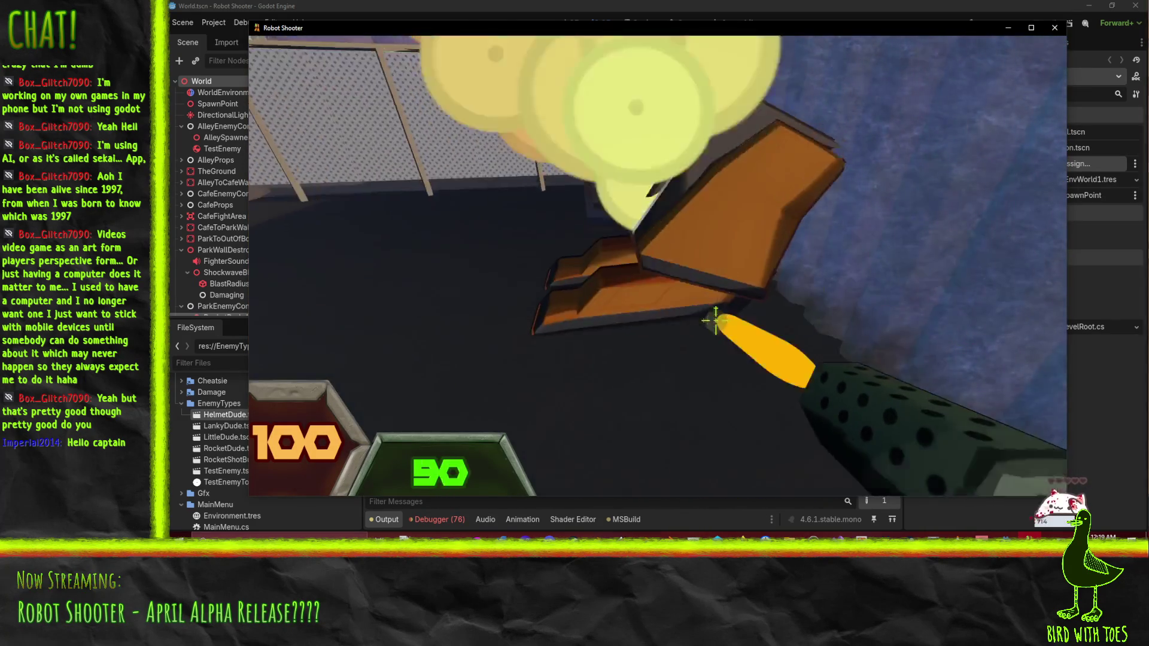
pyautogui.click(716, 320)
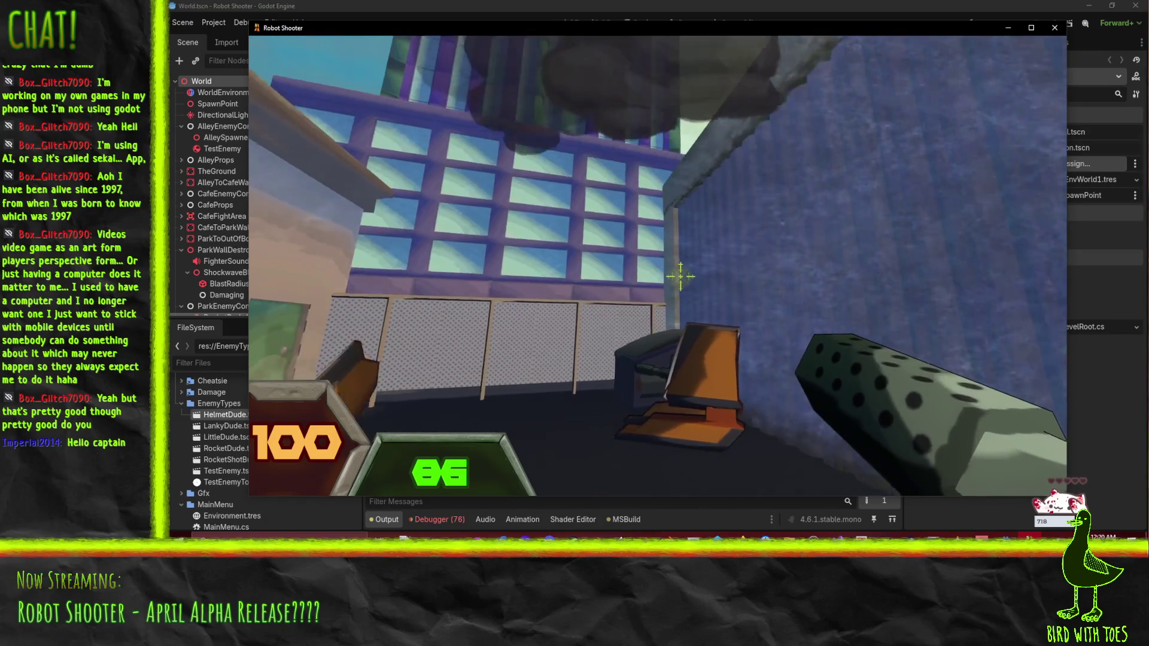
pyautogui.moveTo(678, 265)
pyautogui.mouseDown()
pyautogui.moveTo(719, 302)
pyautogui.moveTo(688, 276)
pyautogui.mouseUp()
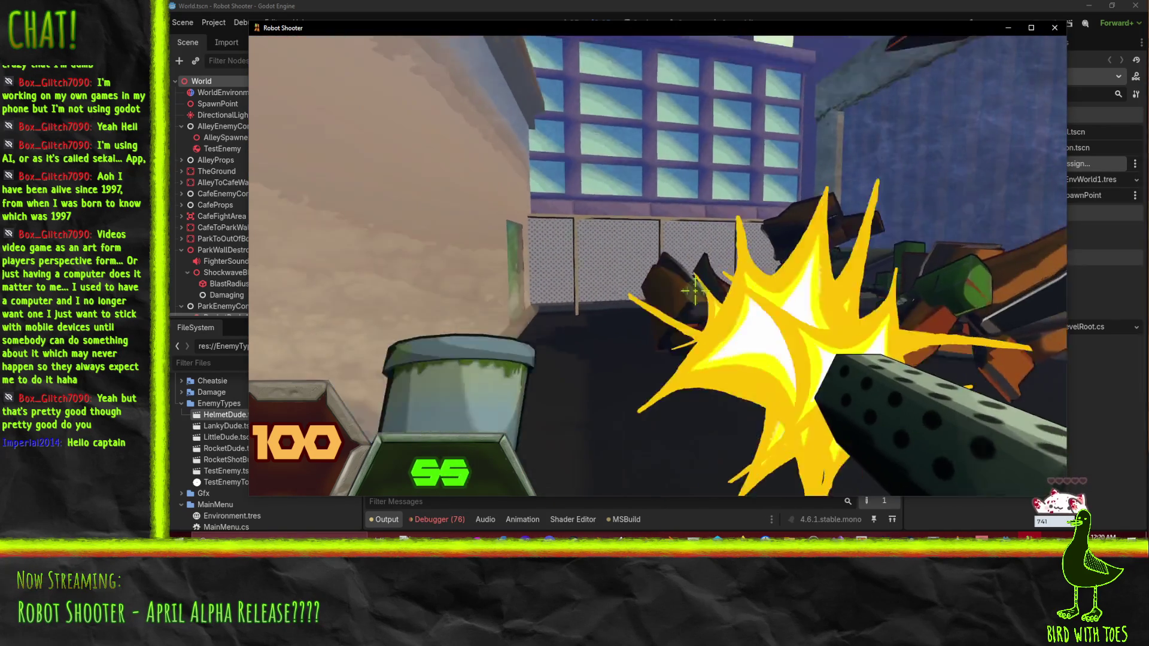
pyautogui.moveTo(695, 291); pyautogui.dragTo(688, 293)
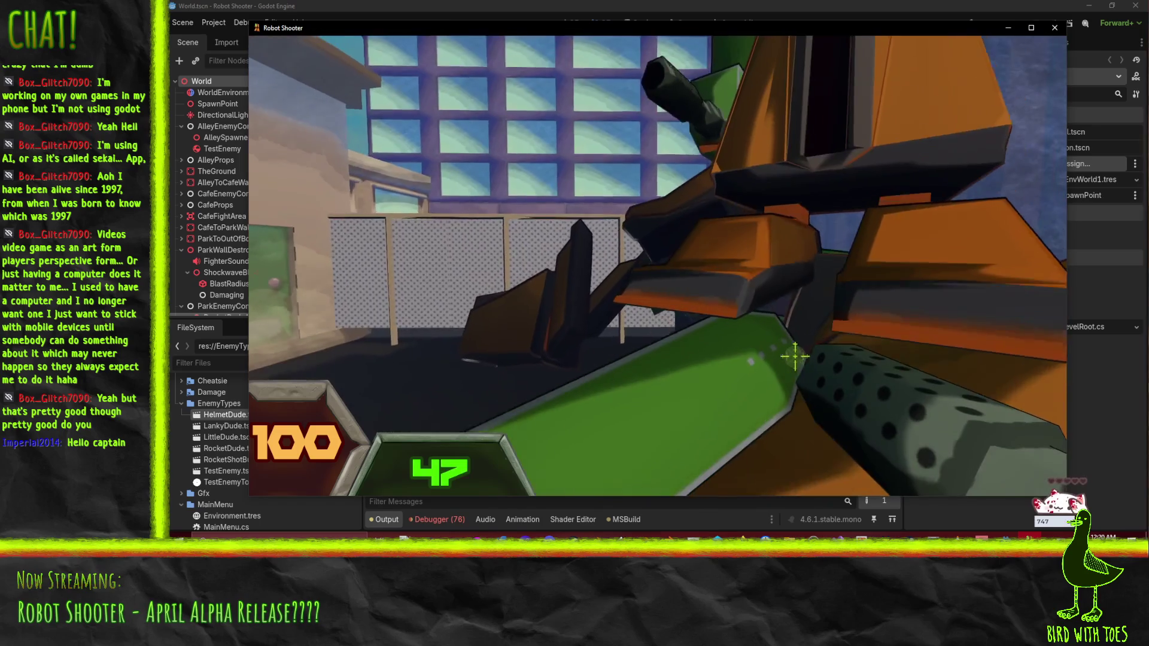
pyautogui.moveTo(794, 357); pyautogui.dragTo(753, 335)
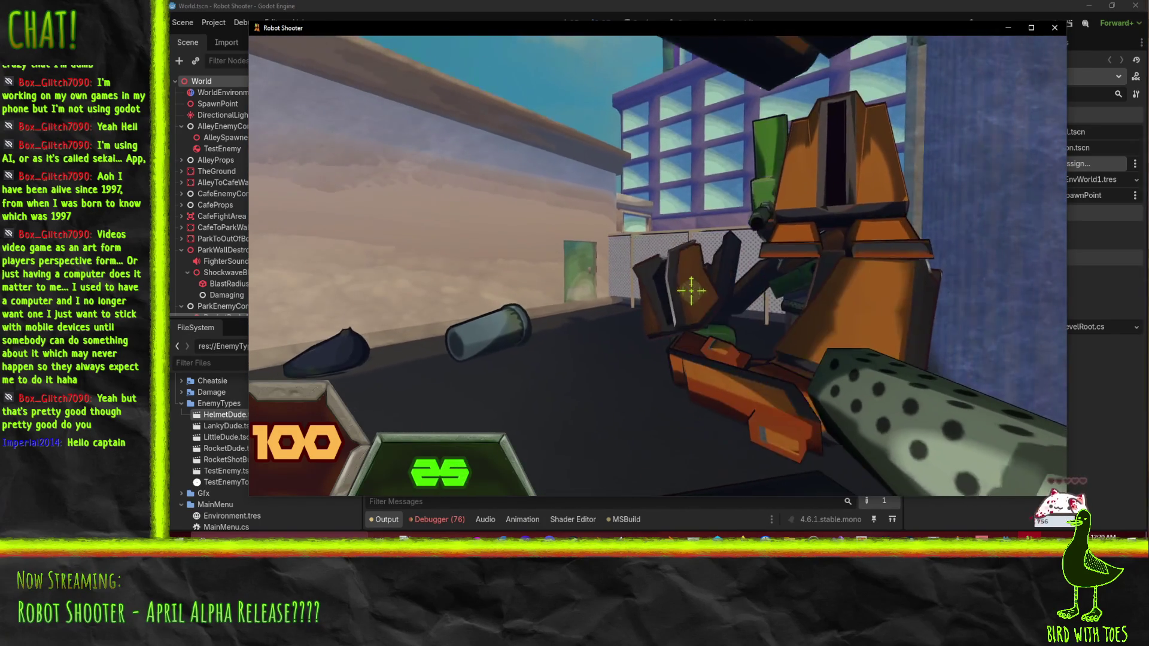
# Step: Hop the railing into the Cafe Garden and shoot the robot by the fence
pyautogui.press('w')
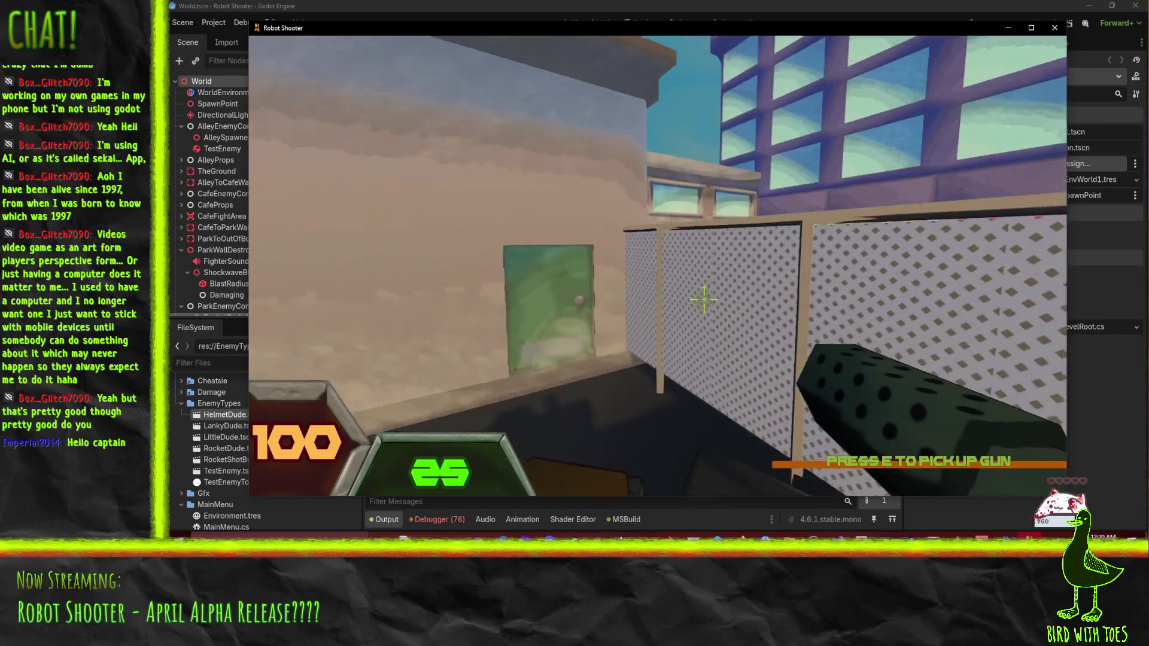
pyautogui.press('w')
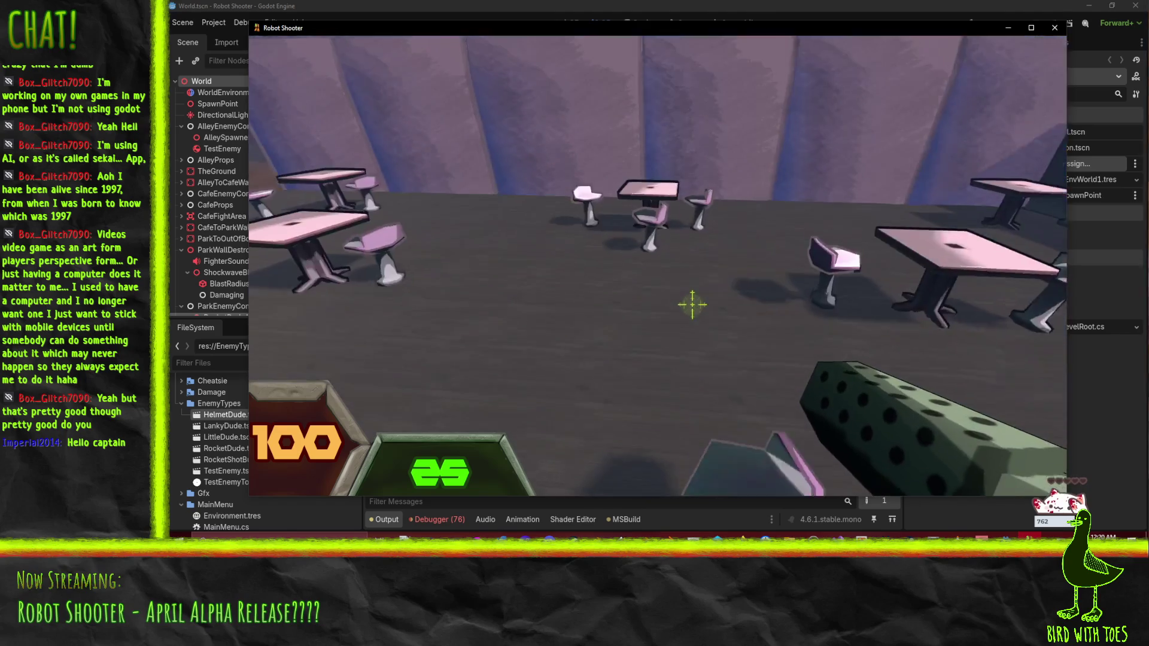
pyautogui.press('w')
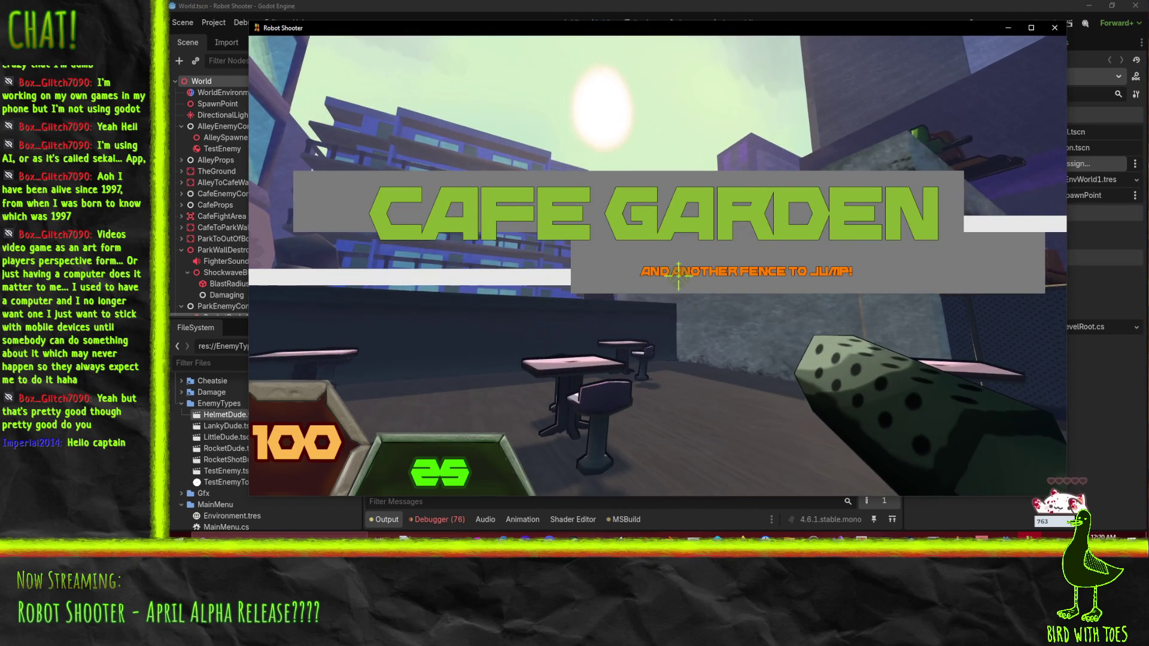
pyautogui.press('w')
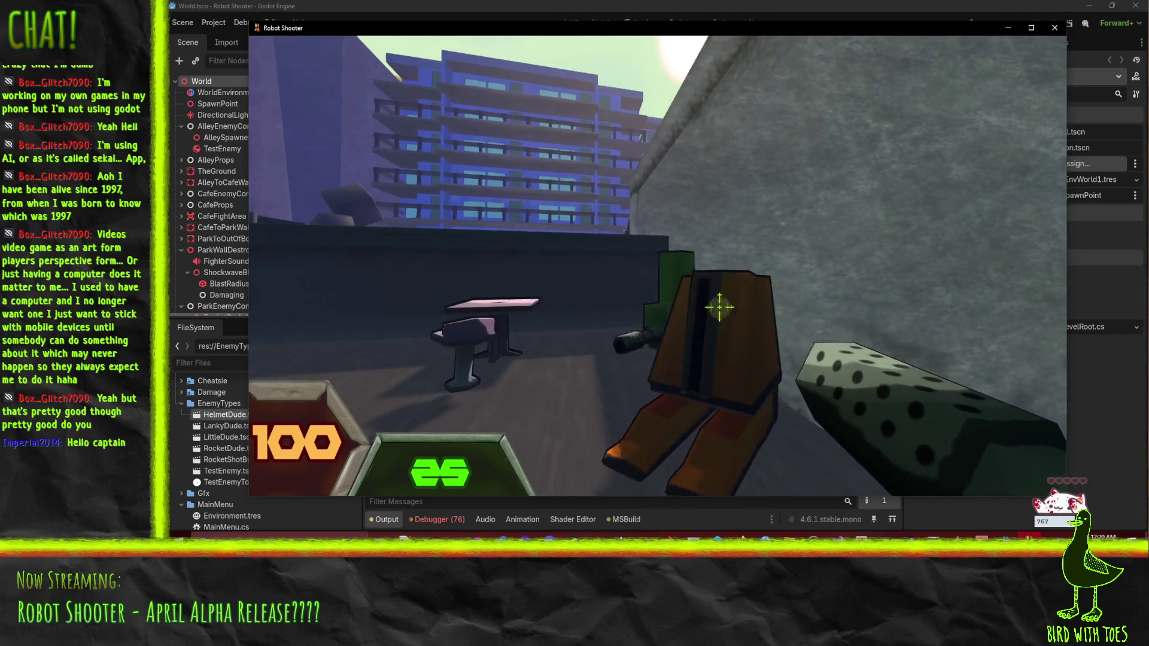
pyautogui.click(717, 306)
pyautogui.moveTo(717, 305)
pyautogui.mouseDown()
pyautogui.moveTo(687, 300)
pyautogui.moveTo(681, 283)
pyautogui.mouseUp()
# Step: Pick up the fallen robot's gun and keep firing at the fence robot
pyautogui.press('w')
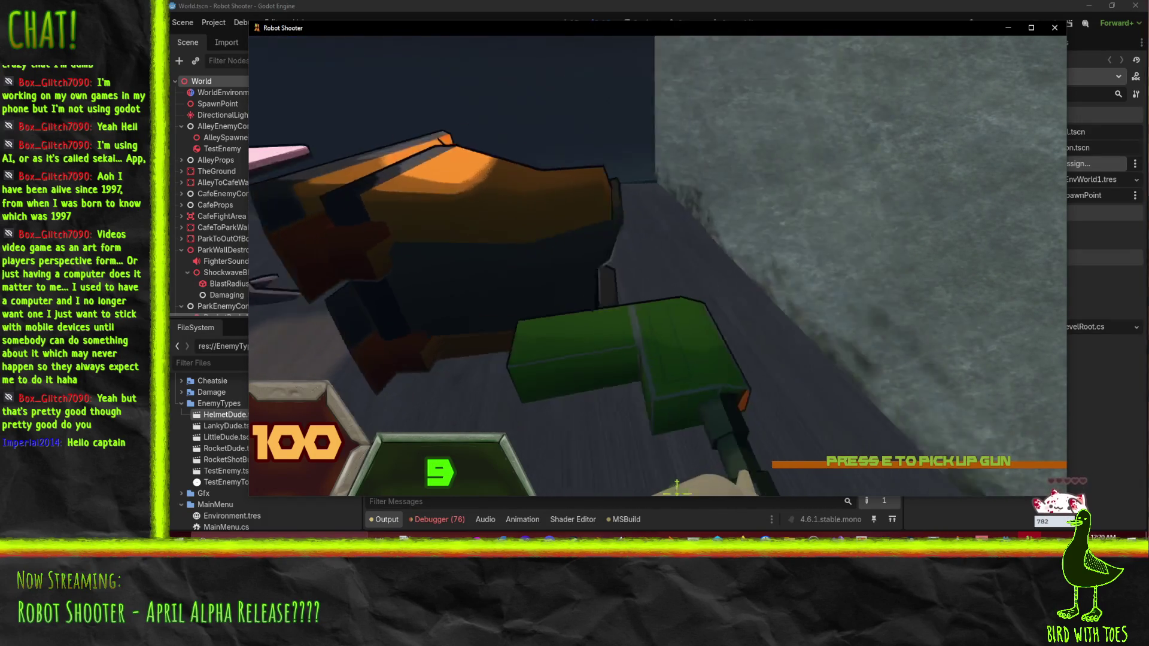
pyautogui.press('e')
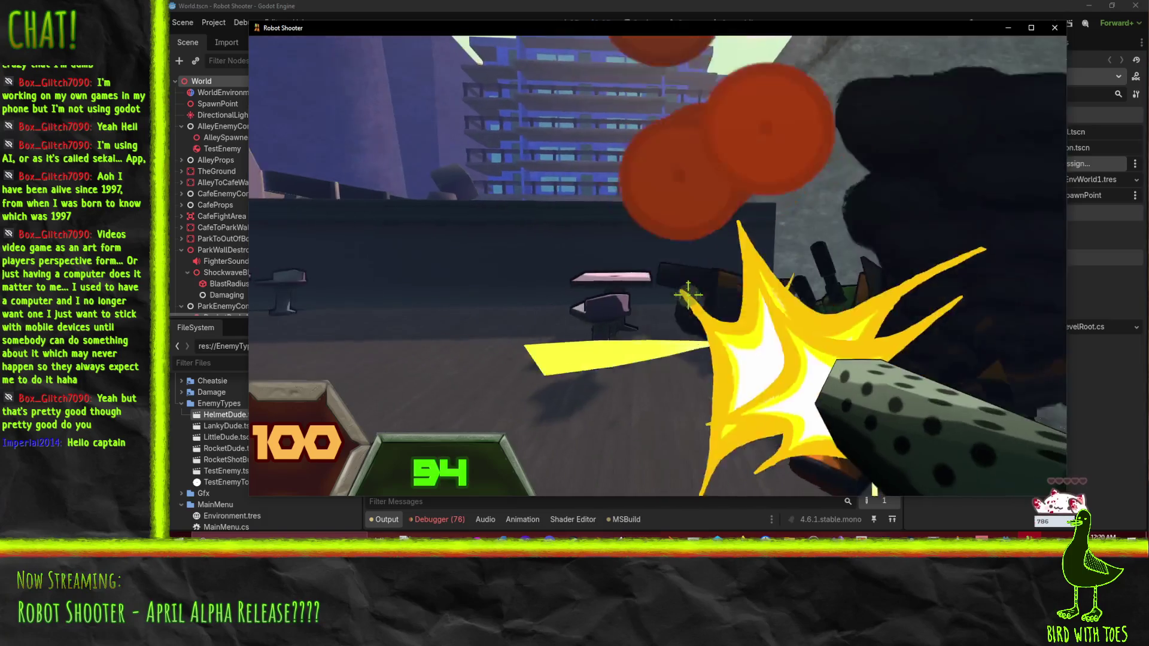
pyautogui.moveTo(688, 295); pyautogui.dragTo(693, 292)
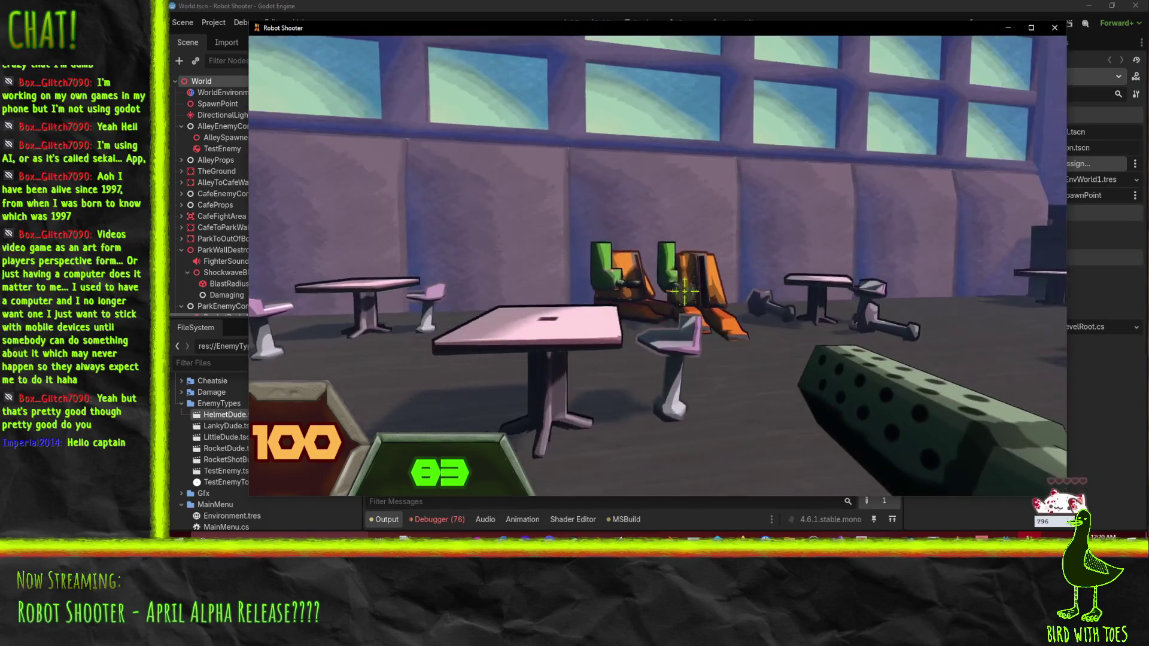
pyautogui.moveTo(684, 292); pyautogui.dragTo(696, 293)
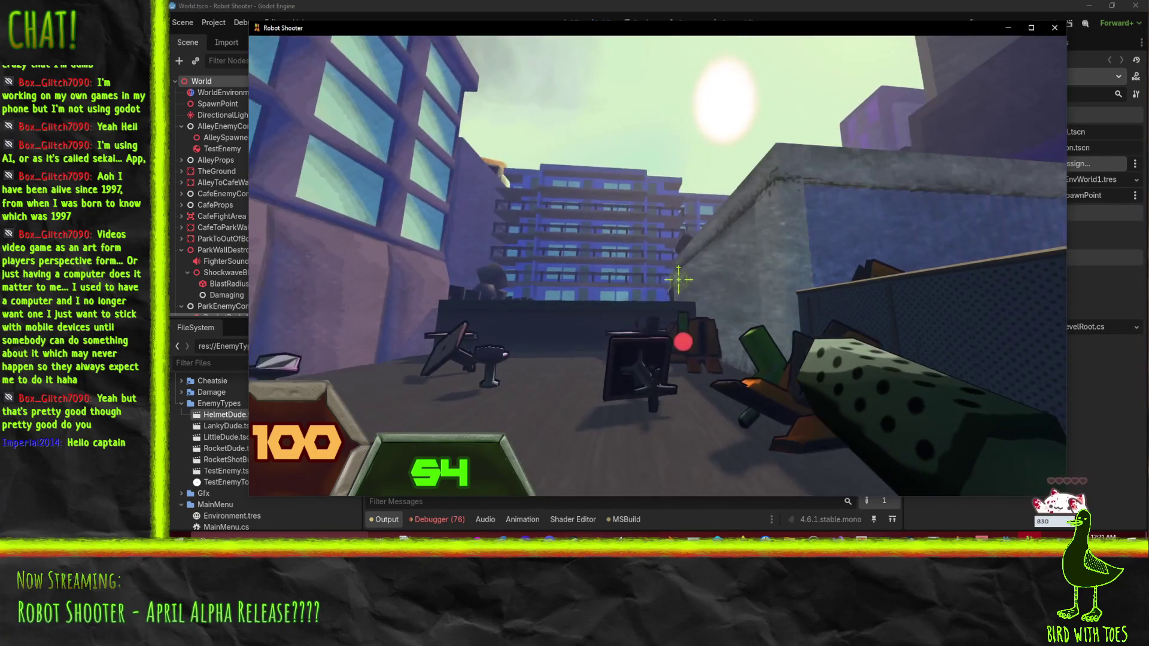
# Step: Advance through the park firing at the robot enemies ahead
pyautogui.click(682, 284)
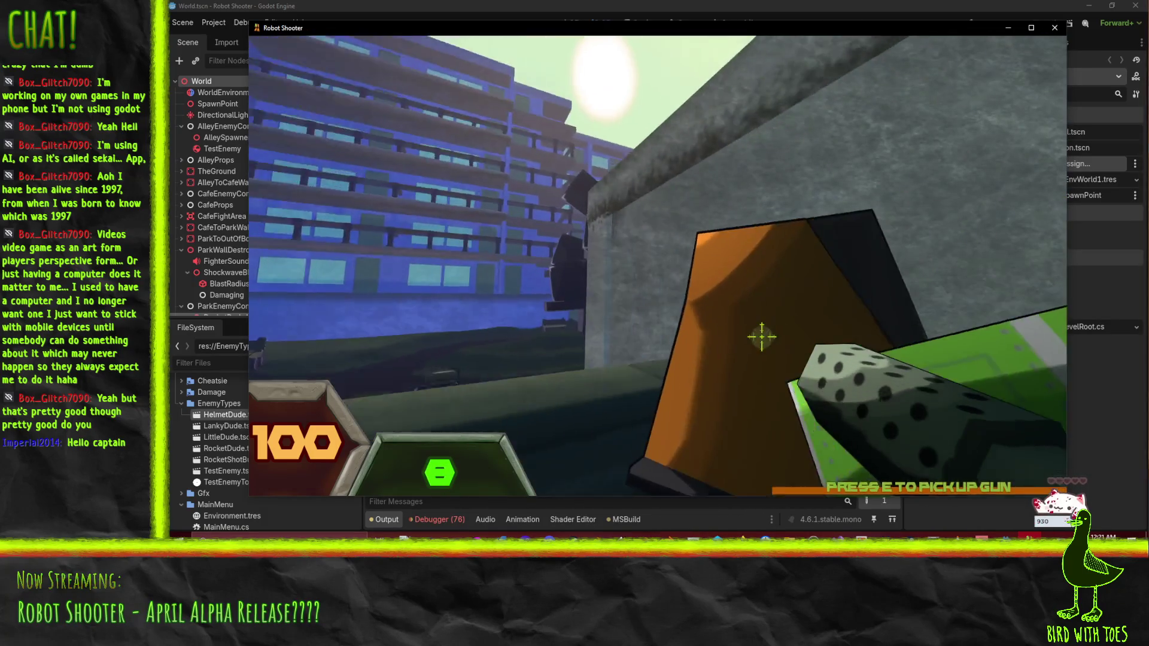
pyautogui.click(701, 304)
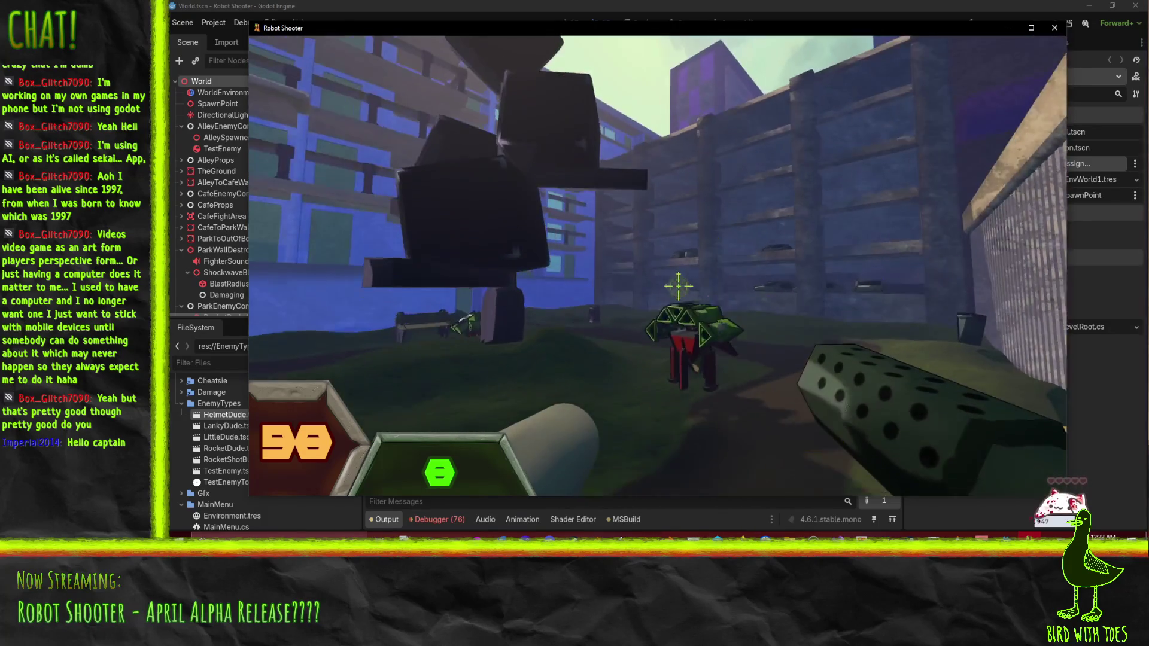
pyautogui.click(678, 286)
pyautogui.click(684, 293)
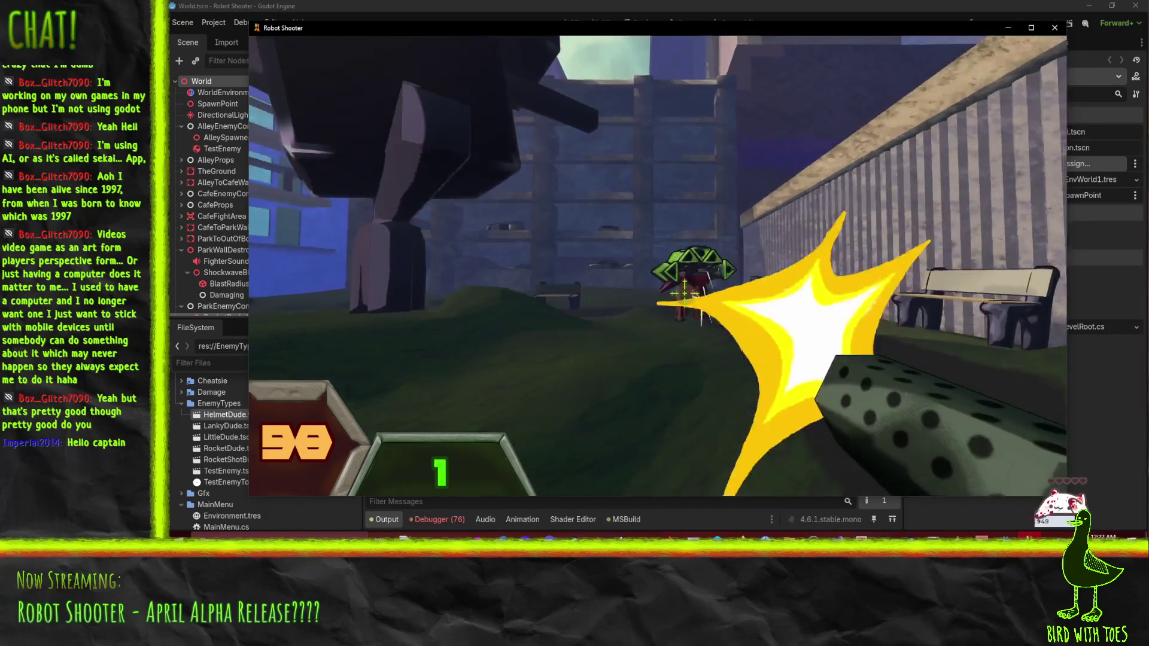
pyautogui.click(679, 286)
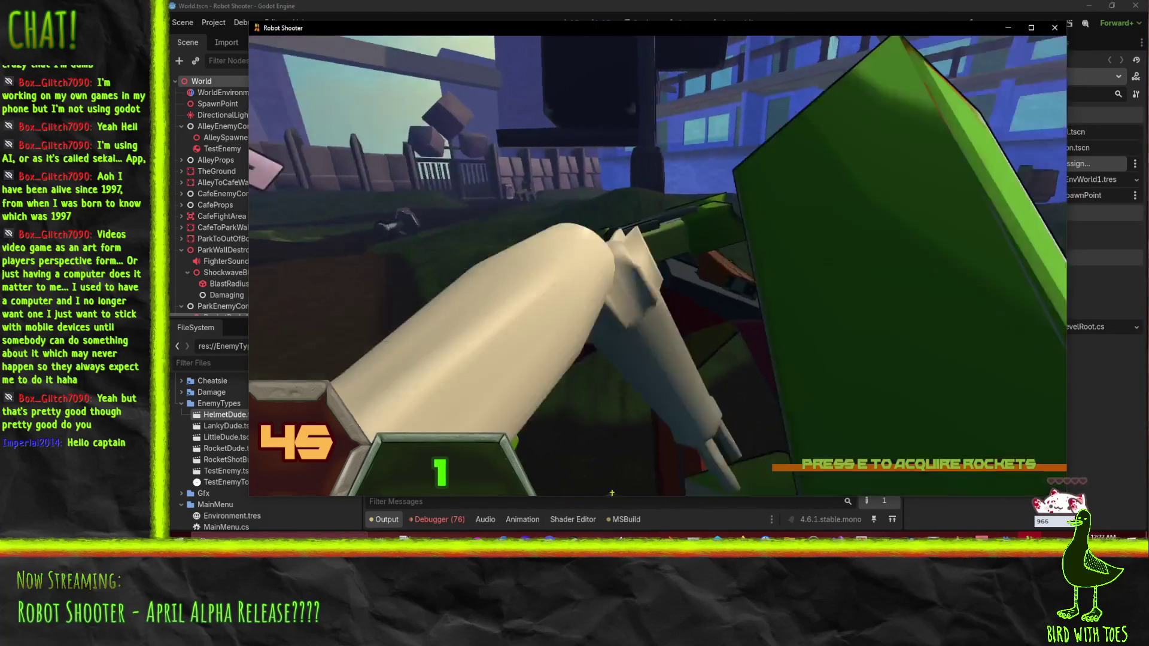
# Step: Pick up the rockets, fire them at the robots ahead, and reload
pyautogui.press('e')
pyautogui.click(677, 279)
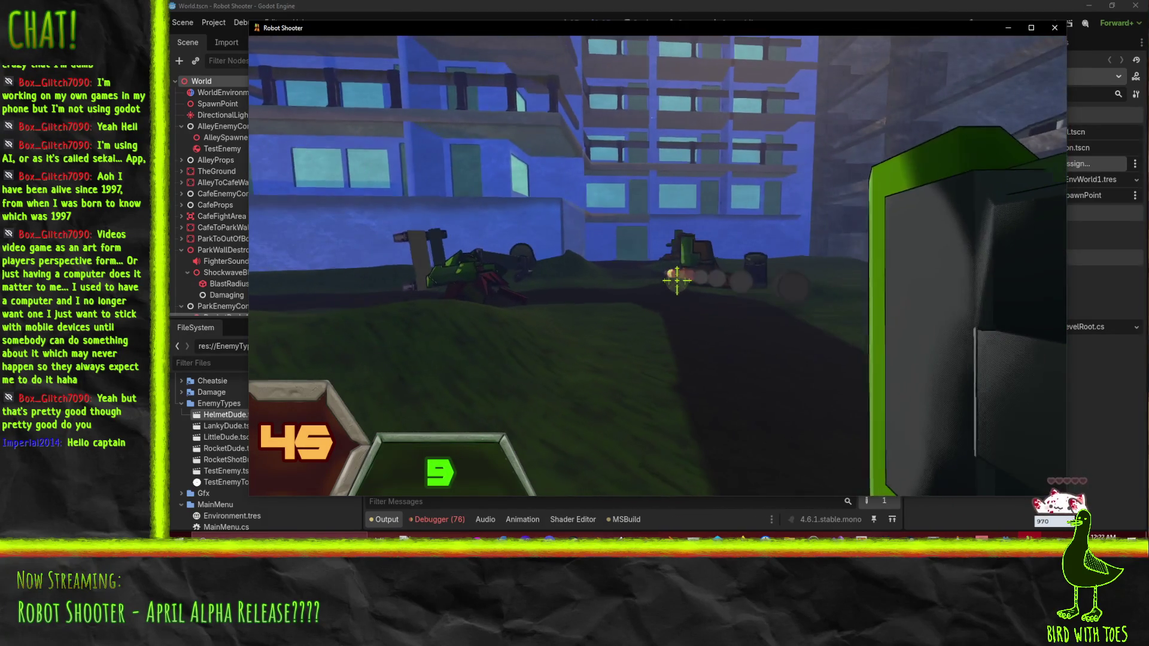
pyautogui.click(678, 283)
pyautogui.click(682, 286)
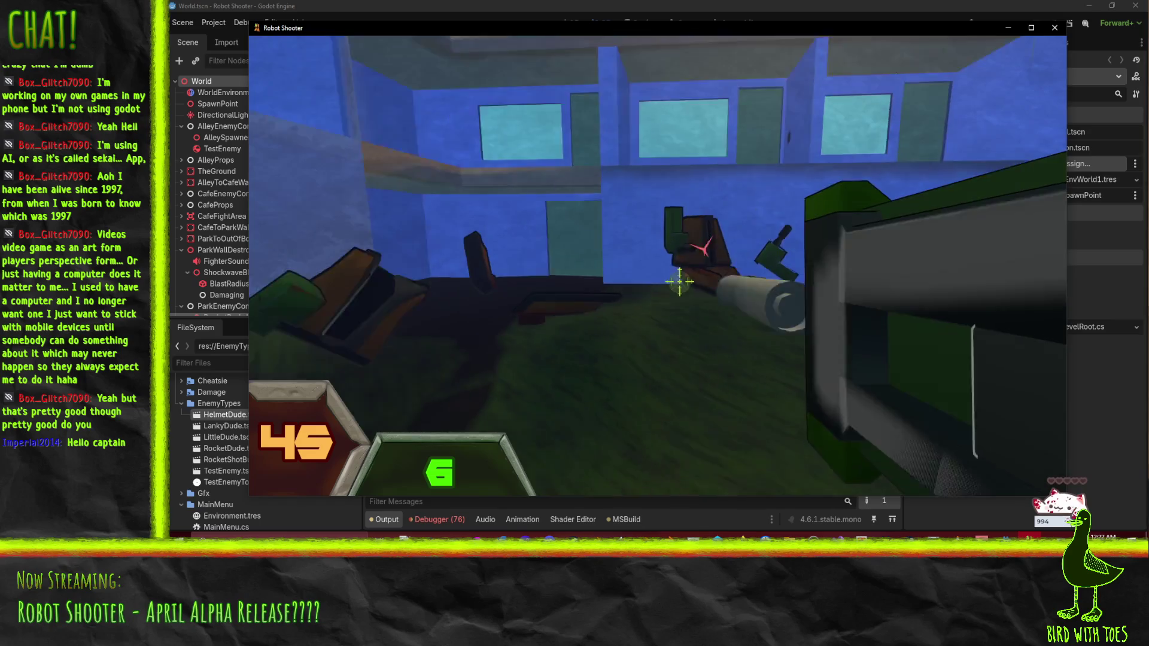
pyautogui.click(680, 283)
pyautogui.click(681, 283)
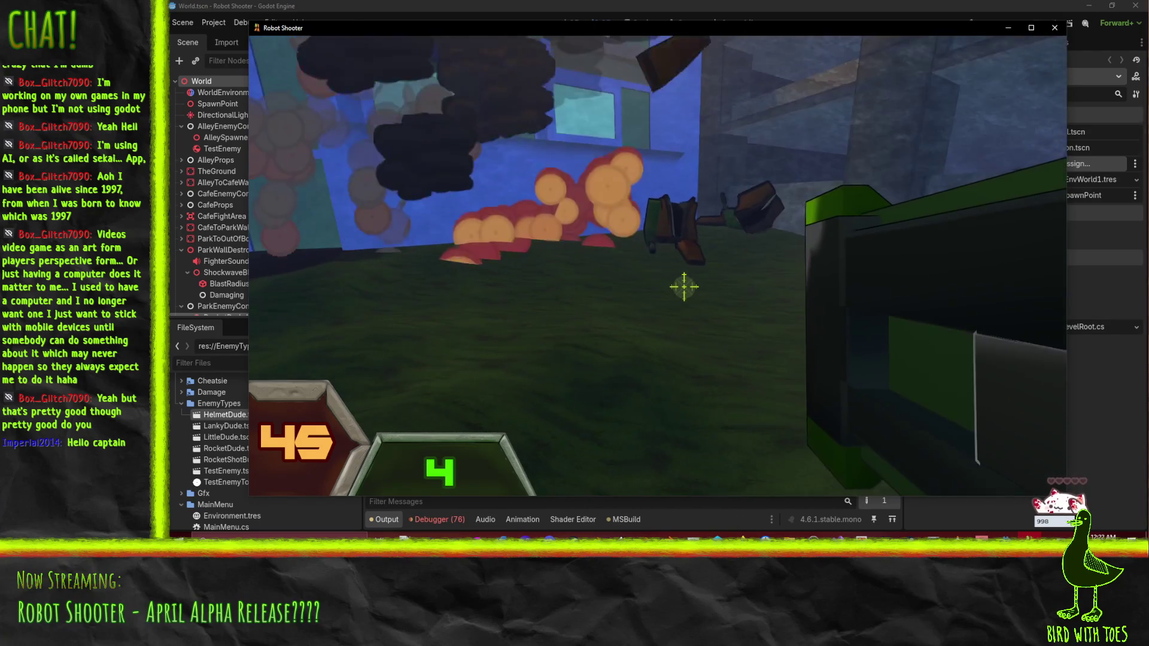
pyautogui.click(684, 287)
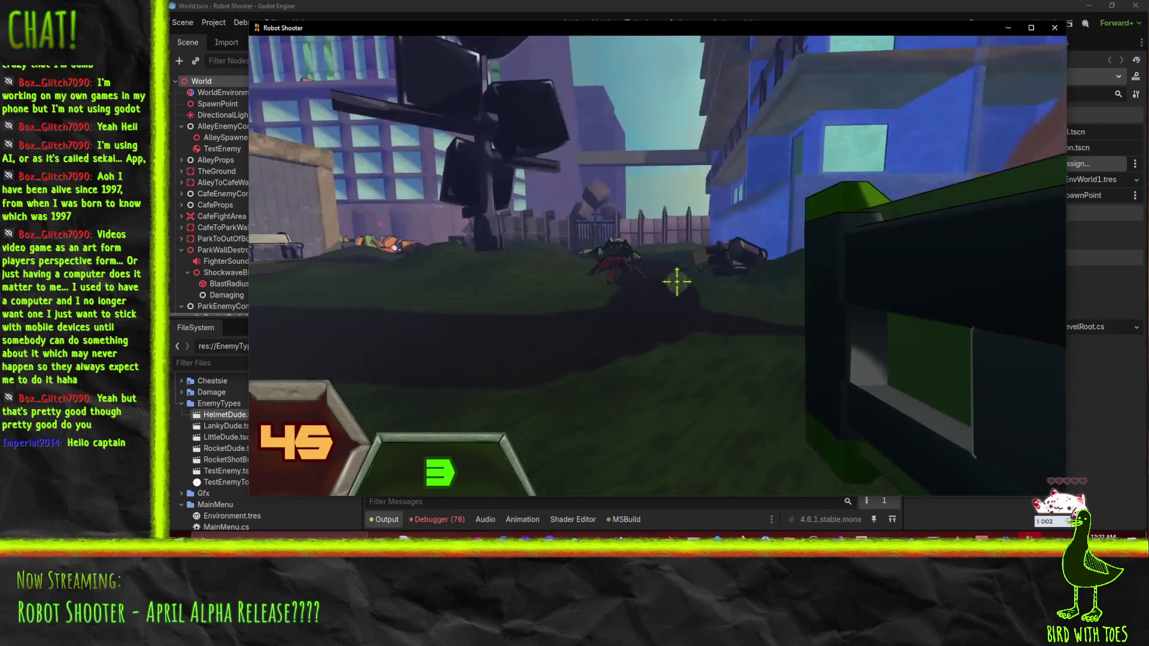
pyautogui.click(676, 278)
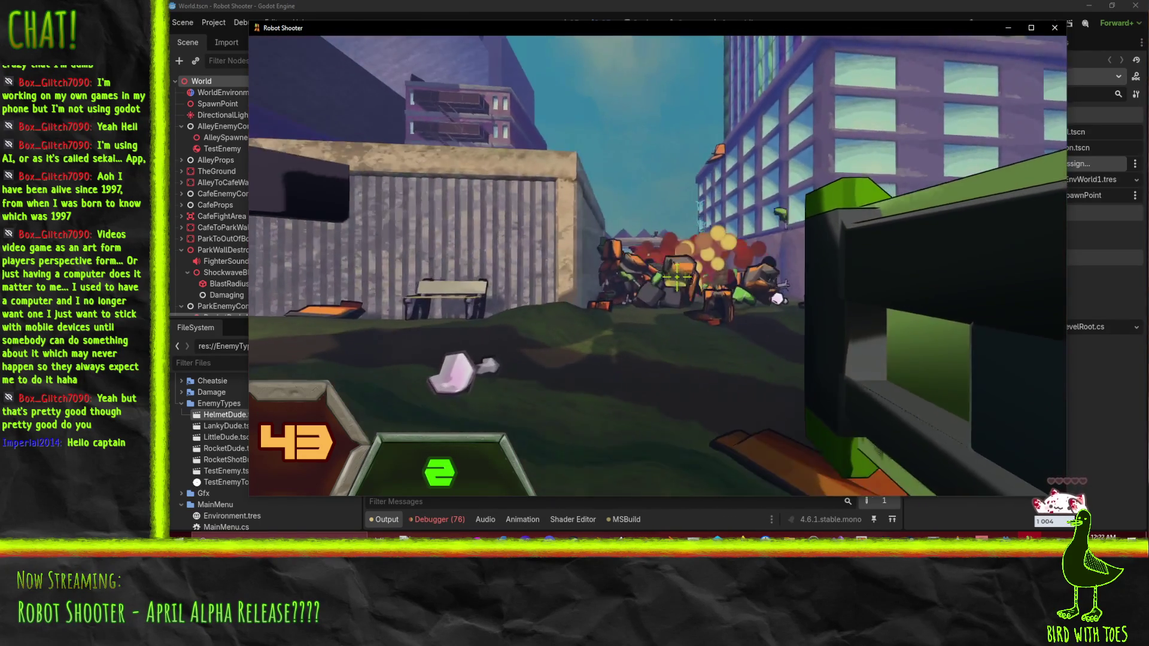
pyautogui.click(676, 278)
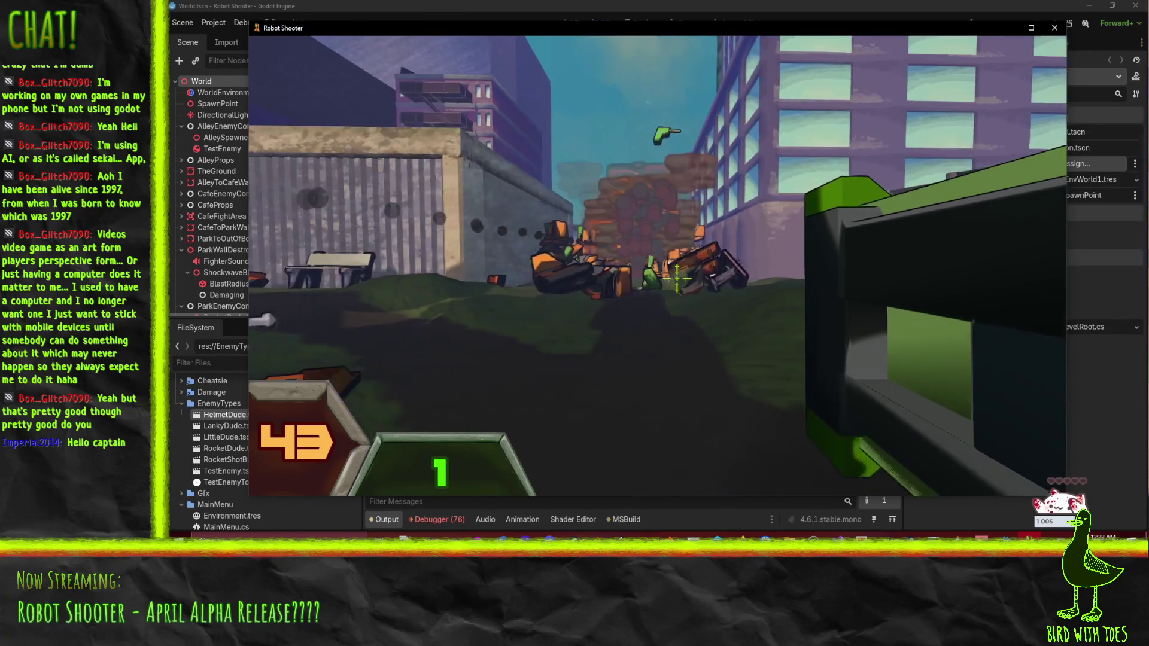
pyautogui.press('r')
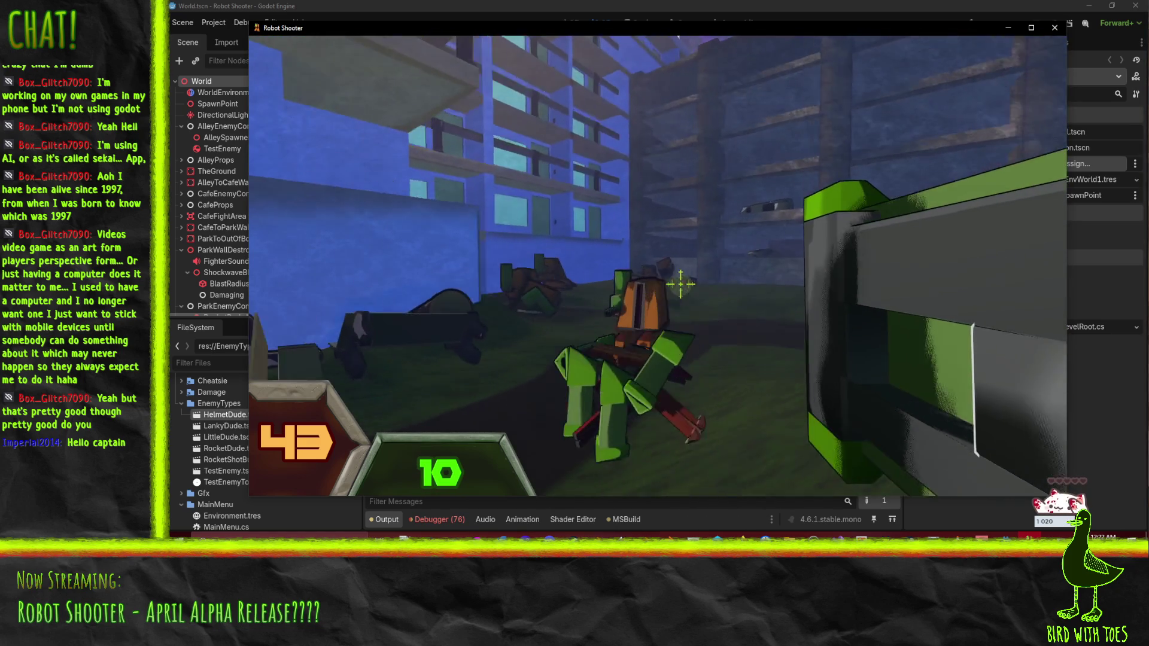
# Step: Fight the green robot and others down the alley, then pause the game
pyautogui.click(678, 284)
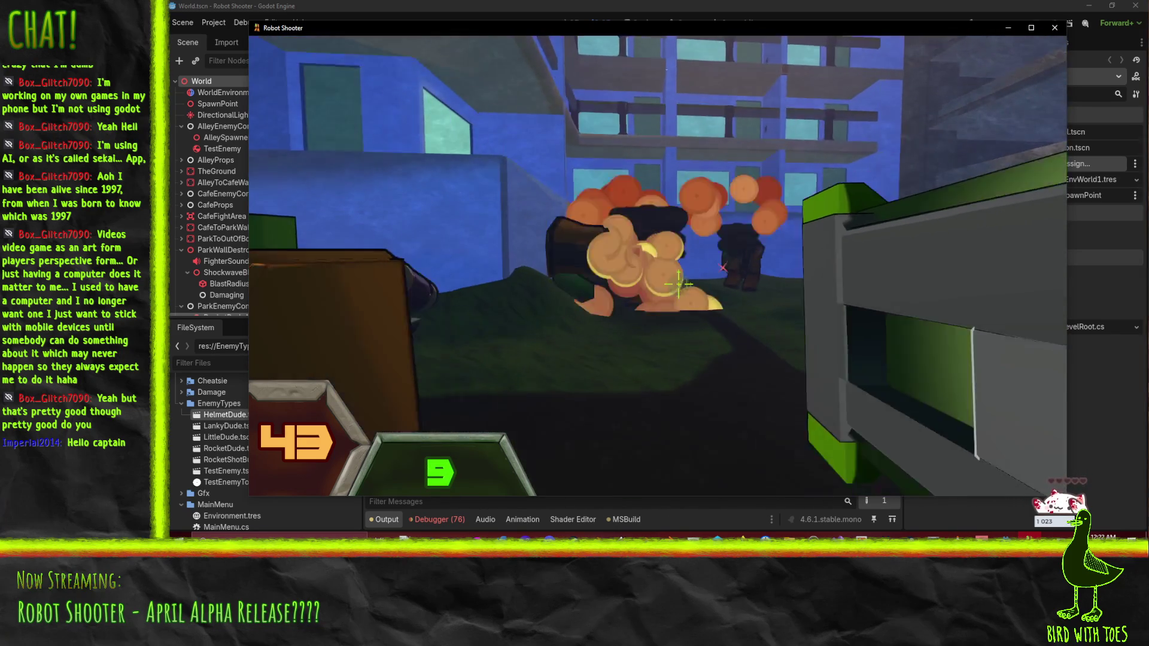
pyautogui.press('r')
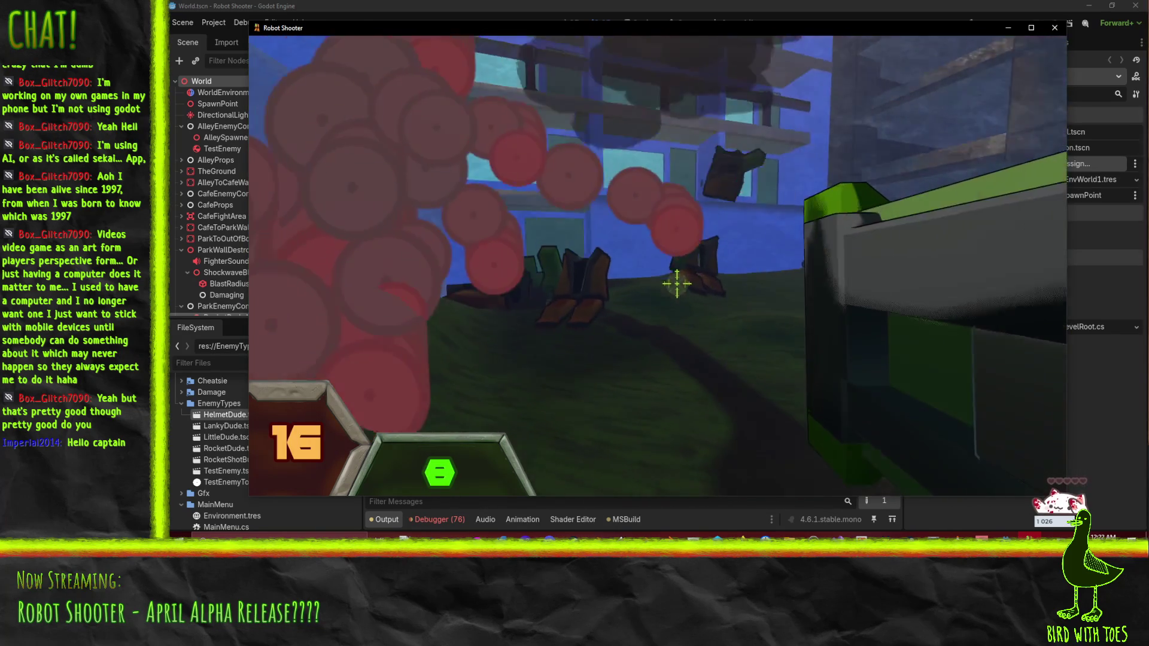
pyautogui.click(678, 284)
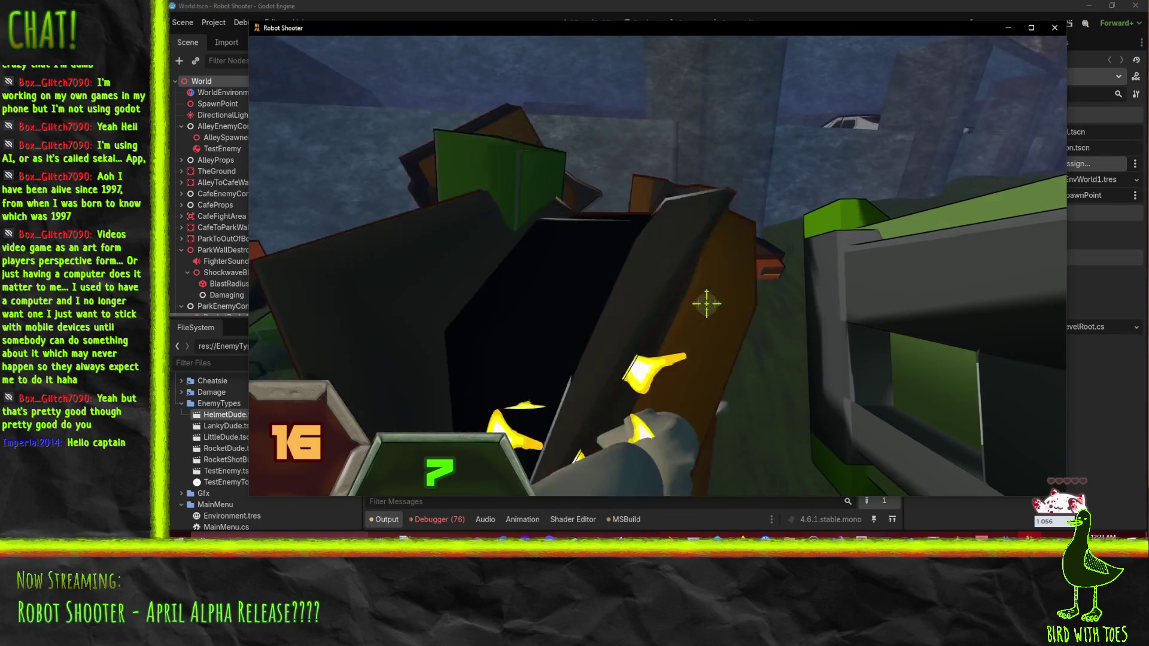
pyautogui.click(697, 298)
pyautogui.click(691, 294)
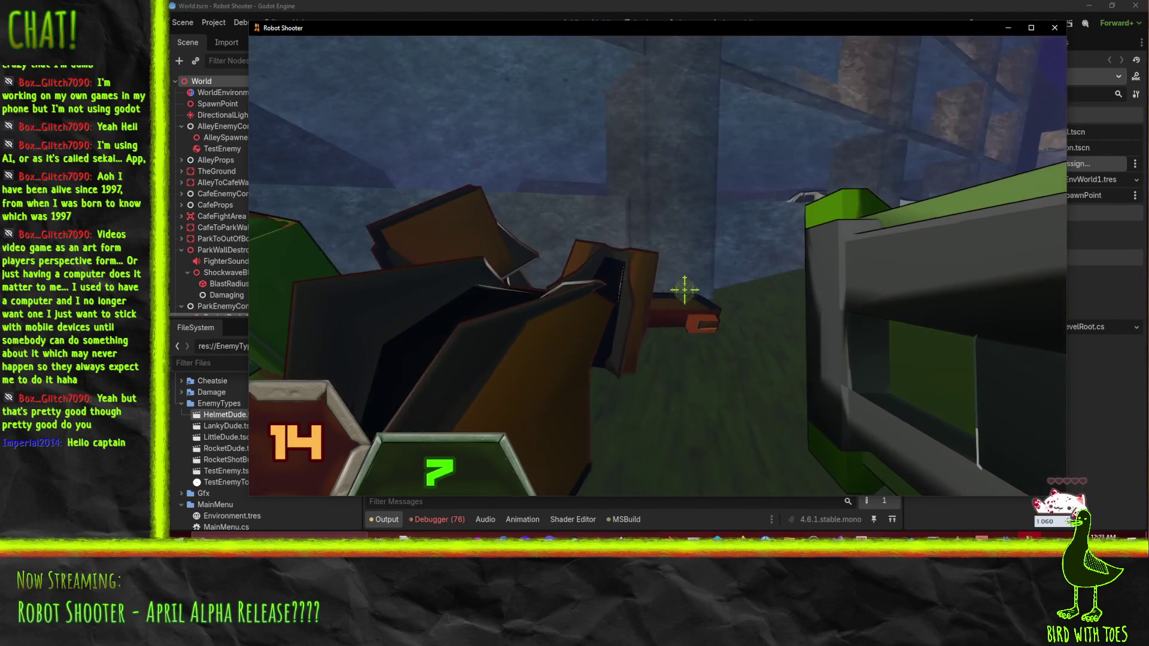
pyautogui.rightClick(686, 285)
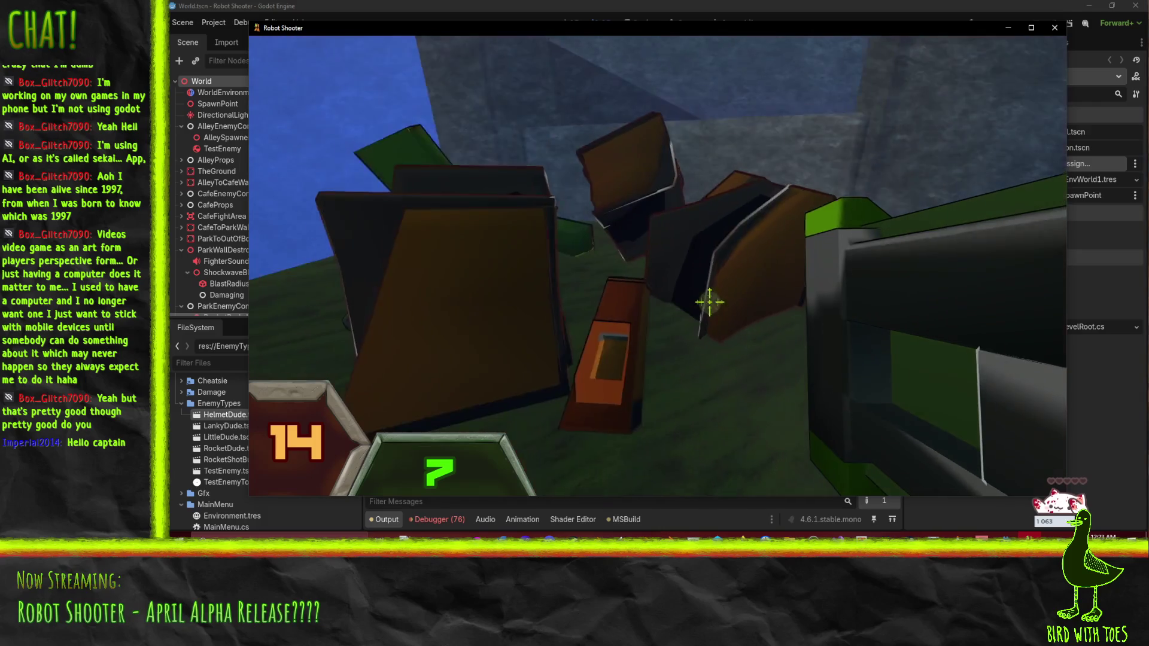
pyautogui.click(710, 302)
pyautogui.click(709, 303)
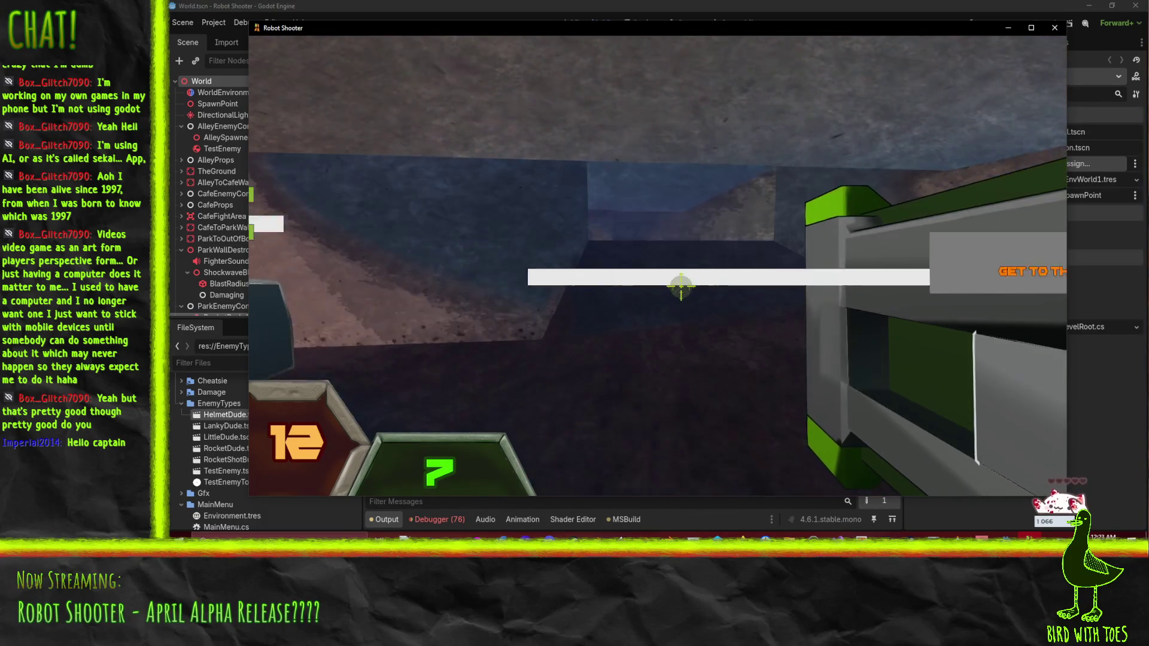
pyautogui.press('Escape')
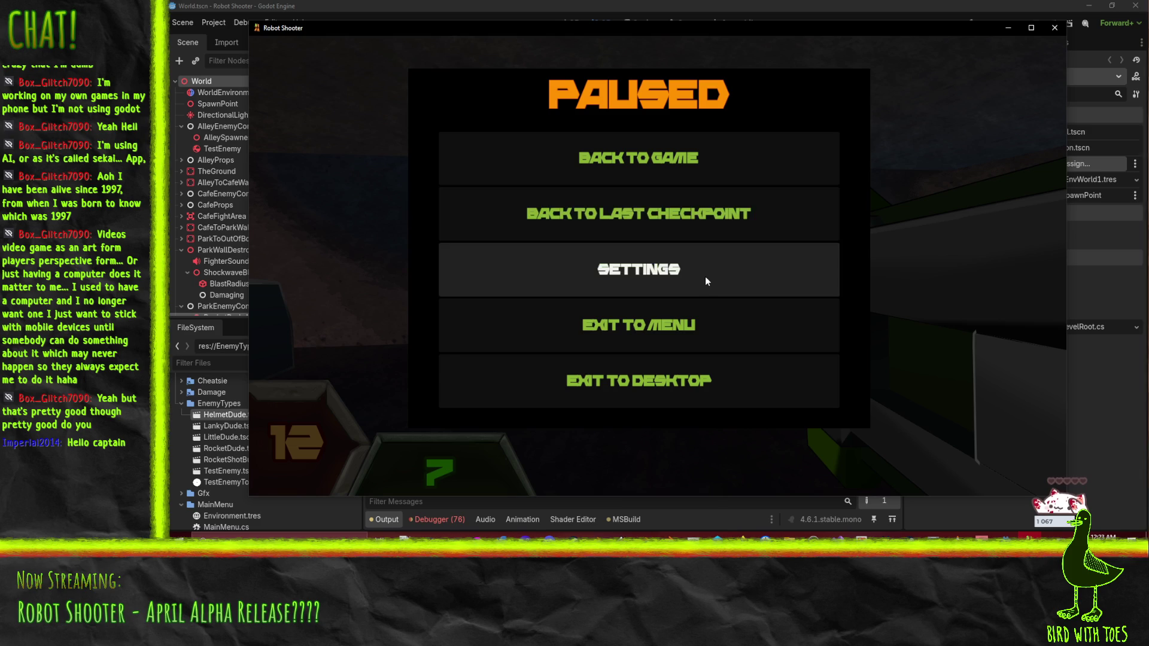
# Step: Turn on Full Screen in the pause Settings and return to the game
pyautogui.click(716, 258)
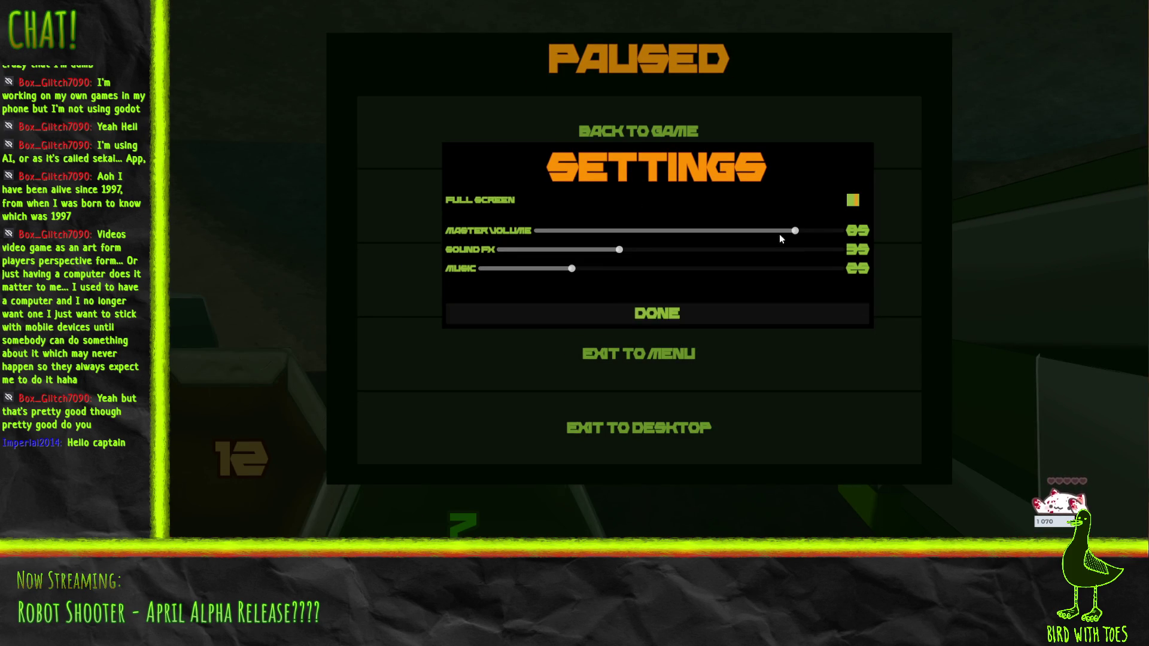
pyautogui.click(700, 316)
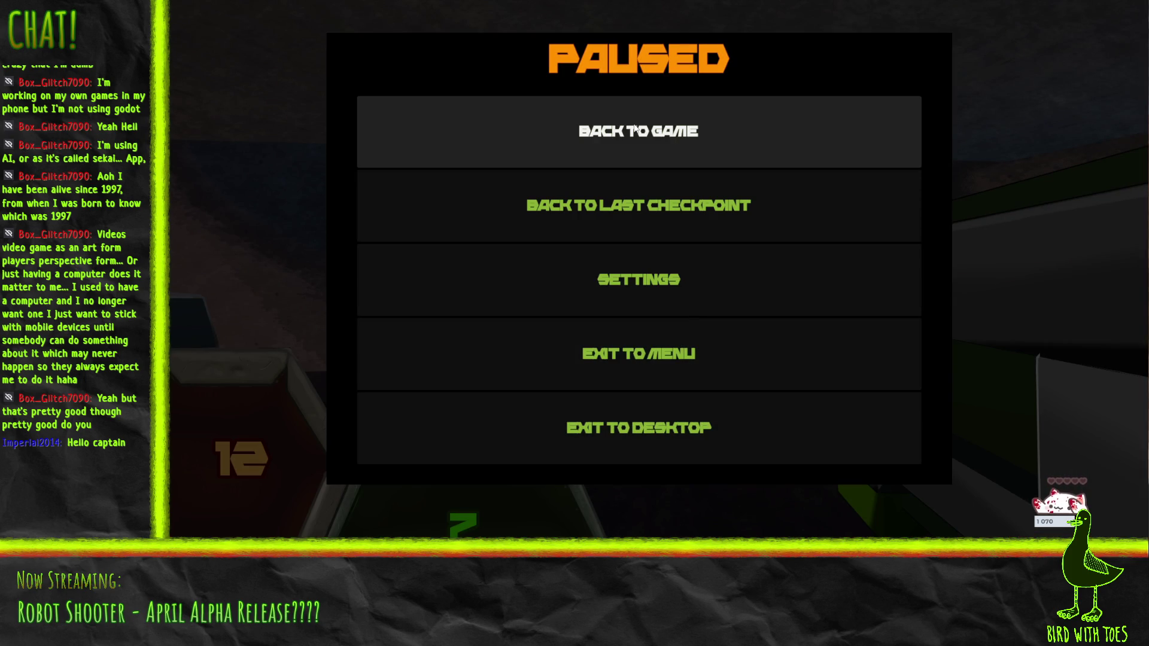
pyautogui.click(635, 127)
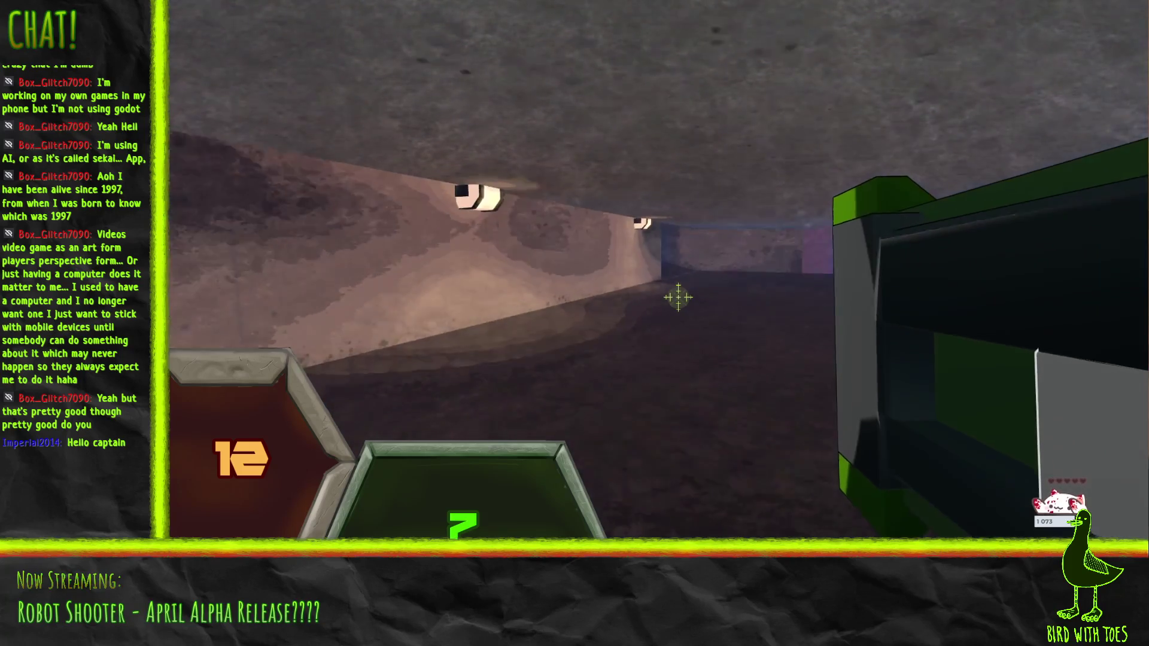
# Step: Advance through the garage firing rockets at the orange robots by the cars
pyautogui.press('w')
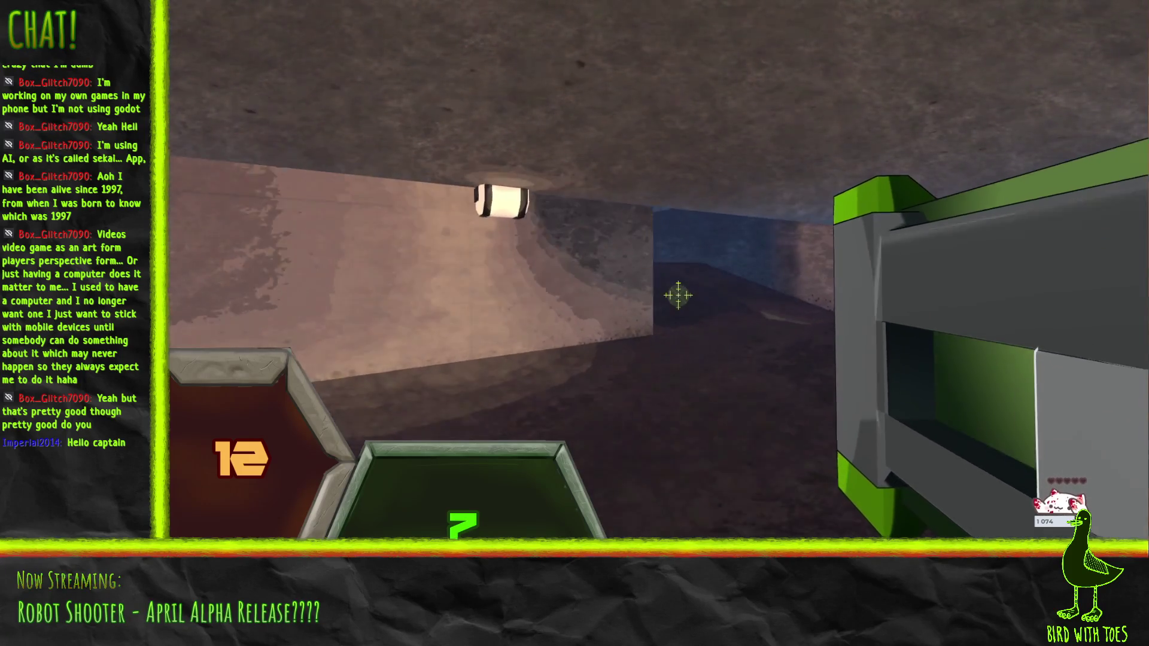
pyautogui.press('w')
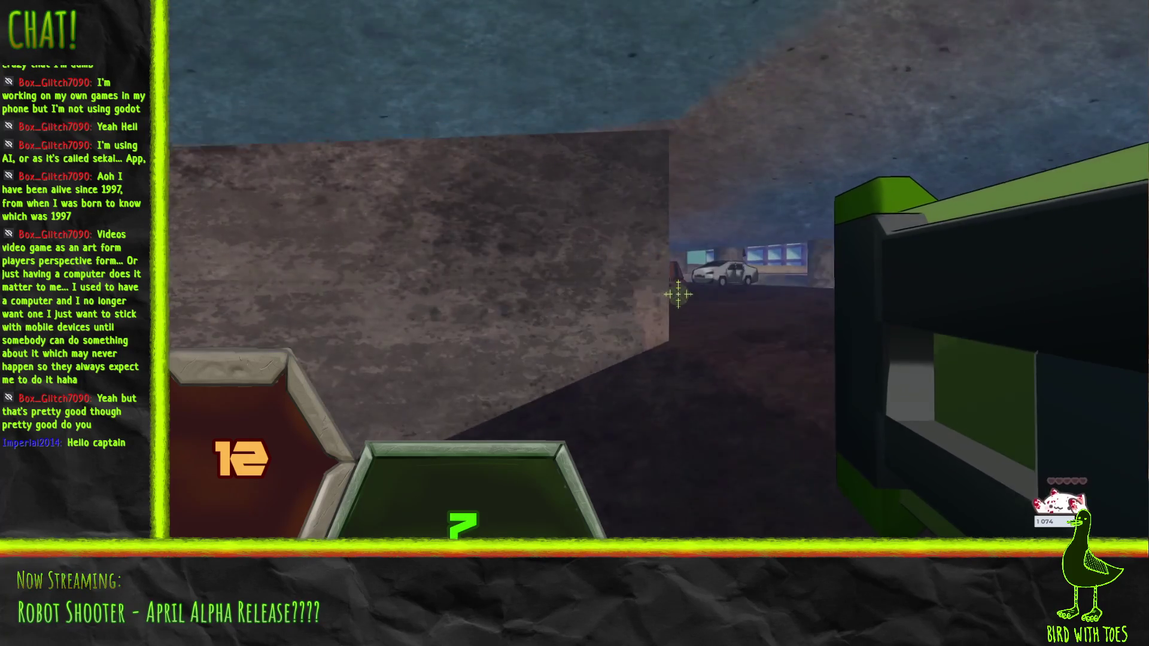
pyautogui.press('w')
pyautogui.click(678, 294)
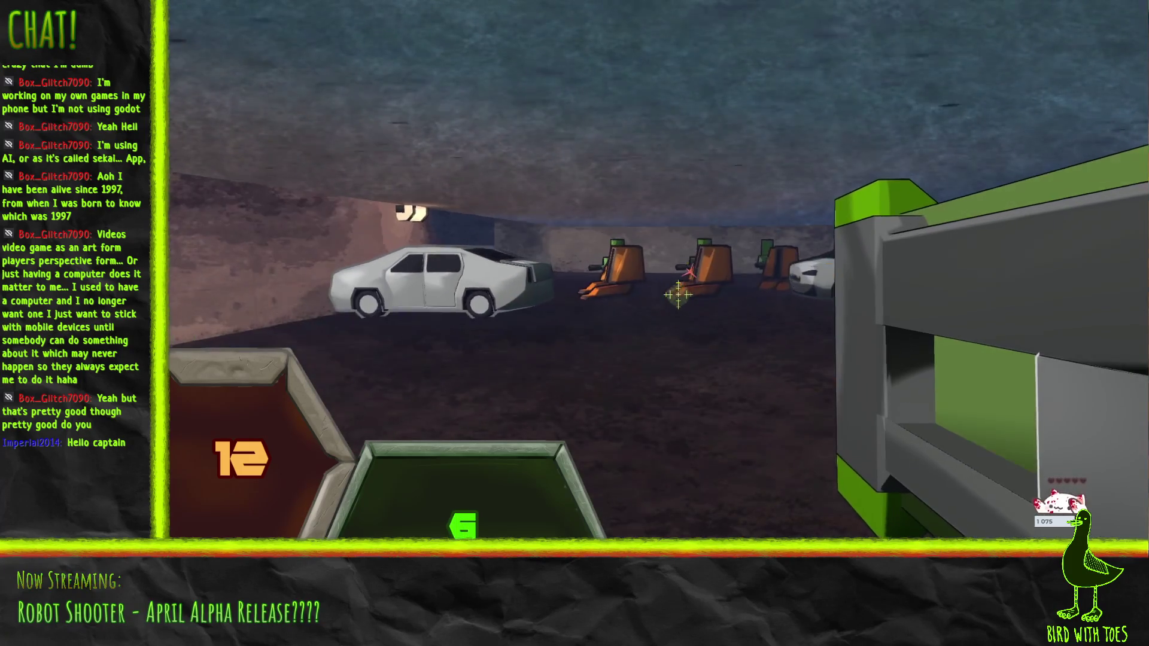
pyautogui.click(678, 293)
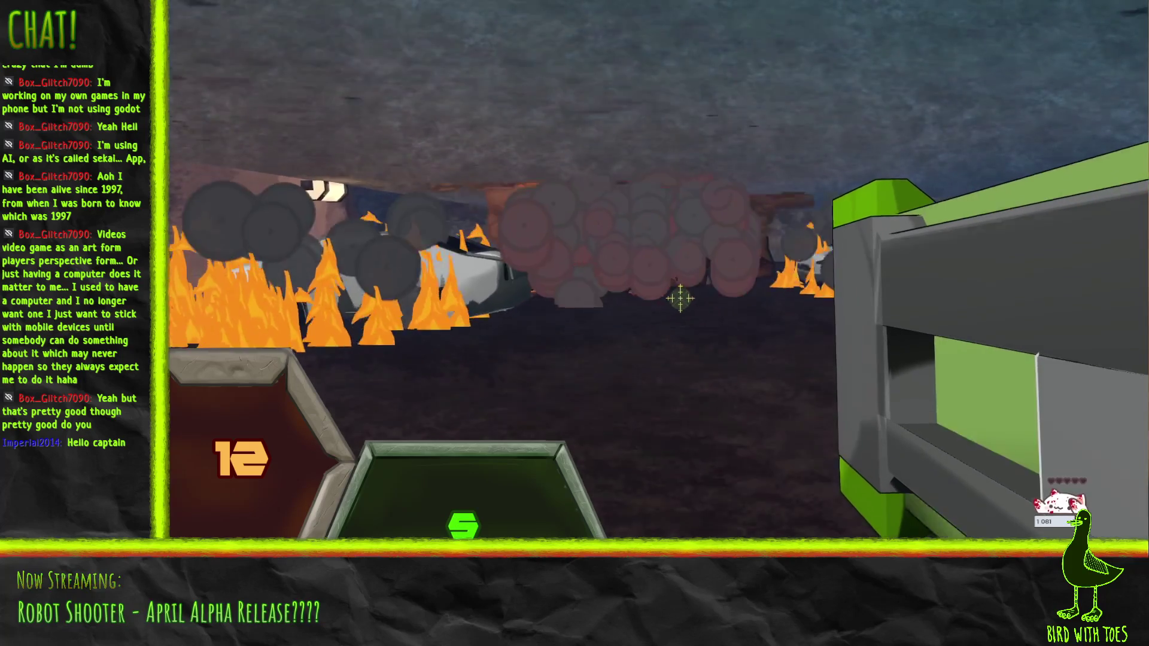
pyautogui.press('w')
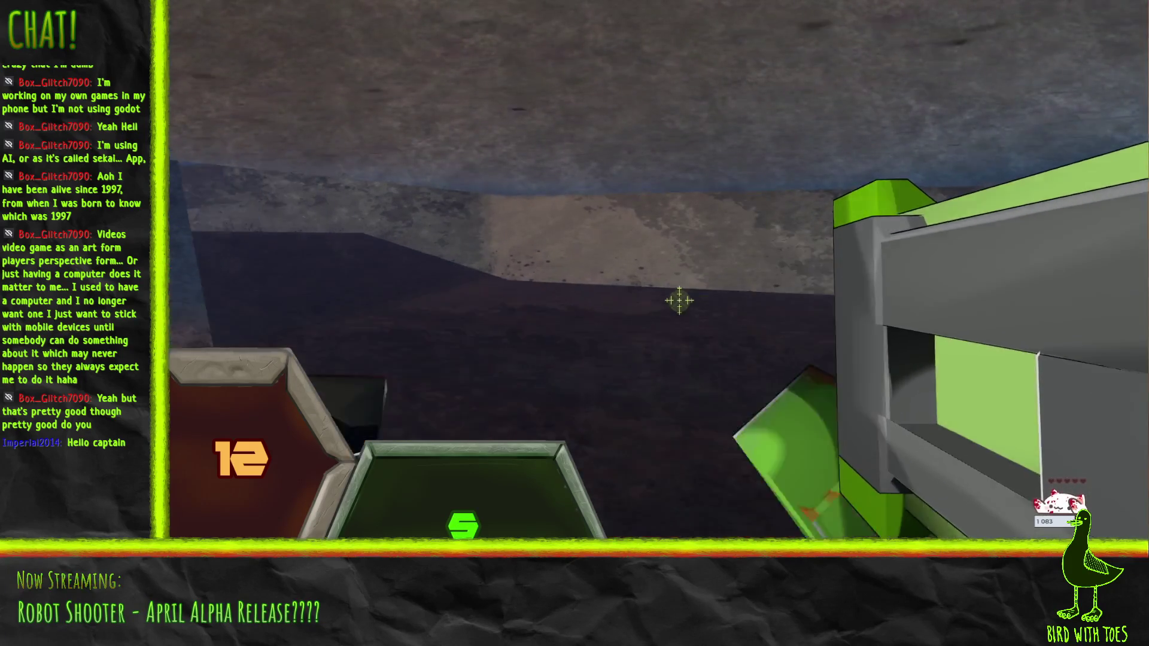
pyautogui.press('w')
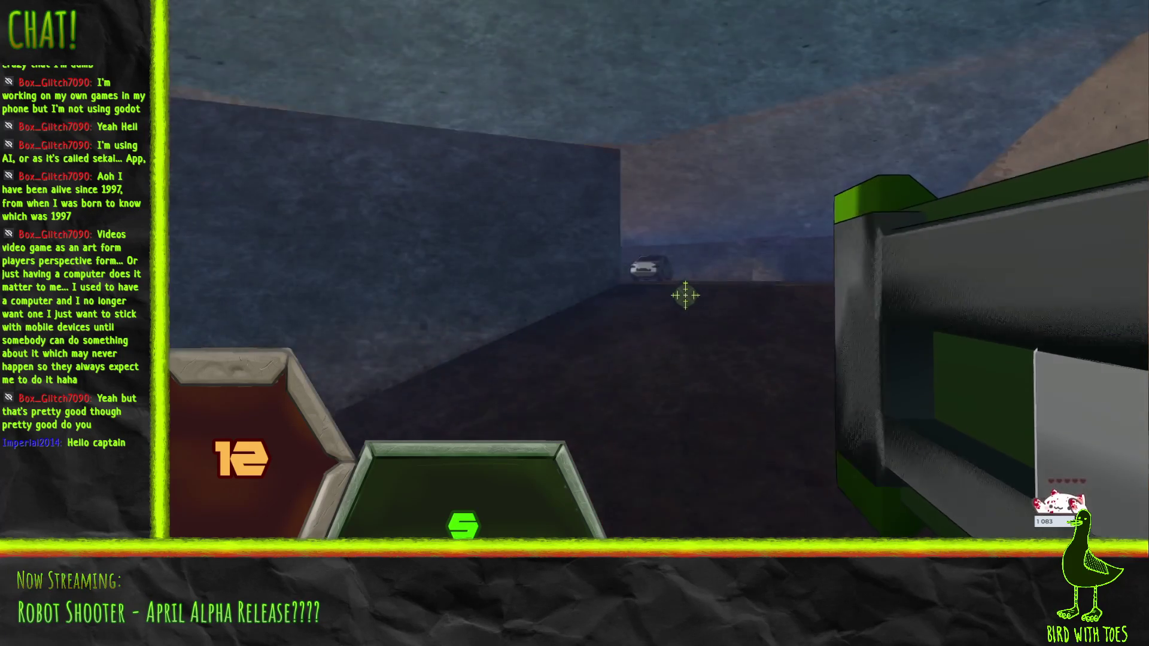
pyautogui.click(678, 295)
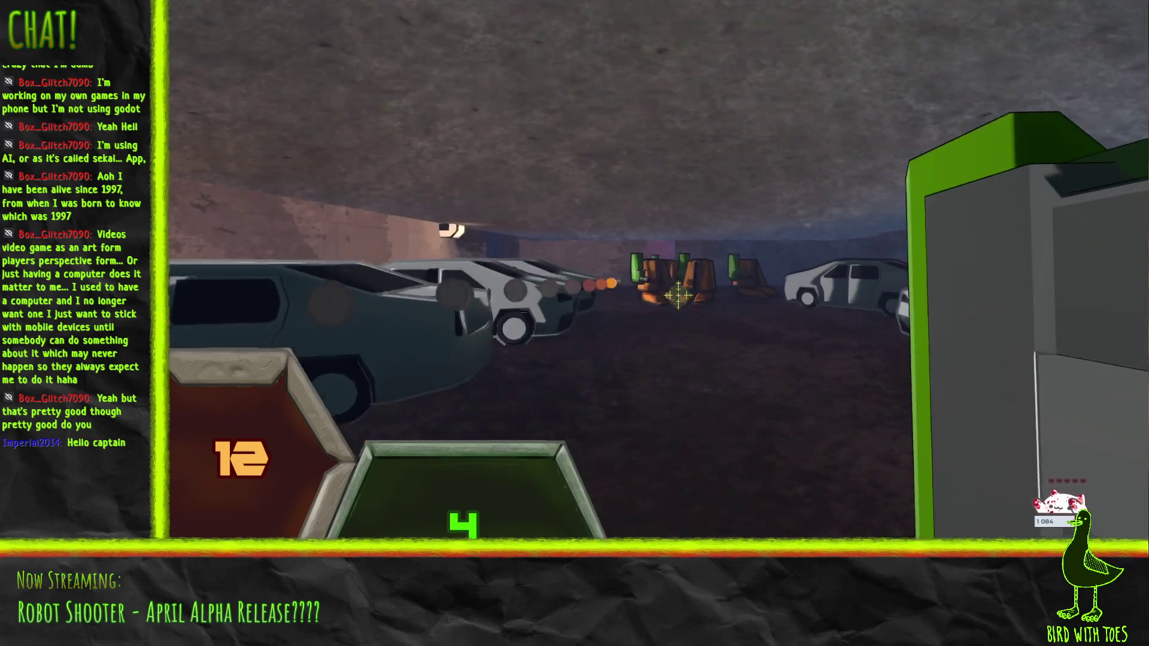
pyautogui.press('w')
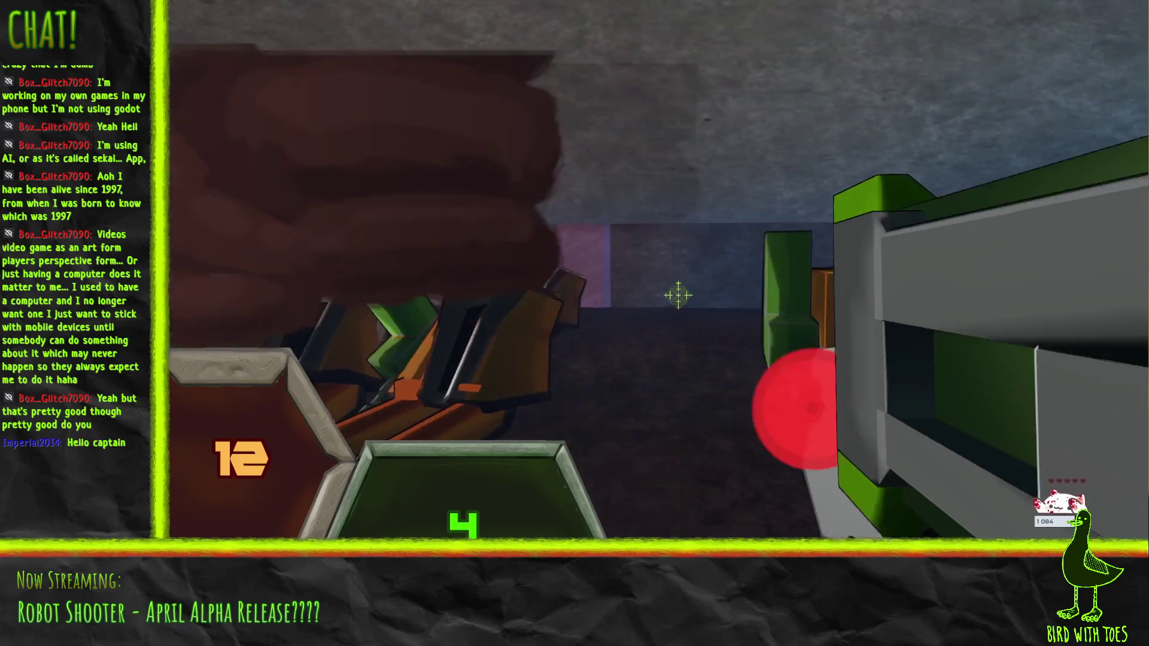
pyautogui.press('s')
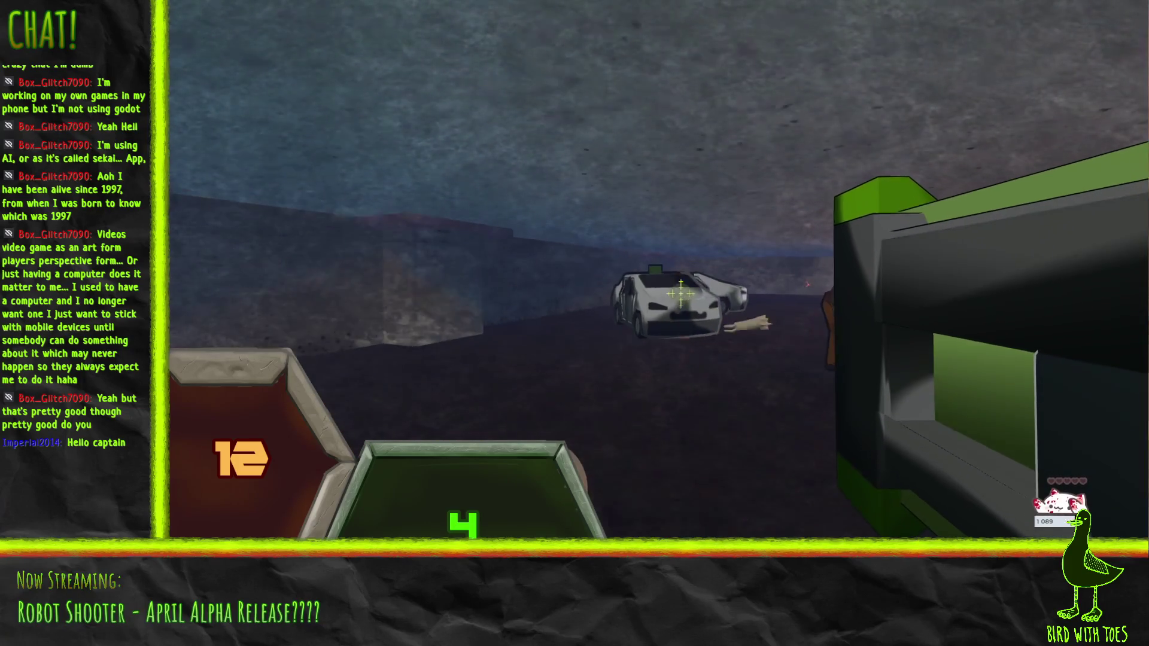
pyautogui.press('w')
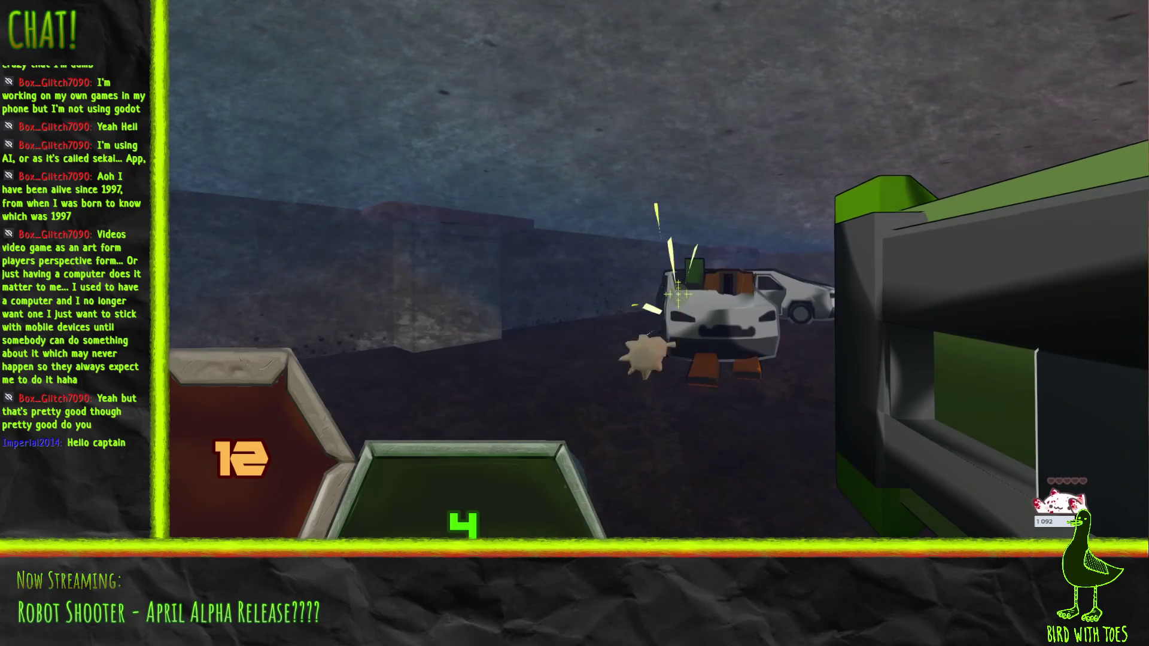
pyautogui.click(678, 293)
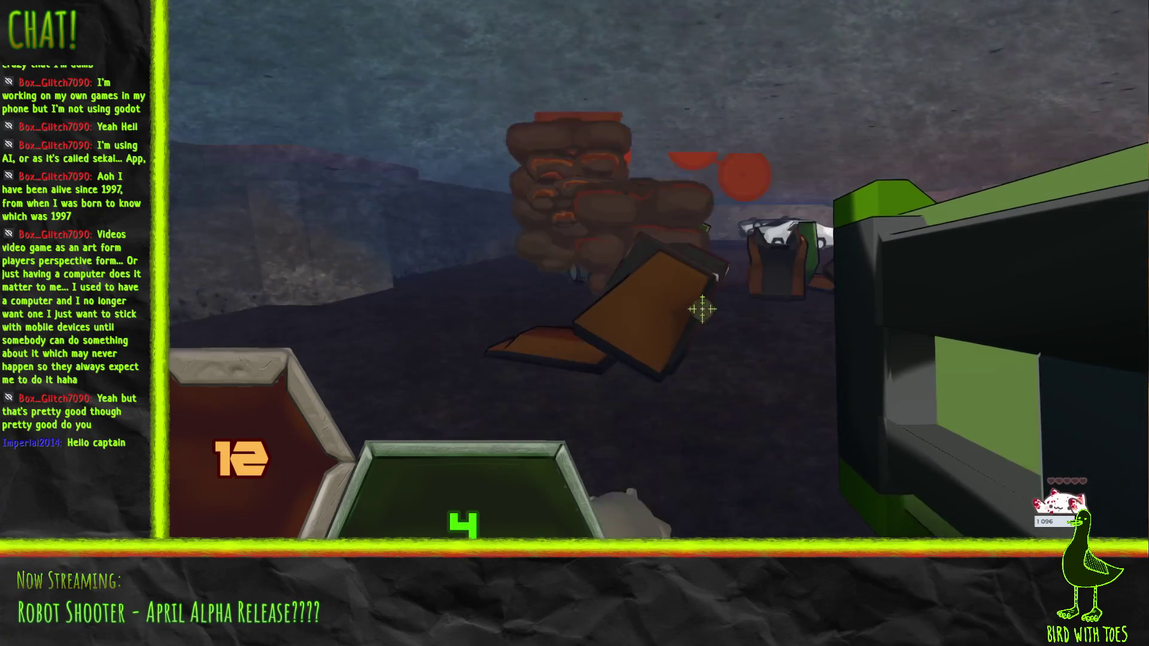
# Step: Push past the parked cars, firing rockets until the last one hits the crashed cars
pyautogui.press('w')
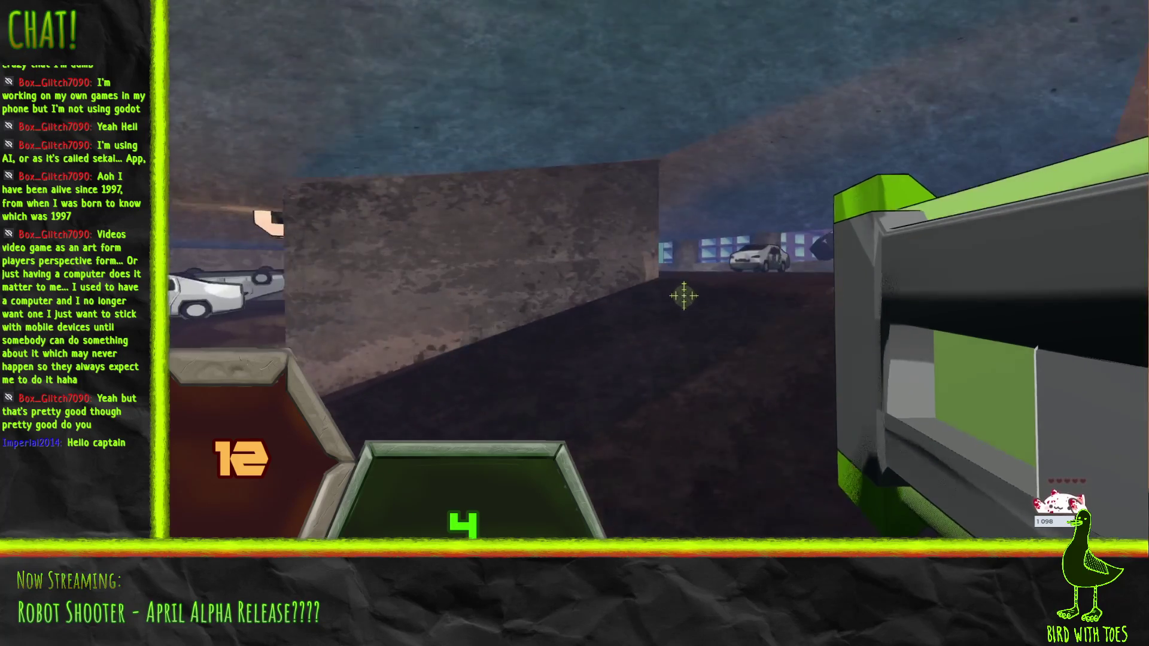
pyautogui.click(678, 293)
pyautogui.press('w')
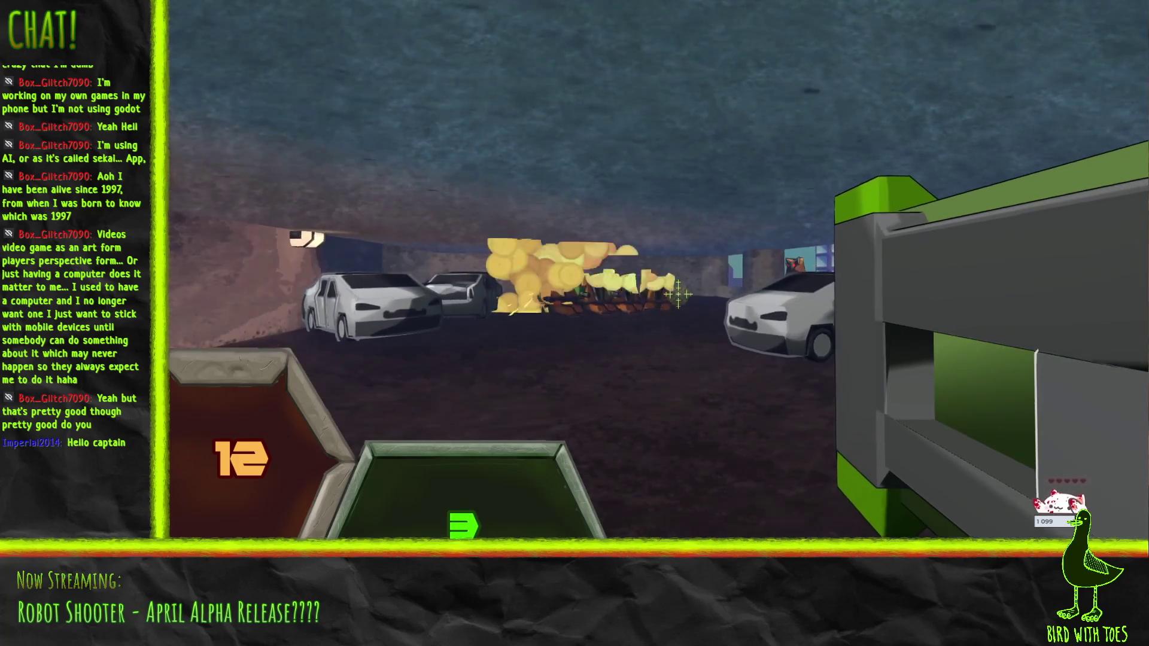
pyautogui.press('w')
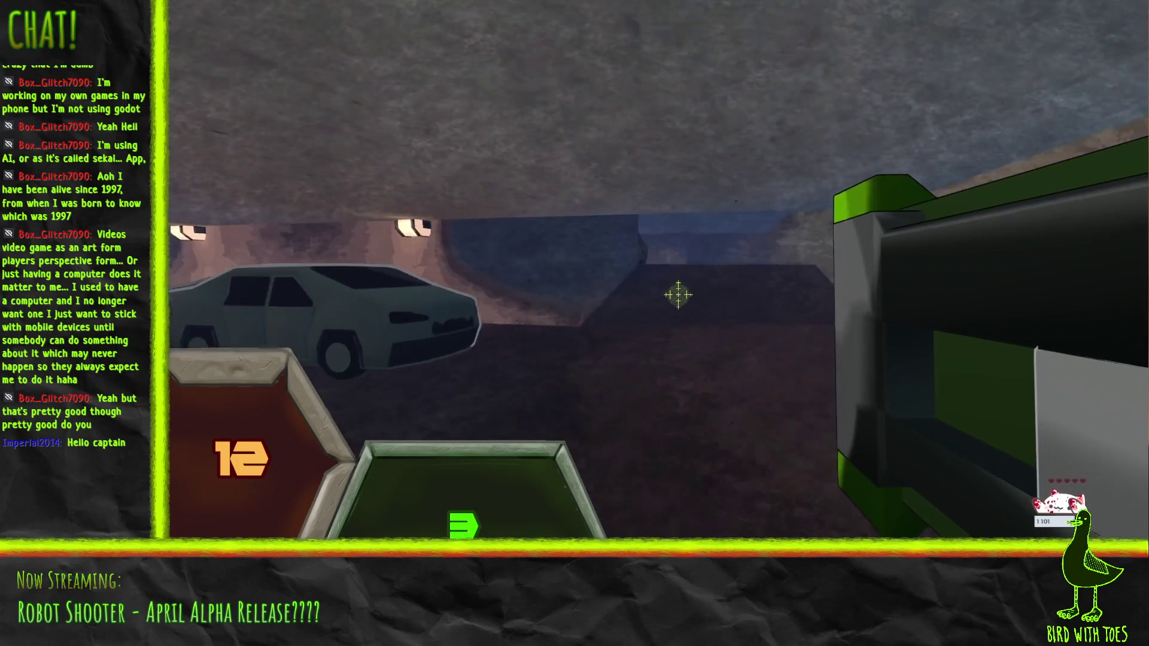
pyautogui.press('w')
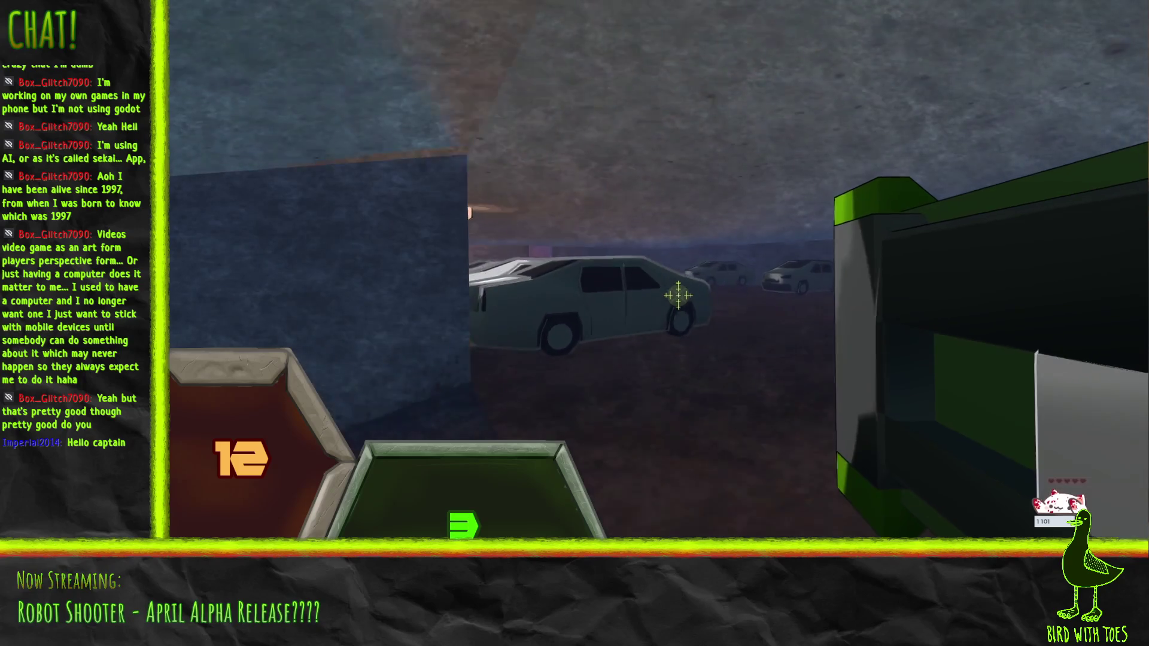
pyautogui.click(678, 295)
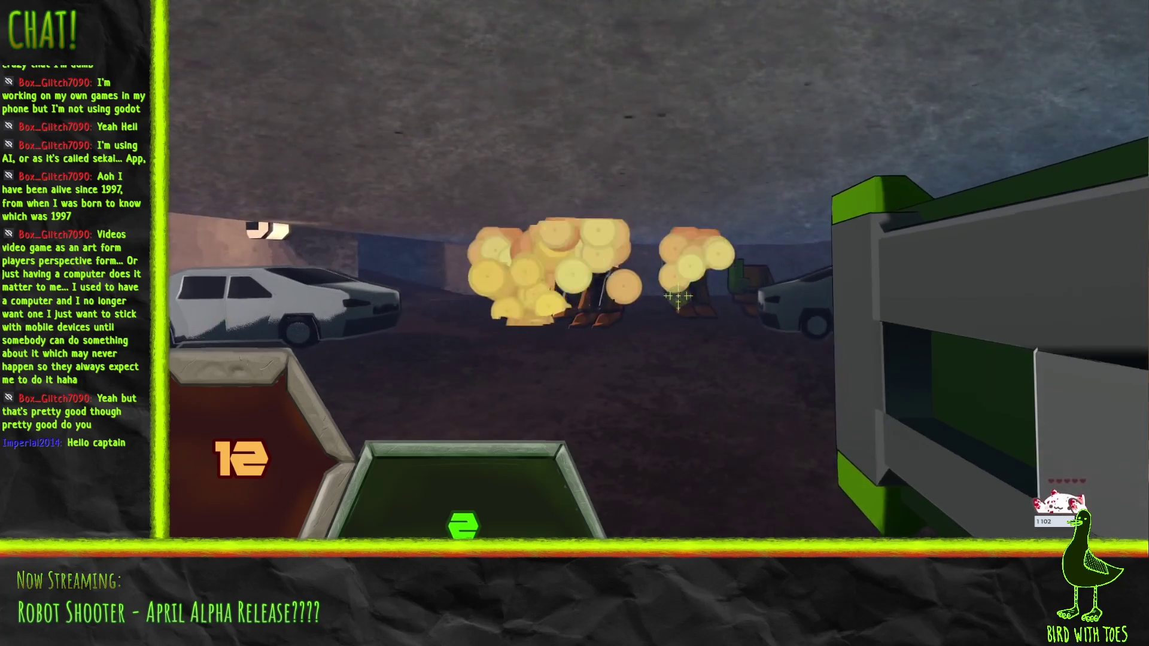
pyautogui.press('w')
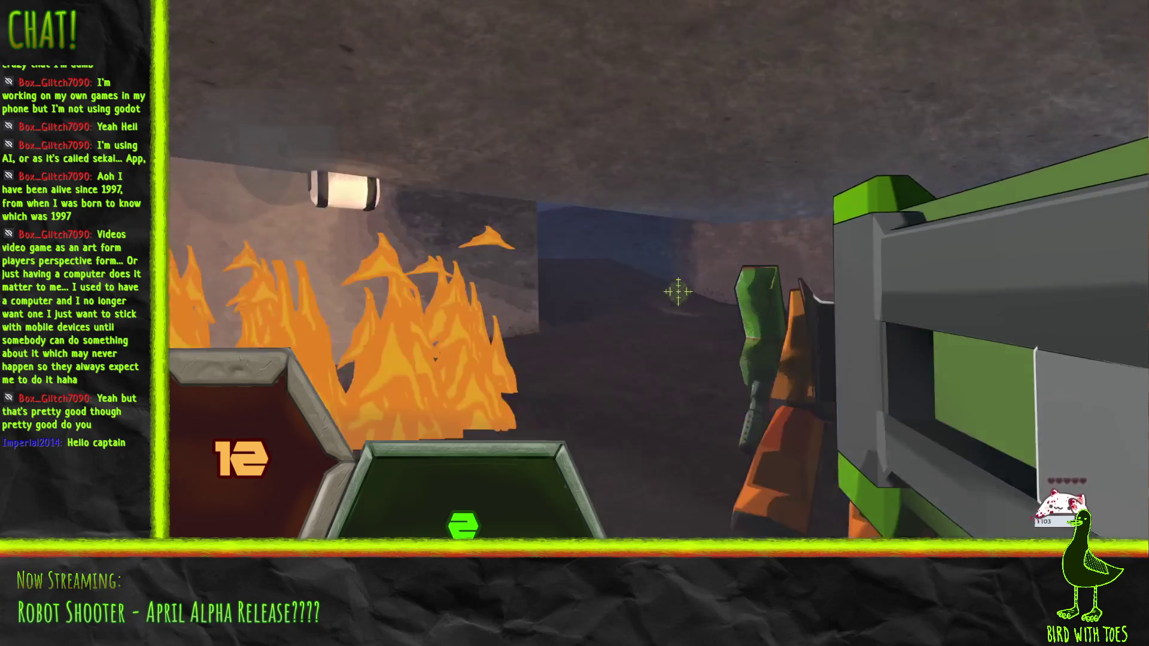
pyautogui.press('w')
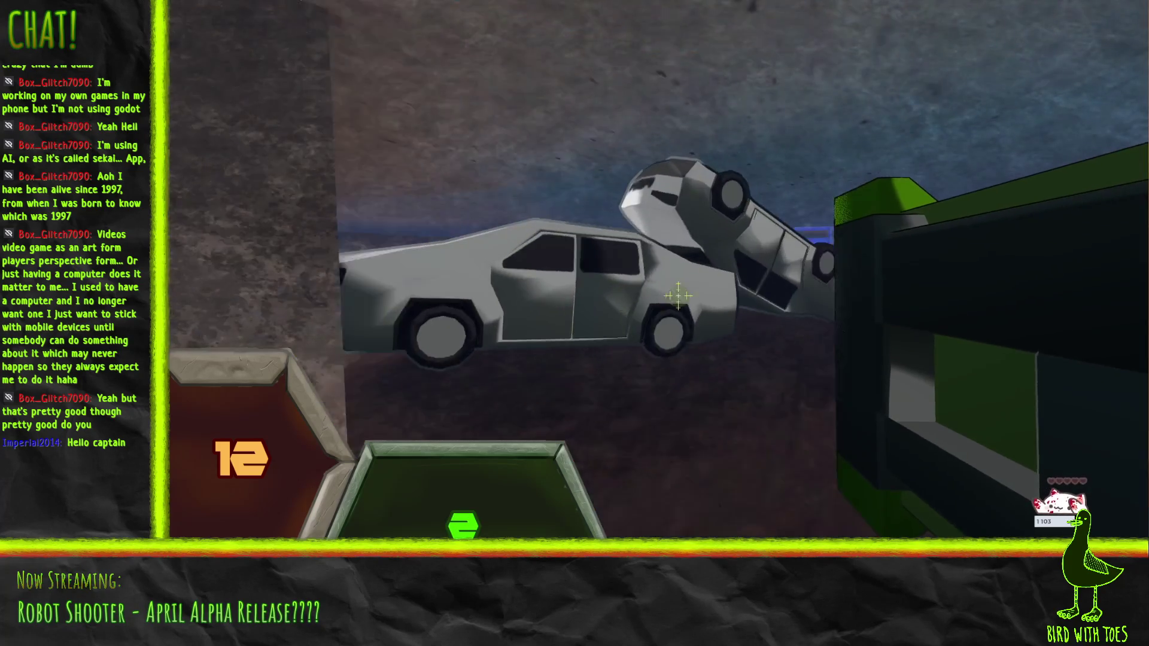
pyautogui.press('w')
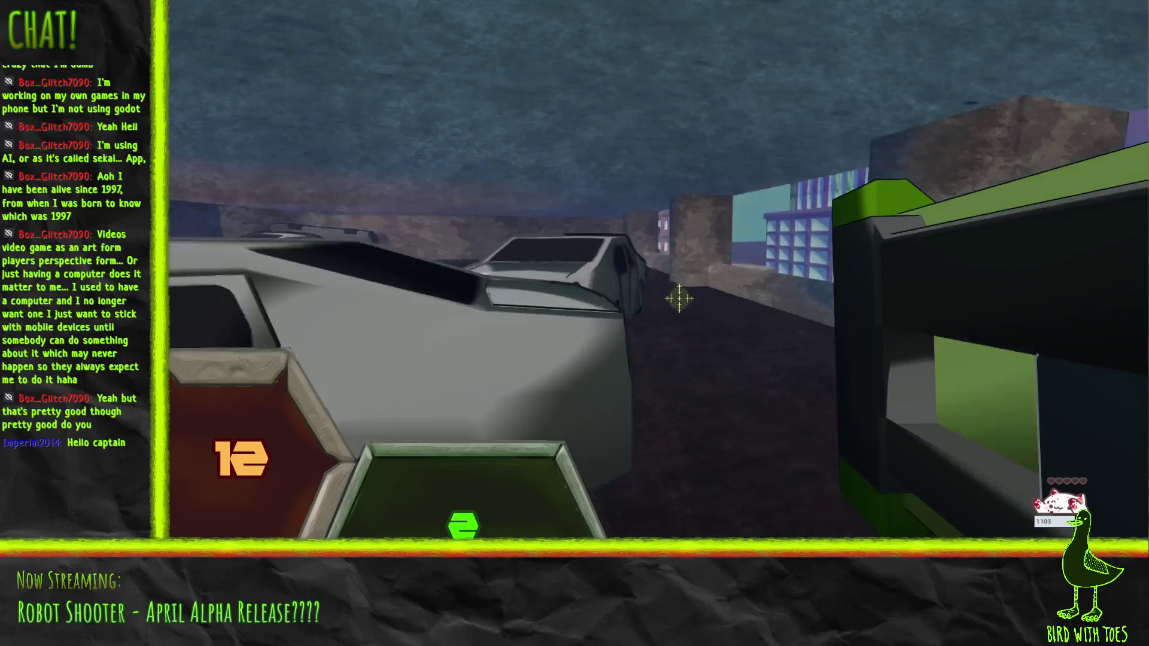
pyautogui.press('w')
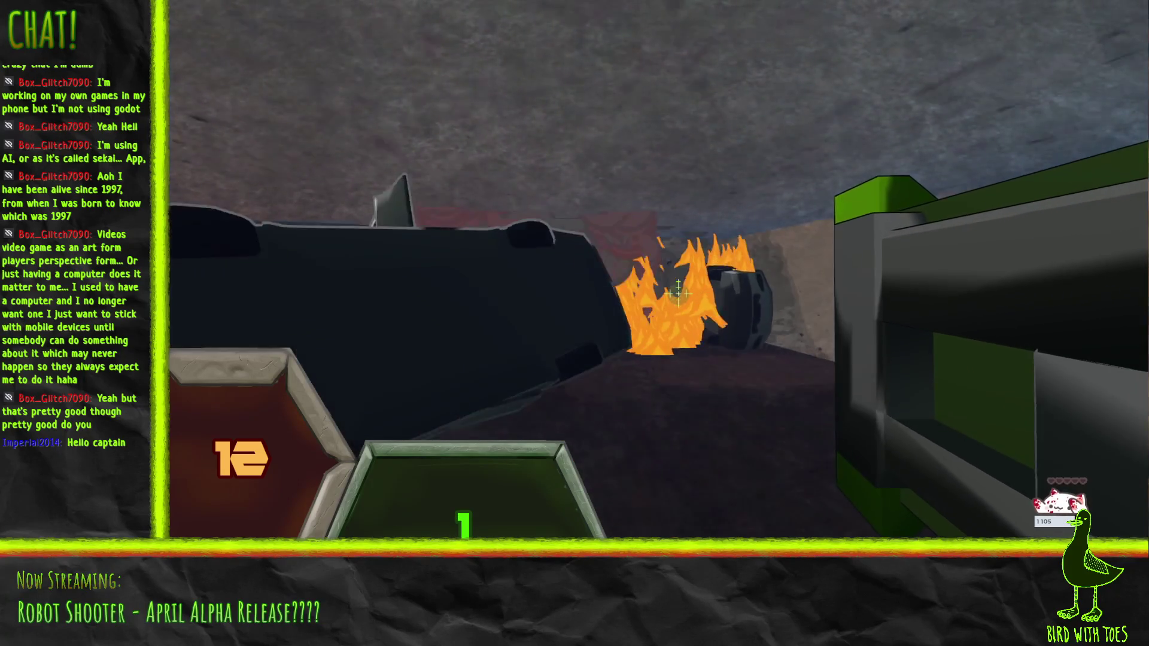
pyautogui.press('w')
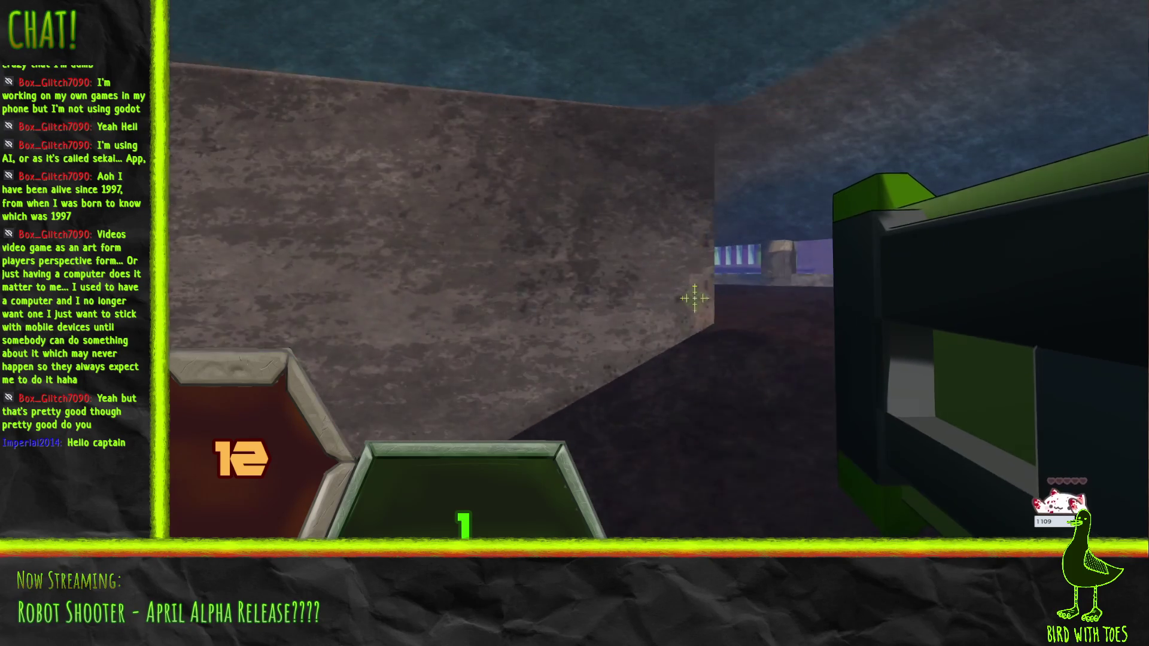
pyautogui.click(689, 296)
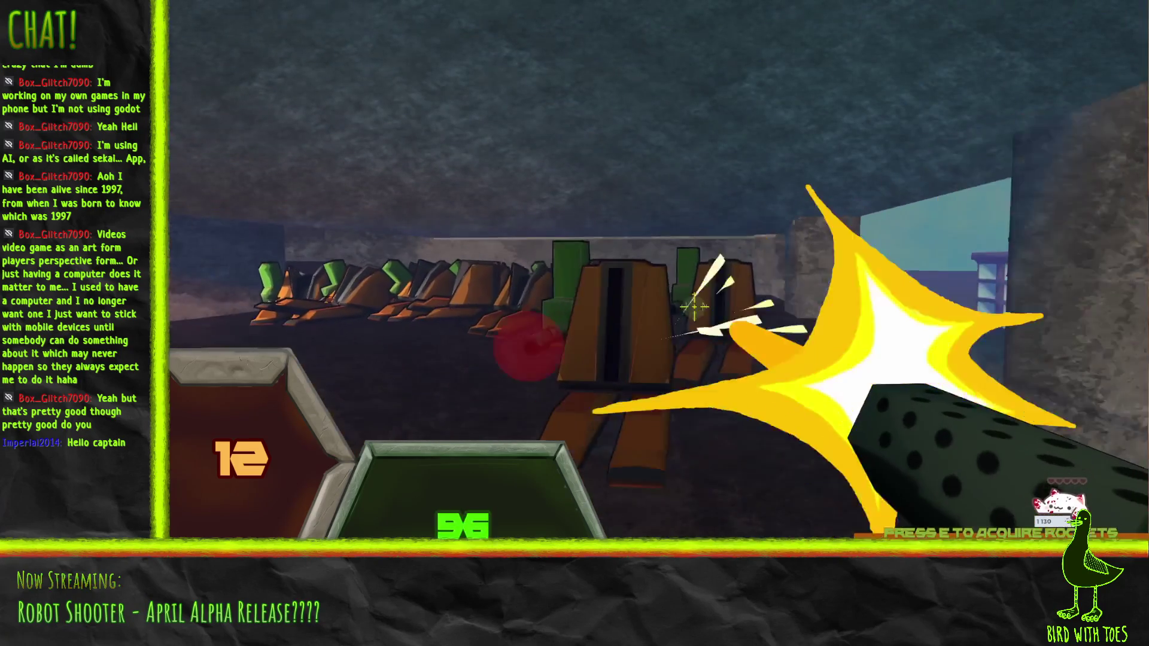
# Step: Shoot the group of robots, break apart the tall robot, and hit the wheeled one
pyautogui.click(694, 307)
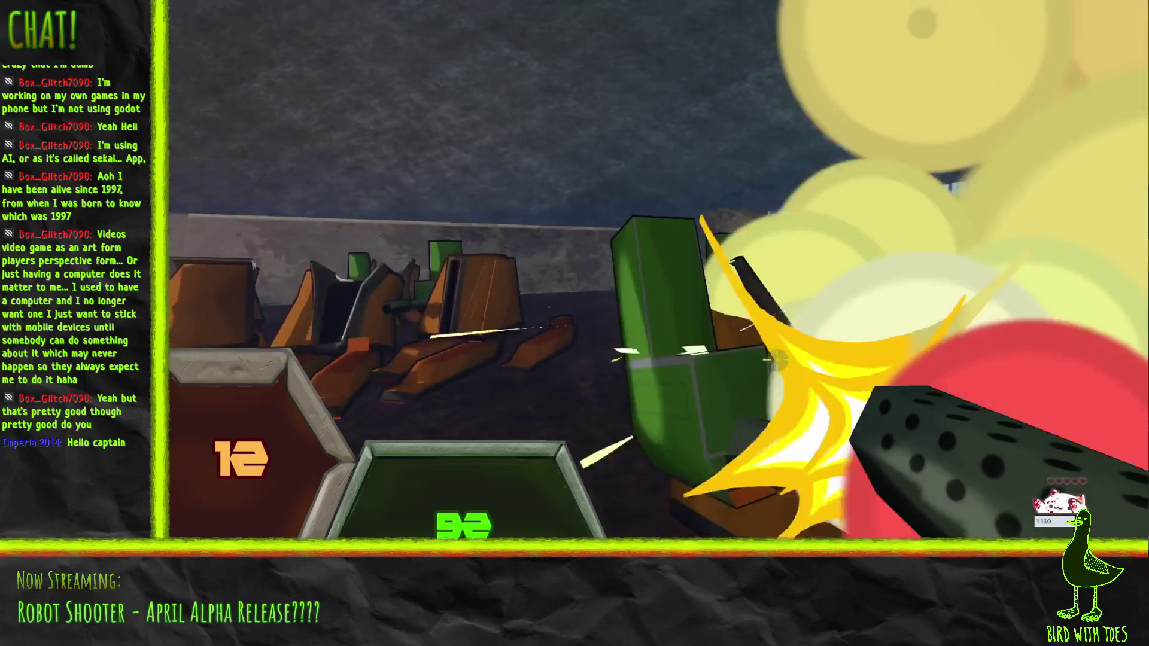
pyautogui.click(686, 304)
pyautogui.click(709, 316)
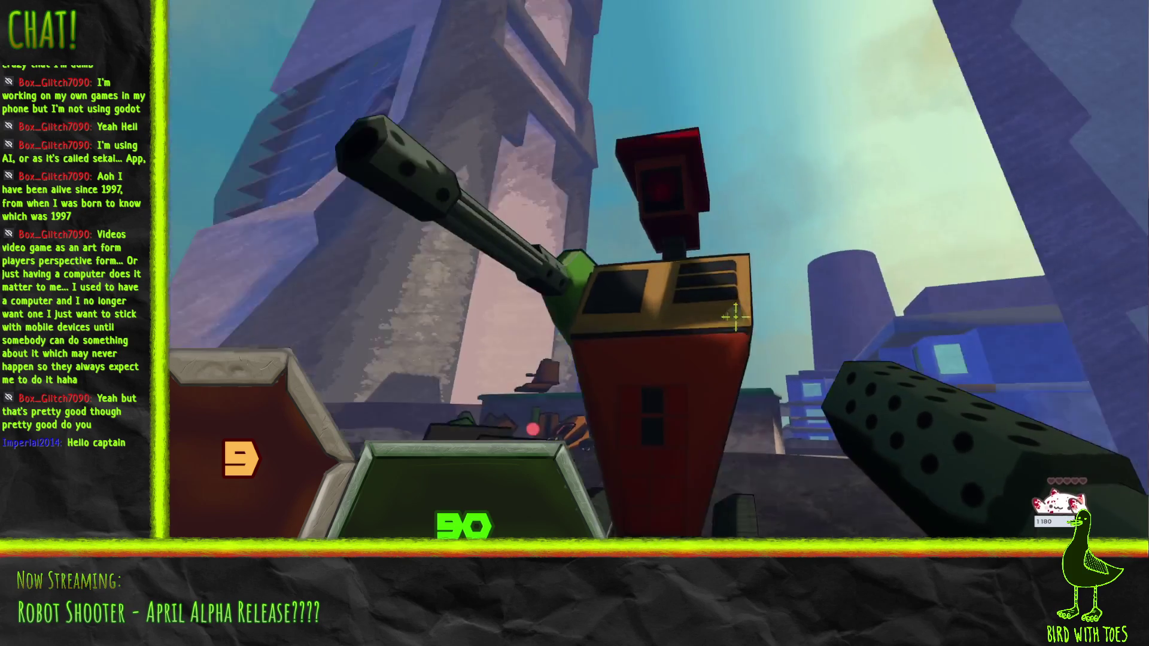
pyautogui.click(681, 295)
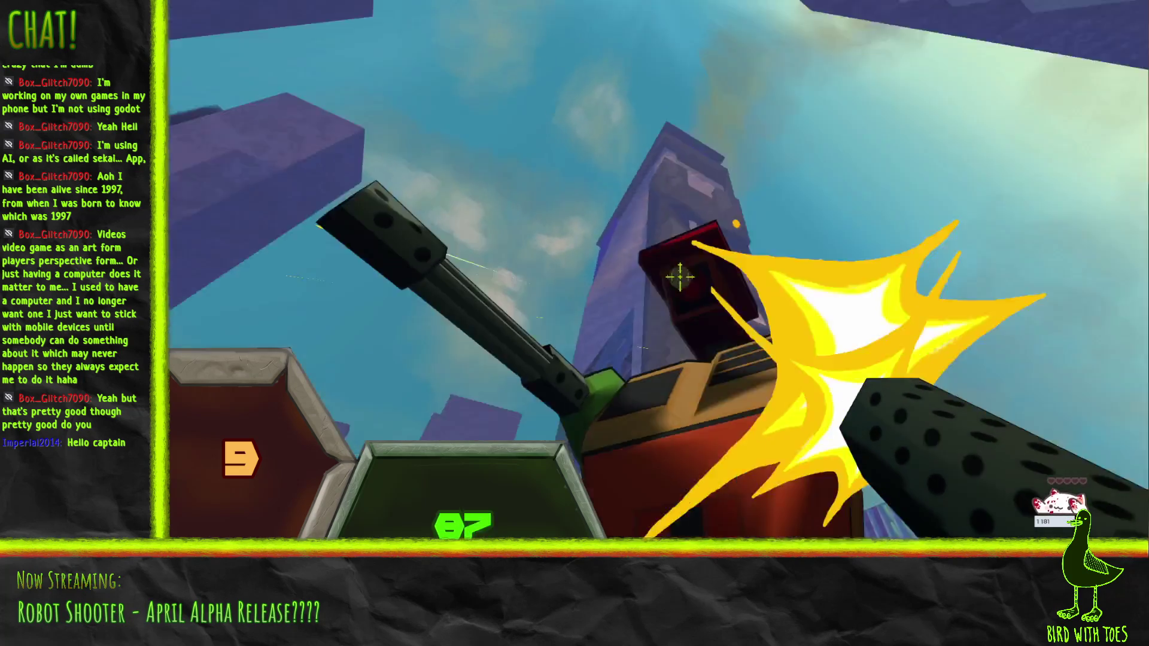
pyautogui.click(682, 298)
pyautogui.click(684, 301)
pyautogui.click(685, 305)
pyautogui.click(688, 310)
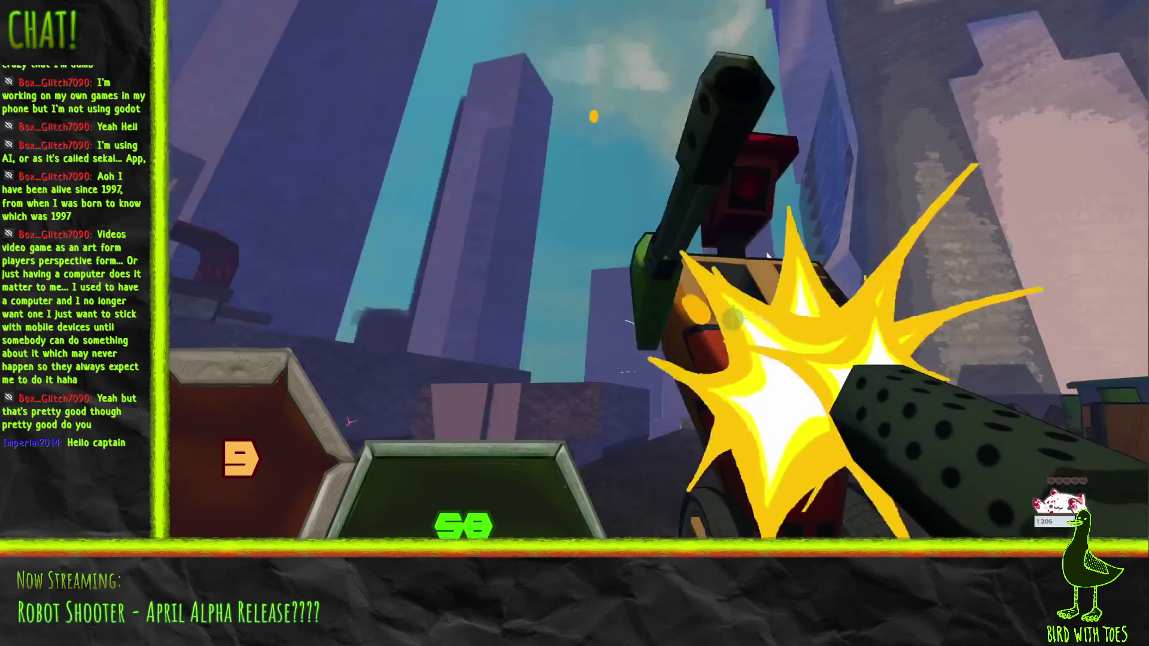
pyautogui.click(681, 293)
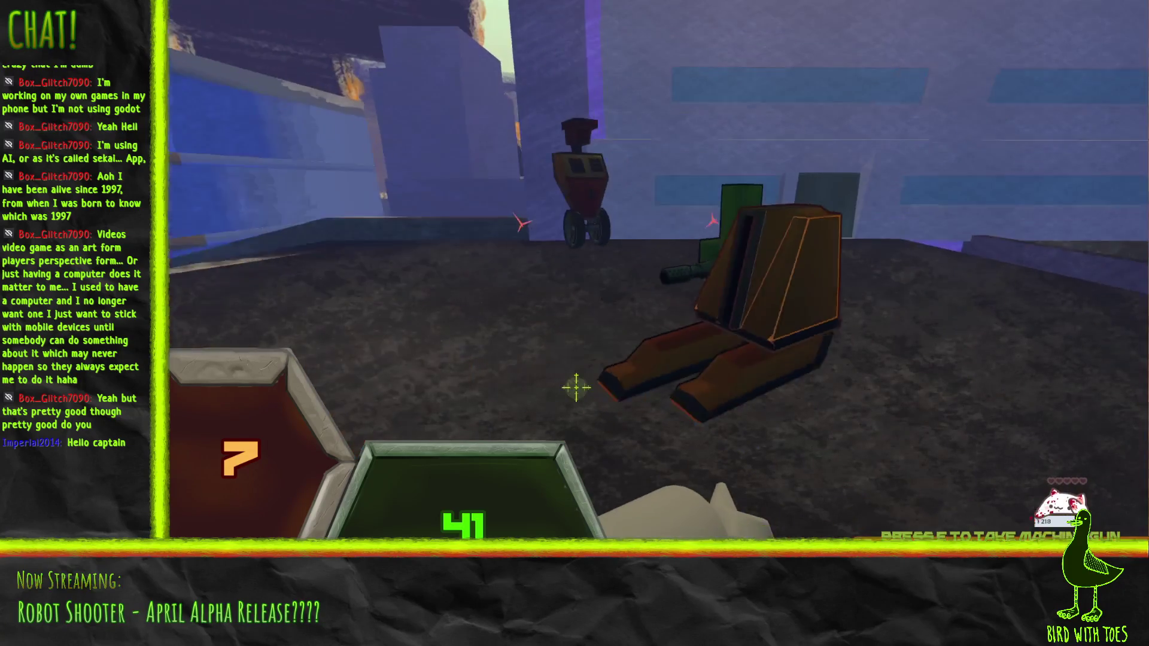
# Step: Pick up the machine gun, spray the rooftop and nearby robots, then pause
pyautogui.press('e')
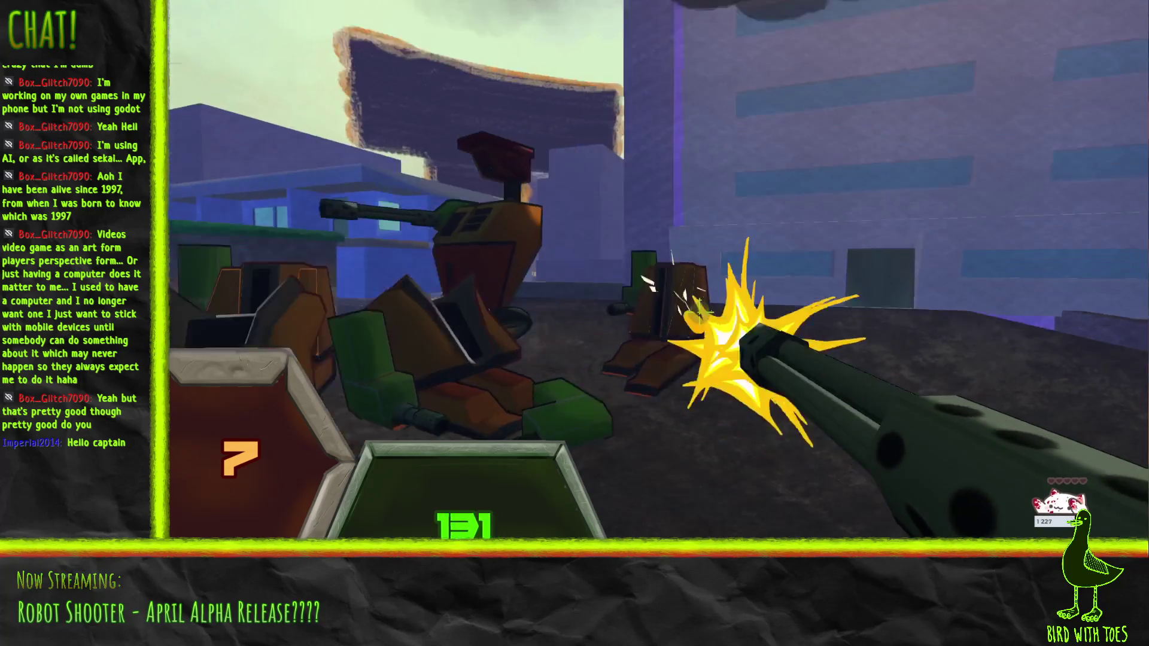
pyautogui.press('e')
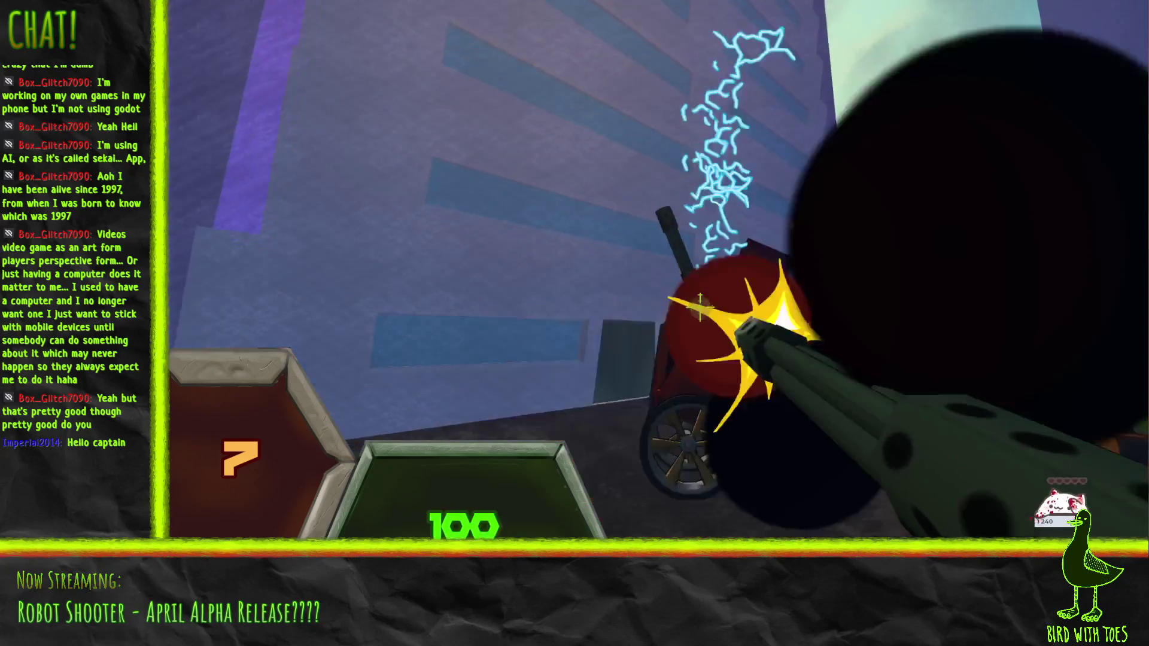
pyautogui.moveTo(701, 308)
pyautogui.mouseDown()
pyautogui.moveTo(687, 307)
pyautogui.moveTo(710, 330)
pyautogui.moveTo(701, 317)
pyautogui.moveTo(764, 315)
pyautogui.mouseUp()
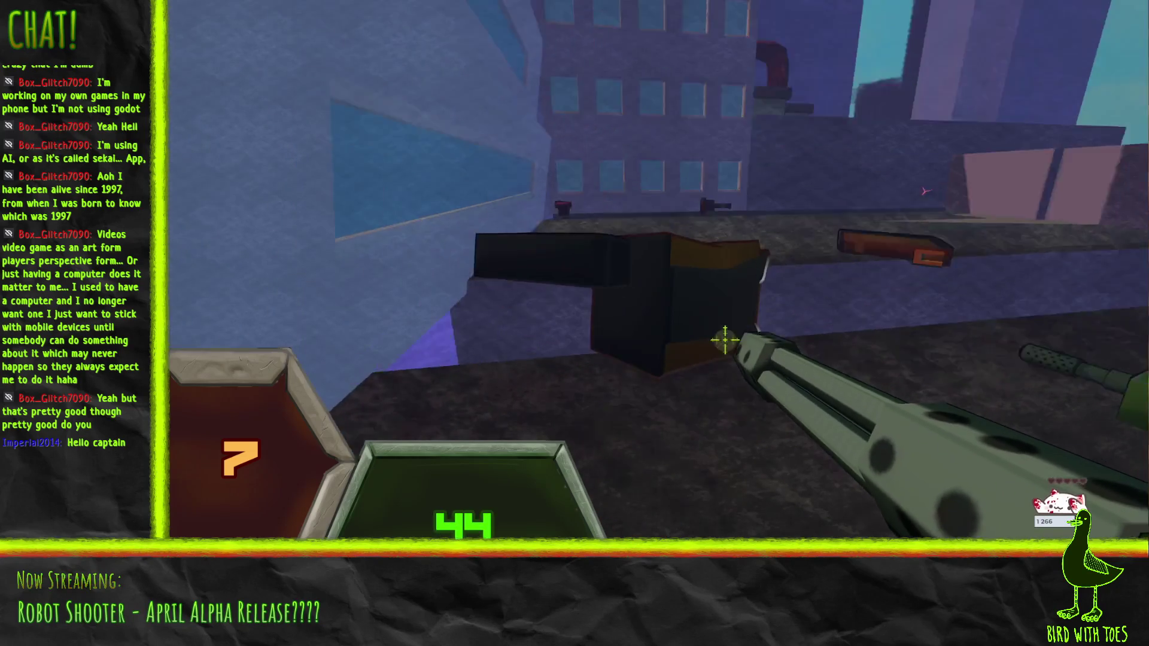
pyautogui.click(718, 333)
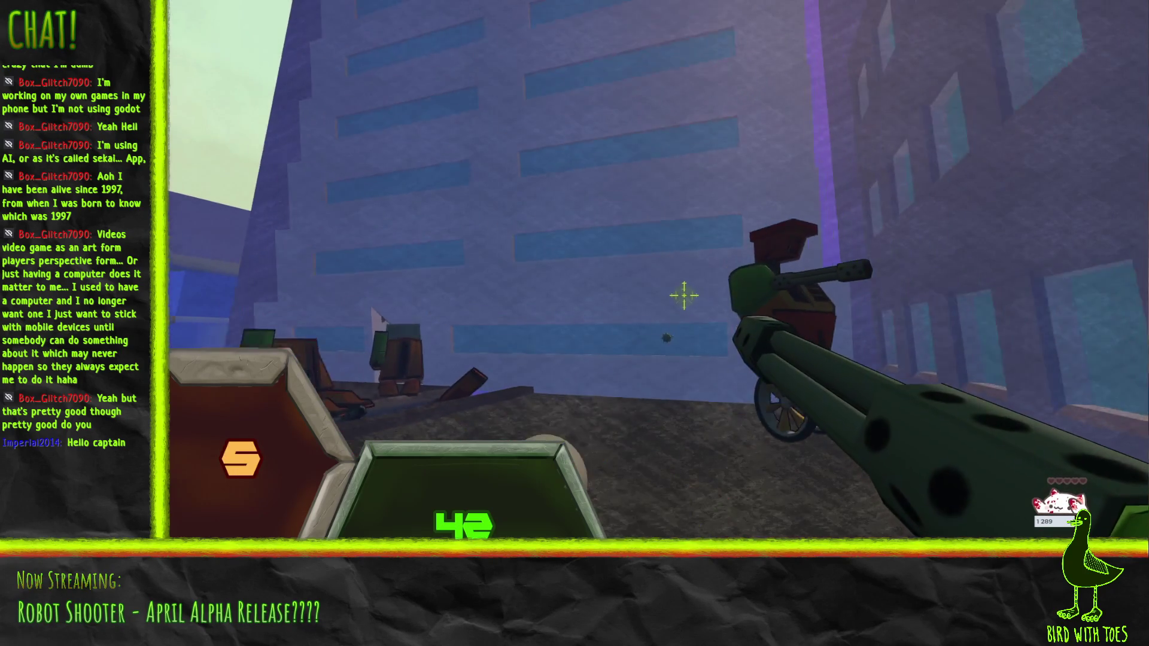
pyautogui.click(688, 299)
pyautogui.moveTo(693, 303); pyautogui.dragTo(689, 295)
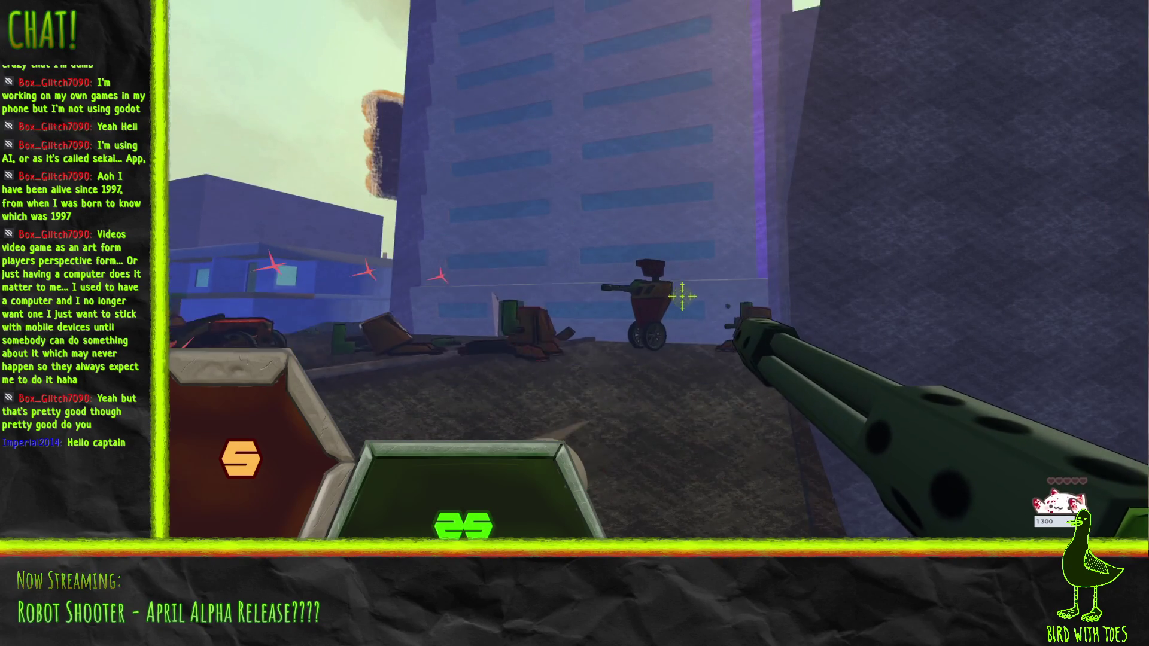
pyautogui.click(682, 295)
pyautogui.moveTo(682, 295); pyautogui.dragTo(682, 293)
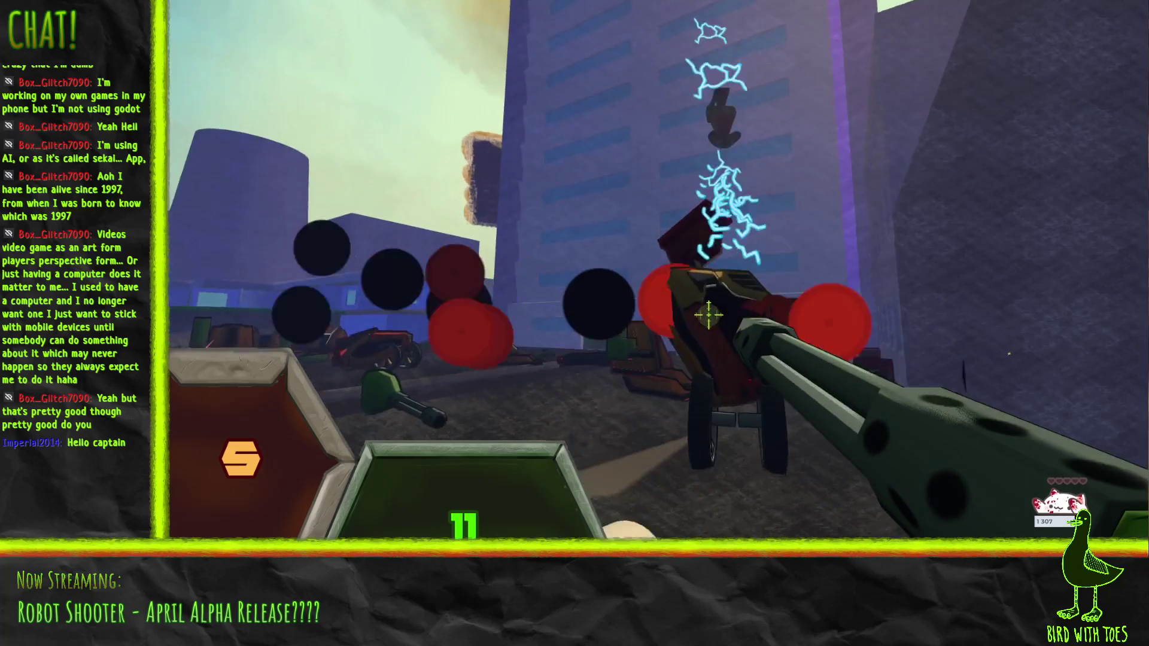
pyautogui.rightClick(760, 315)
pyautogui.moveTo(757, 353); pyautogui.dragTo(770, 359)
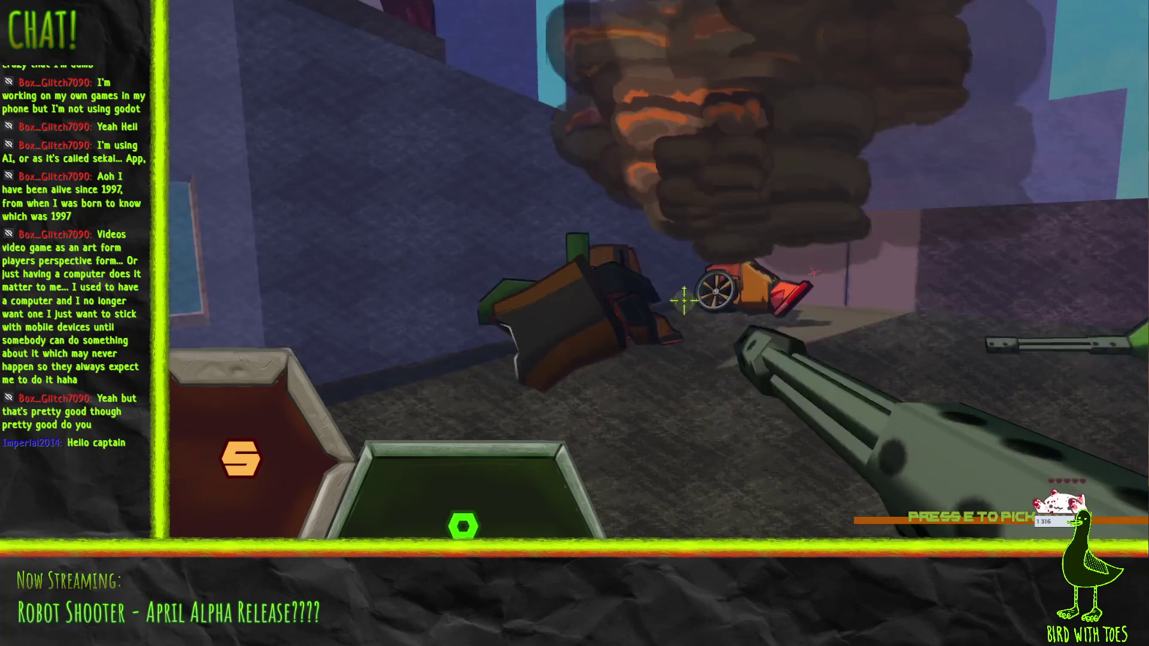
pyautogui.press('Escape')
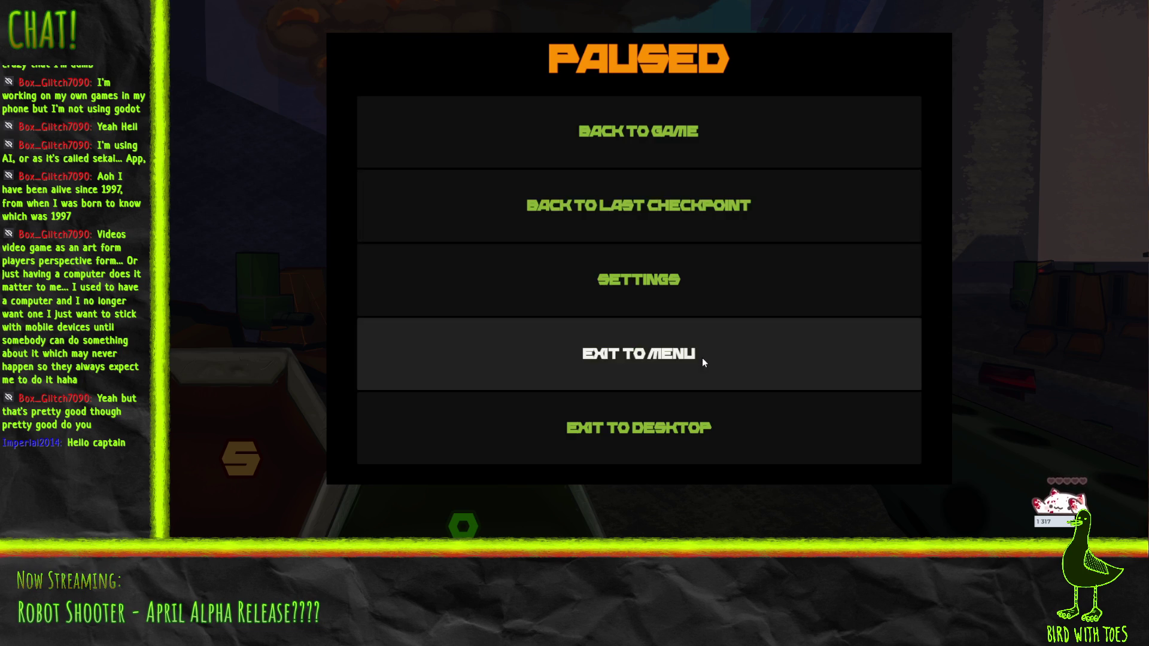
# Step: Return to the main menu, restart the game, and grapple crates off the stack
pyautogui.click(698, 360)
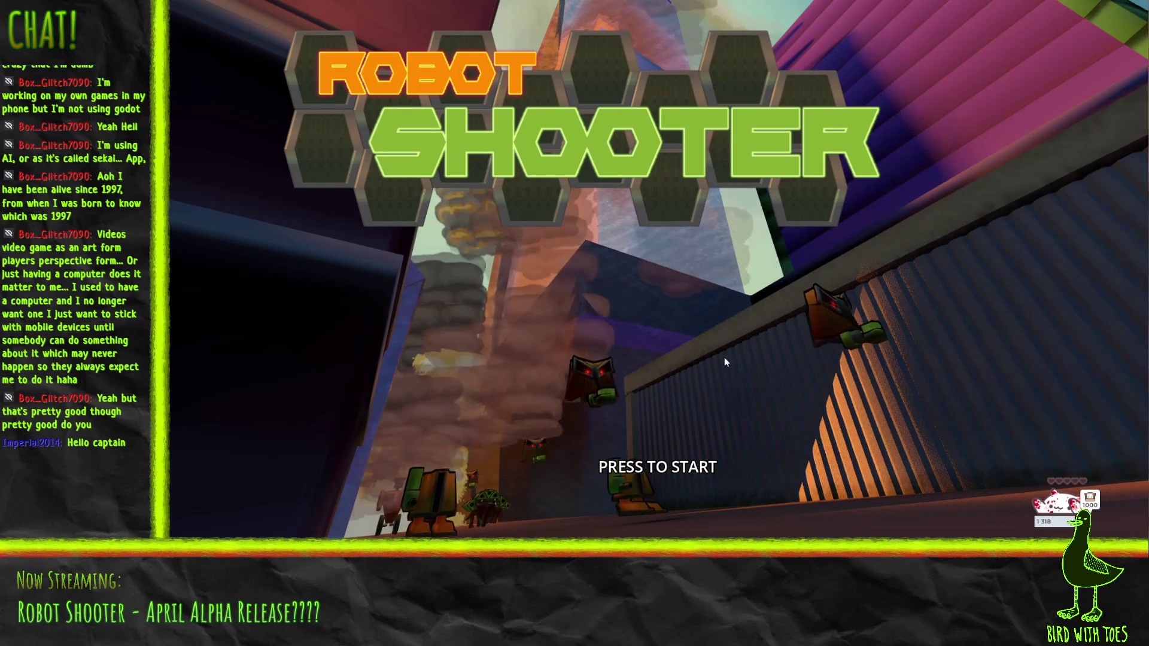
pyautogui.click(734, 350)
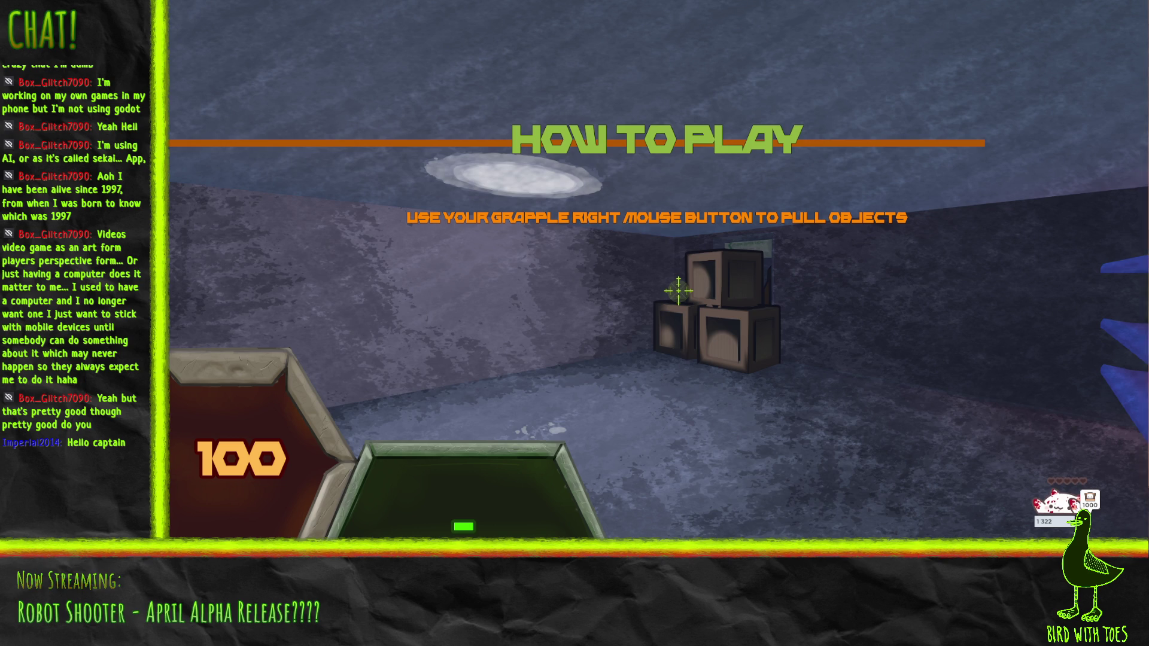
pyautogui.rightClick(679, 291)
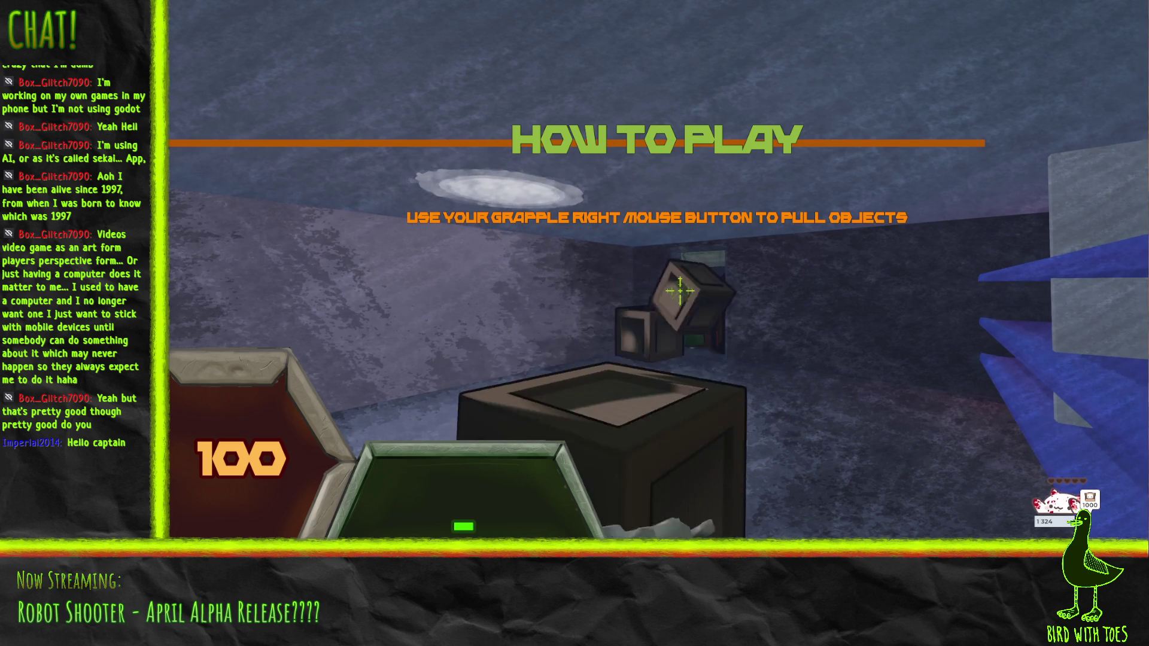
pyautogui.click(679, 291)
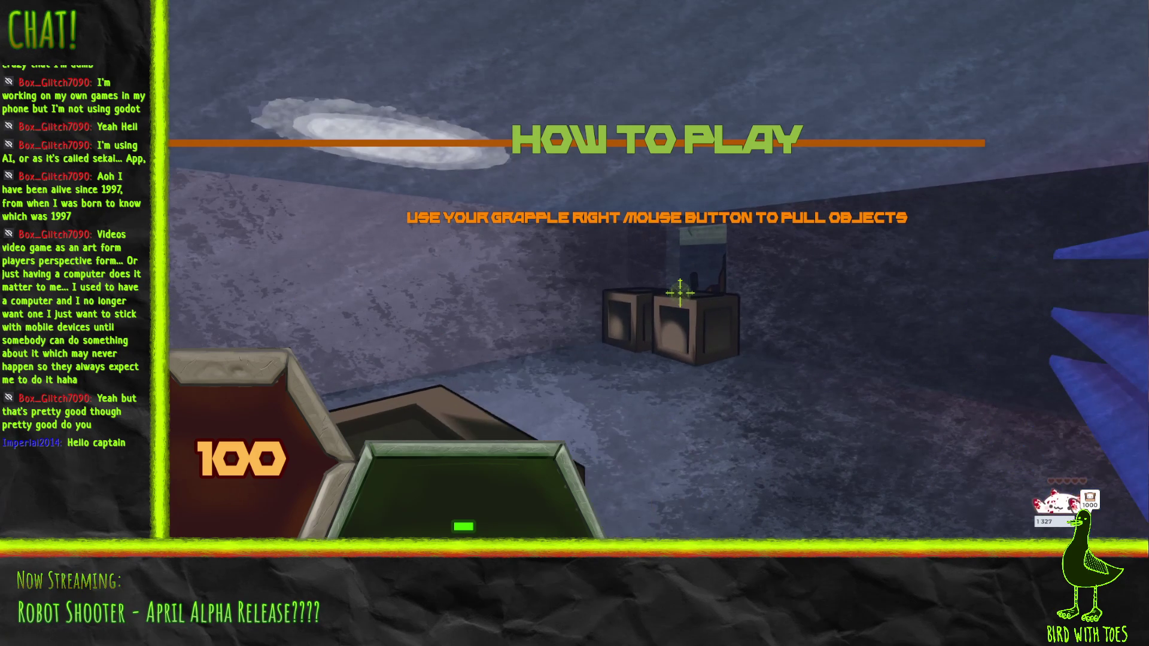
pyautogui.rightClick(680, 293)
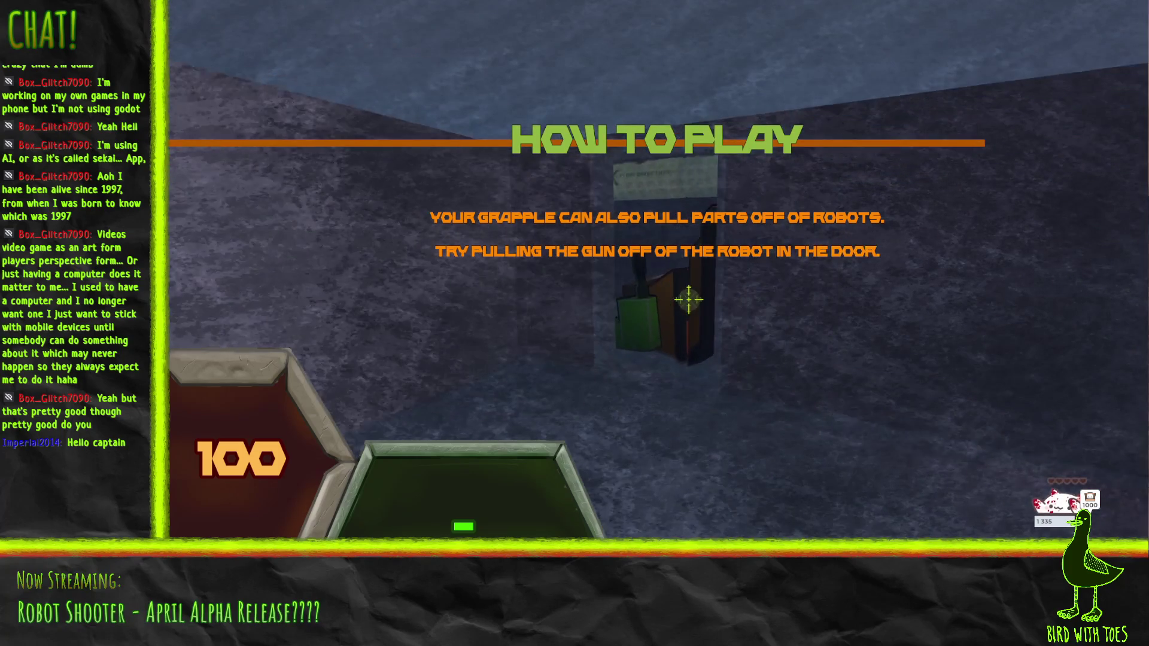
# Step: Rip the doorway robot's gun away, pick it up, fire several shots, and pause
pyautogui.rightClick(688, 299)
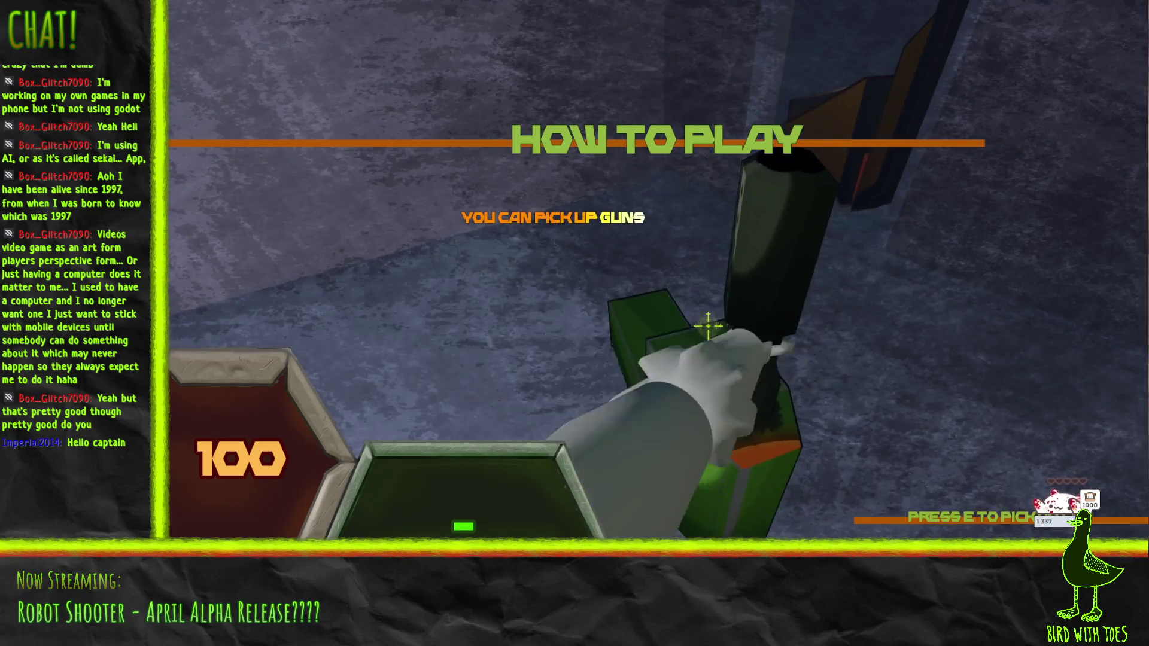
pyautogui.press('e')
pyautogui.click(699, 313)
pyautogui.click(699, 310)
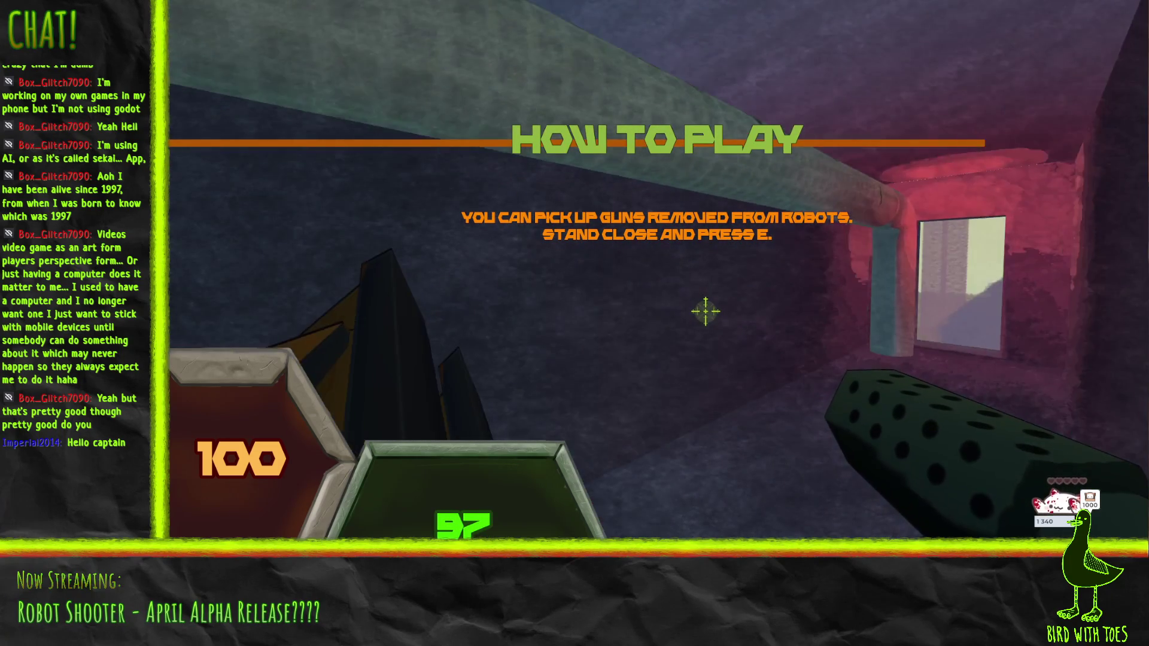
pyautogui.click(721, 337)
pyautogui.click(721, 337)
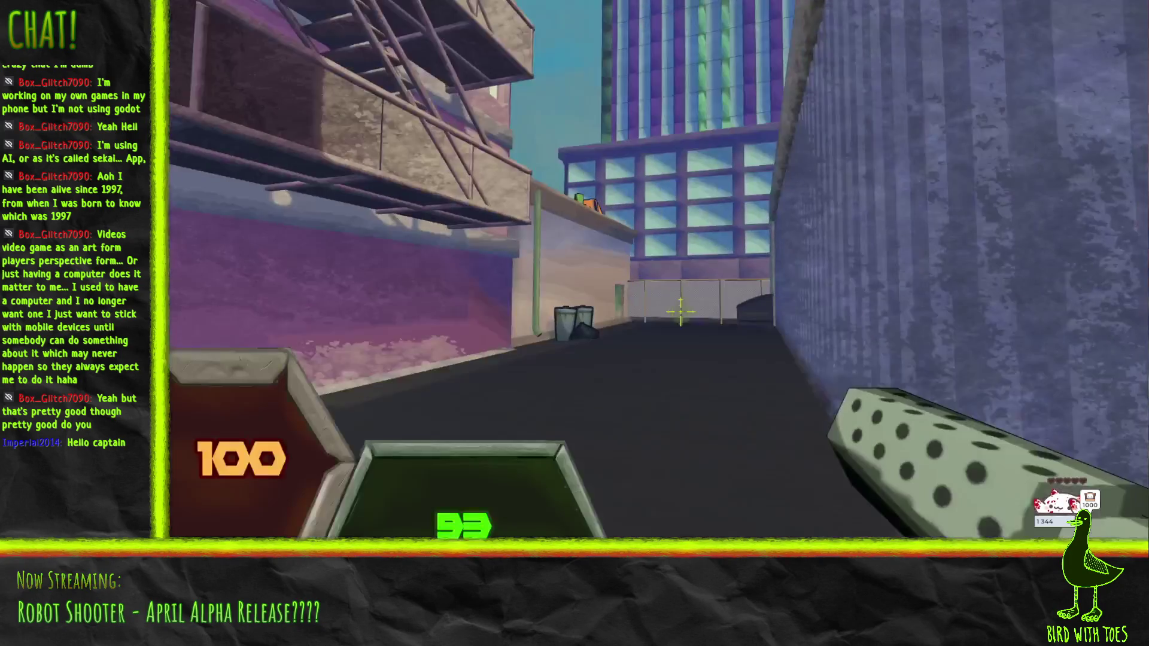
pyautogui.press('Escape')
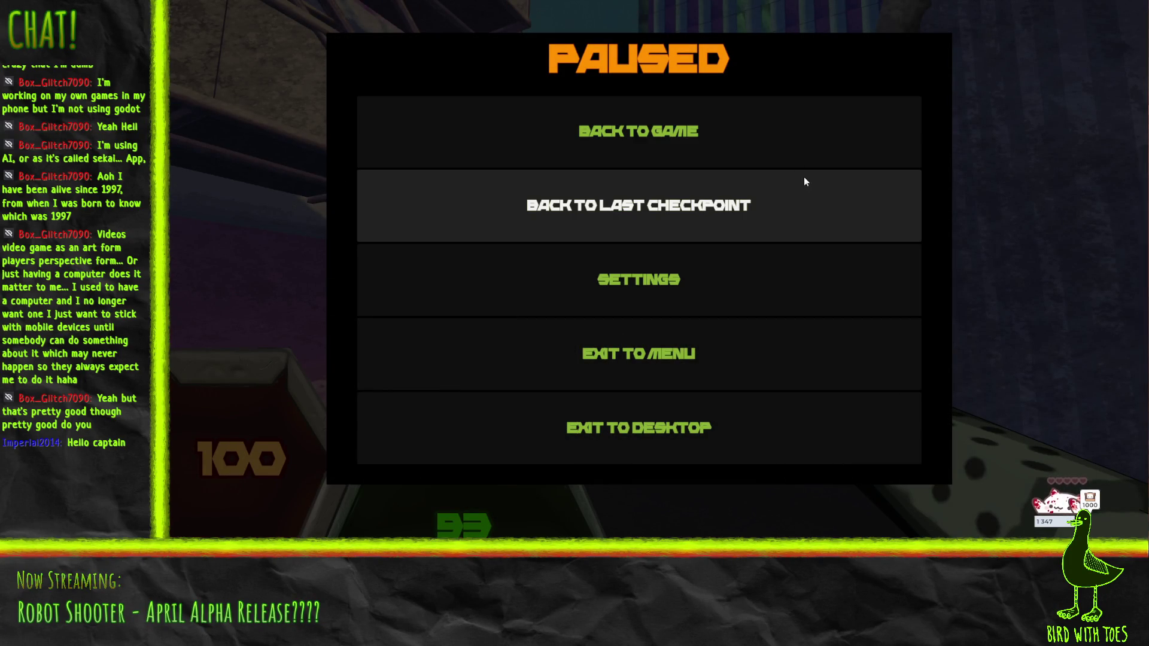
# Step: Resume the game and run the towelie console command
pyautogui.click(669, 145)
pyautogui.press('`')
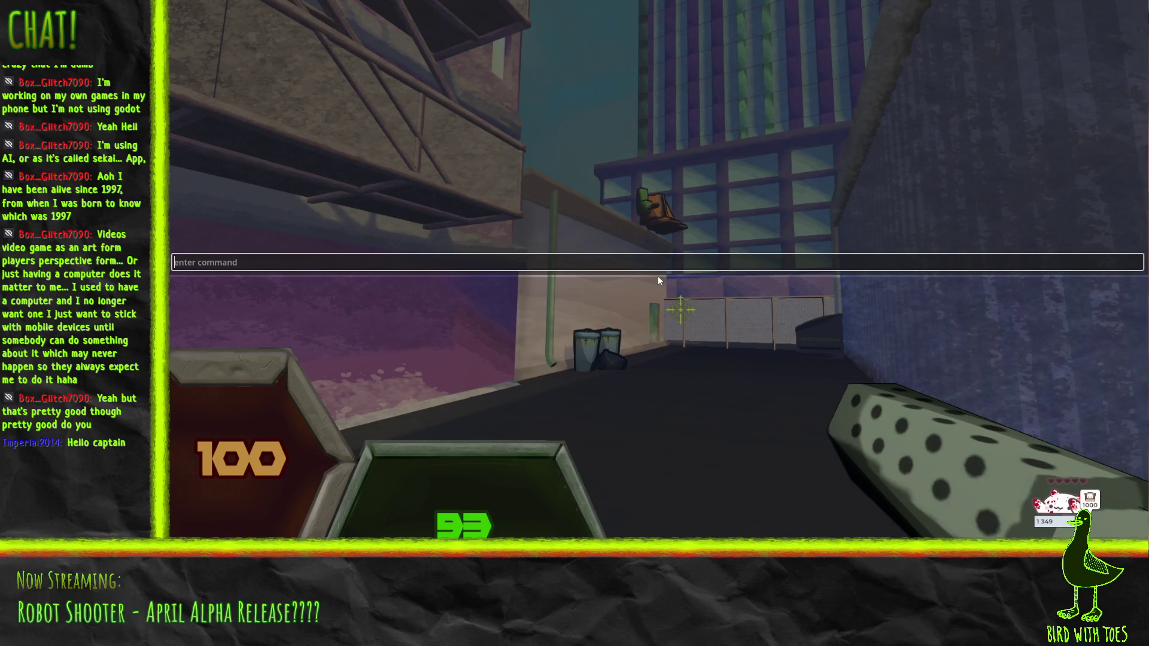
pyautogui.write('towelie')
pyautogui.press('Return')
pyautogui.press('`')
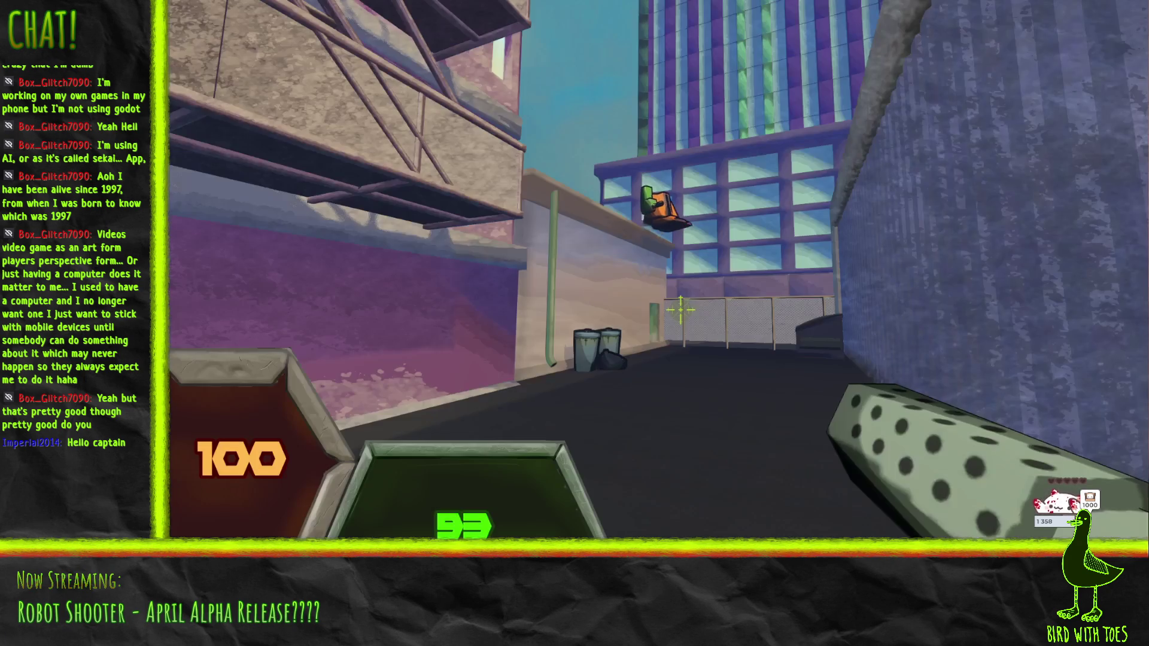
# Step: Walk forward through the alley onto the rooftop Cafe Garden, then pause the game
pyautogui.press('w')
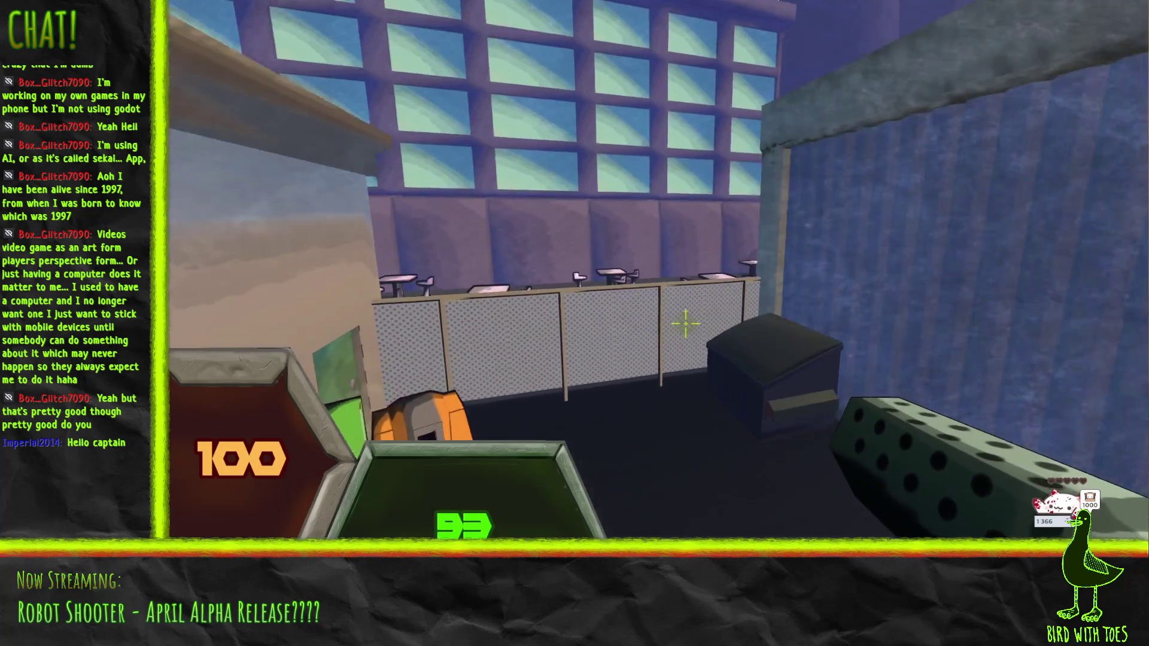
pyautogui.press('w')
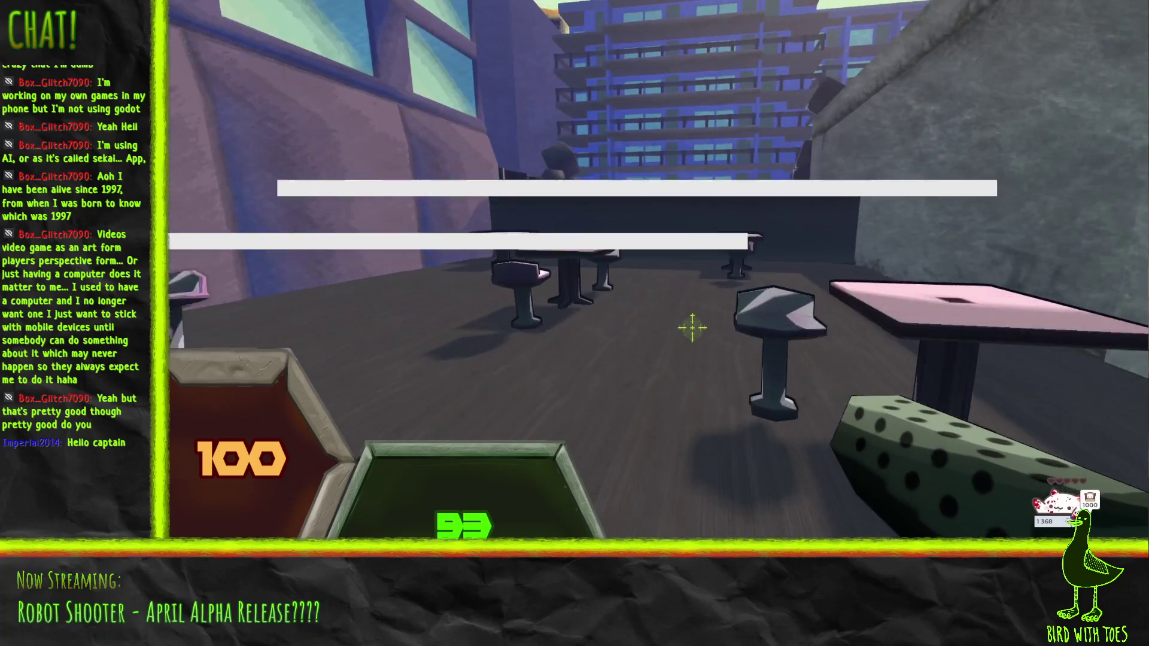
pyautogui.press('w')
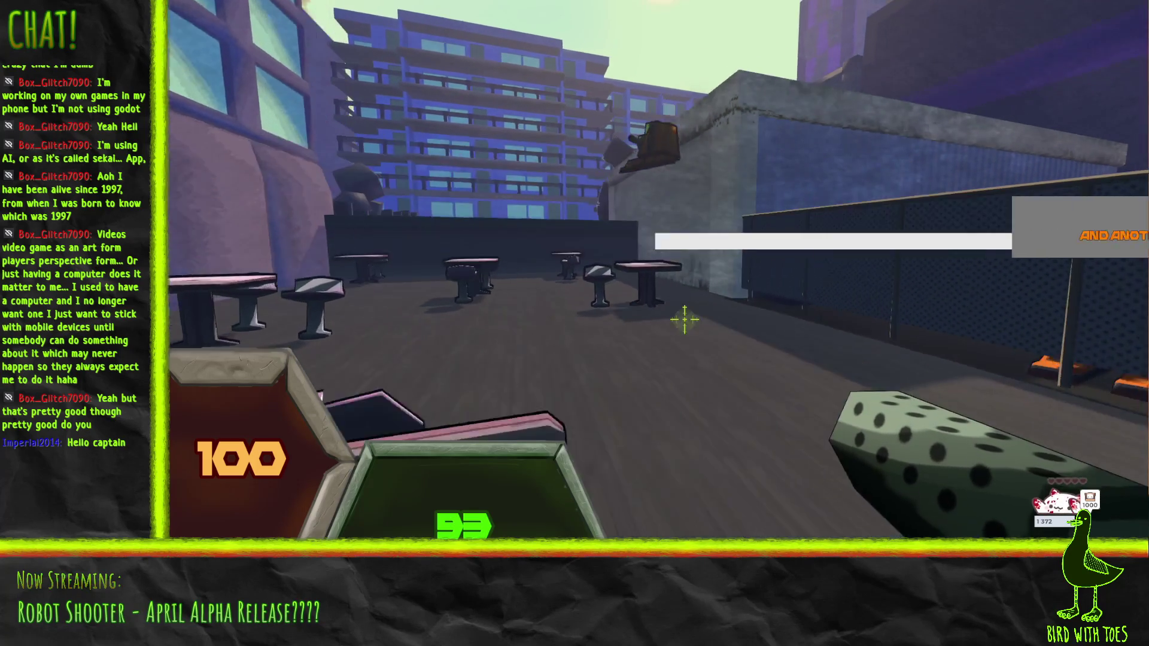
pyautogui.press('Escape')
pyautogui.press('Escape')
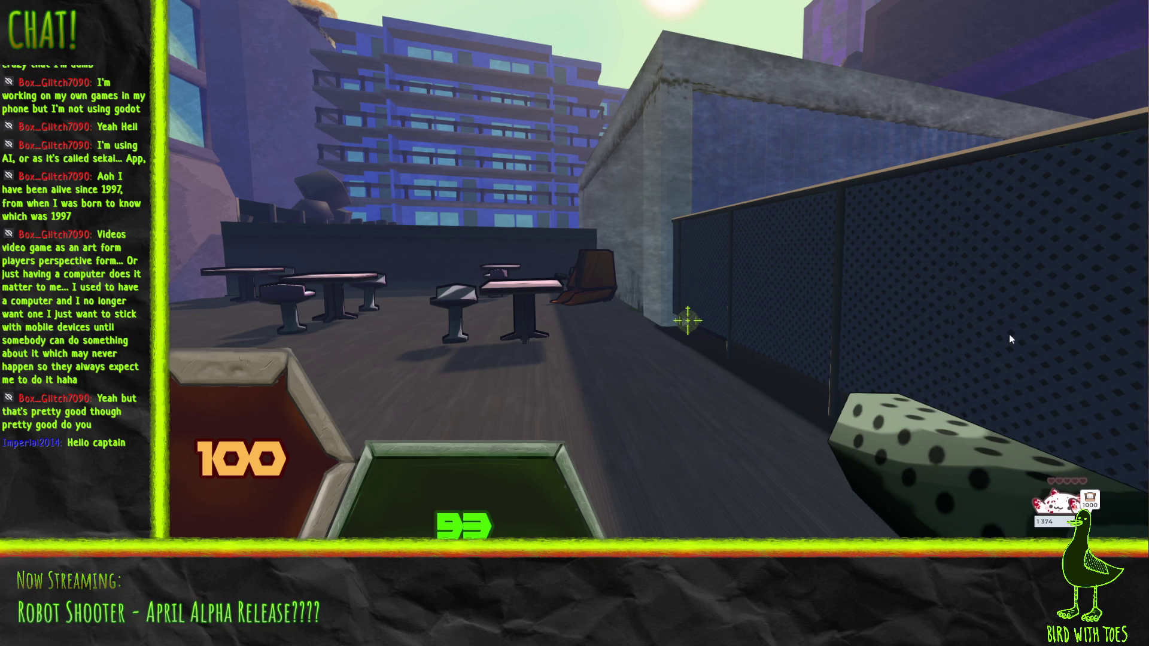
# Step: Close the crashed game and clear the 76 errors in the editor's Debugger panel
pyautogui.click(715, 282)
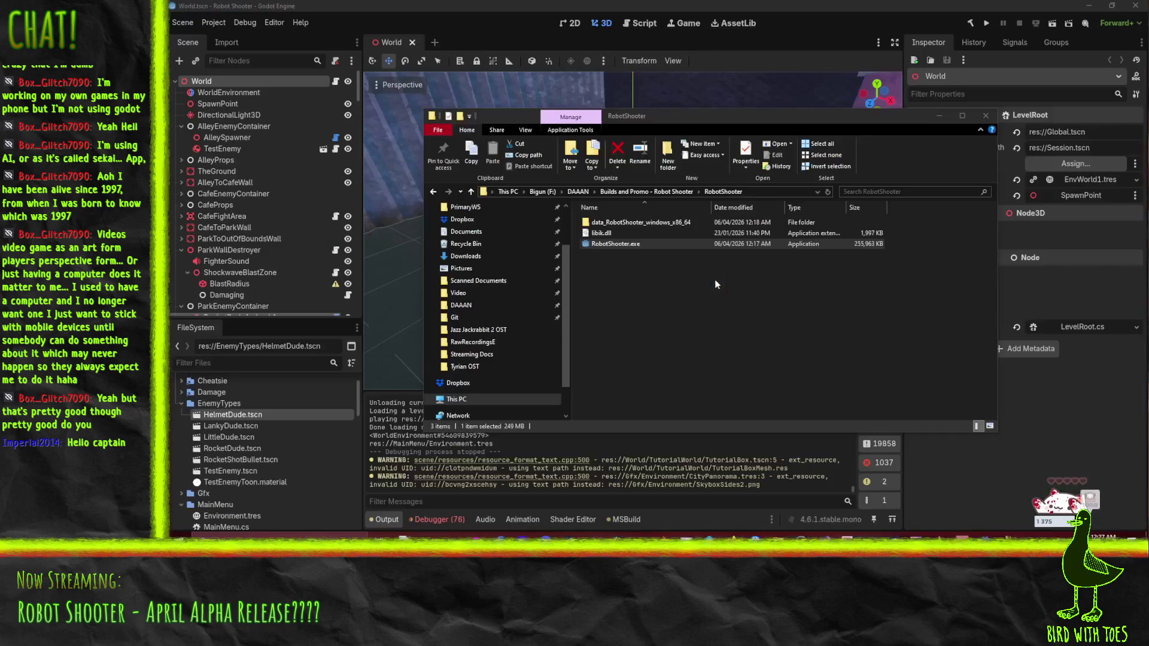
pyautogui.click(727, 5)
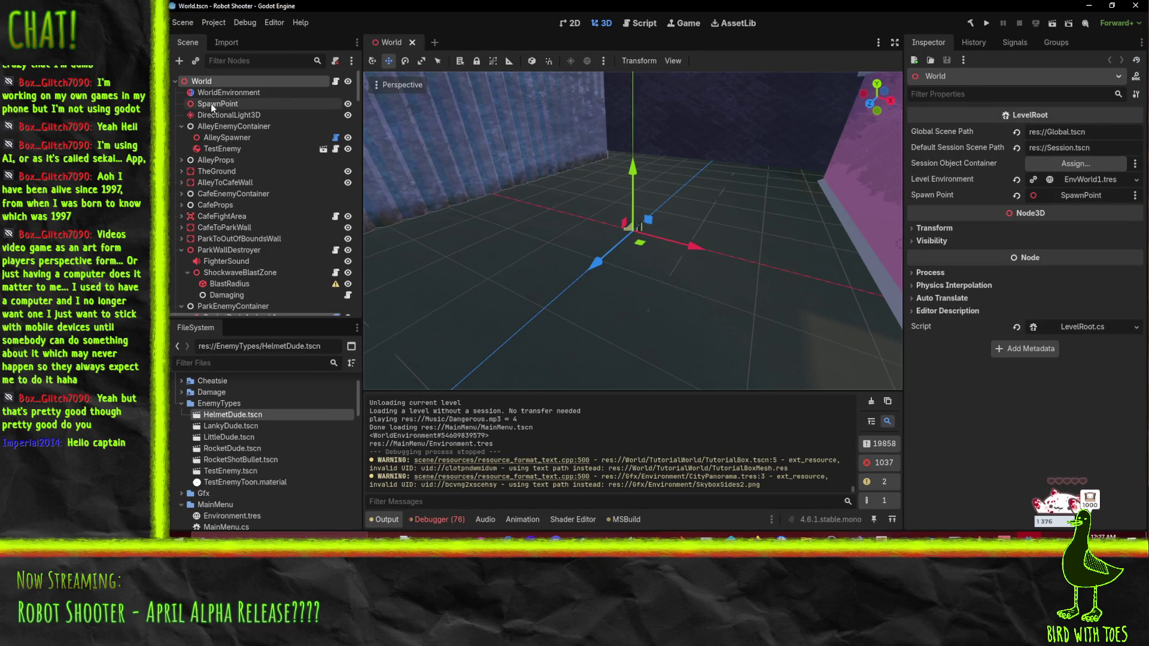
pyautogui.click(437, 520)
pyautogui.click(890, 406)
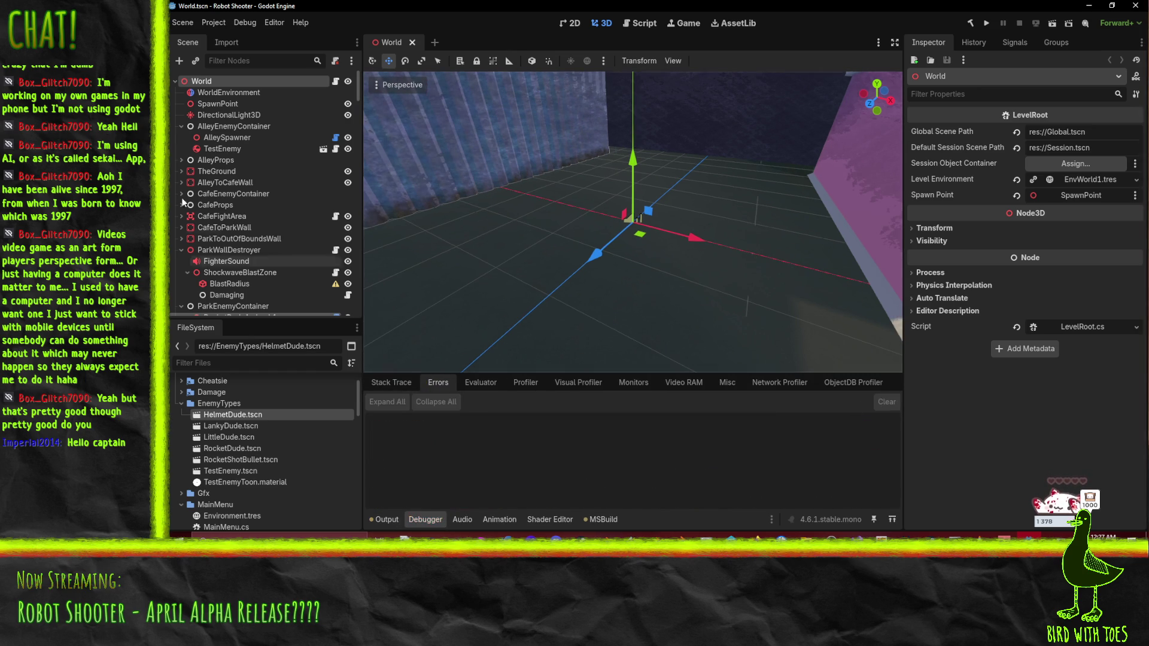
pyautogui.click(214, 22)
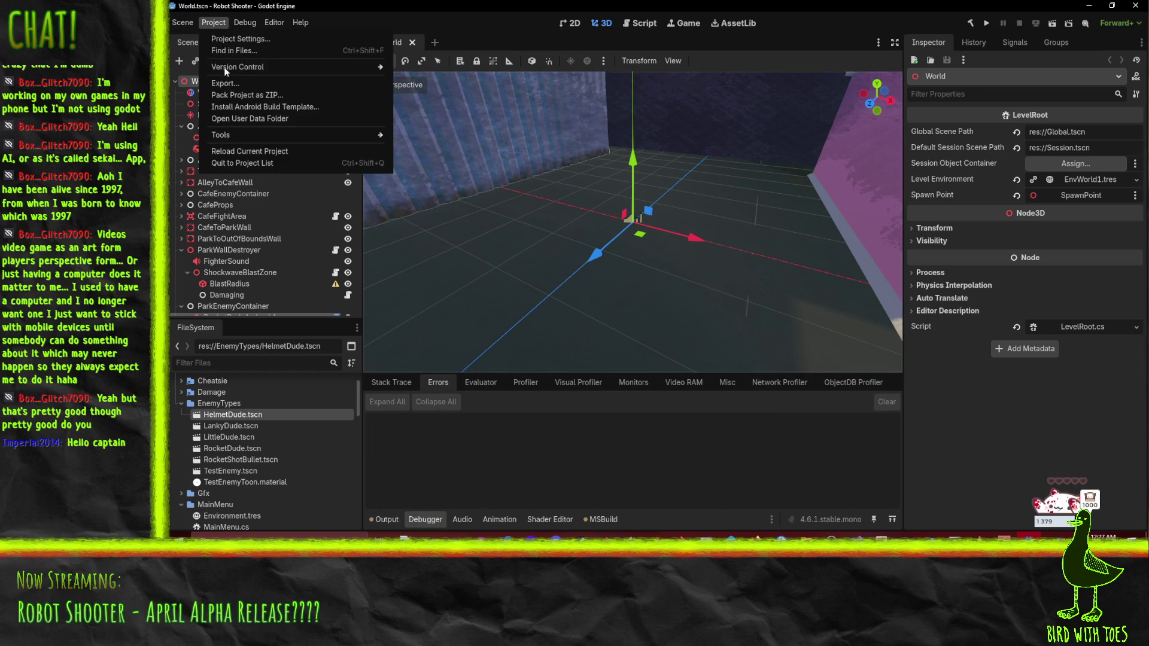
# Step: Set the Display > Window Stretch Mode to canvas_items in Project Settings
pyautogui.click(228, 36)
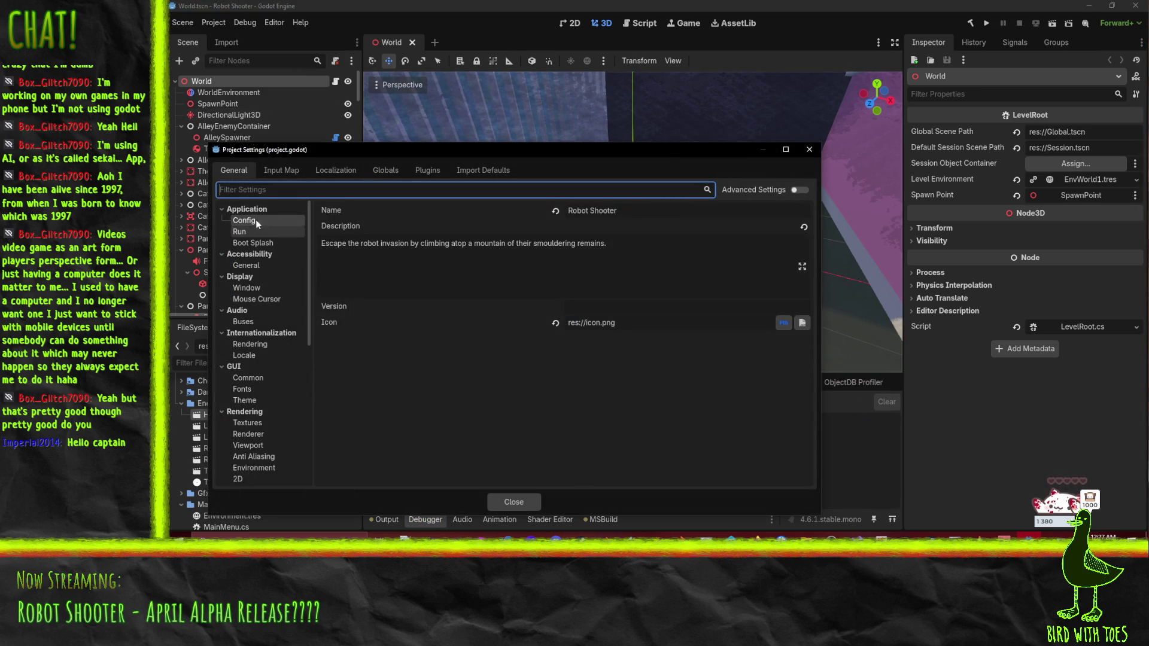
pyautogui.click(246, 265)
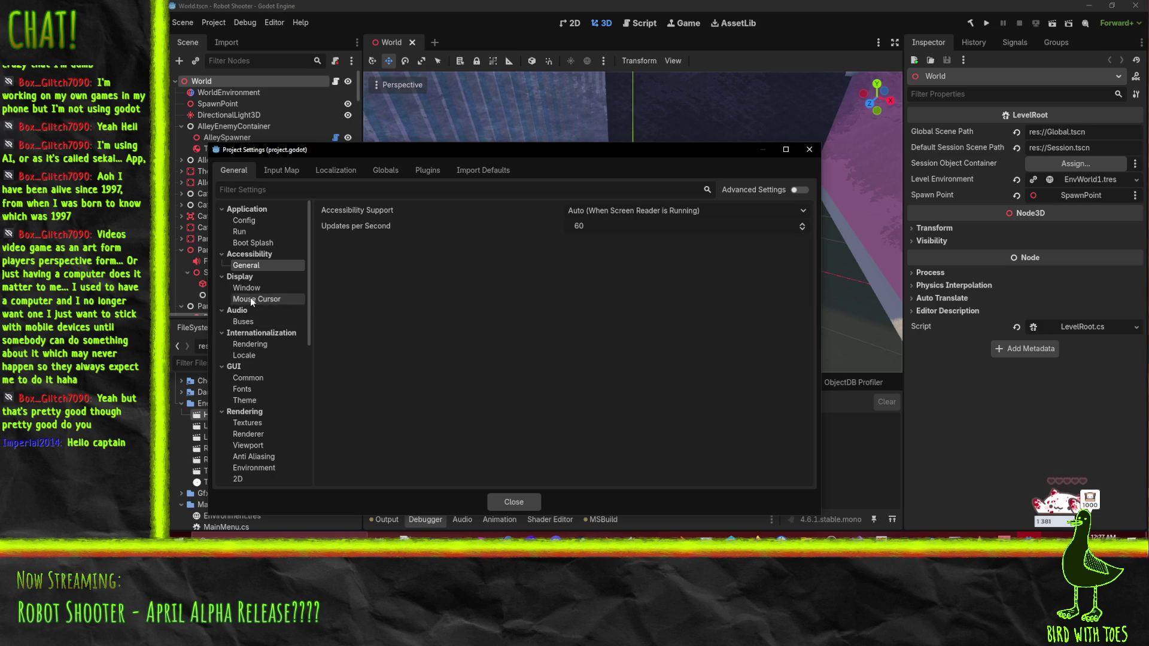
pyautogui.click(247, 287)
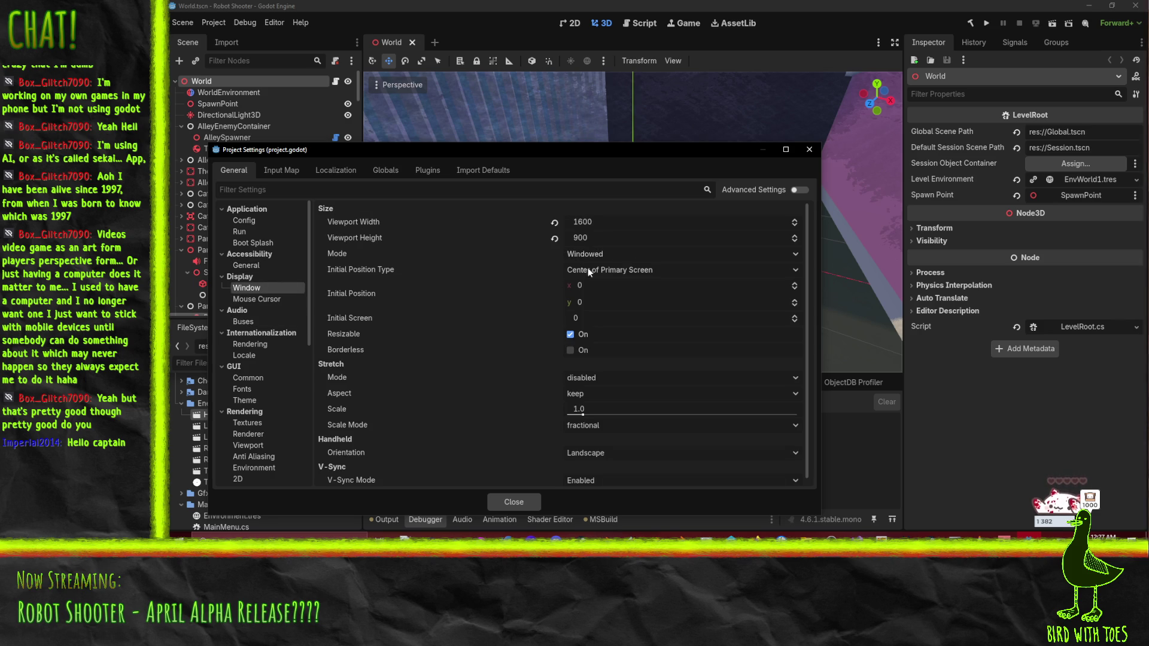
pyautogui.scroll(-1, 433, 277)
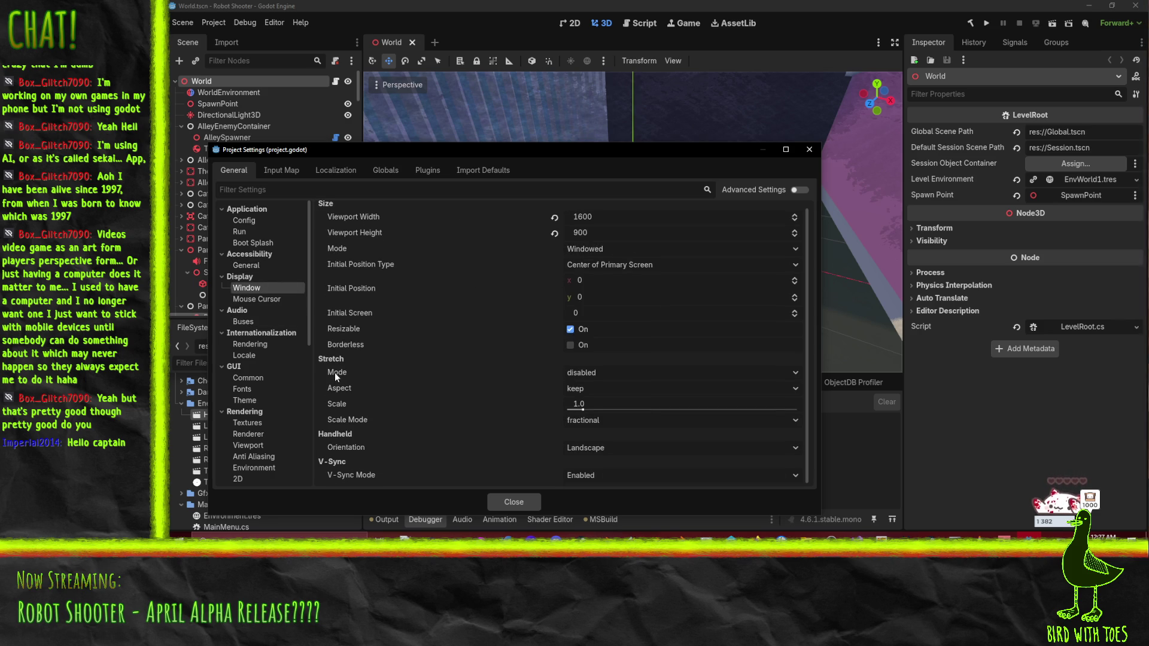
pyautogui.click(589, 372)
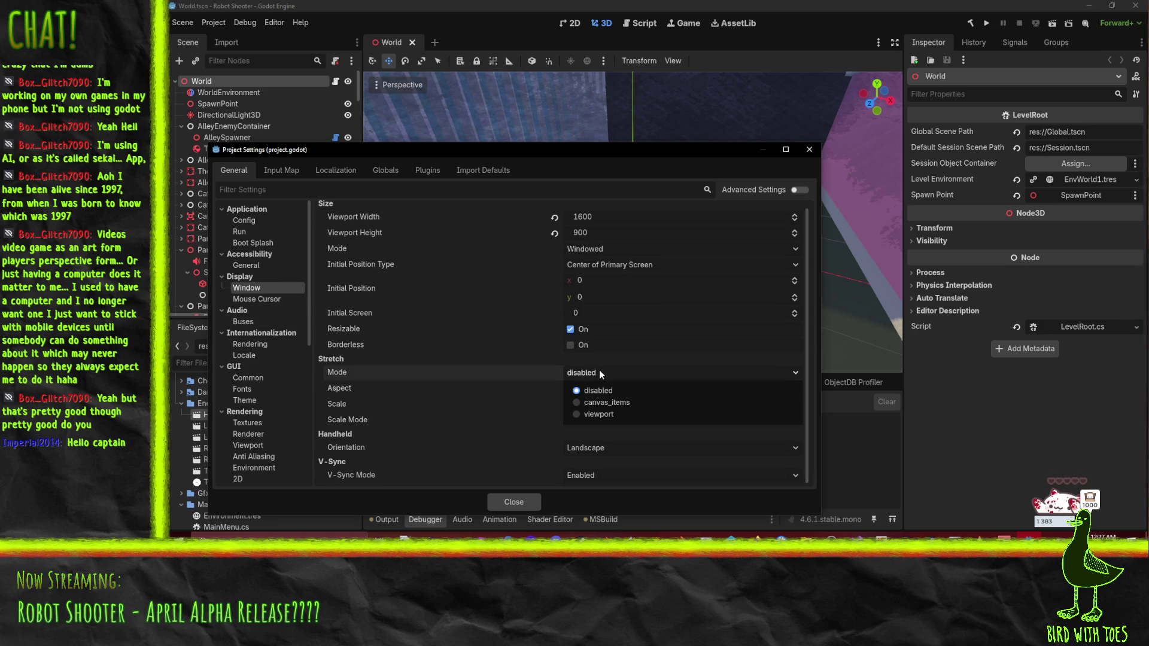
pyautogui.click(620, 406)
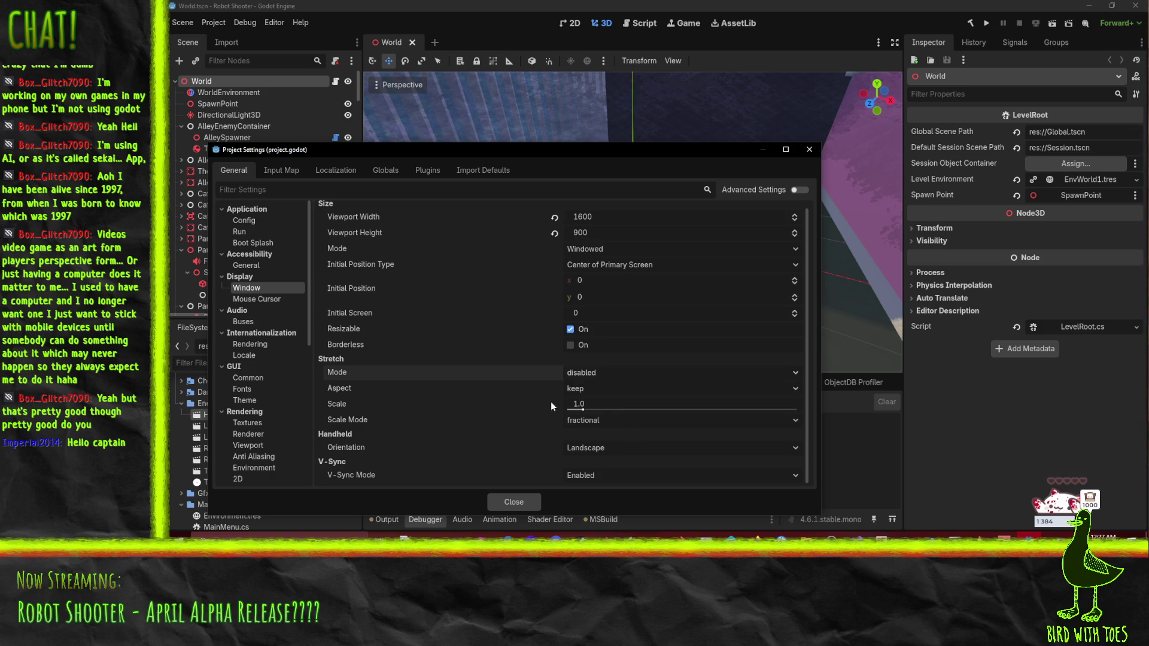
# Step: Dismiss the could-not-write error and check RobotShooter into the default Perforce changelist
pyautogui.click(811, 150)
pyautogui.click(658, 400)
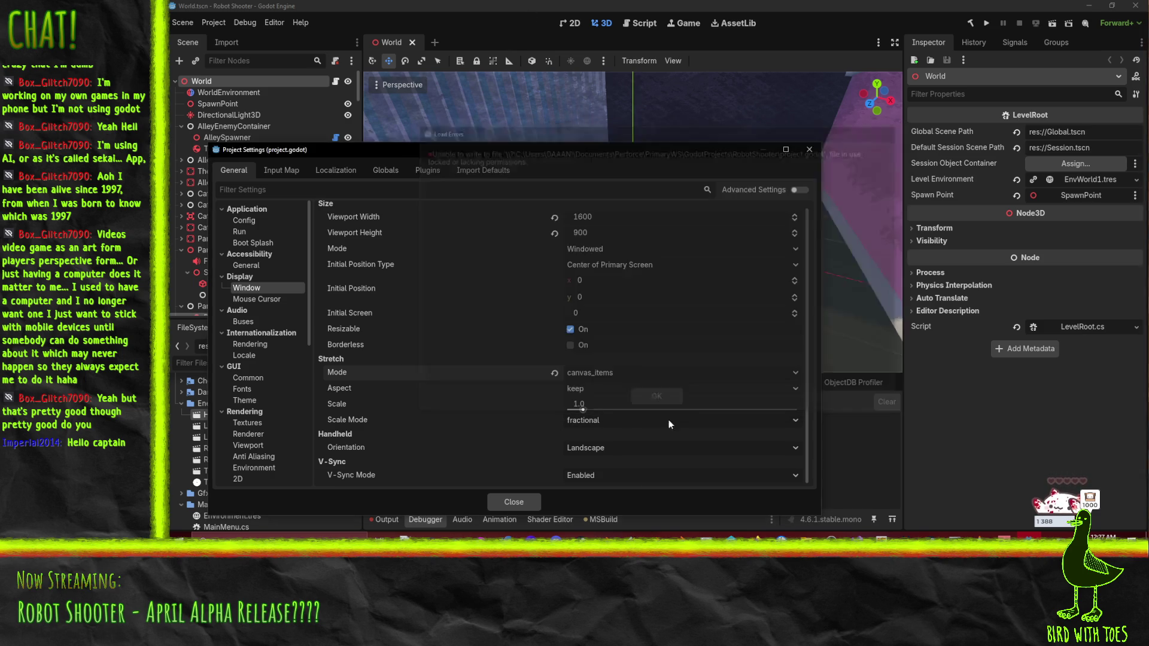
pyautogui.hotkey('alt', 'Tab')
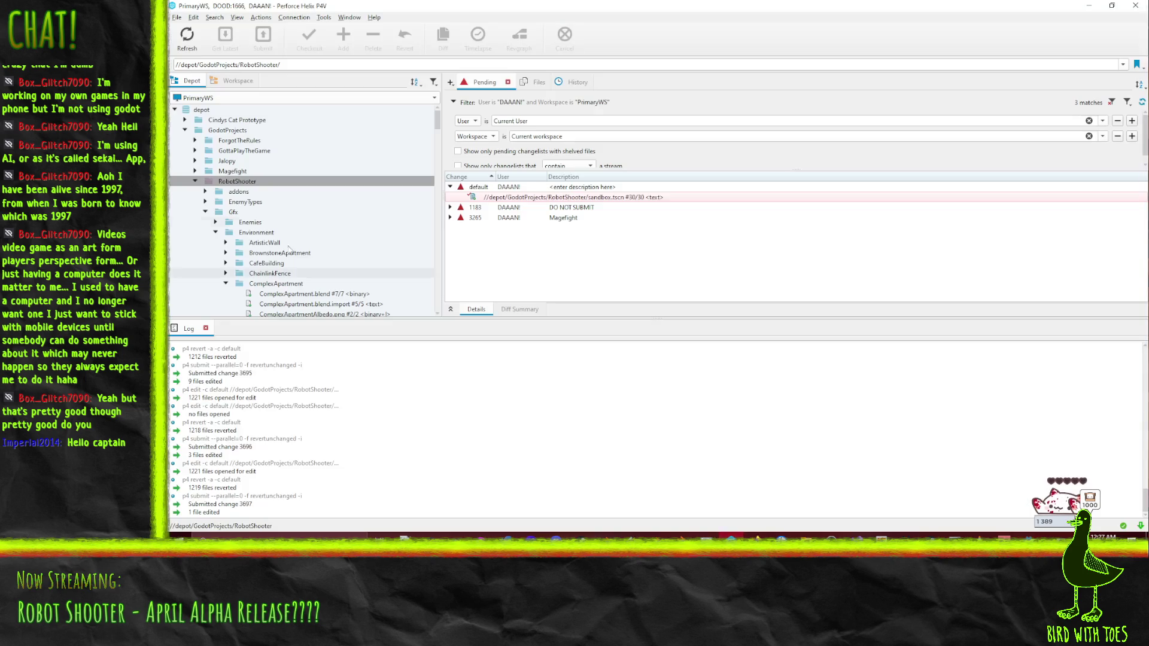
pyautogui.moveTo(237, 181)
pyautogui.mouseDown()
pyautogui.moveTo(533, 199)
pyautogui.moveTo(507, 190)
pyautogui.mouseUp()
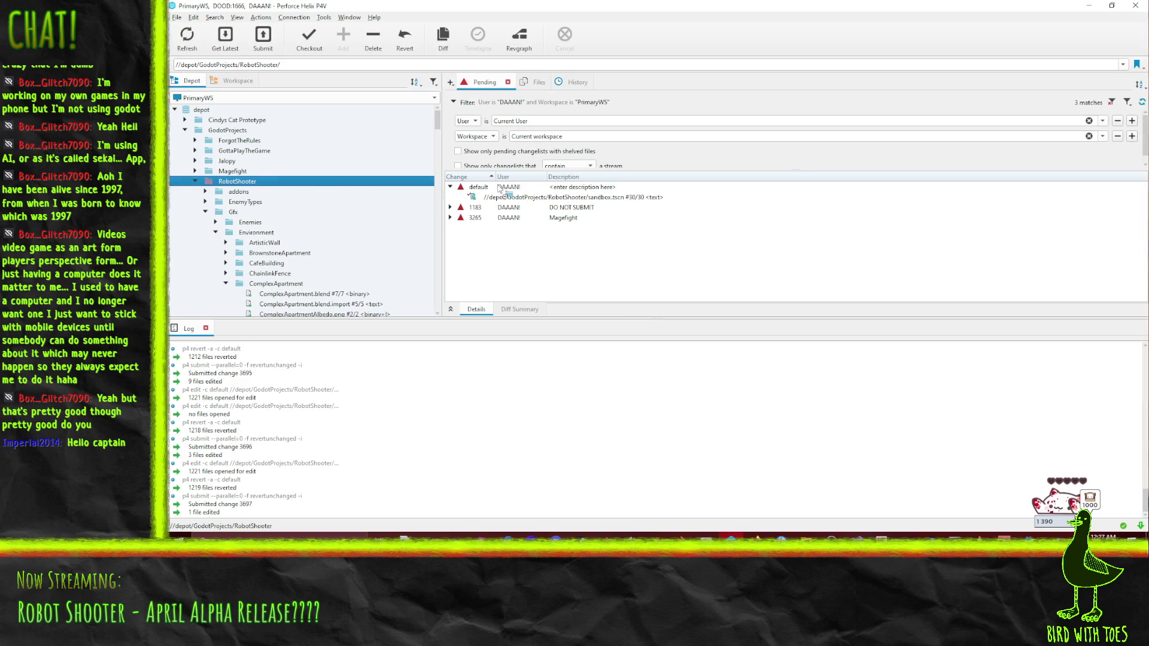
pyautogui.hotkey('alt', 'Tab')
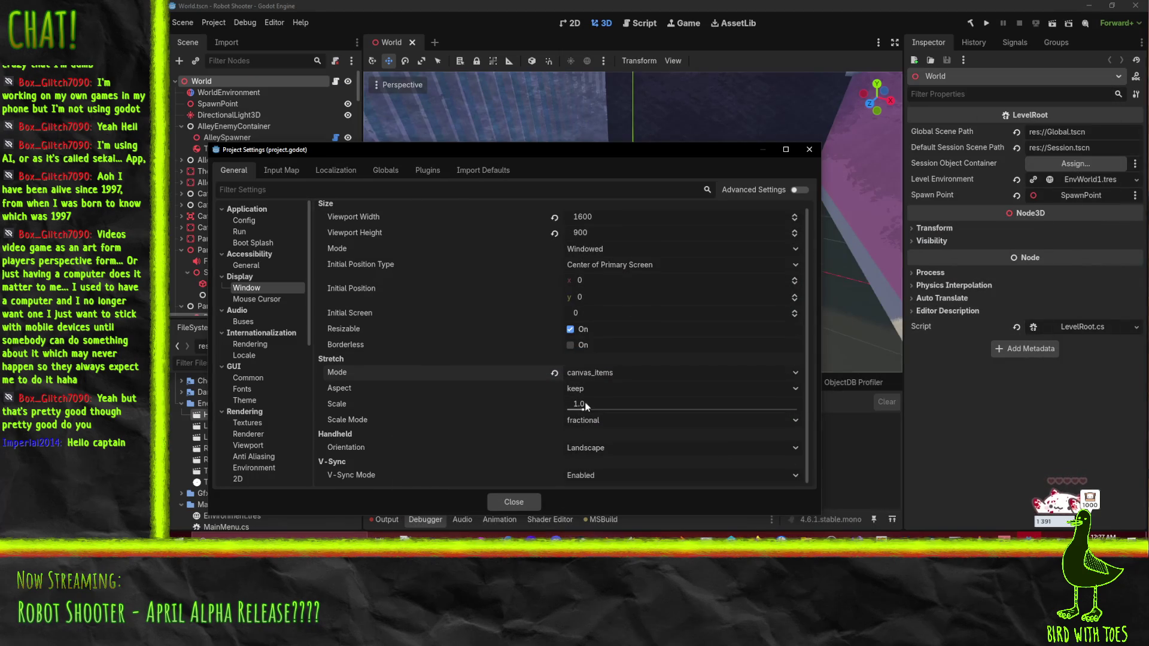
# Step: Close Project Settings, test-run the project briefly, then open the Windows Release export preset
pyautogui.click(509, 504)
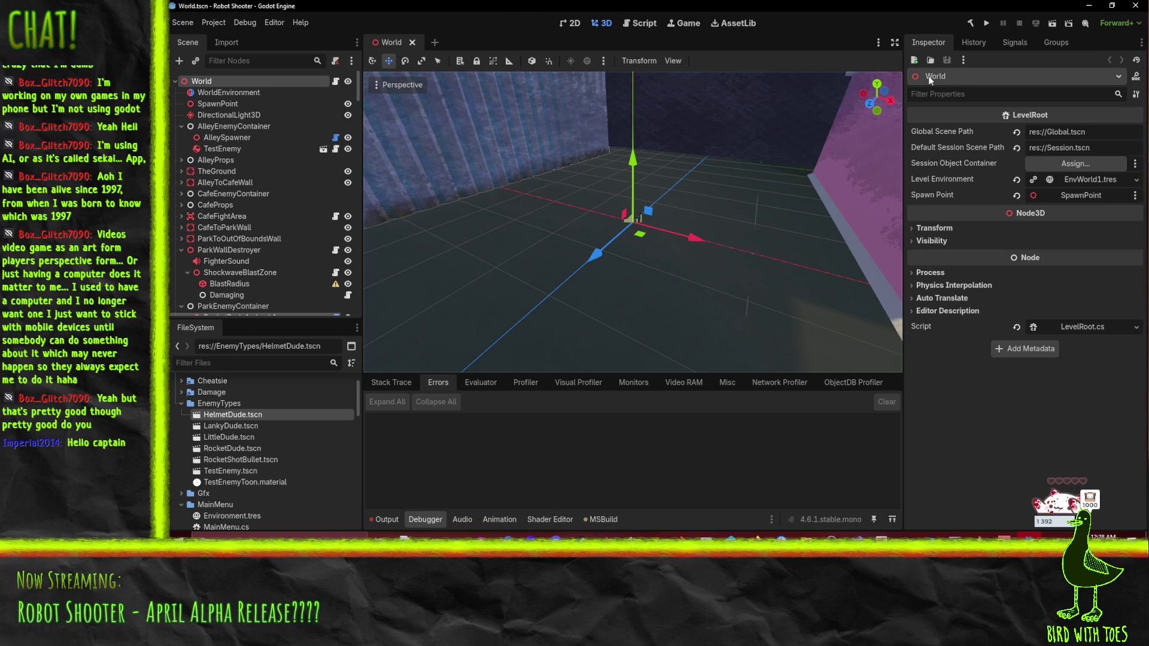
pyautogui.click(987, 24)
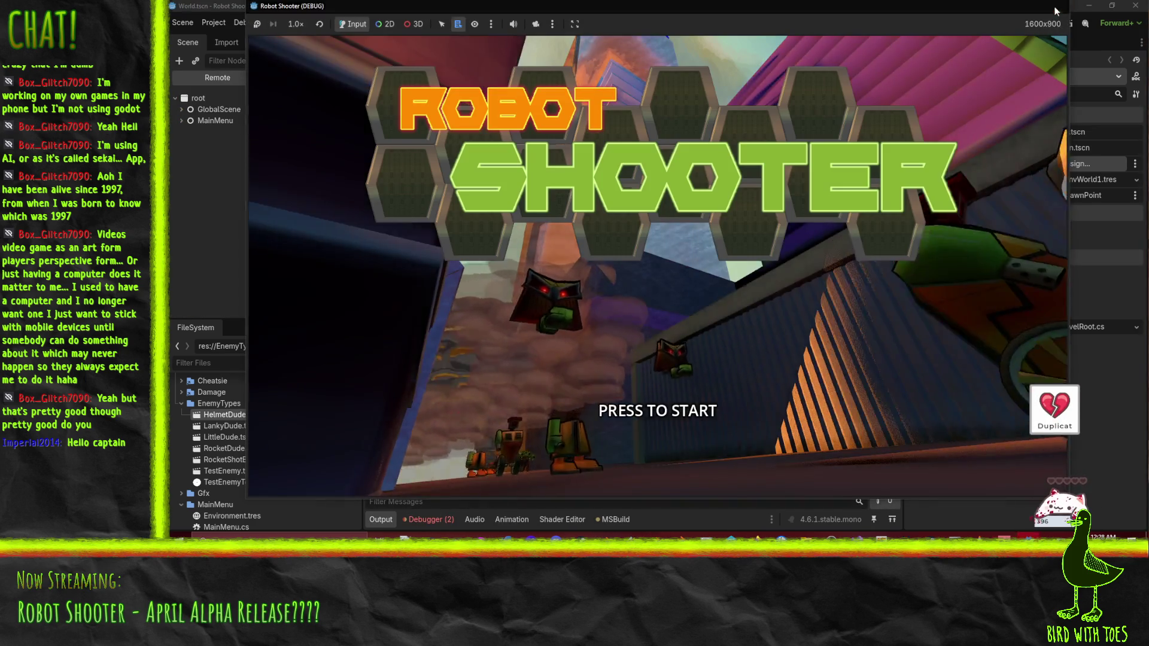
pyautogui.click(1056, 10)
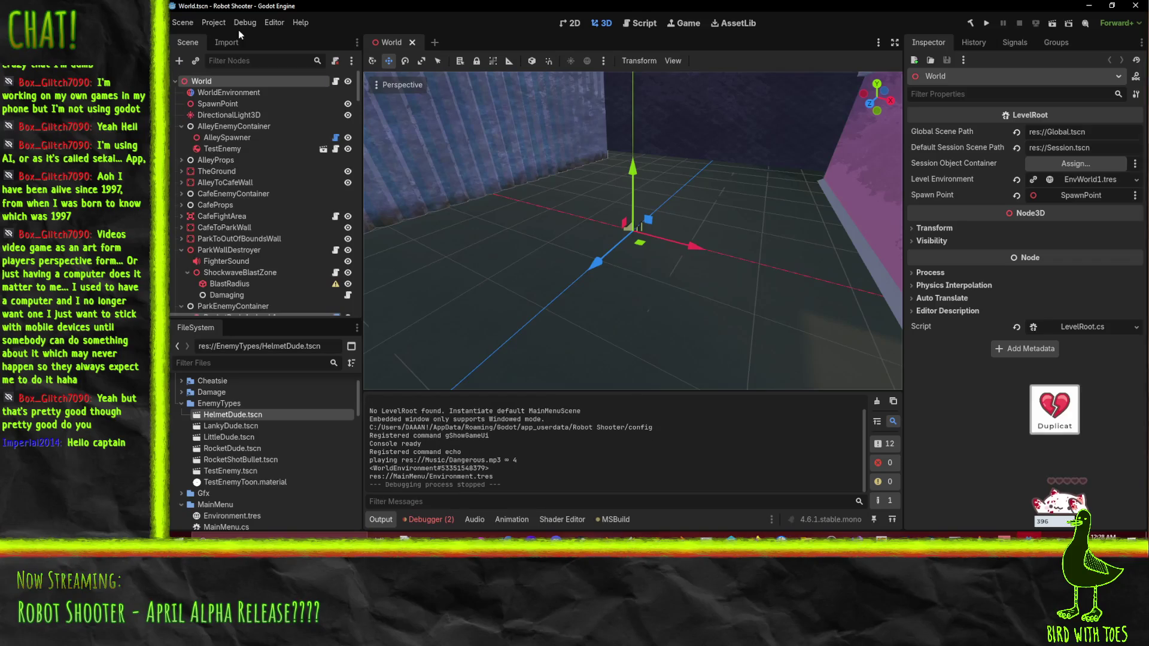
pyautogui.click(211, 24)
pyautogui.click(226, 84)
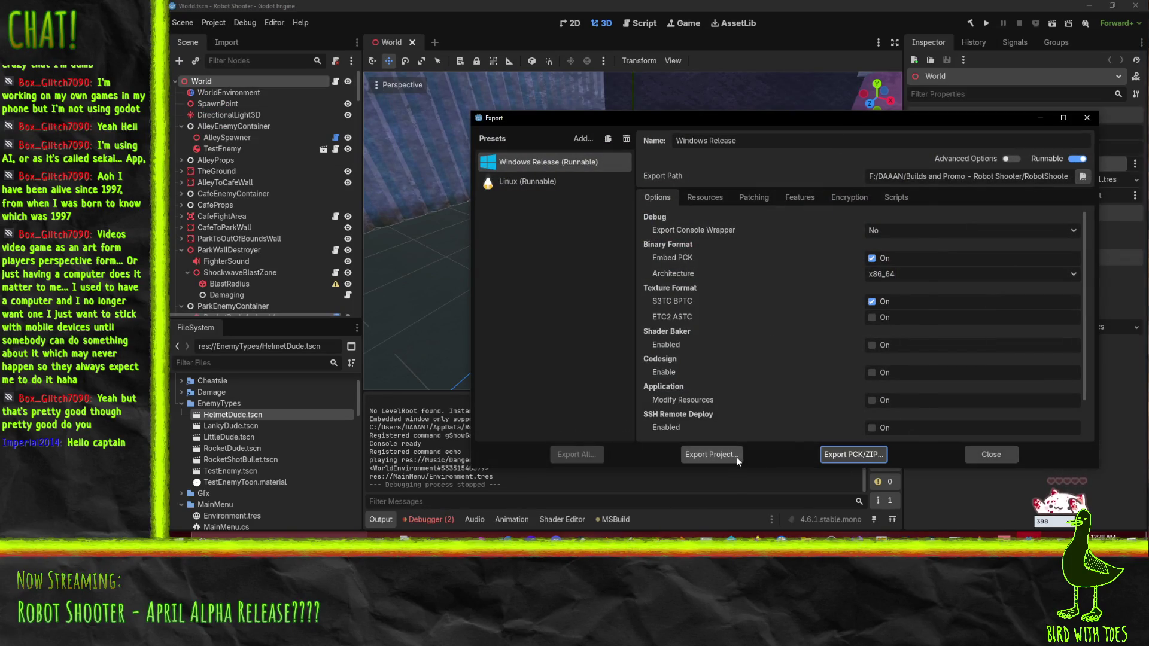
# Step: Export the Windows Release build over the existing RobotShooter.exe, then reopen the export presets
pyautogui.click(736, 457)
pyautogui.click(564, 441)
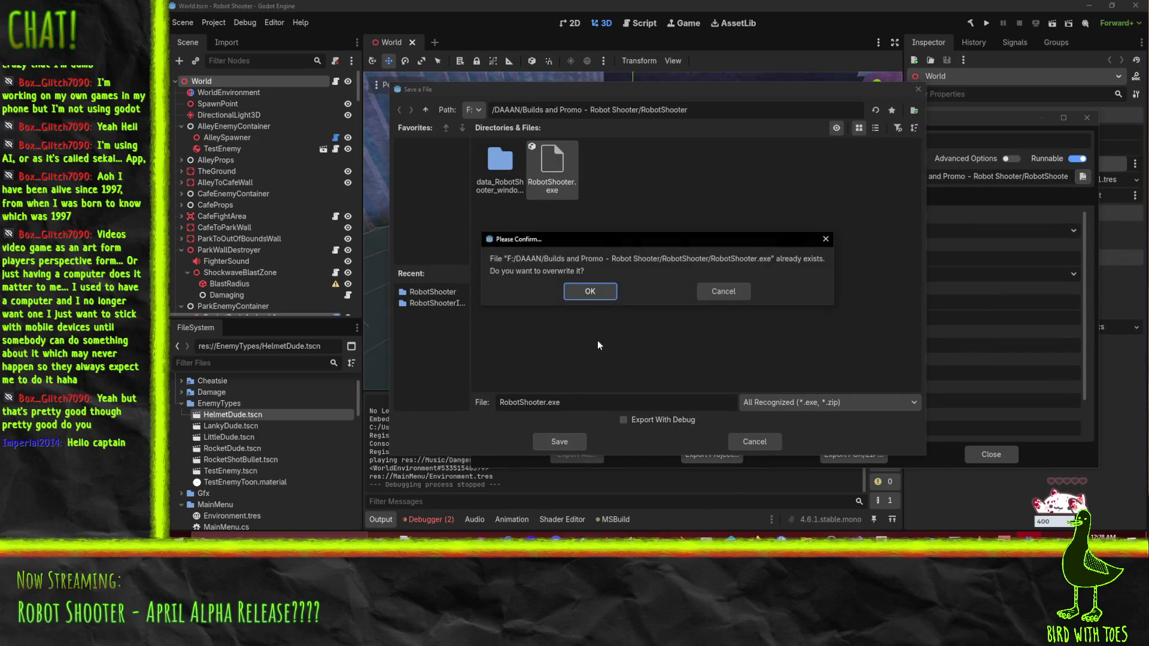
pyautogui.click(592, 293)
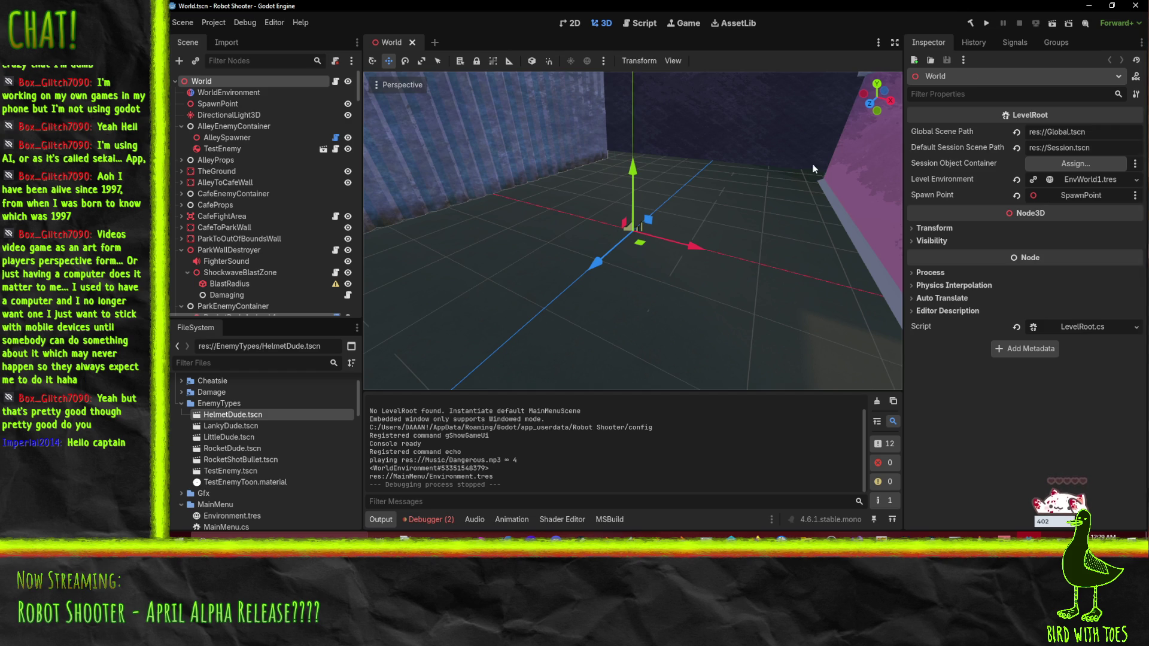
pyautogui.hotkey('ctrl', 'shift', 'e')
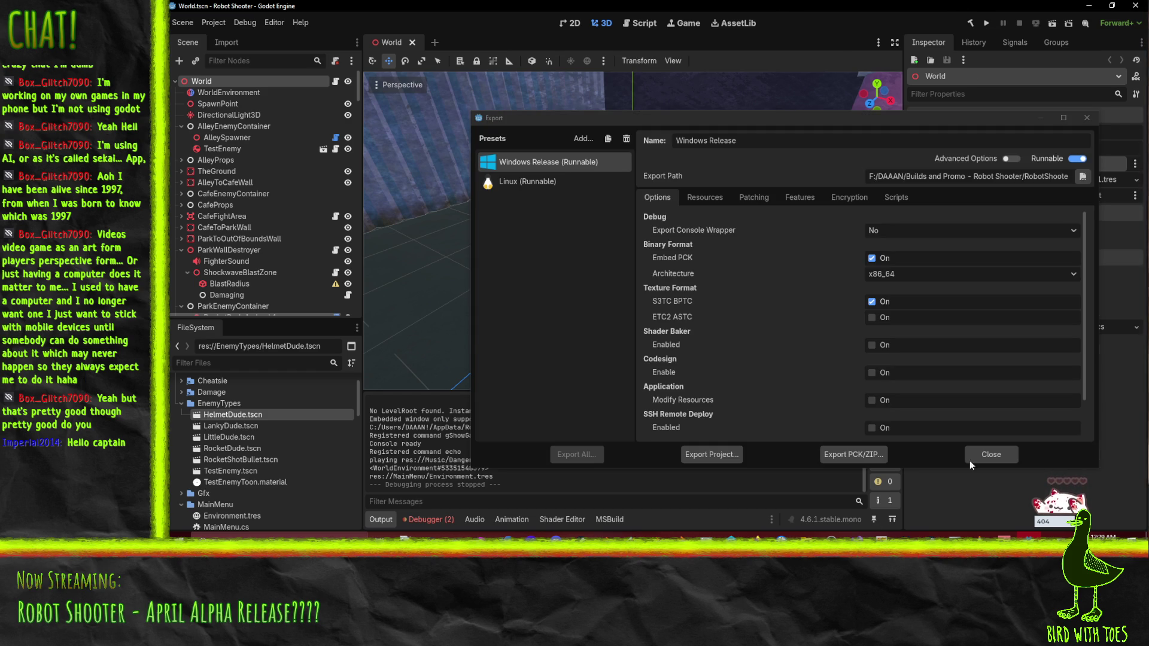
# Step: Close the Export window and launch the exported RobotShooter.exe from its build folder
pyautogui.click(986, 454)
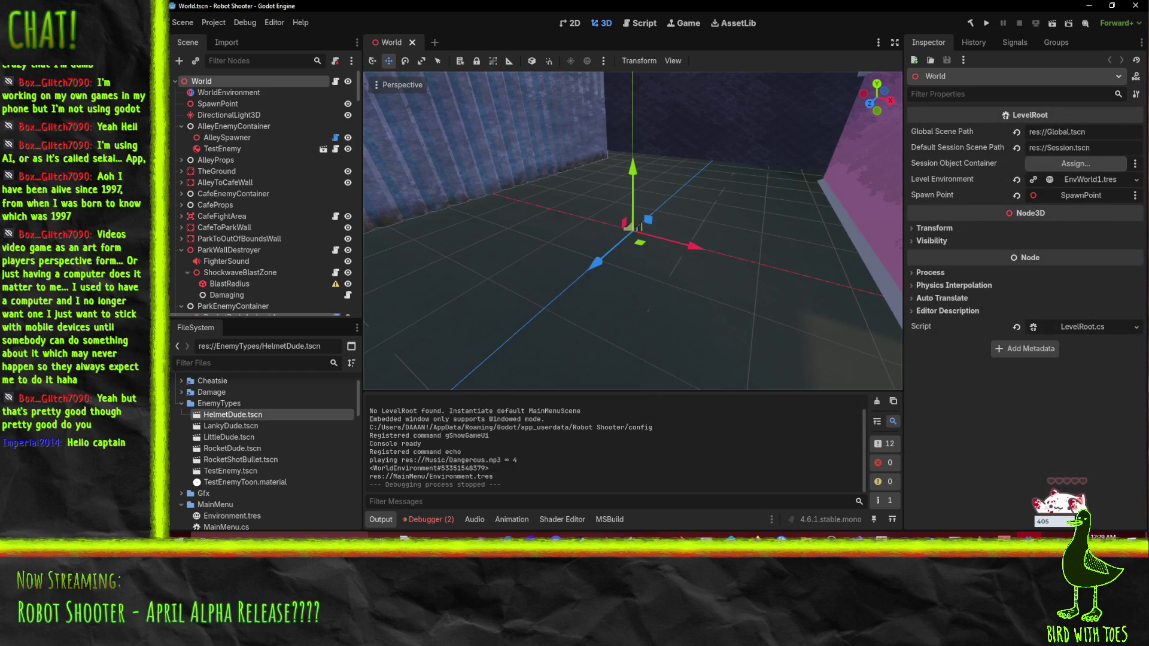
pyautogui.moveTo(878, 521)
pyautogui.click(688, 469)
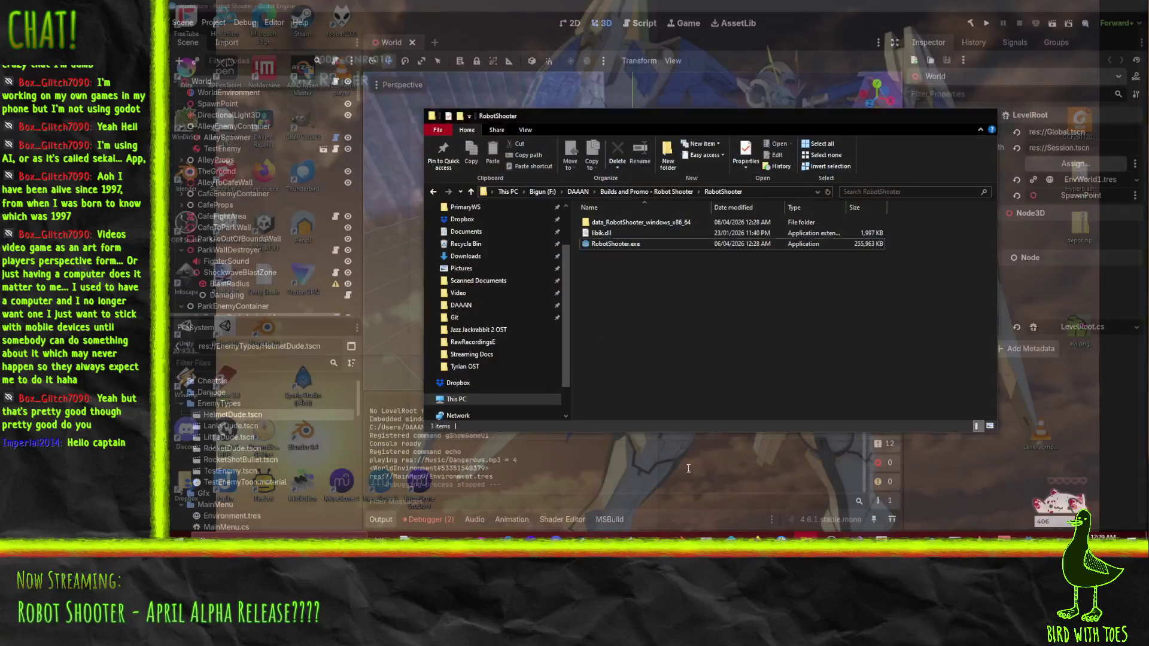
pyautogui.doubleClick(644, 245)
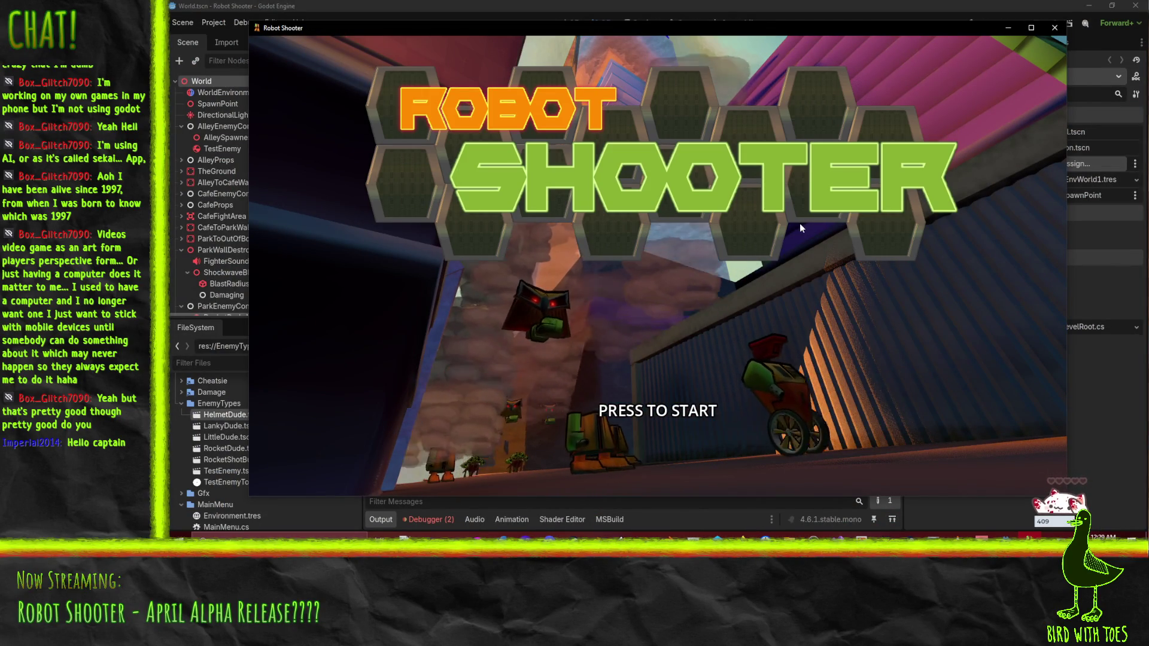
pyautogui.click(757, 278)
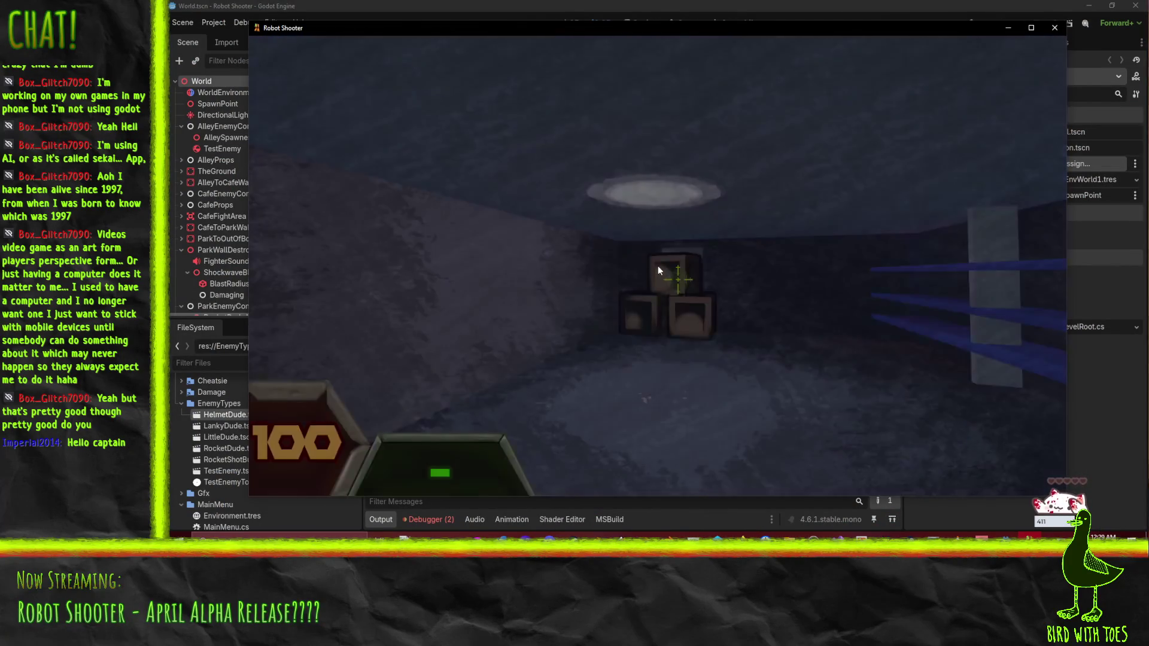
# Step: Turn on Full Screen in the game's pause Settings and return to play
pyautogui.press('Escape')
pyautogui.click(740, 258)
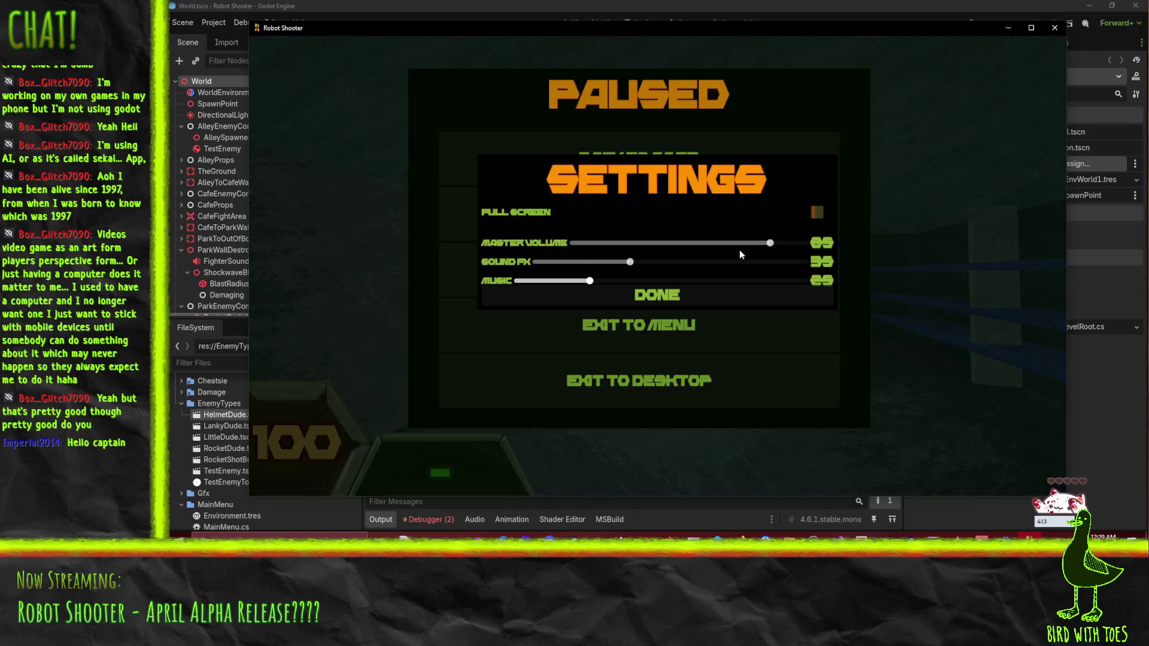
pyautogui.click(815, 212)
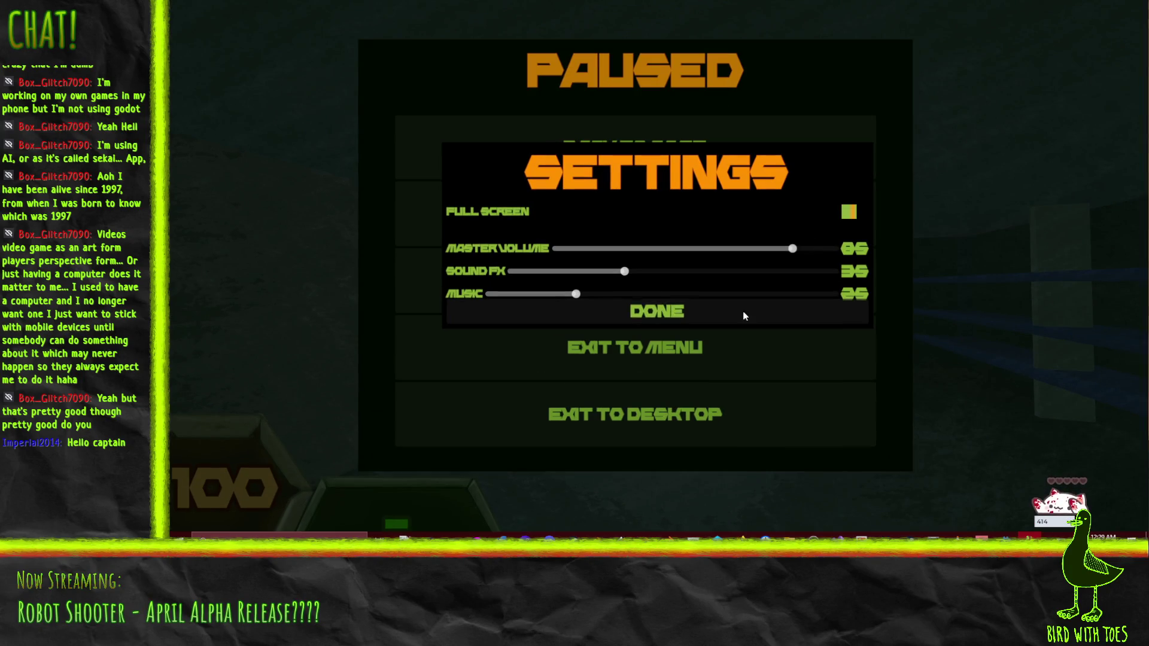
pyautogui.click(656, 318)
pyautogui.click(630, 172)
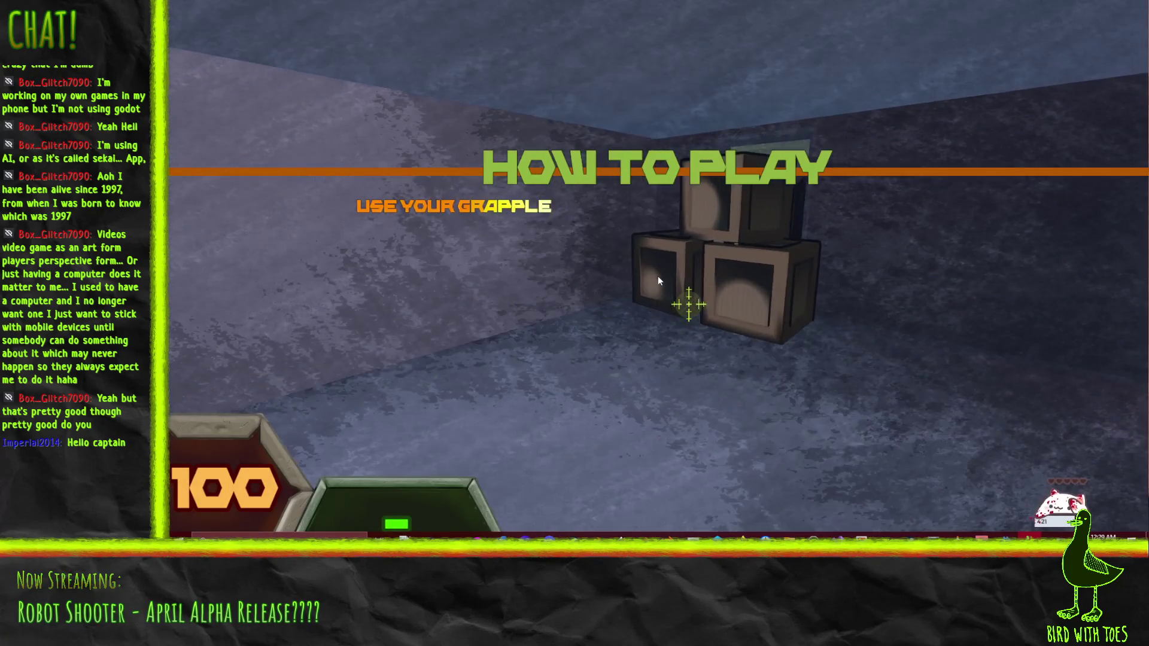
# Step: Toggle Full Screen off and back on in Settings, then resume the game
pyautogui.press('Escape')
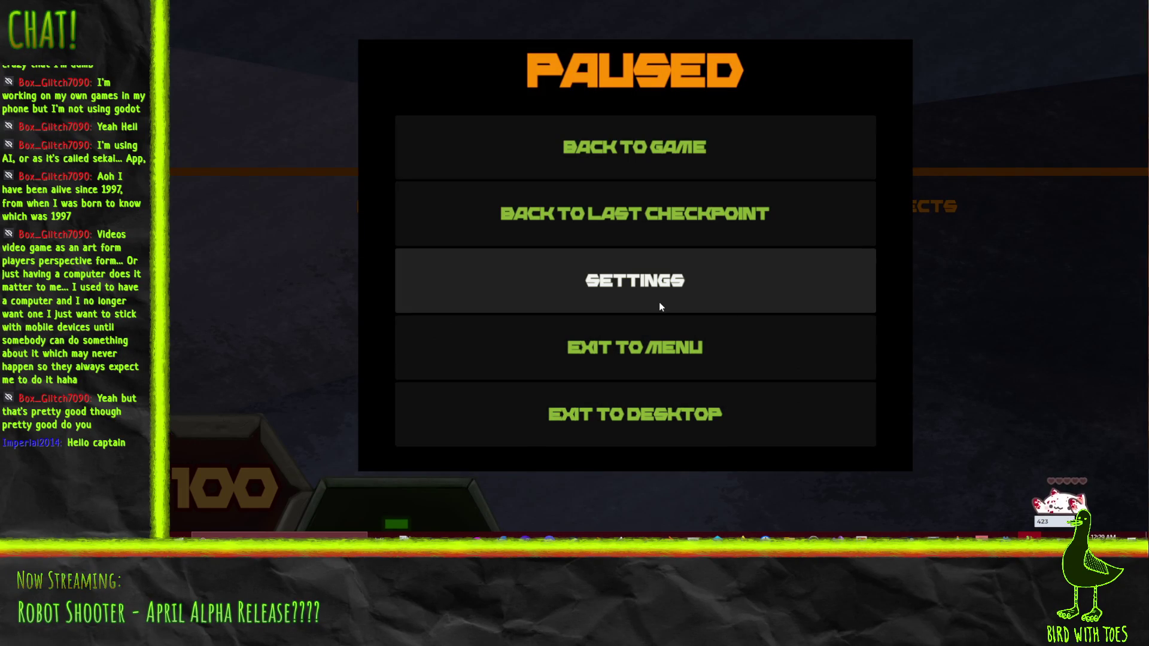
pyautogui.click(670, 287)
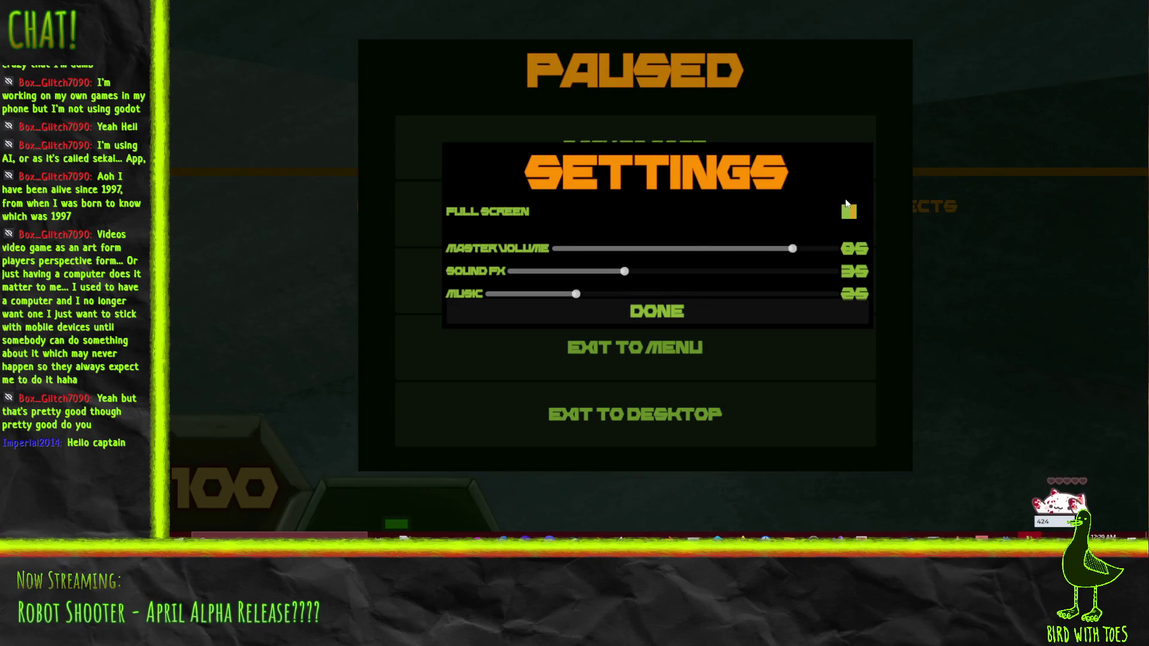
pyautogui.click(848, 208)
pyautogui.click(818, 212)
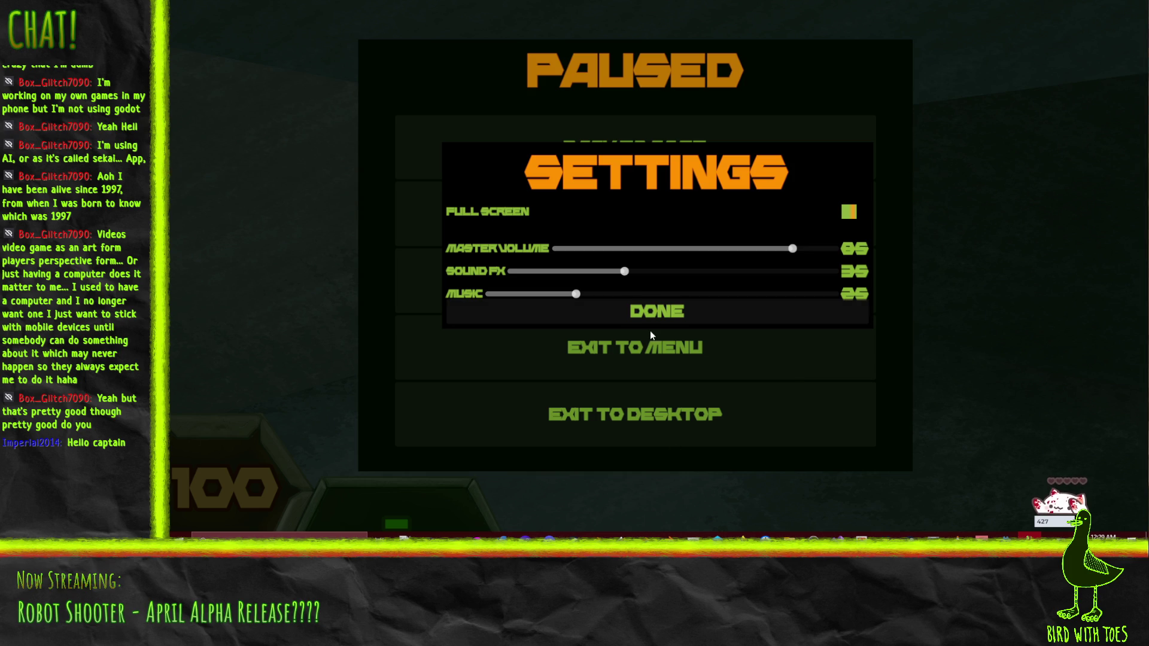
pyautogui.click(670, 312)
pyautogui.press('Escape')
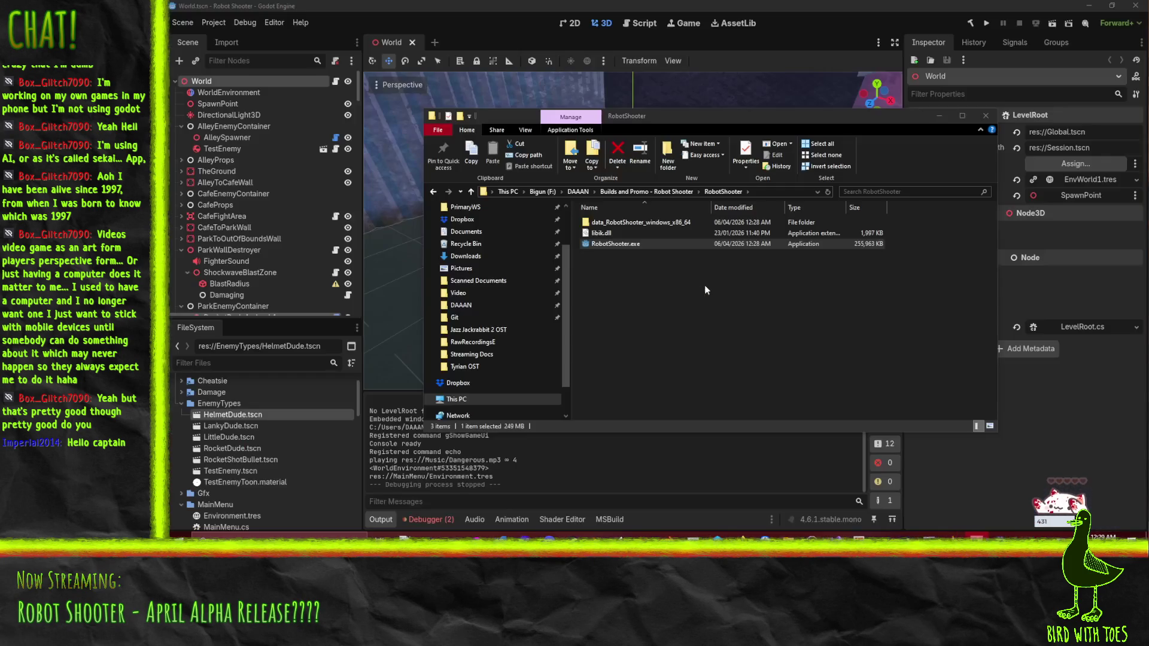
# Step: Switch the project window mode to Fullscreen, then back to Windowed, and close Project Settings
pyautogui.click(218, 42)
pyautogui.click(214, 22)
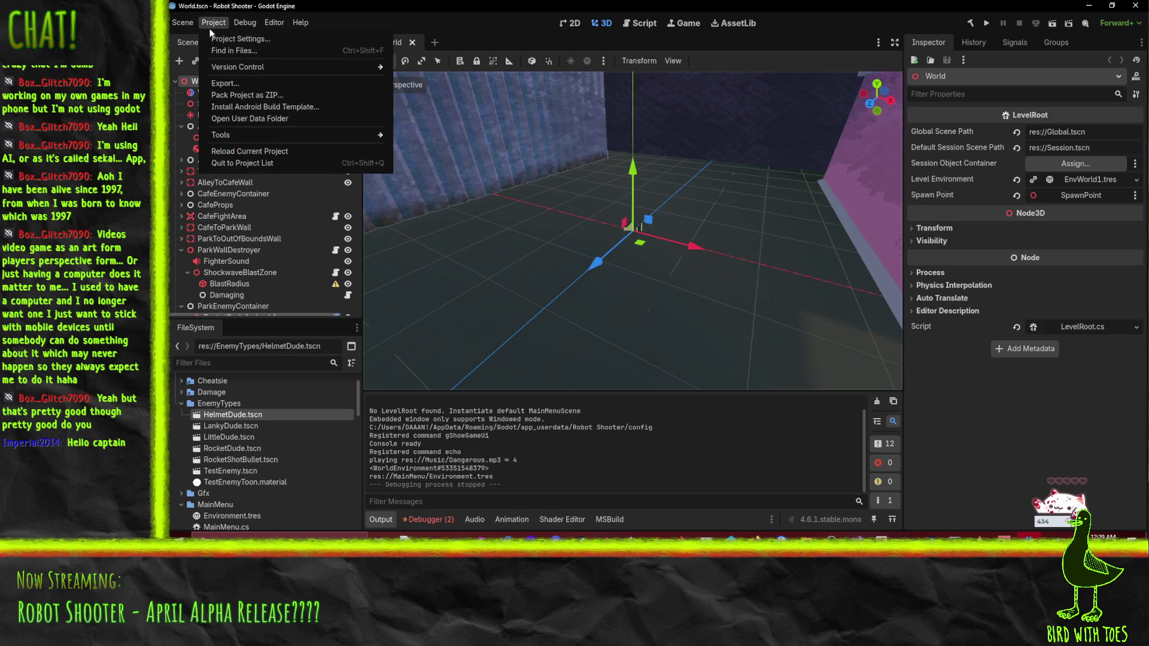
pyautogui.click(228, 39)
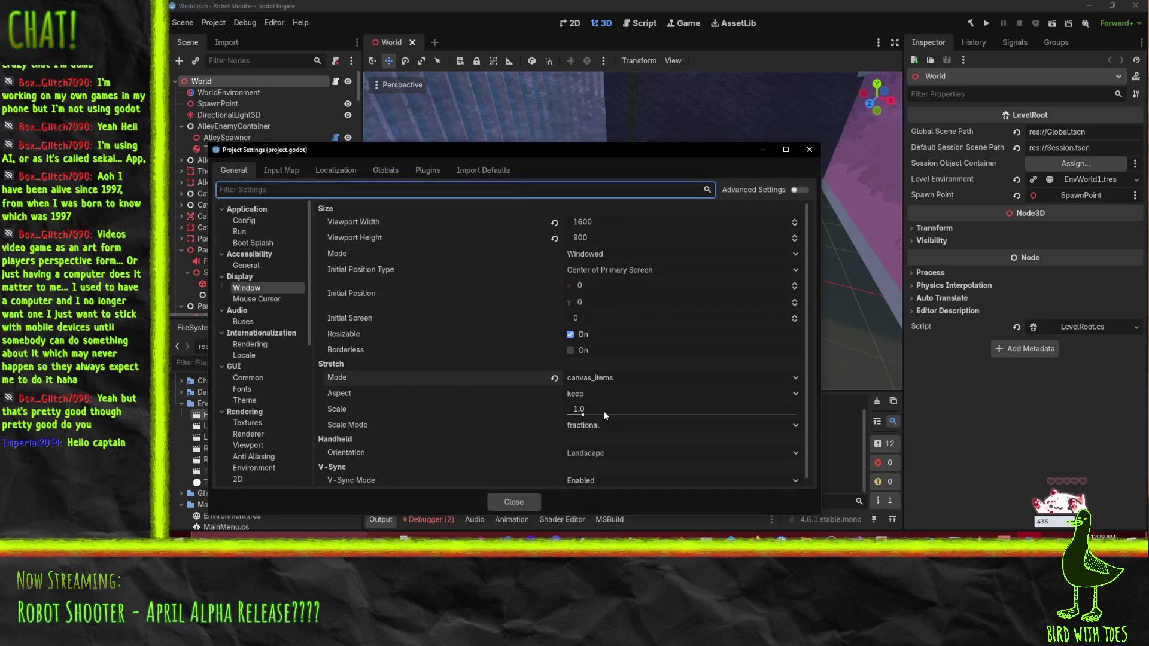
pyautogui.click(613, 254)
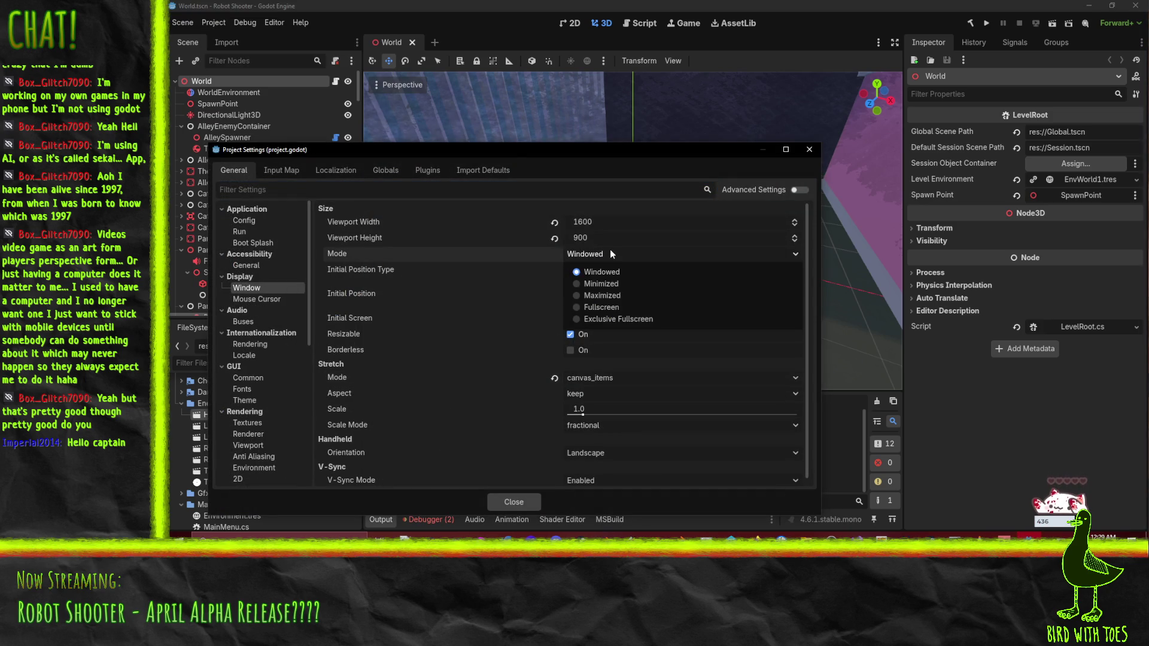
pyautogui.click(636, 307)
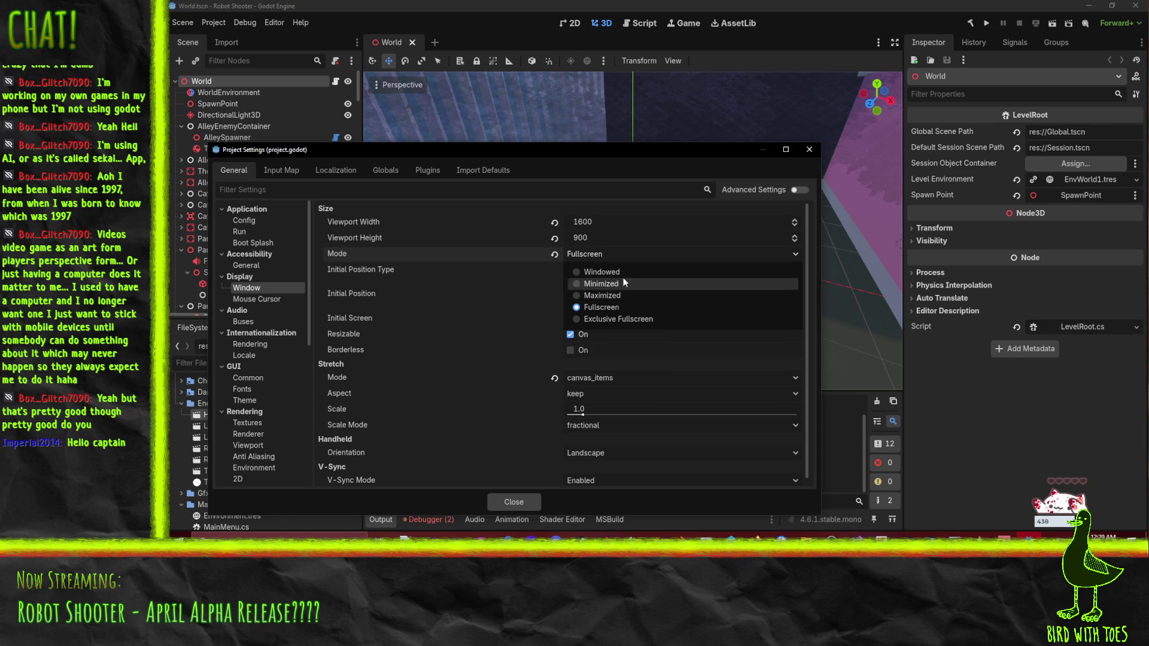
pyautogui.click(620, 271)
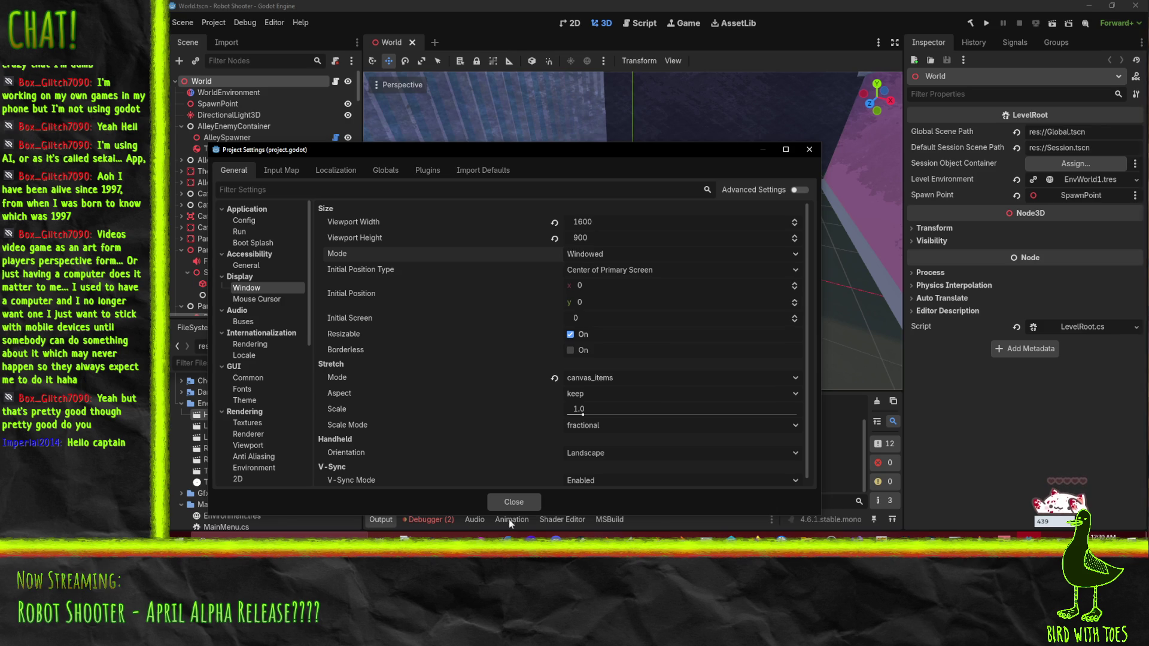
pyautogui.click(518, 503)
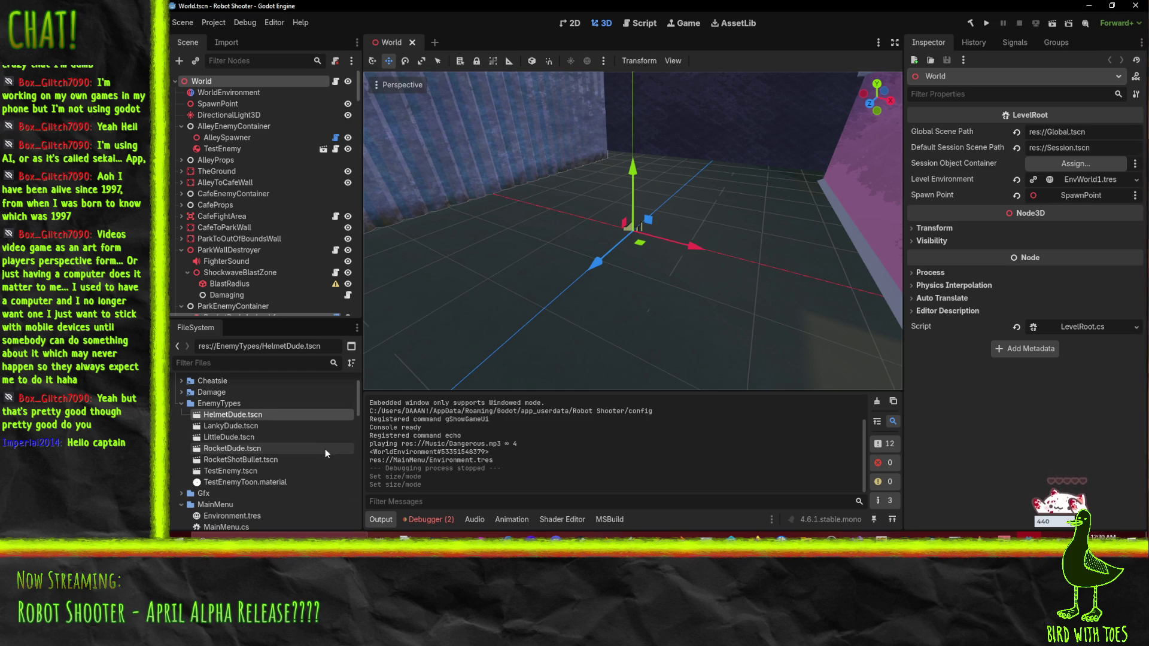
# Step: Launch the Godot 4.6.1 editor from its install folder and close the Project Manager
pyautogui.click(805, 536)
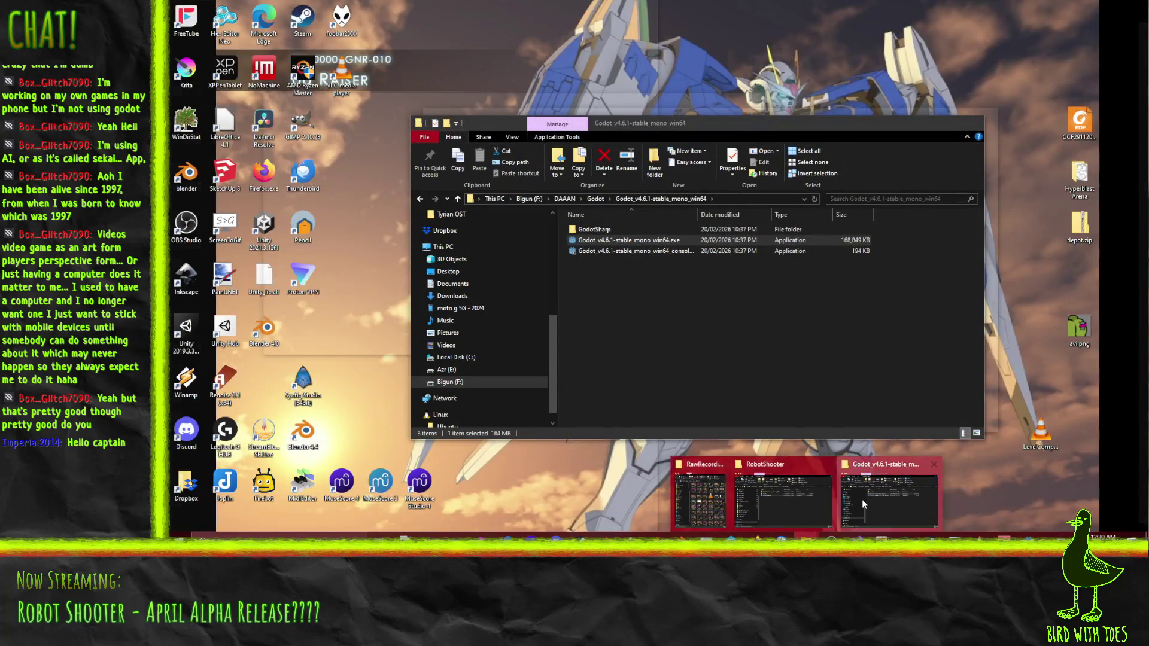
pyautogui.click(862, 499)
pyautogui.doubleClick(631, 241)
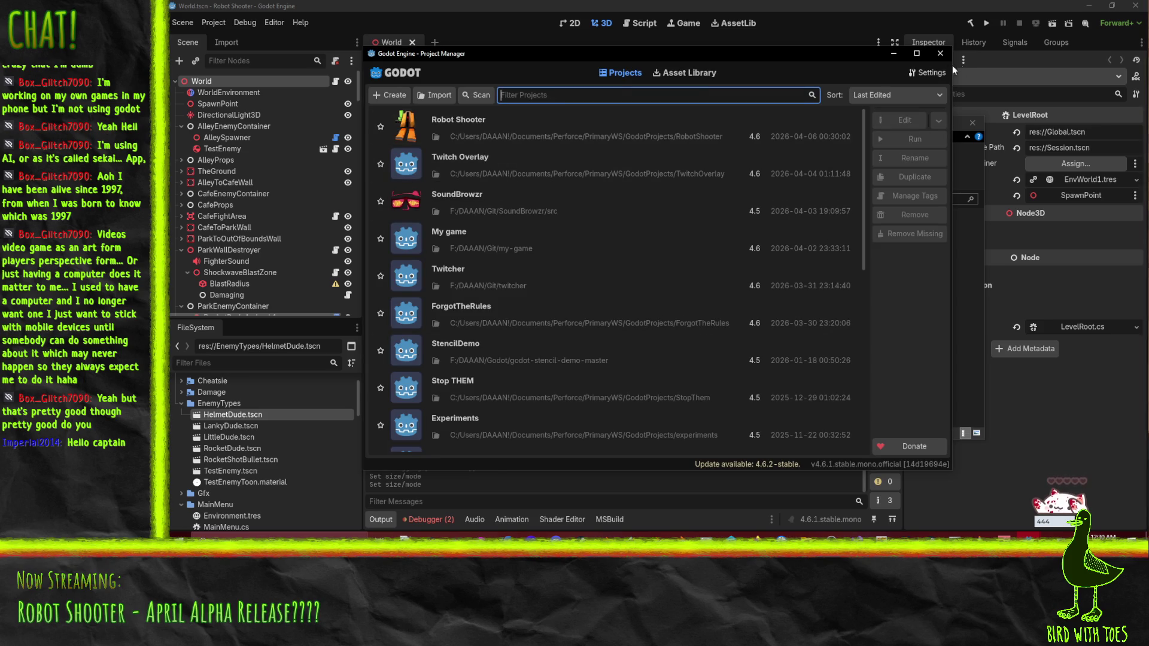
pyautogui.click(940, 53)
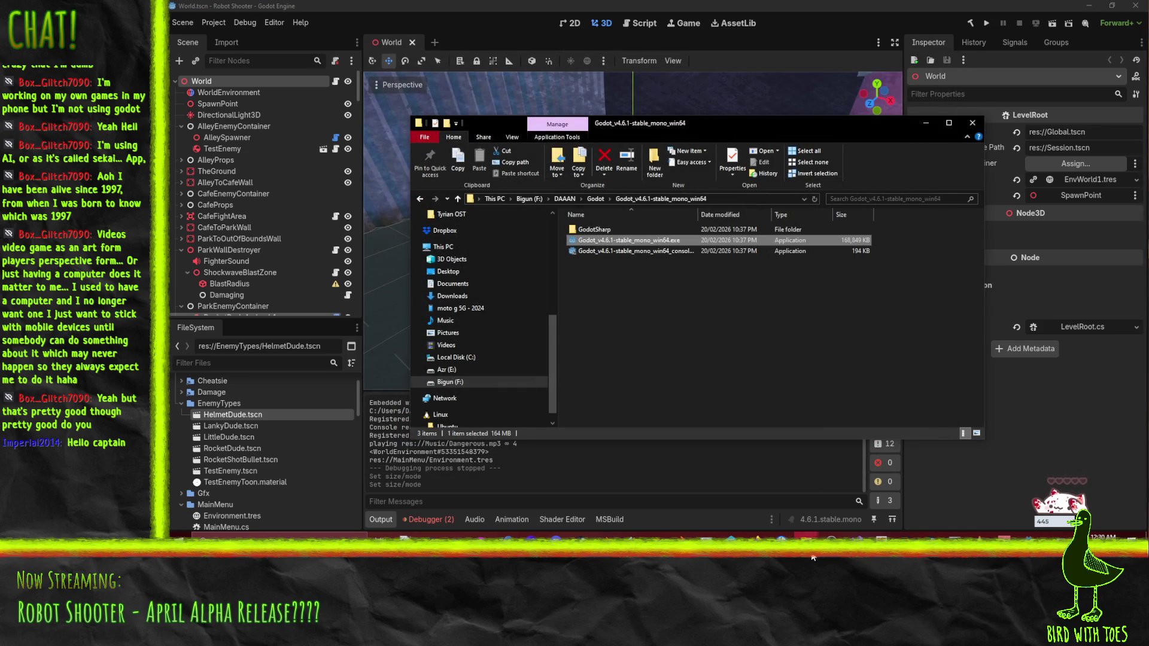
# Step: Start Robot Shooter from the build folder, pause and resume, then dismiss the crash message
pyautogui.click(805, 536)
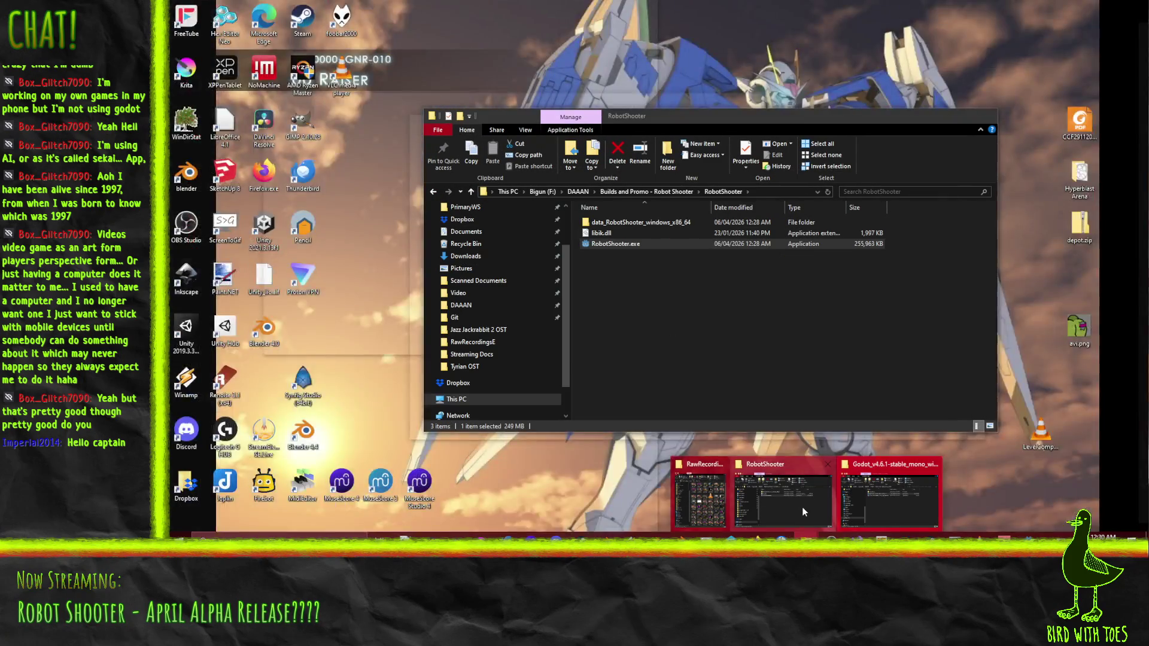
pyautogui.click(802, 508)
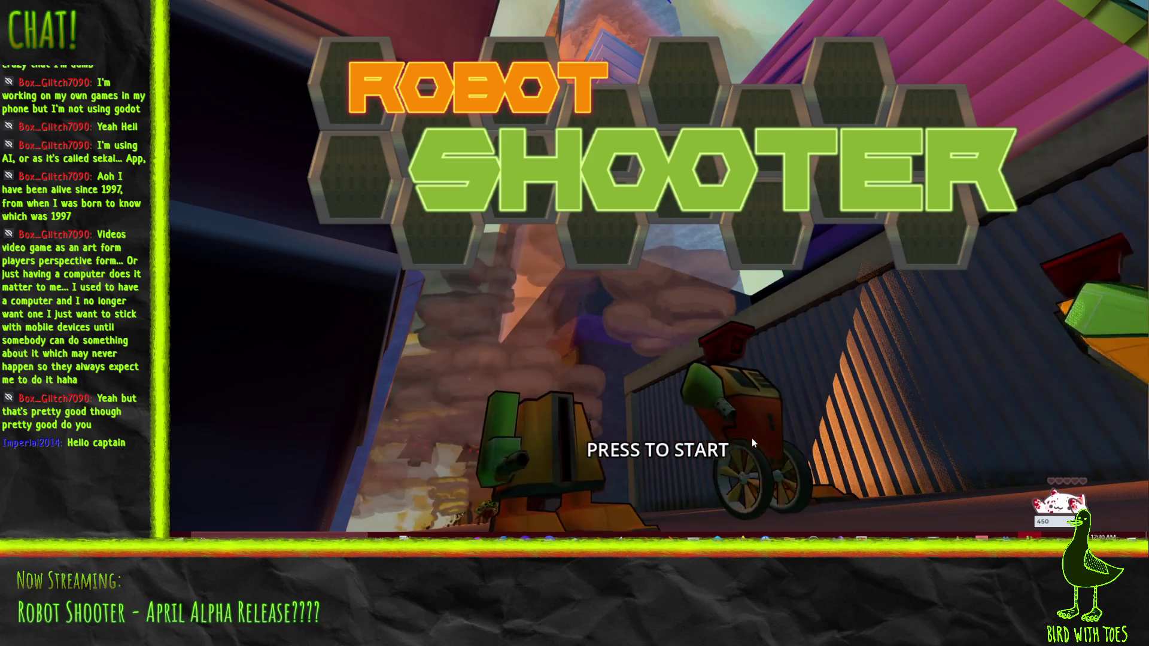
pyautogui.click(752, 418)
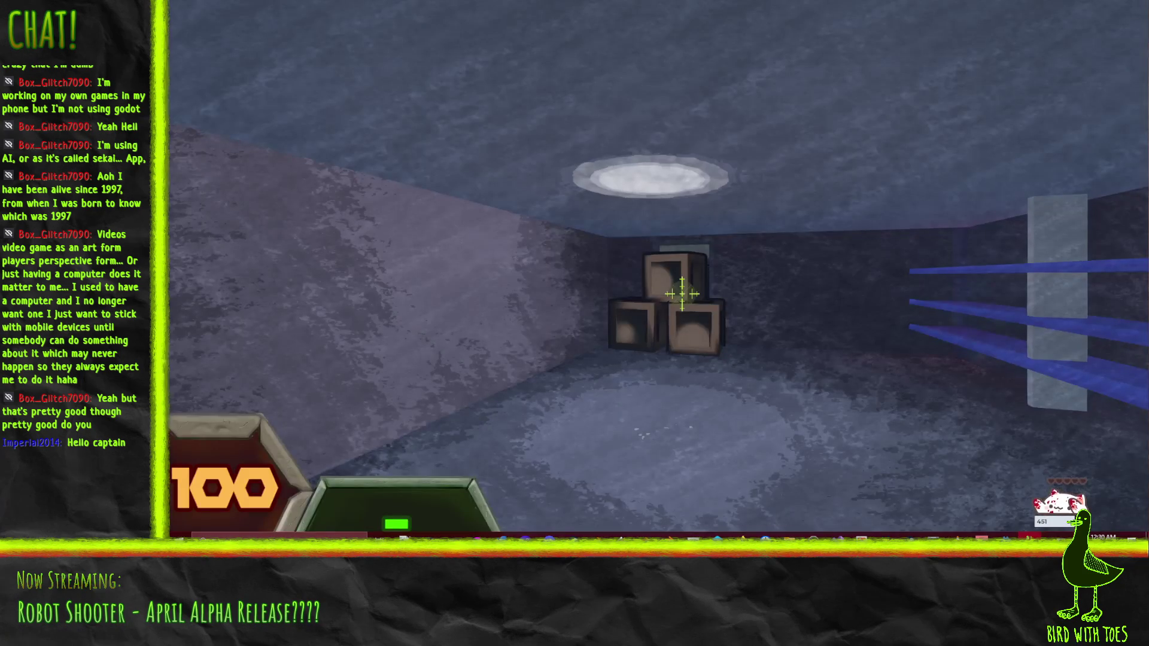
pyautogui.press('Escape')
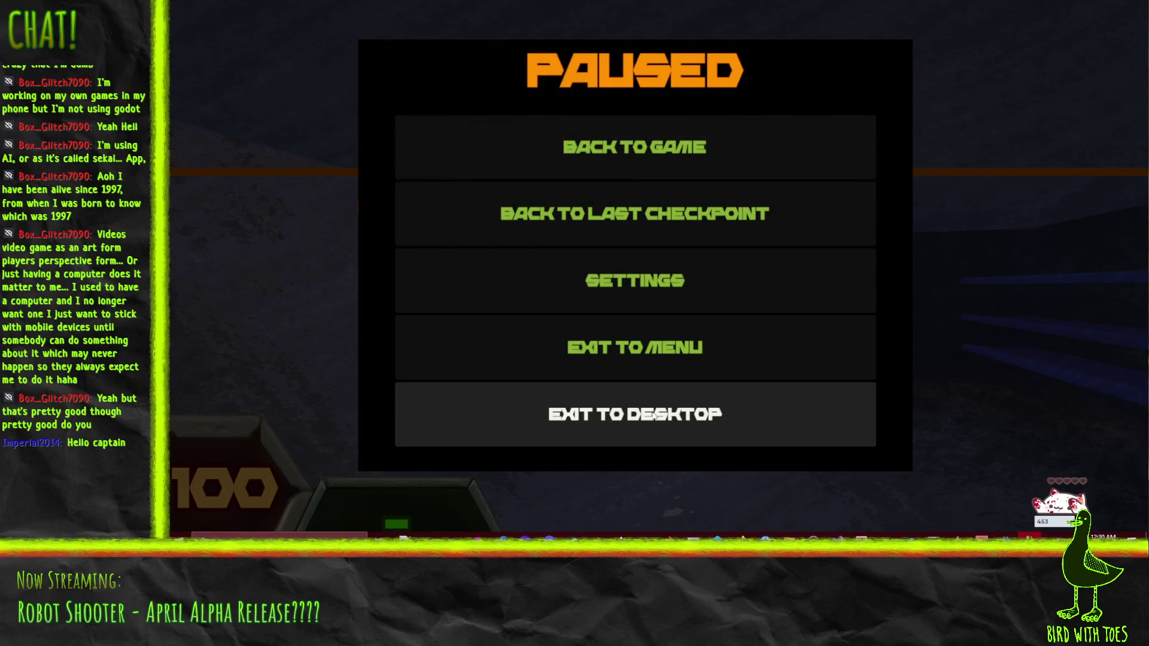
pyautogui.press('Escape')
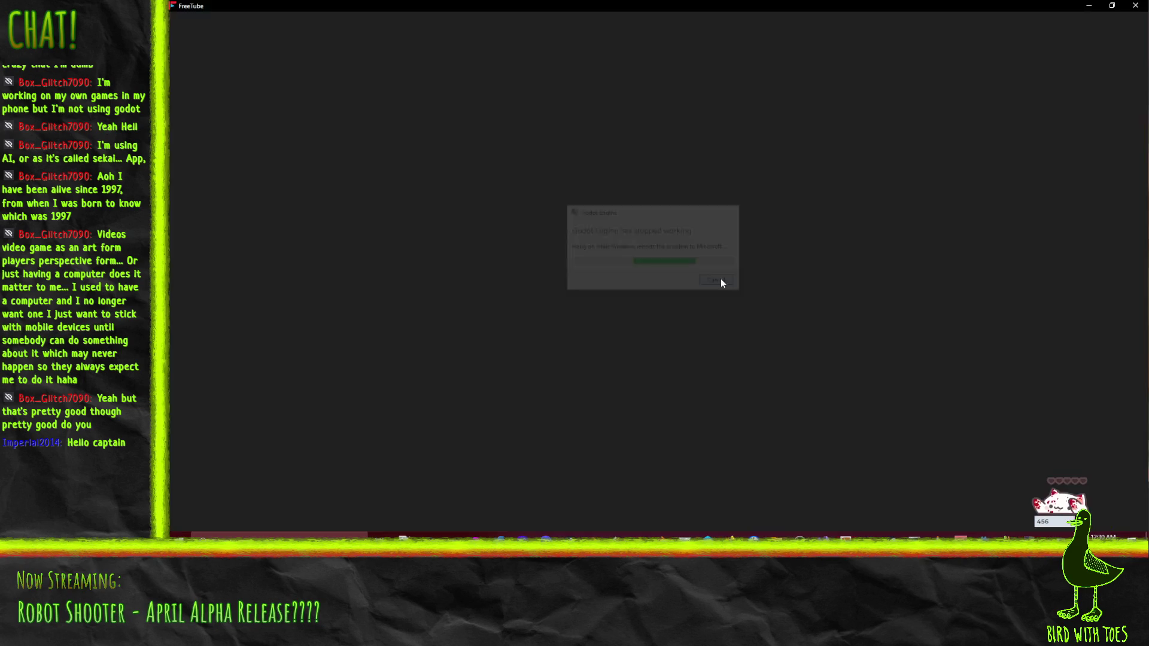
pyautogui.click(720, 280)
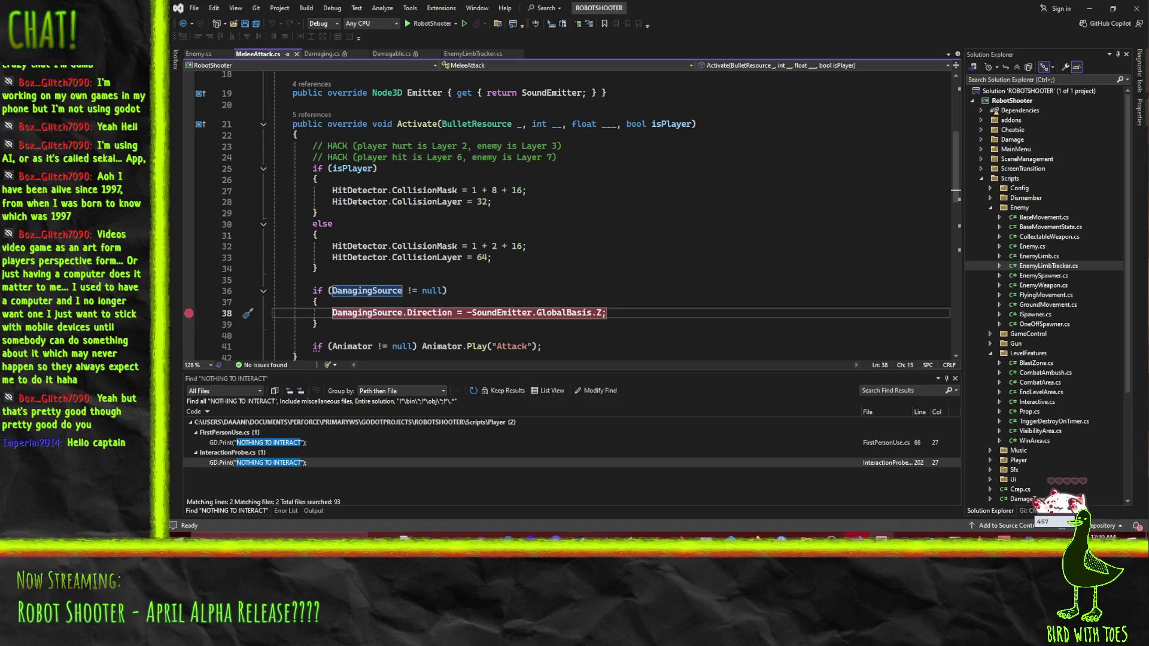
# Step: Close FreeTube, search the solution for 'fullscreen', and open the GameConfig.cs match
pyautogui.rightClick(864, 537)
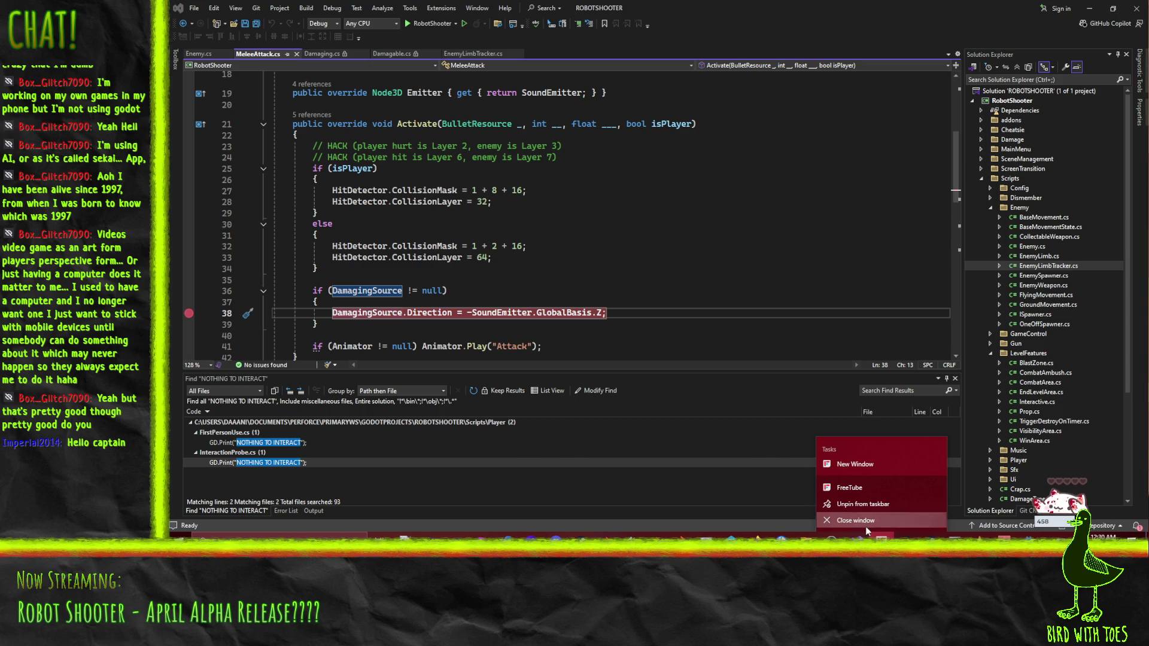
pyautogui.click(865, 526)
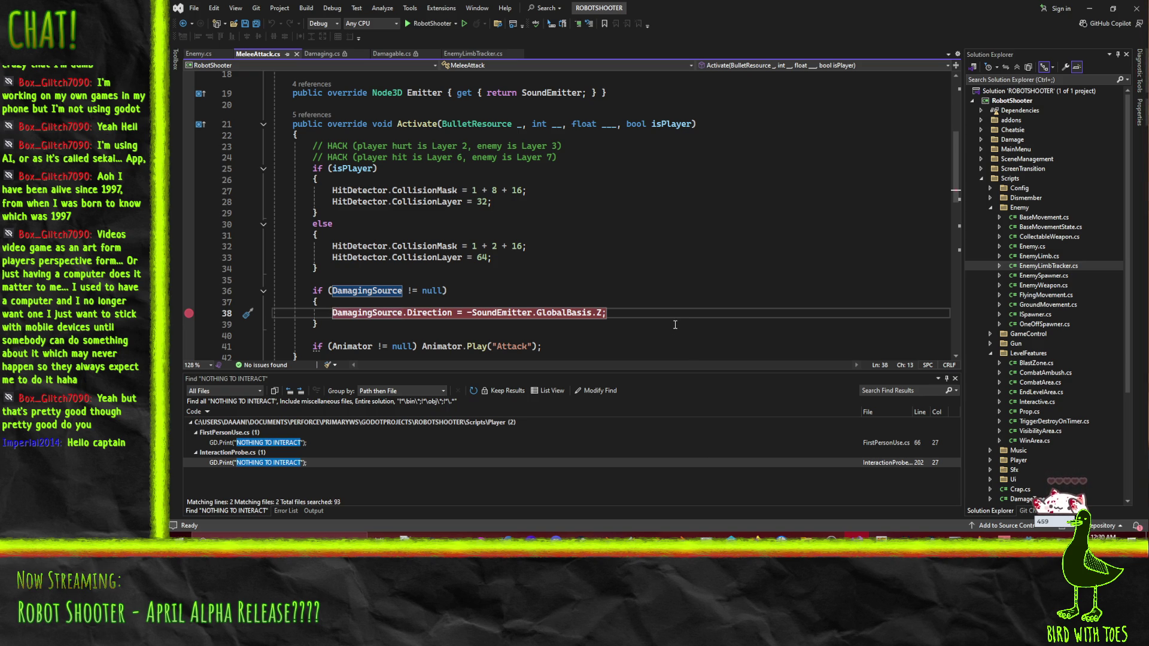
pyautogui.click(702, 263)
pyautogui.hotkey('ctrl', 'shift', 'f')
pyautogui.write('fu')
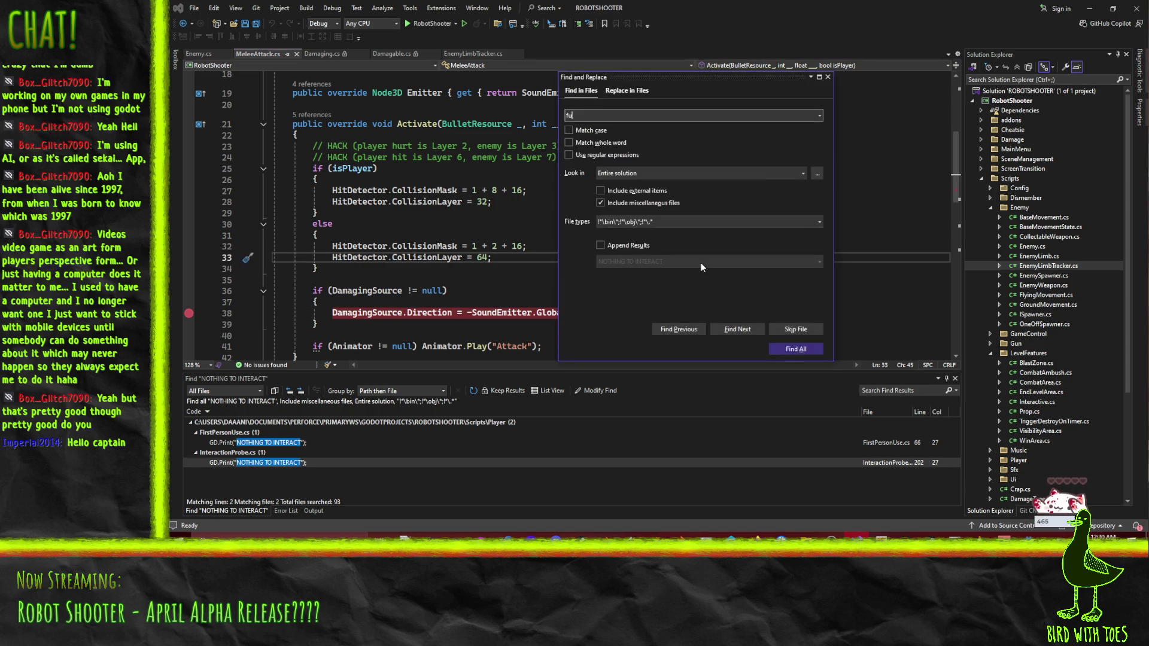
pyautogui.write('llscreen')
pyautogui.press('Return')
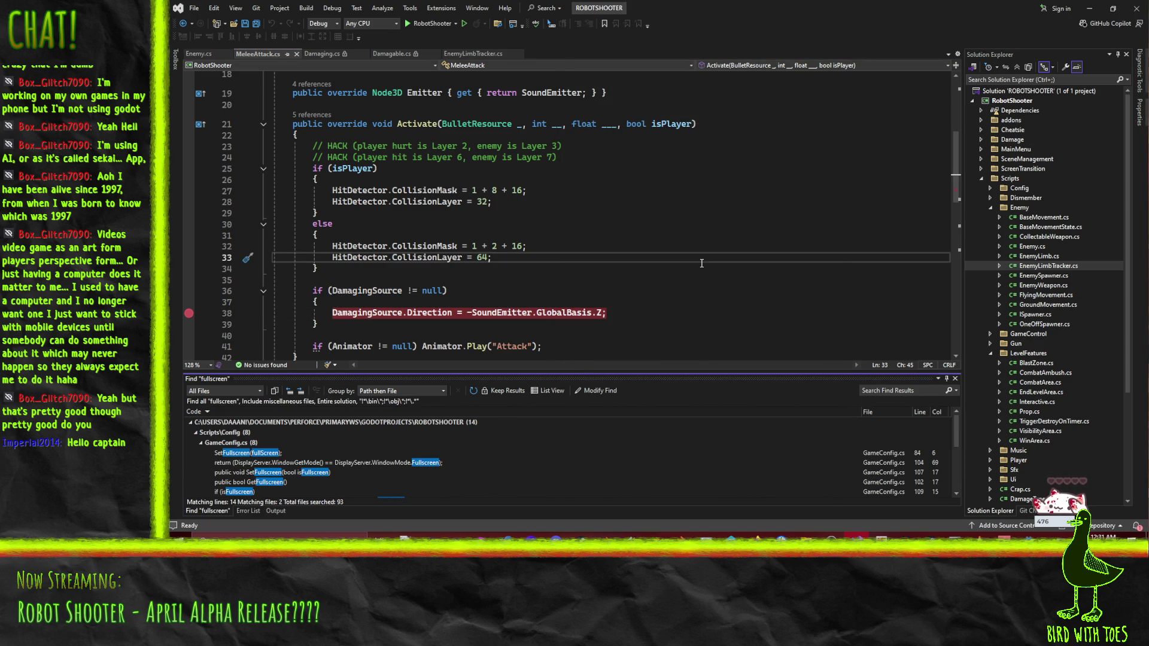
pyautogui.doubleClick(248, 450)
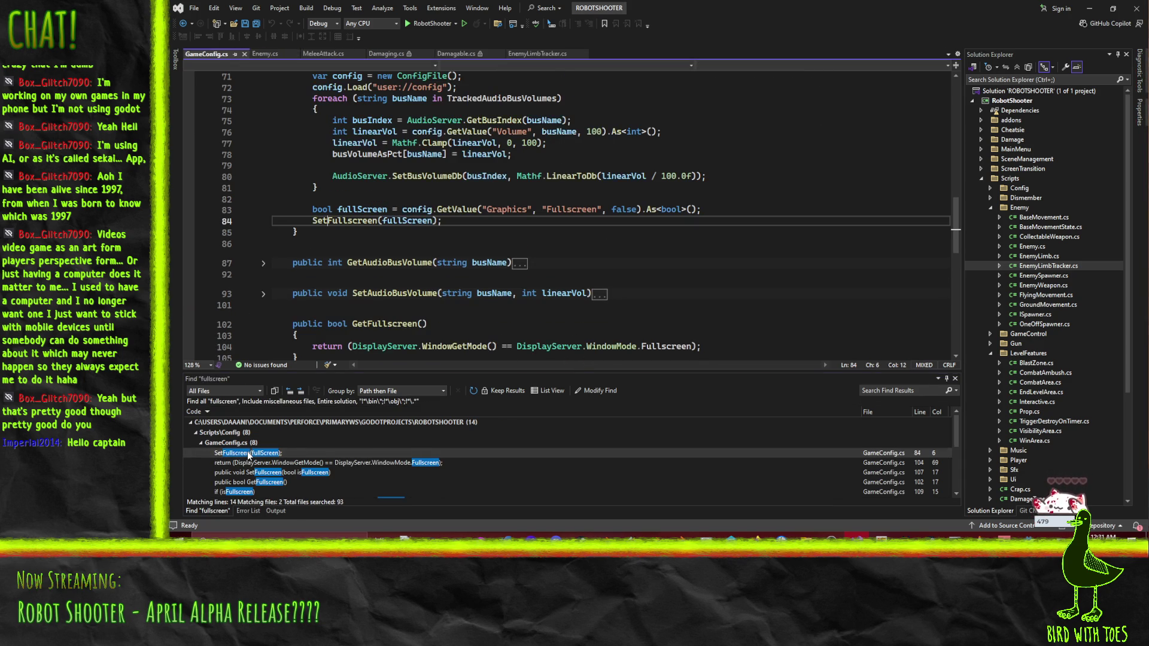
# Step: Change WindowMode.Fullscreen to ExclusiveFullscreen on line 111 of GameConfig.cs
pyautogui.doubleClick(344, 463)
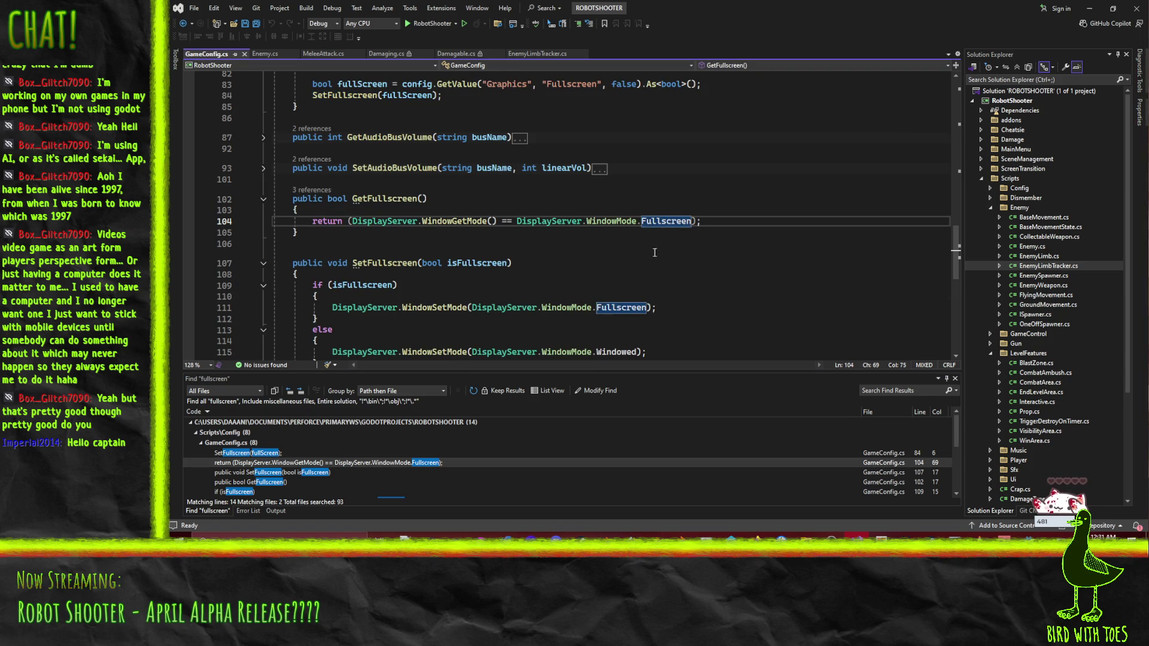
pyautogui.moveTo(655, 221)
pyautogui.scroll(-3, 442, 190)
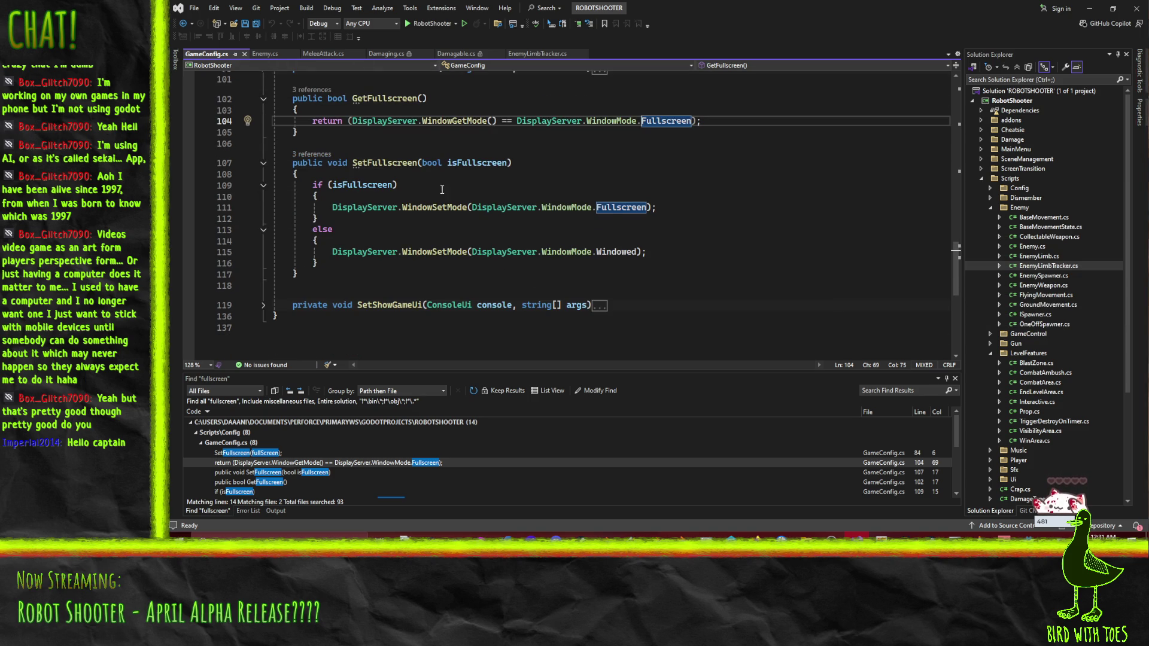
pyautogui.doubleClick(617, 207)
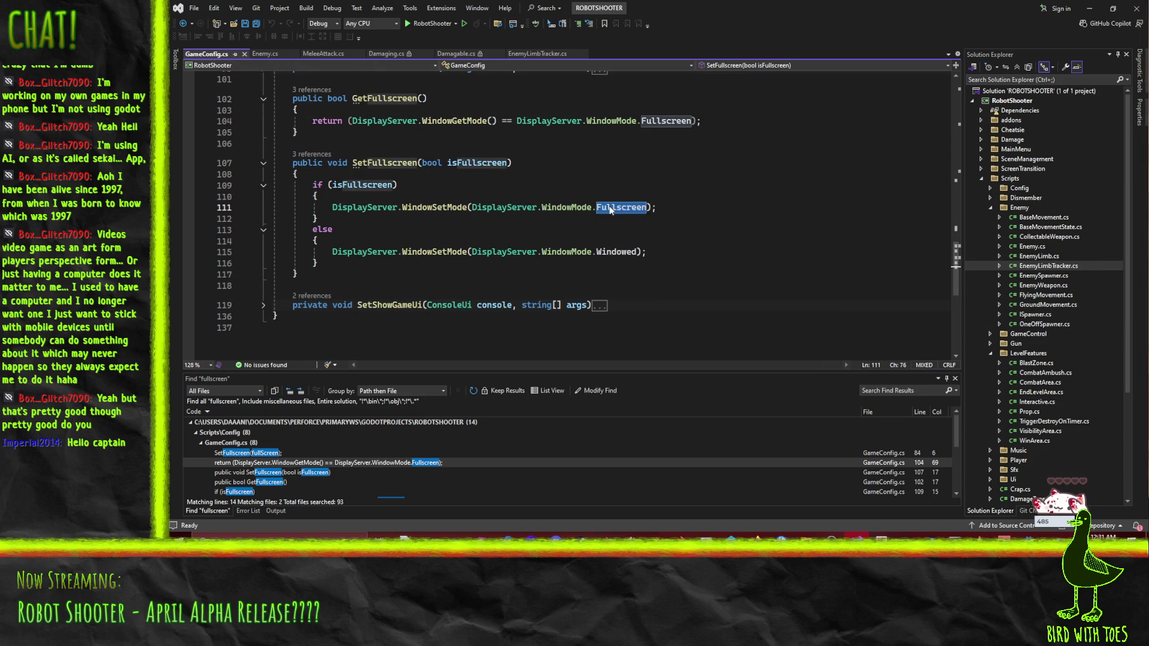
pyautogui.press('BackSpace')
pyautogui.write('fu')
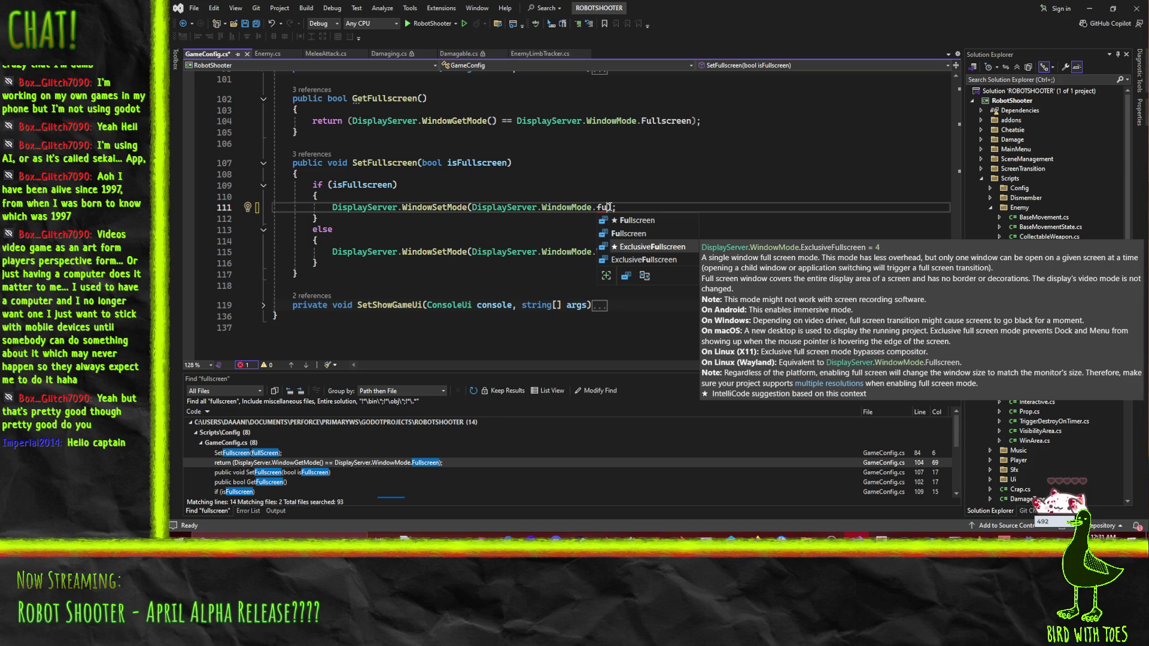
pyautogui.press('Tab')
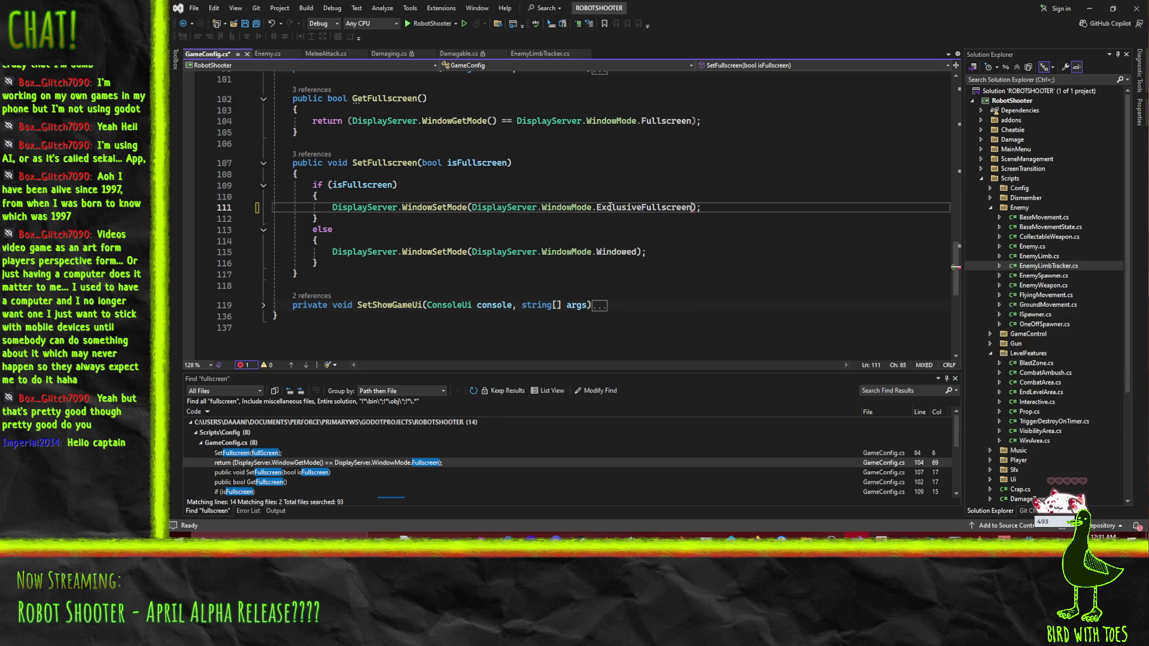
# Step: Replace Fullscreen with ExclusiveFullscreen on line 104 too and save GameConfig.cs
pyautogui.hotkey('ctrl', 'c')
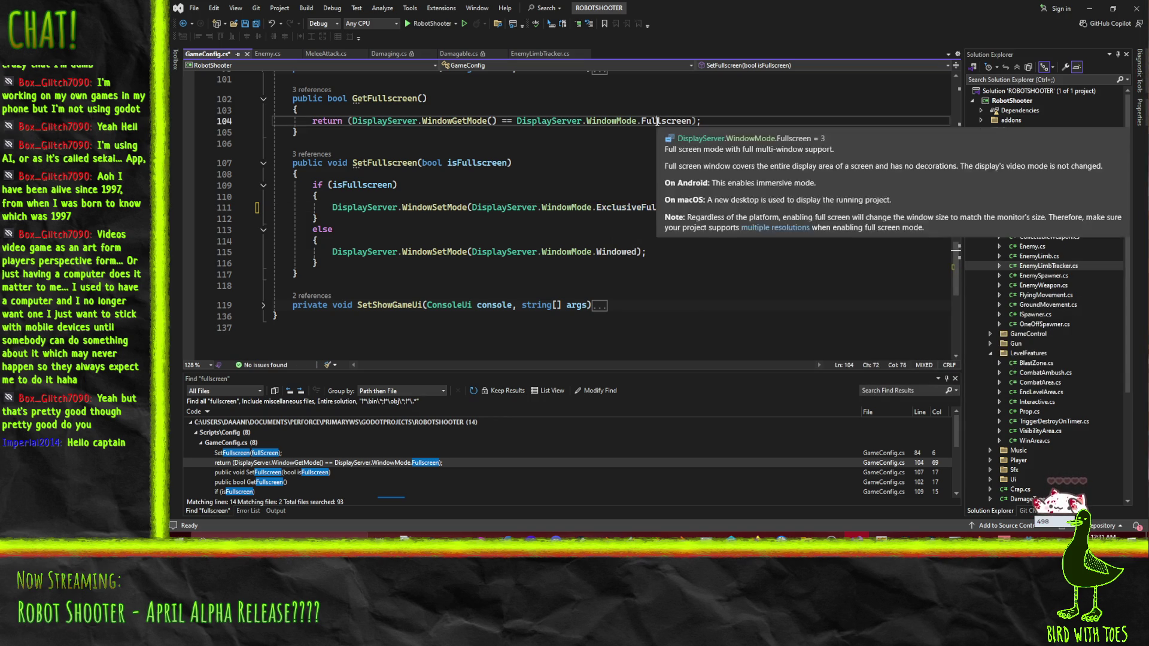
pyautogui.doubleClick(665, 120)
pyautogui.hotkey('ctrl', 'v')
pyautogui.hotkey('ctrl', 's')
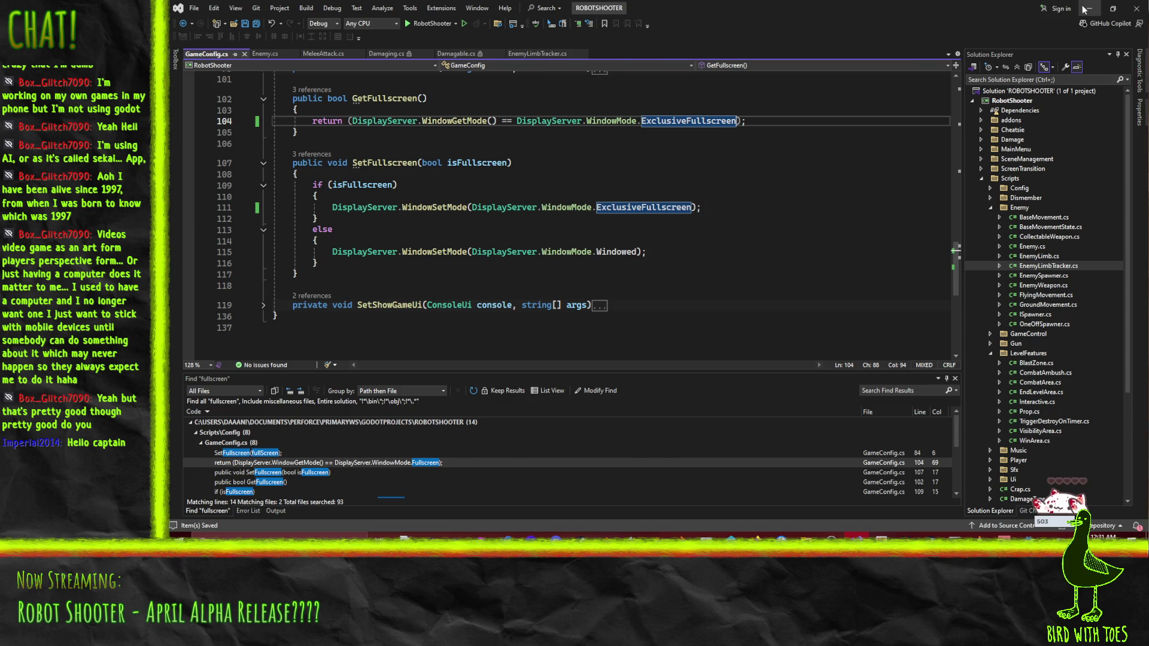
pyautogui.hotkey('alt', 'Tab')
# Step: Re-export the Windows Release build from Project > Export, overwriting RobotShooter.exe
pyautogui.click(203, 25)
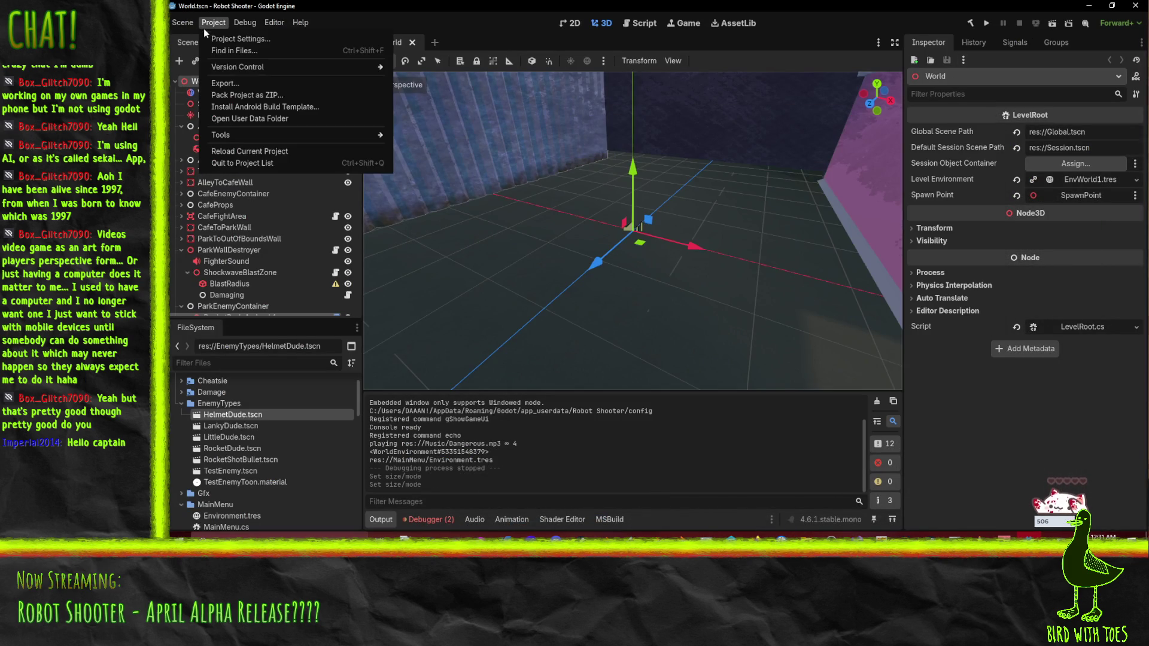
pyautogui.click(224, 84)
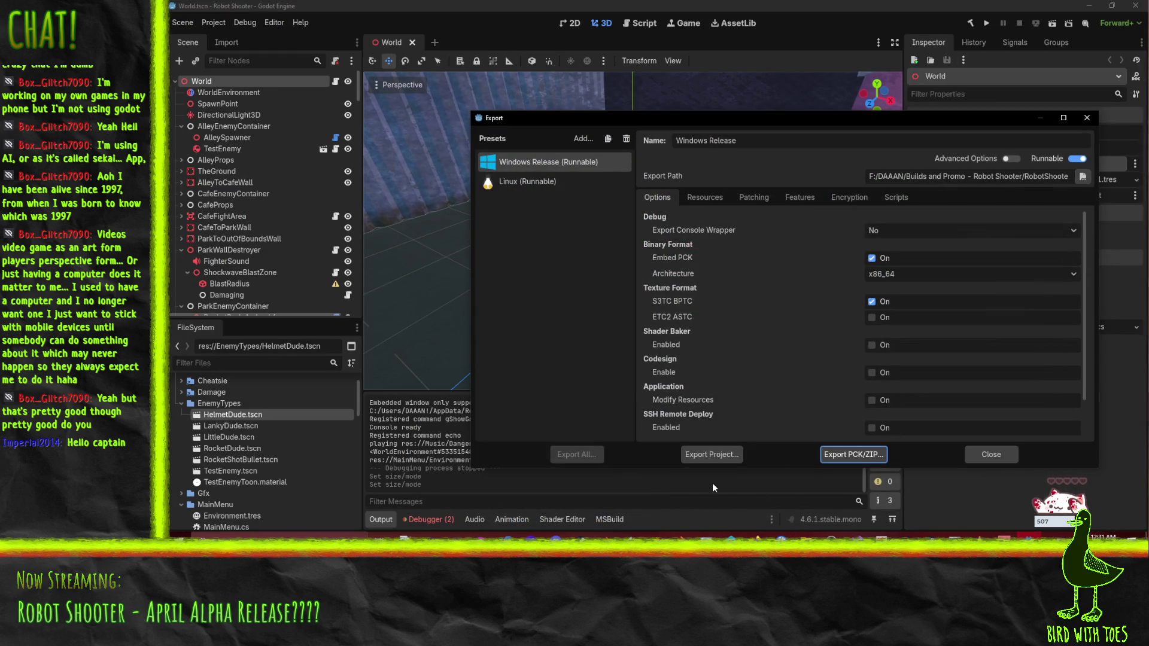
pyautogui.click(727, 455)
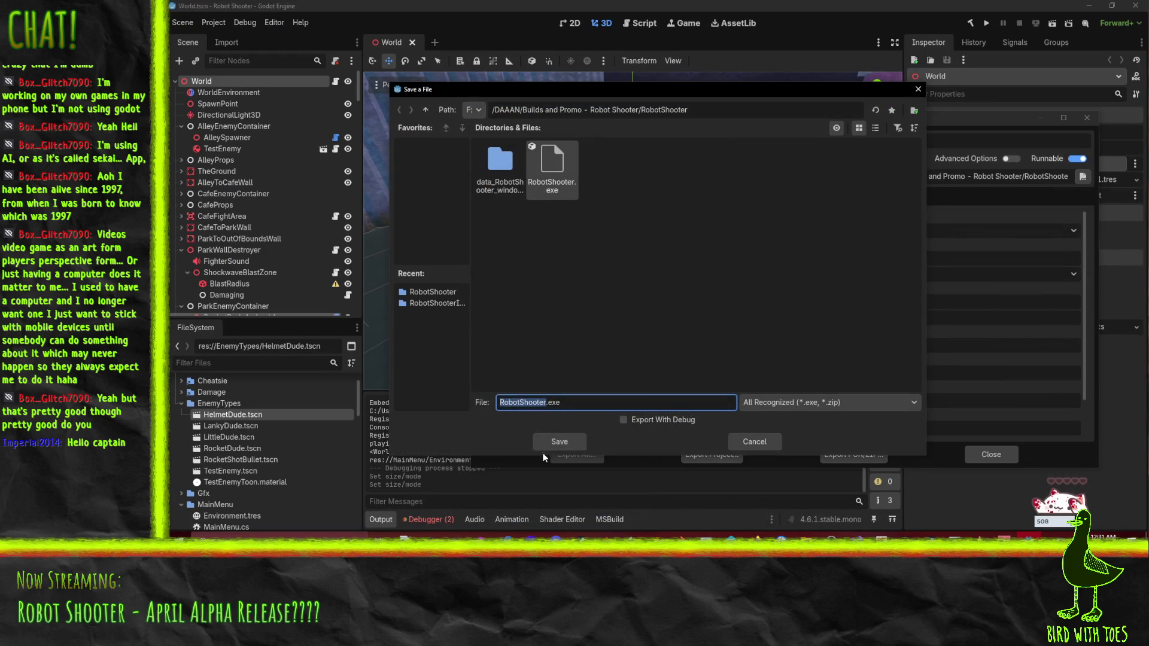
pyautogui.click(559, 441)
pyautogui.click(601, 291)
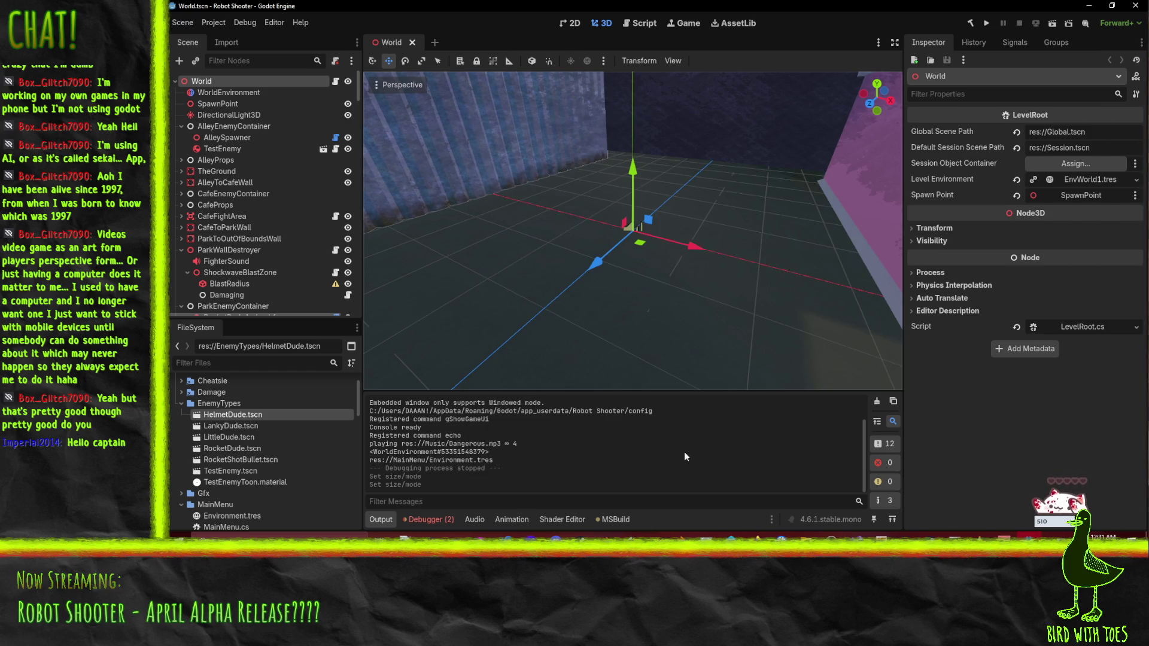
# Step: Bring the RobotShooter build folder forward in File Explorer
pyautogui.moveTo(806, 536)
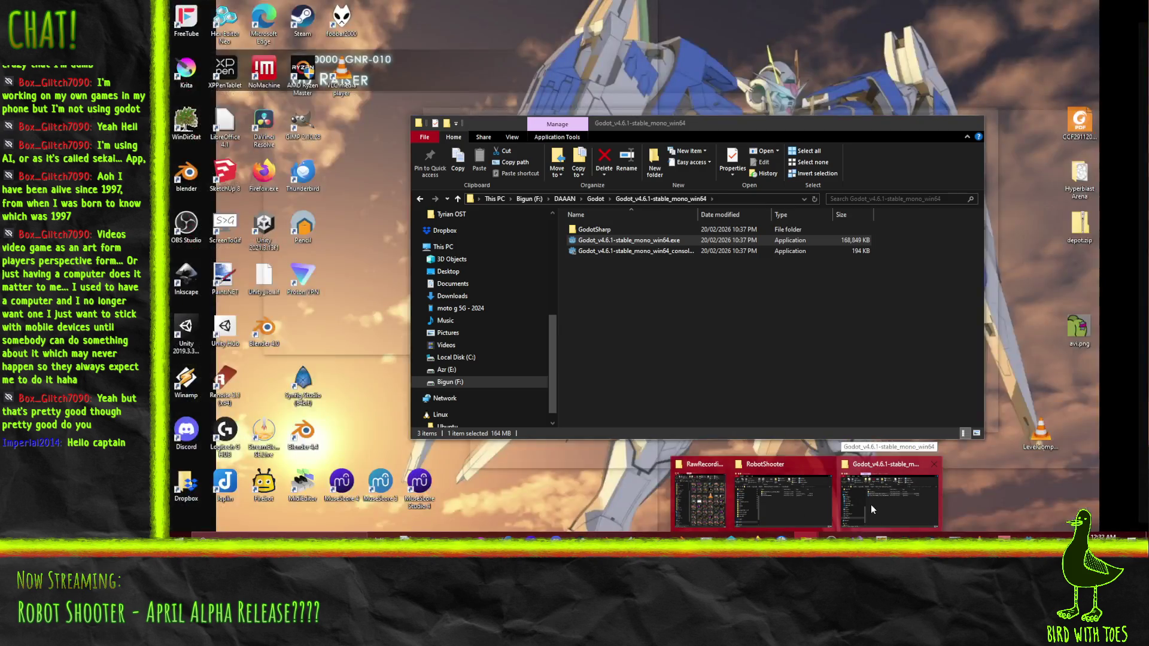
pyautogui.click(871, 504)
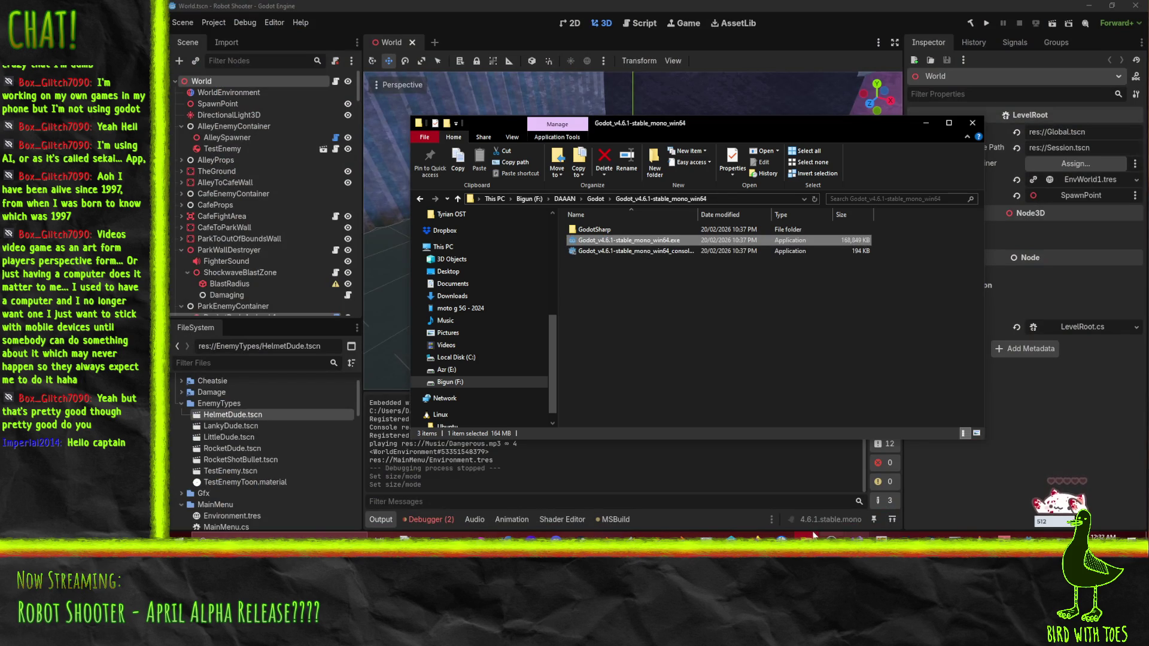
pyautogui.moveTo(838, 535)
pyautogui.click(771, 515)
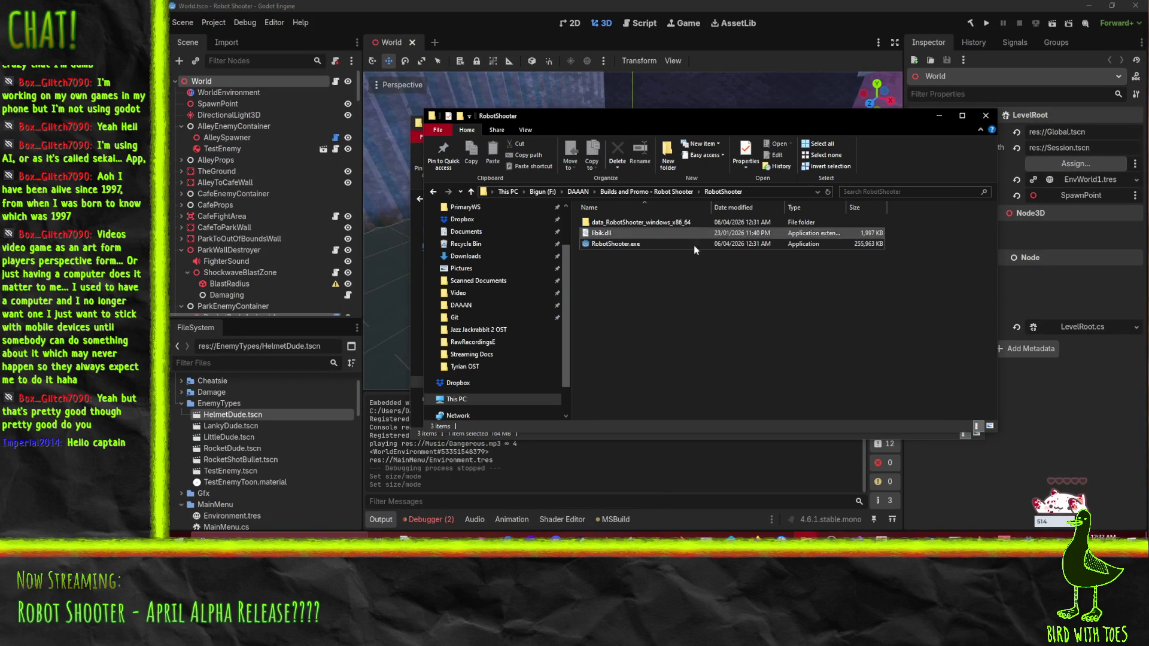
# Step: Launch the new RobotShooter.exe build, start a game and pause it
pyautogui.doubleClick(618, 243)
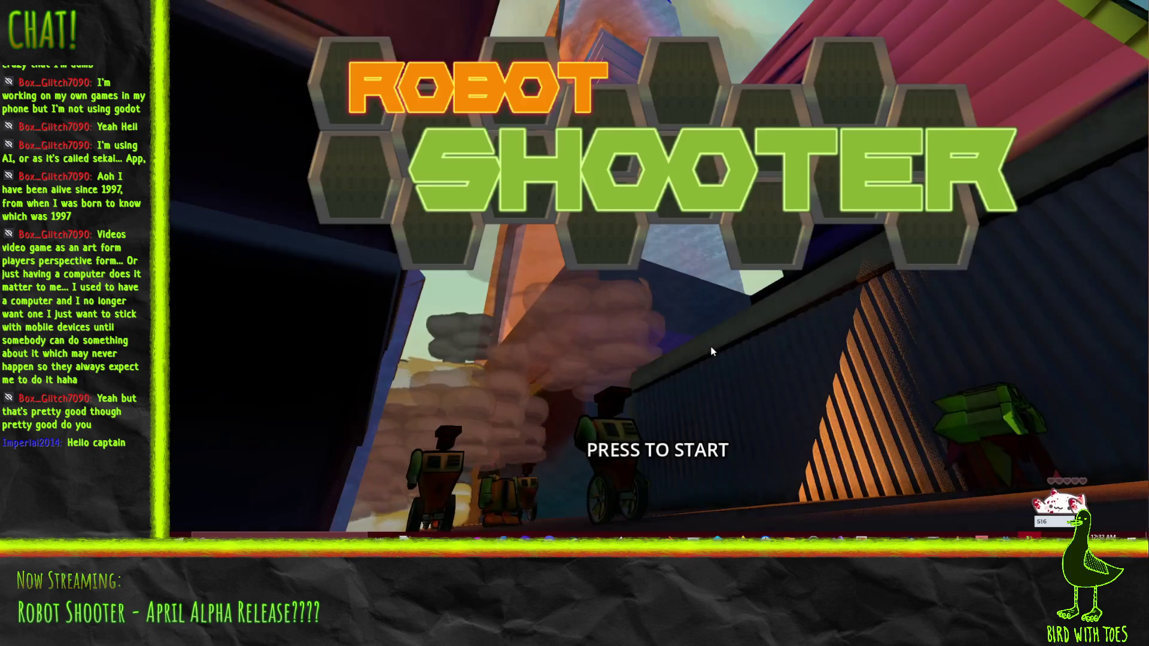
pyautogui.click(687, 406)
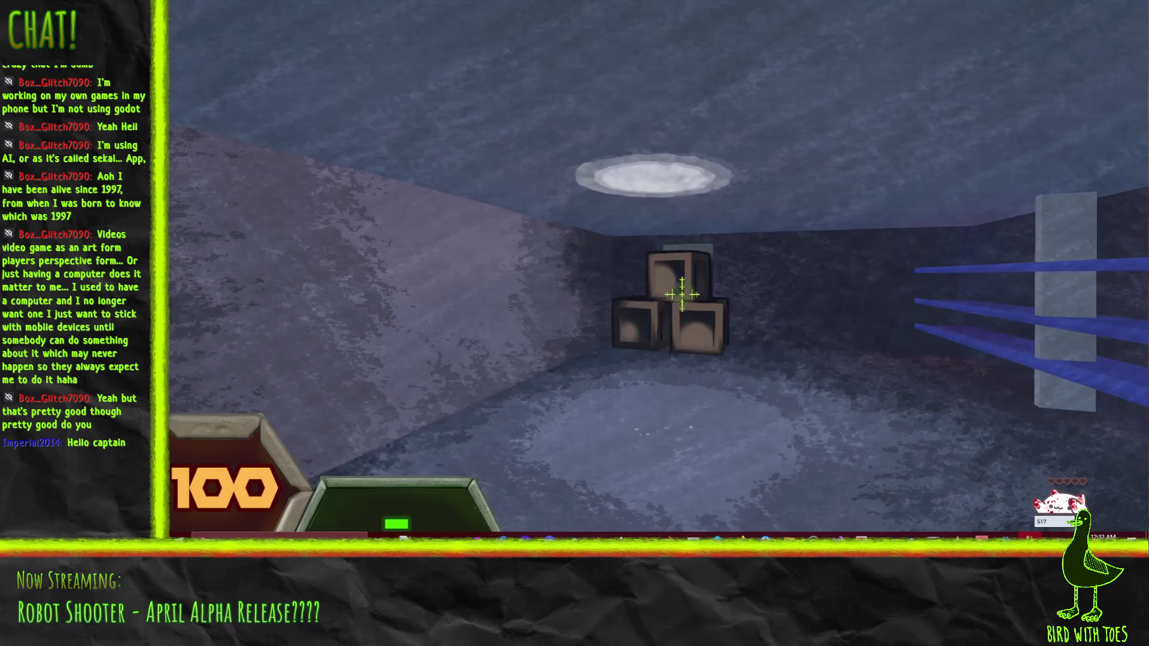
pyautogui.press('Escape')
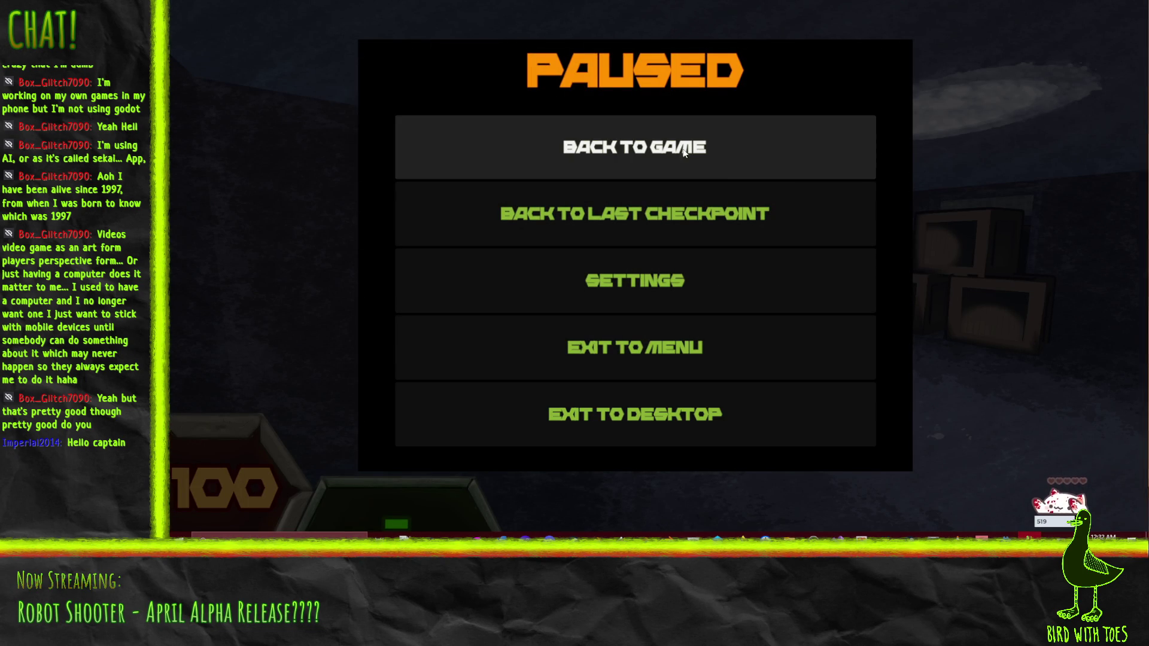
# Step: In the game's Settings, toggle Full Screen on and off, leave it windowed, and return to Godot
pyautogui.click(684, 289)
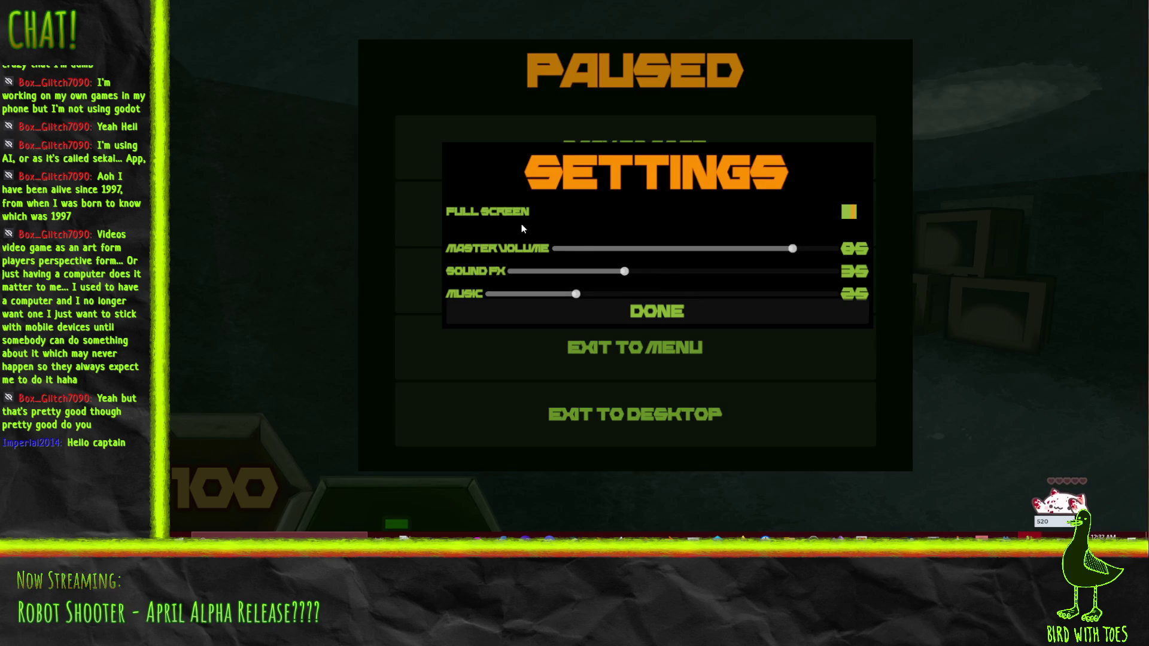
pyautogui.click(843, 210)
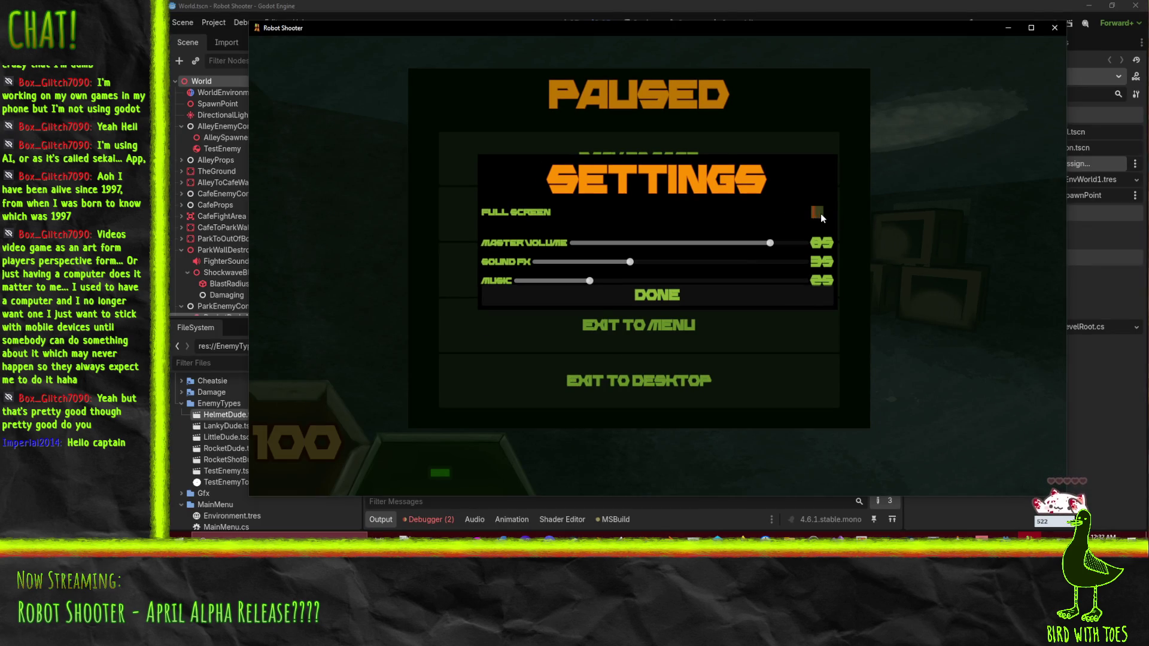
pyautogui.click(820, 213)
pyautogui.click(847, 212)
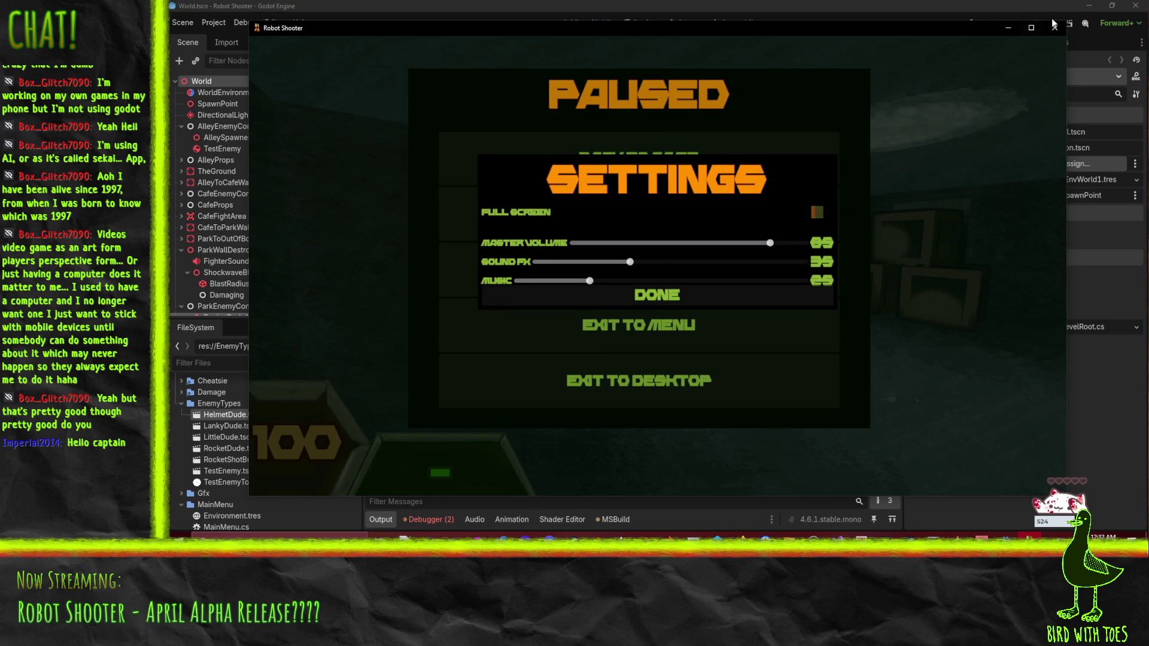
pyautogui.click(214, 12)
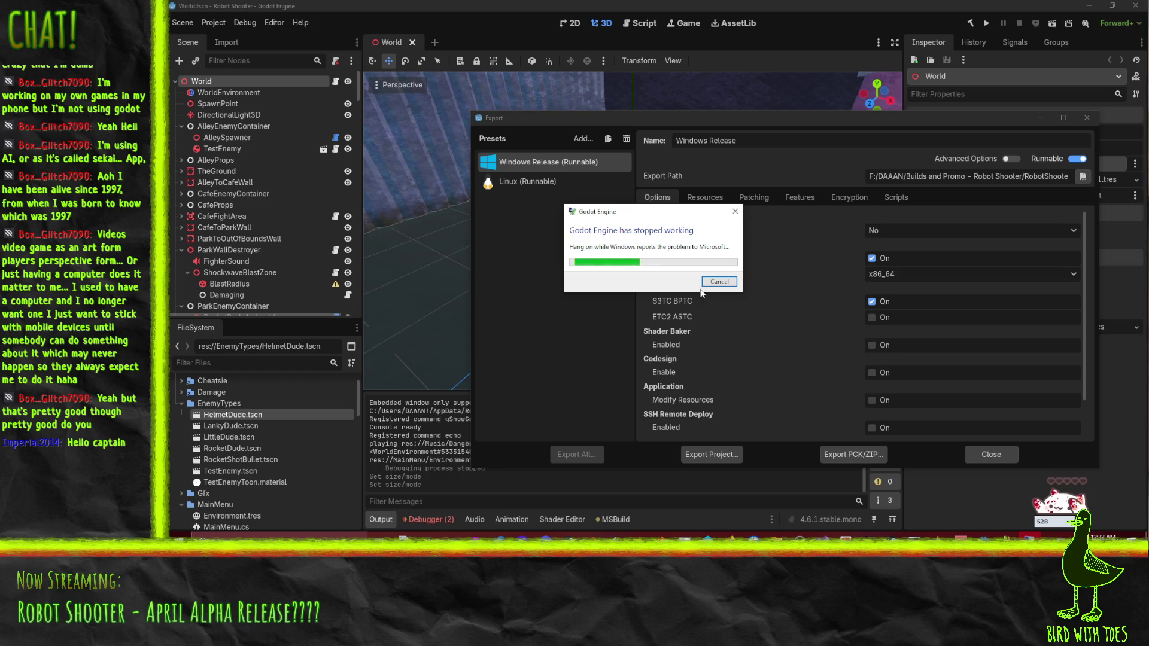
# Step: Close the Export window and keep the window mode as Windowed in Project Settings
pyautogui.click(975, 459)
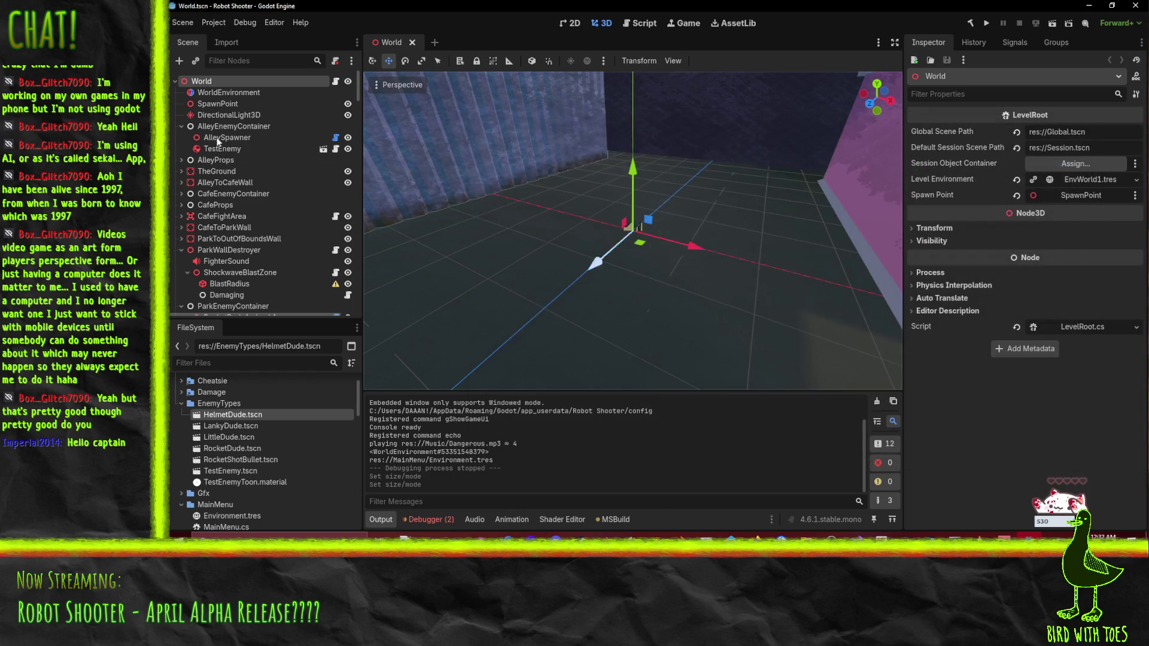
pyautogui.click(212, 26)
pyautogui.click(215, 39)
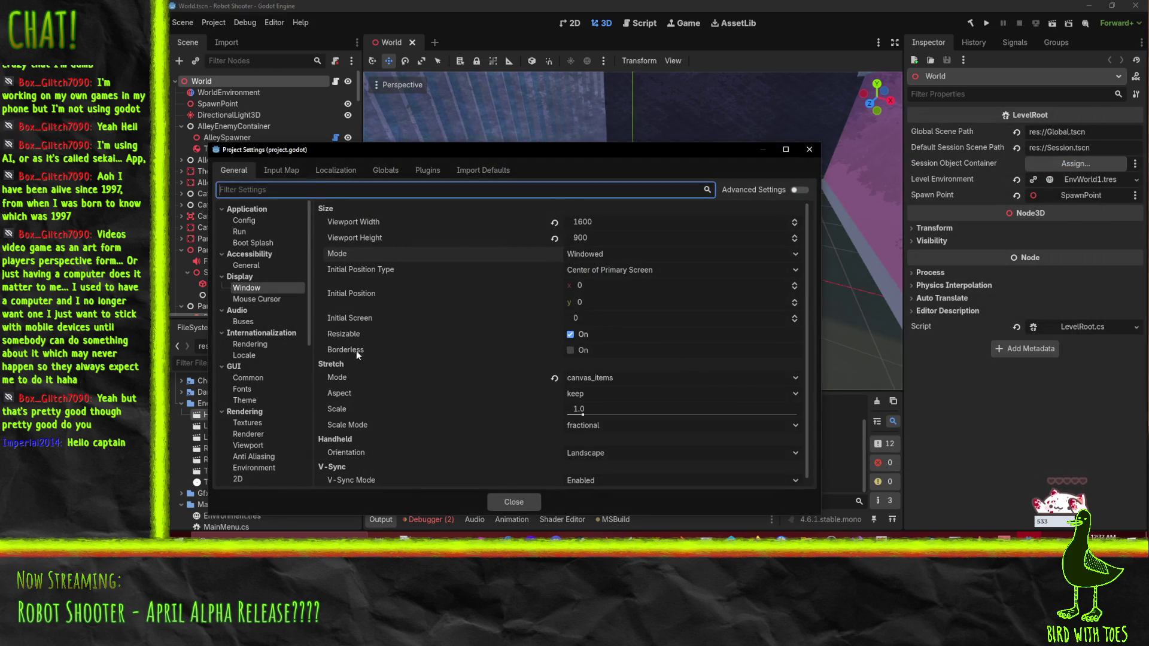
pyautogui.moveTo(350, 333)
pyautogui.click(639, 257)
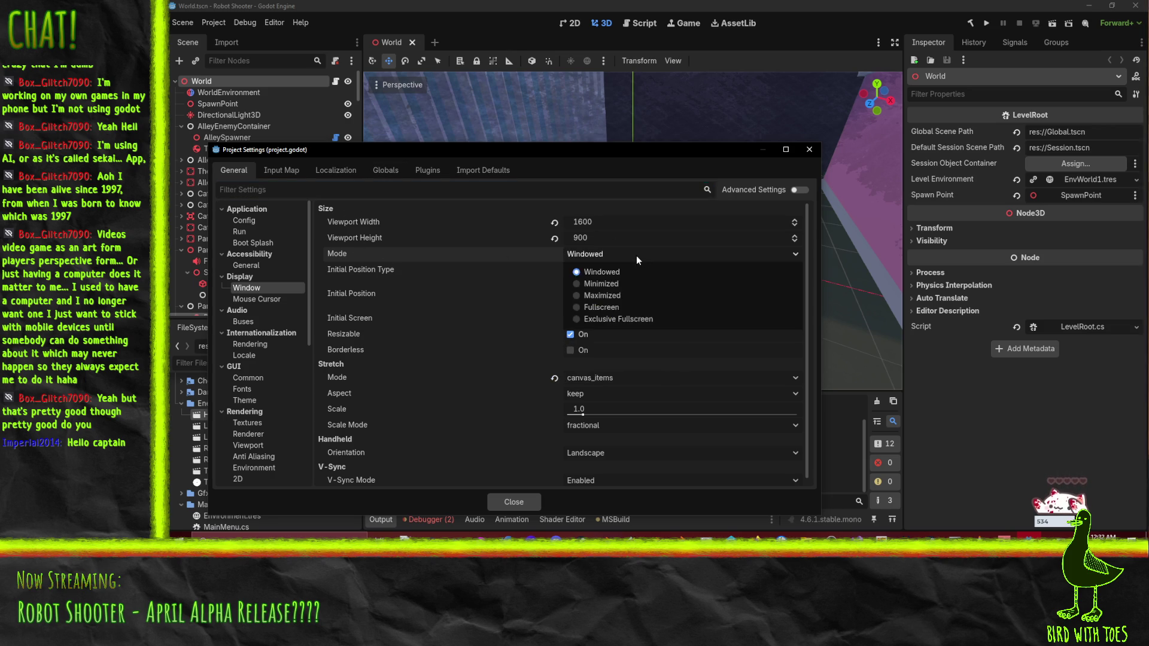
pyautogui.click(619, 258)
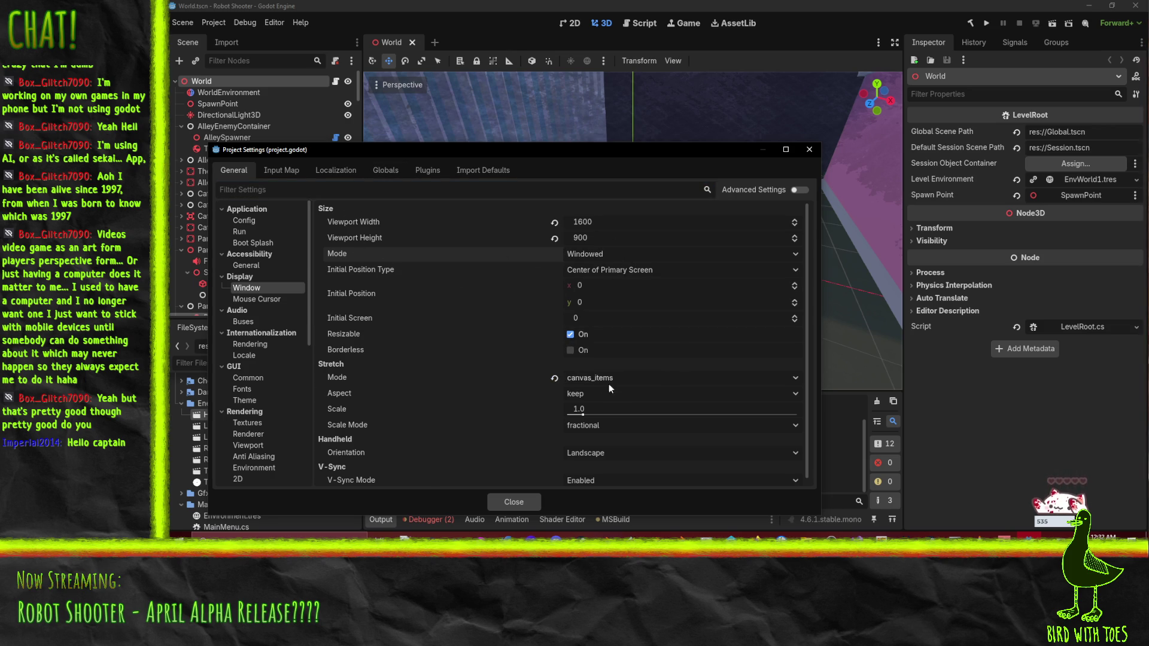
# Step: Leave the scale mode at fractional and the stretch mode unchanged, then close Project Settings
pyautogui.scroll(-1, 638, 383)
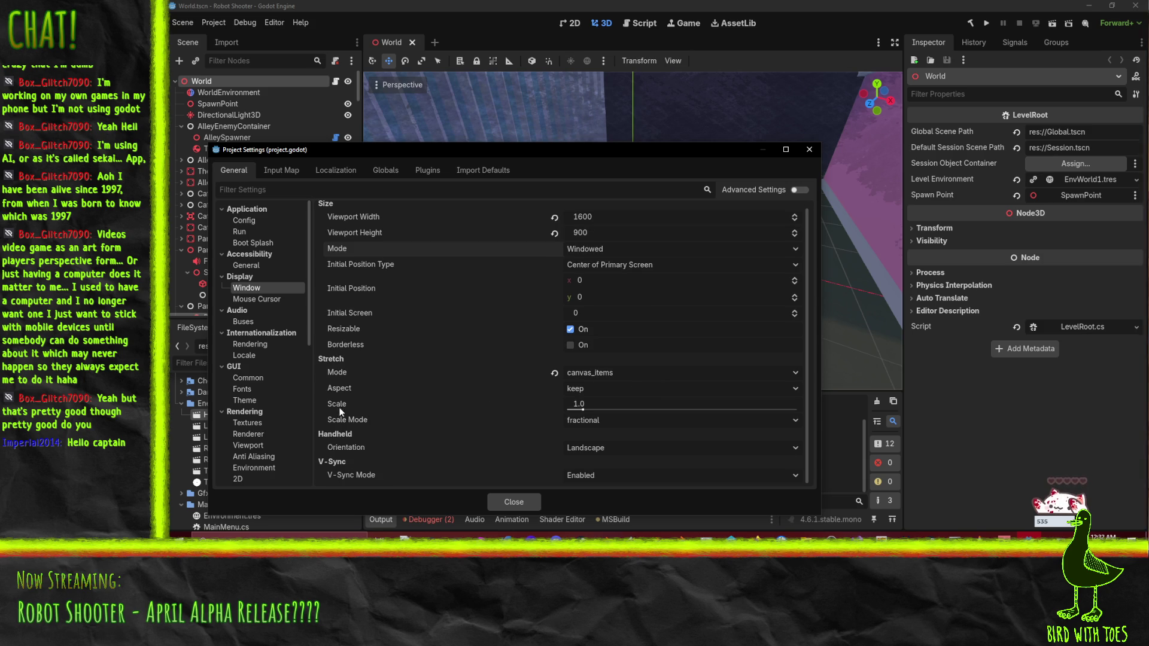
pyautogui.click(590, 422)
pyautogui.click(590, 423)
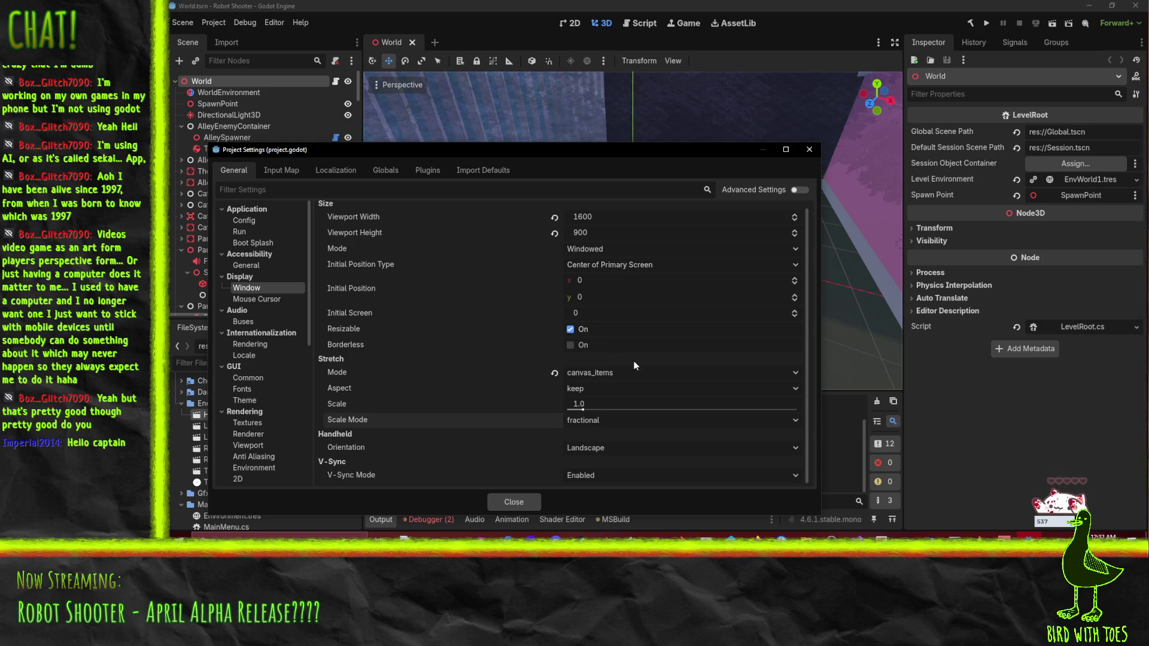
pyautogui.click(616, 372)
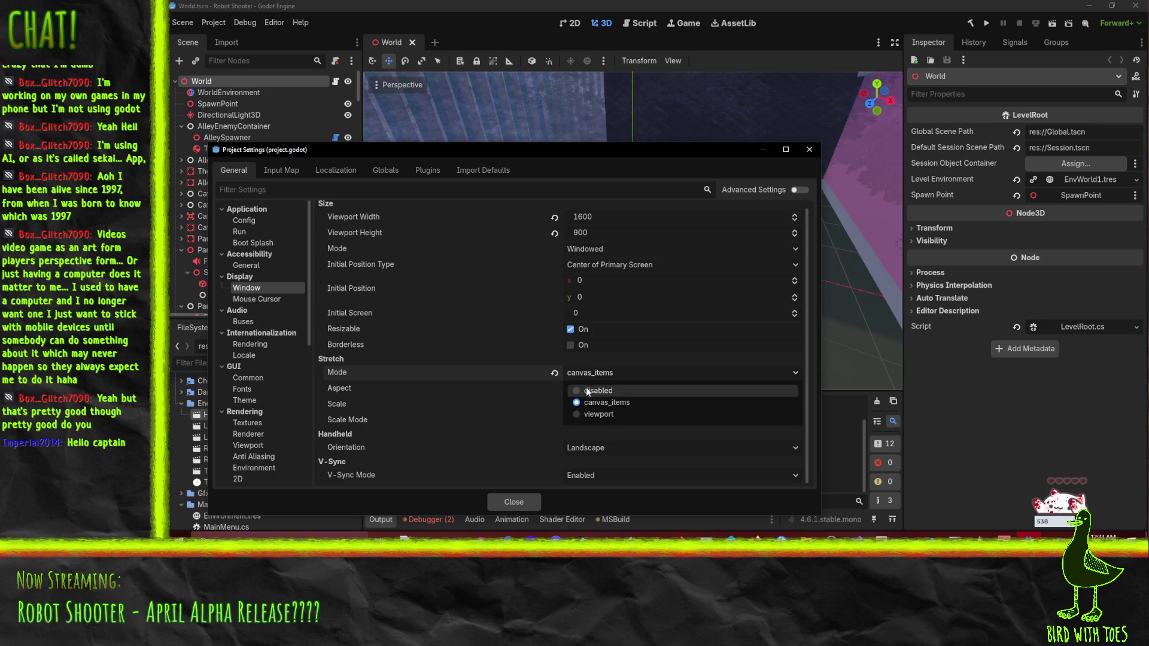
pyautogui.press('Escape')
pyautogui.click(493, 503)
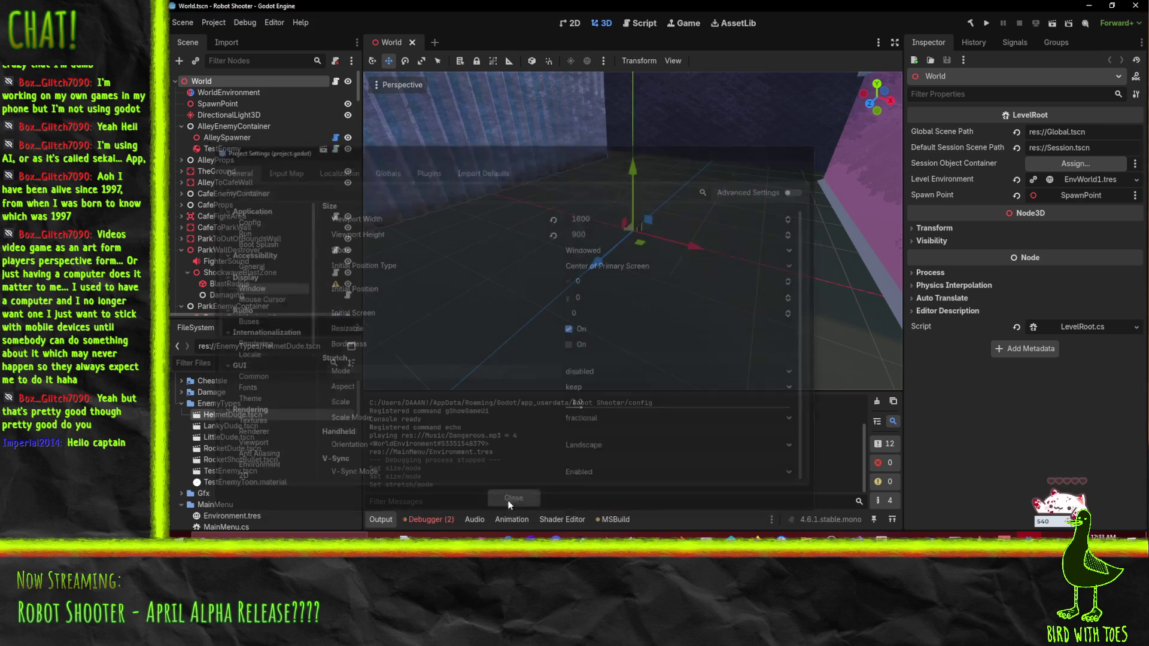
# Step: Export the Windows Release preset again as RobotShooter.exe, overwriting the existing file
pyautogui.click(185, 24)
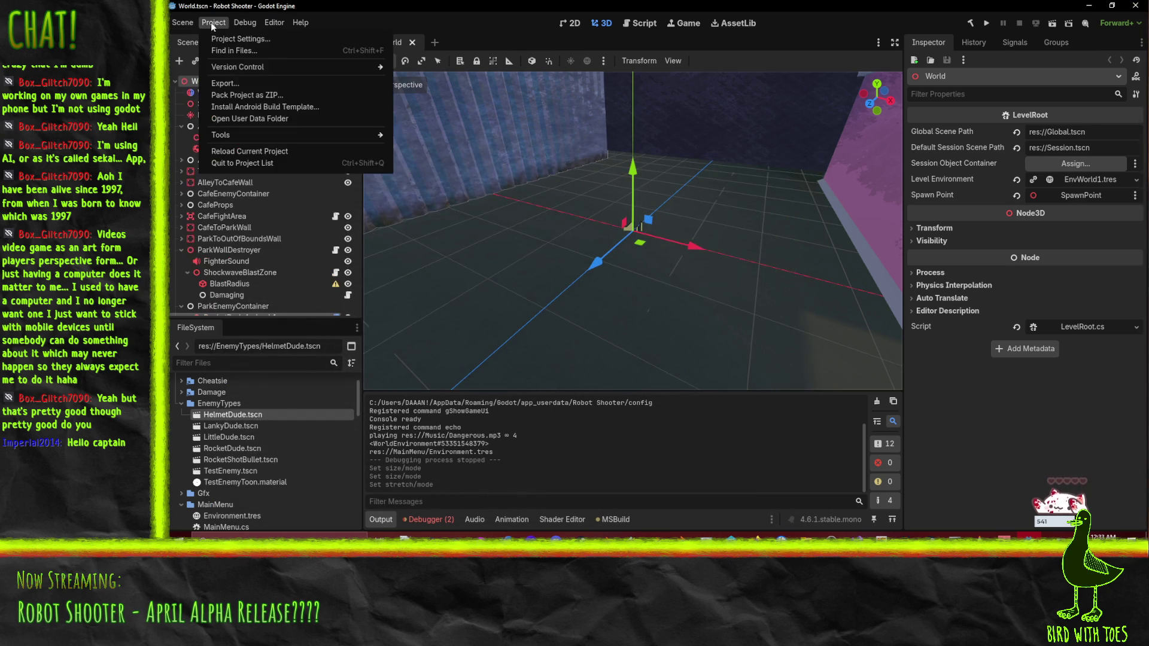
pyautogui.click(252, 83)
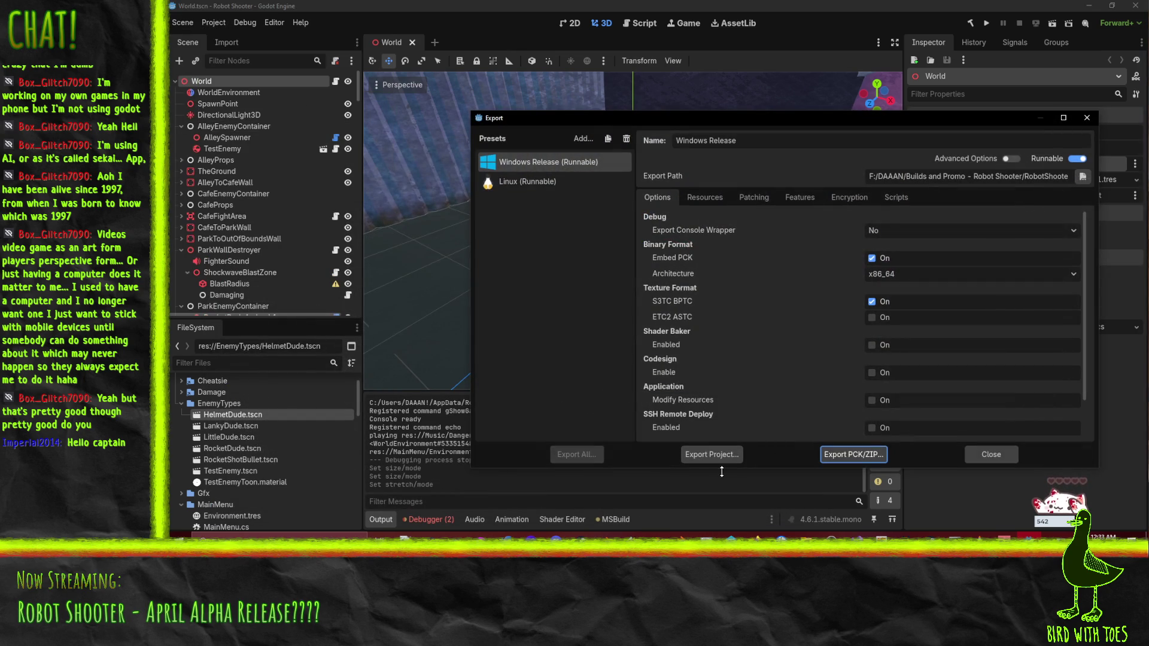
pyautogui.click(717, 453)
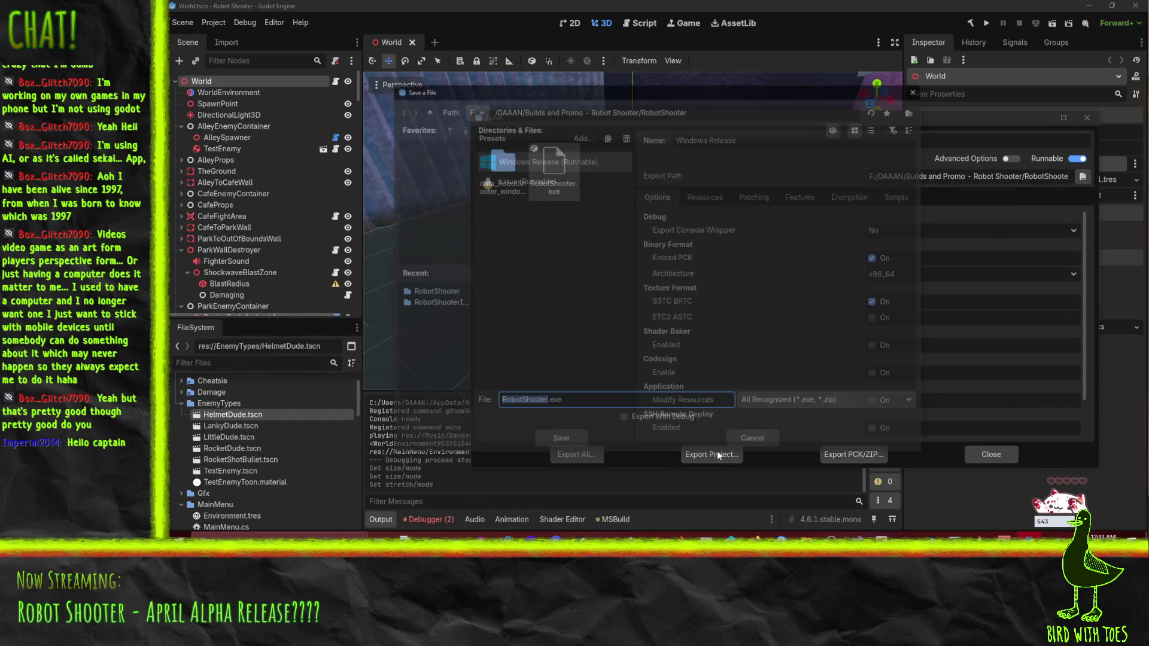
pyautogui.click(558, 449)
pyautogui.click(584, 290)
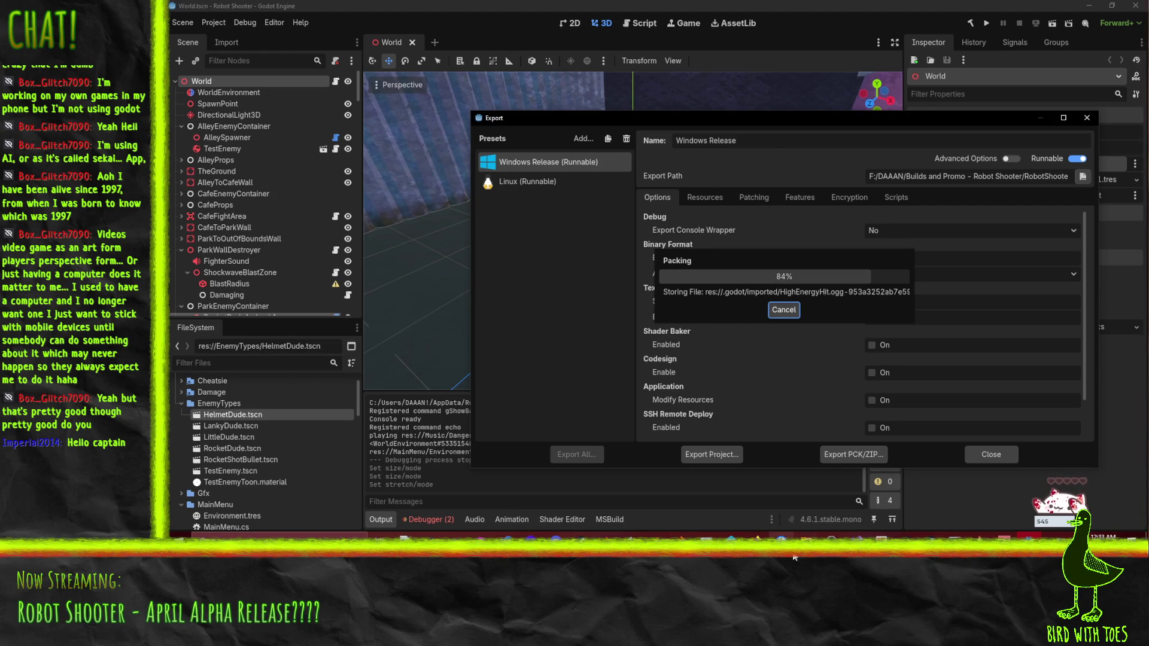
pyautogui.moveTo(804, 535)
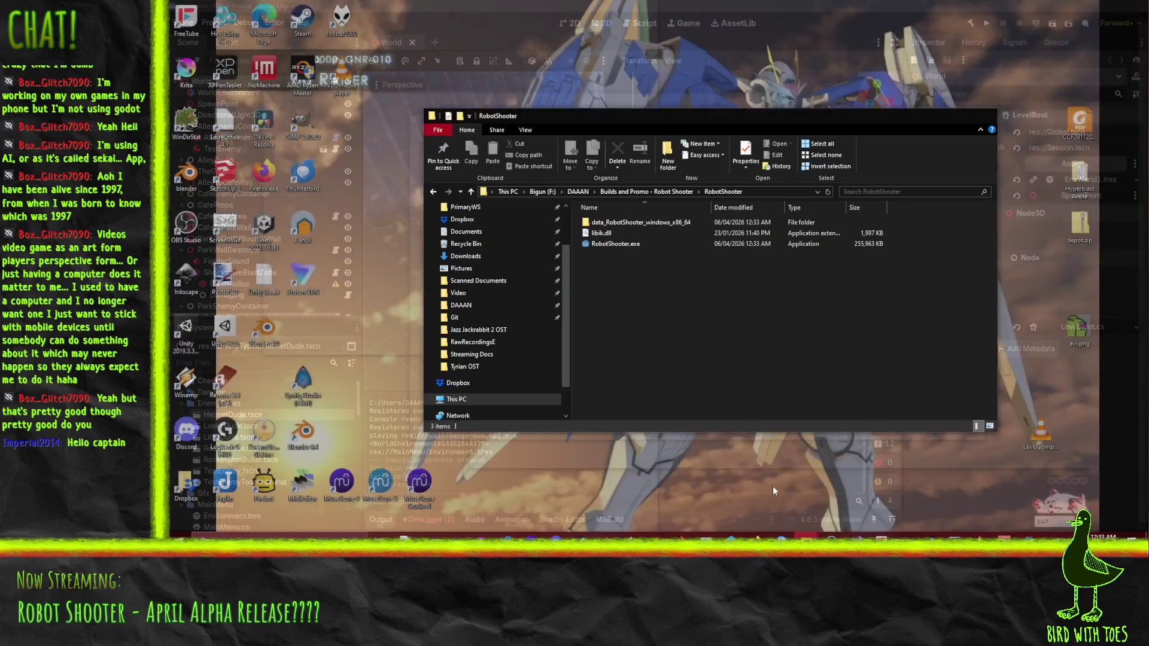
# Step: Launch RobotShooter.exe, start and pause the game, quit the desktop pet overlay, and close the crashed game
pyautogui.click(773, 486)
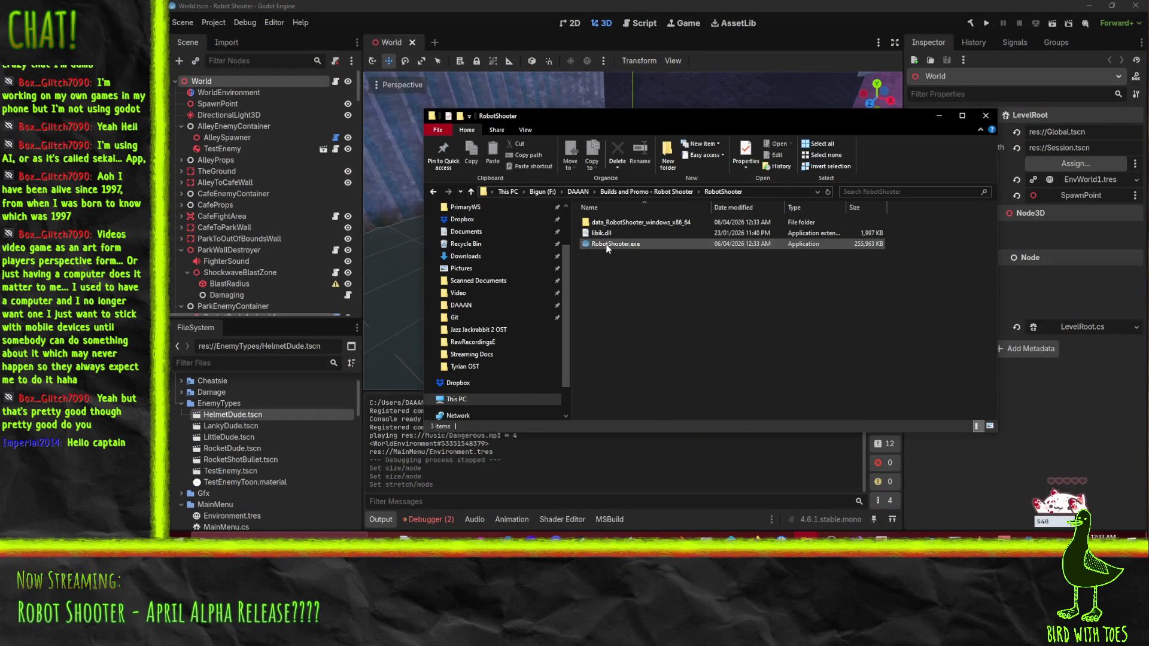
pyautogui.doubleClick(612, 243)
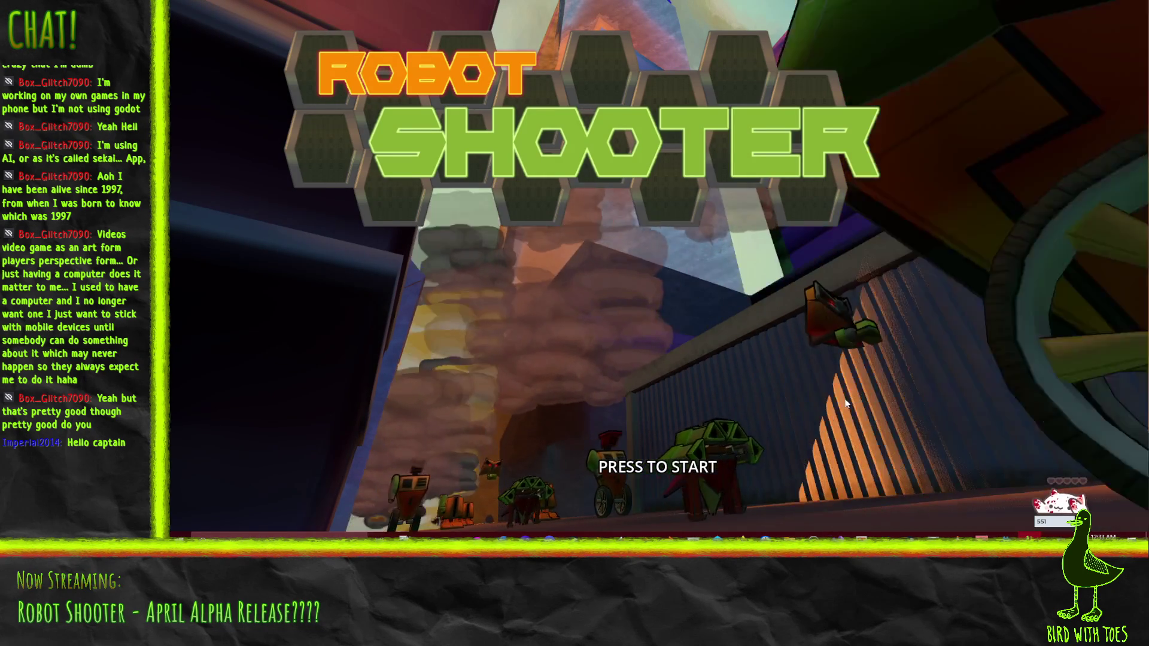
pyautogui.click(741, 433)
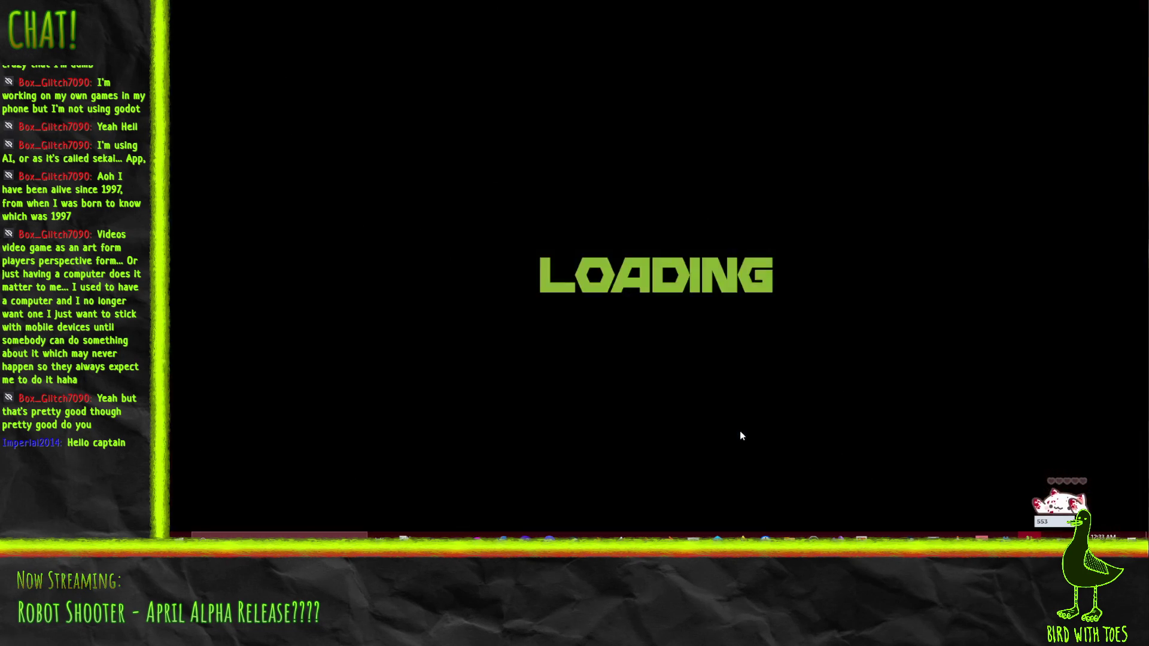
pyautogui.press('Escape')
pyautogui.press('Escape')
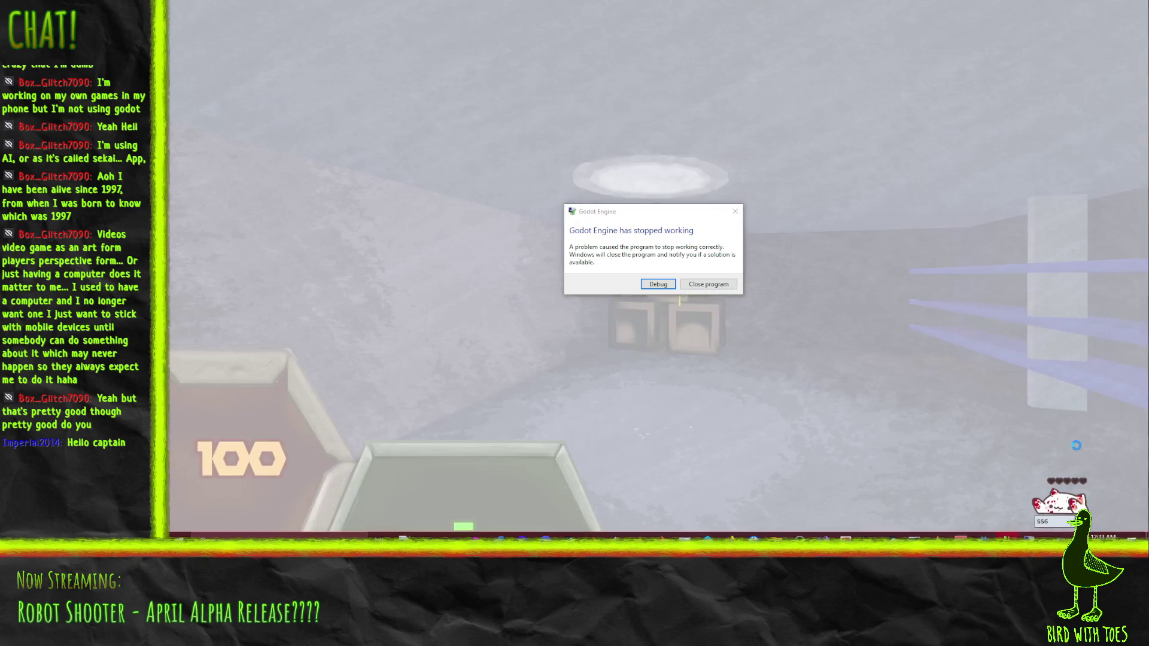
pyautogui.click(1099, 325)
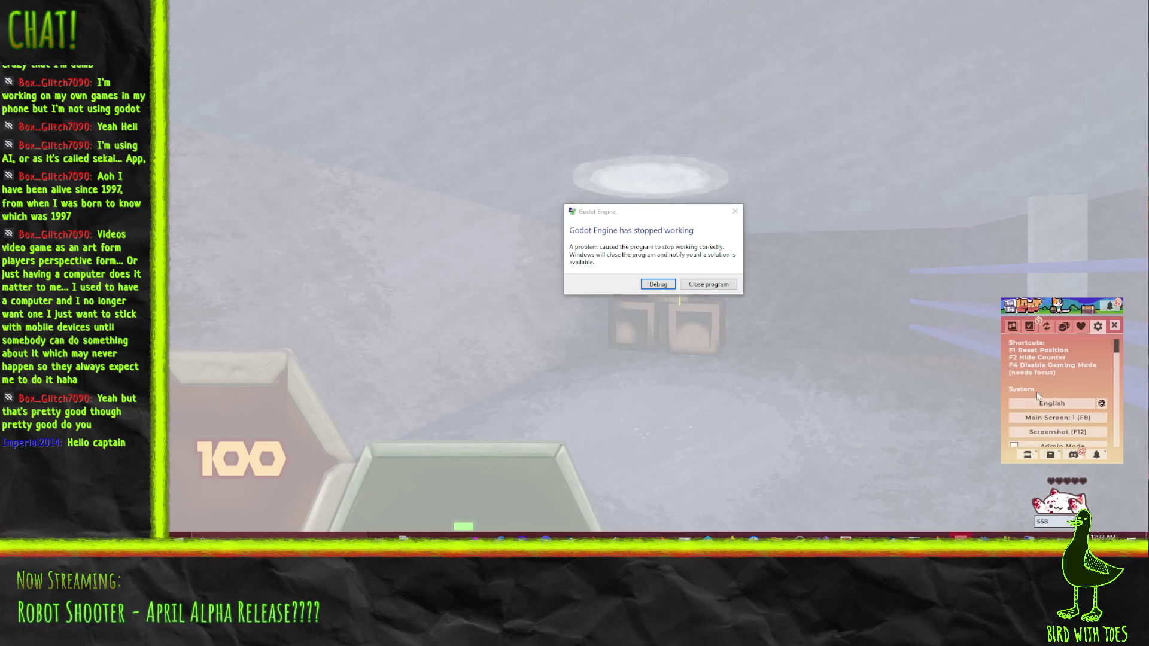
pyautogui.scroll(-5, 1066, 402)
pyautogui.scroll(-8, 1063, 407)
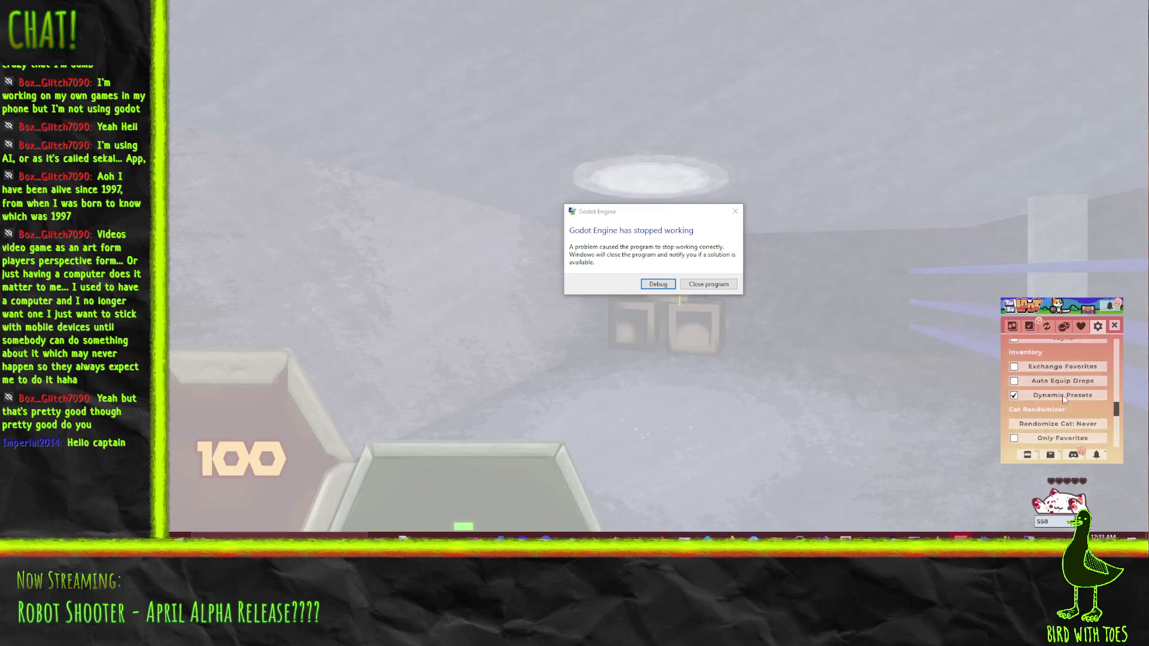
pyautogui.click(1055, 420)
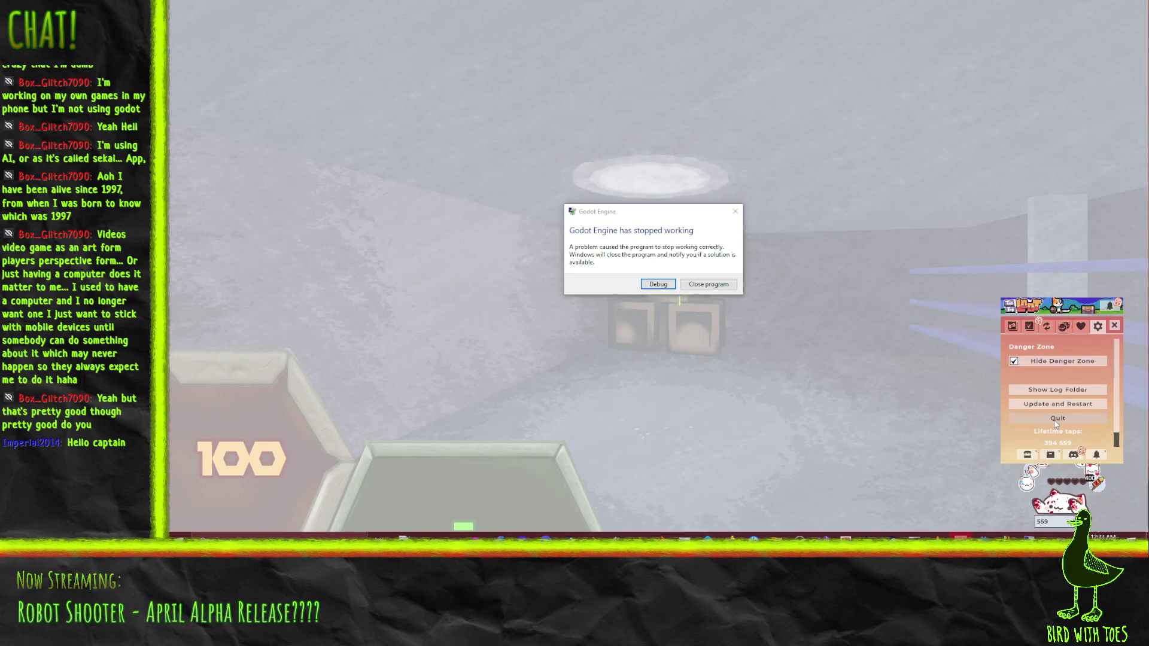
pyautogui.click(700, 285)
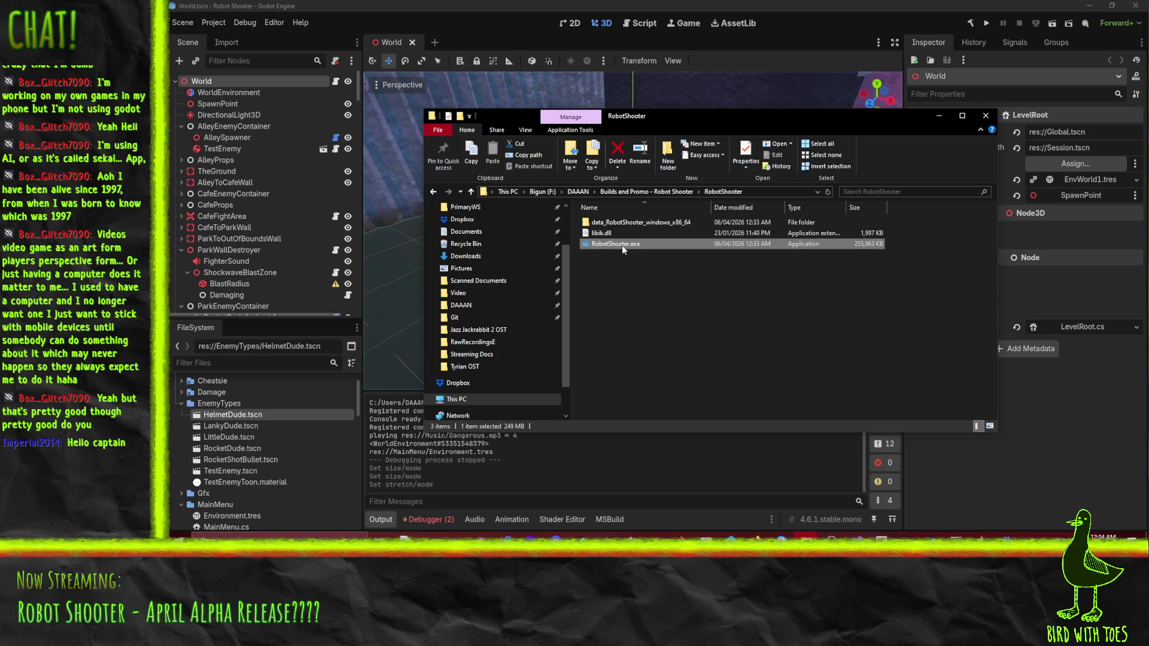
# Step: Relaunch RobotShooter.exe, start and pause the game, then close it after it crashes
pyautogui.doubleClick(622, 243)
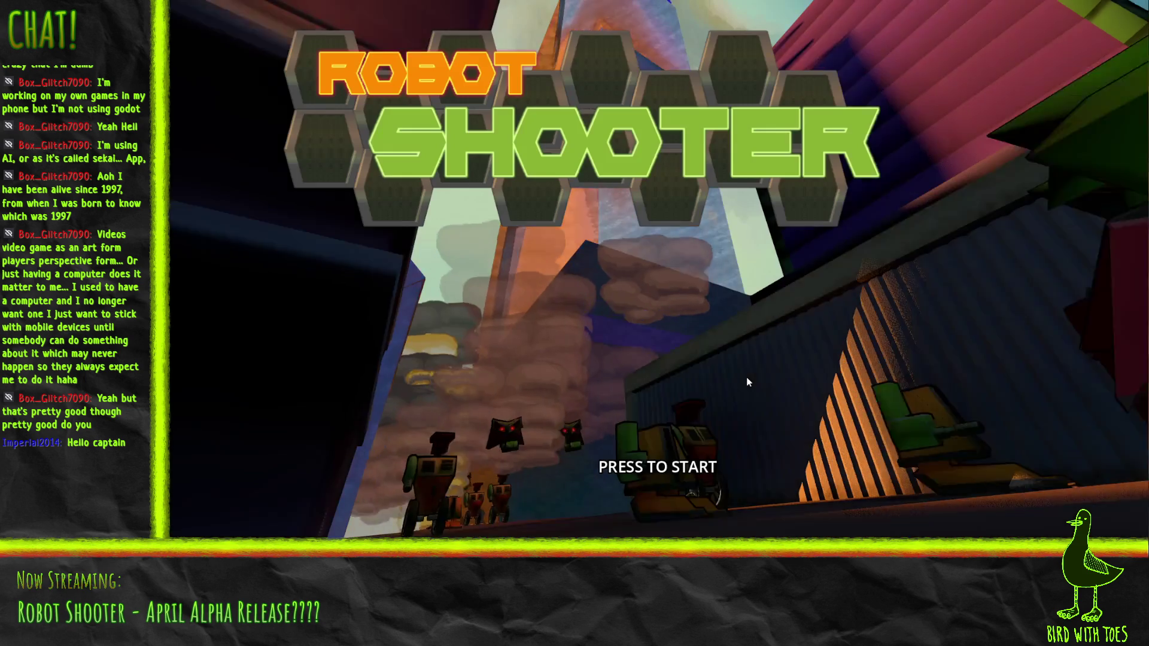
pyautogui.click(746, 382)
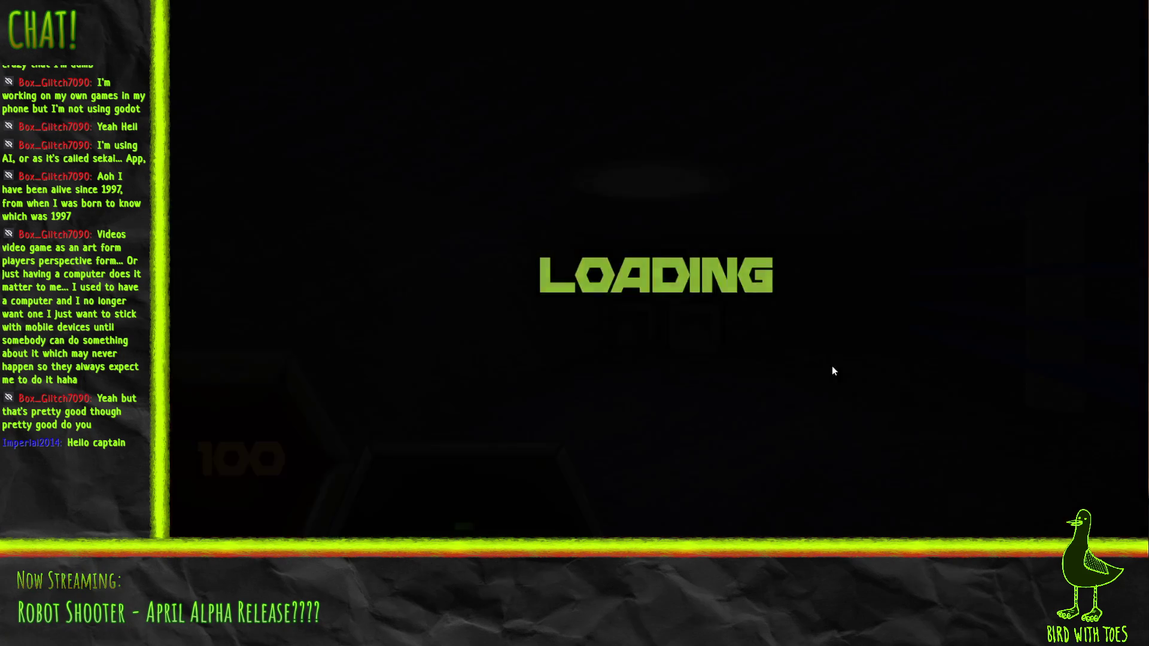
pyautogui.press('Escape')
pyautogui.press('Escape')
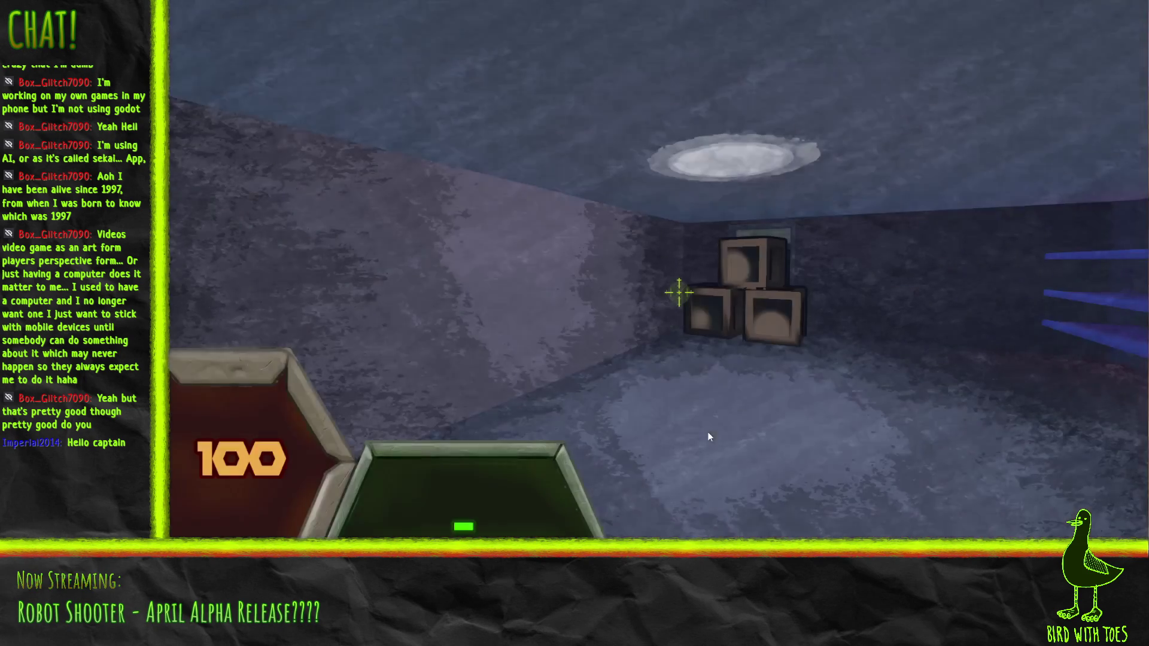
pyautogui.click(712, 279)
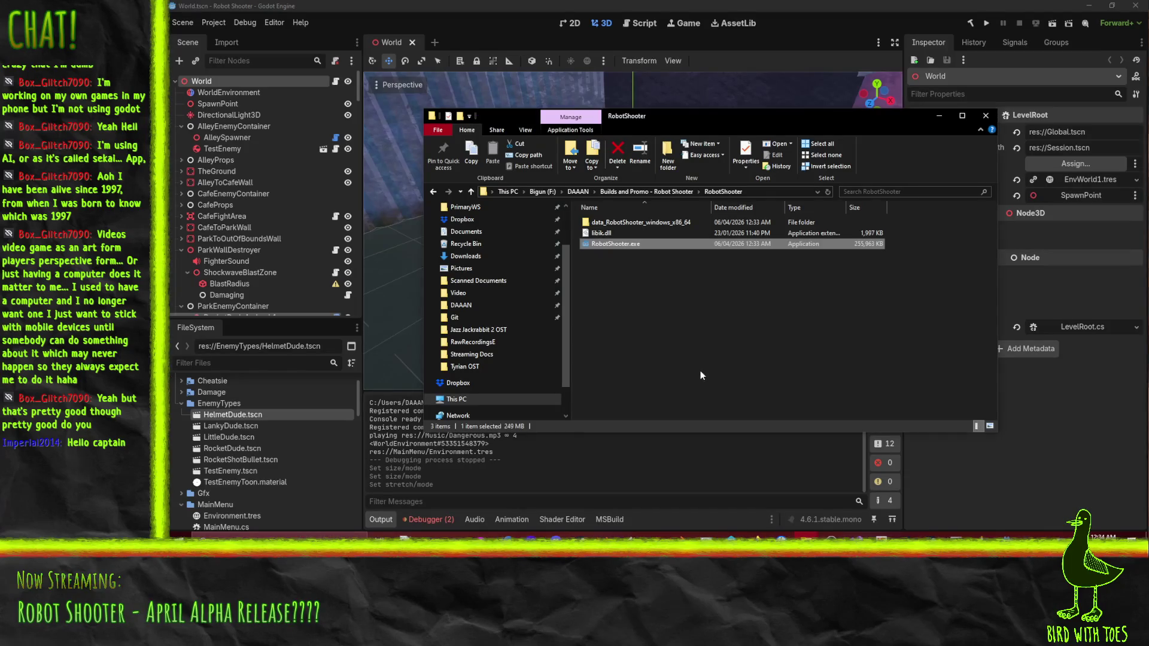
# Step: Review SetFullscreen in GameConfig.cs, minimize Visual Studio, and close Godot's Export window
pyautogui.click(905, 540)
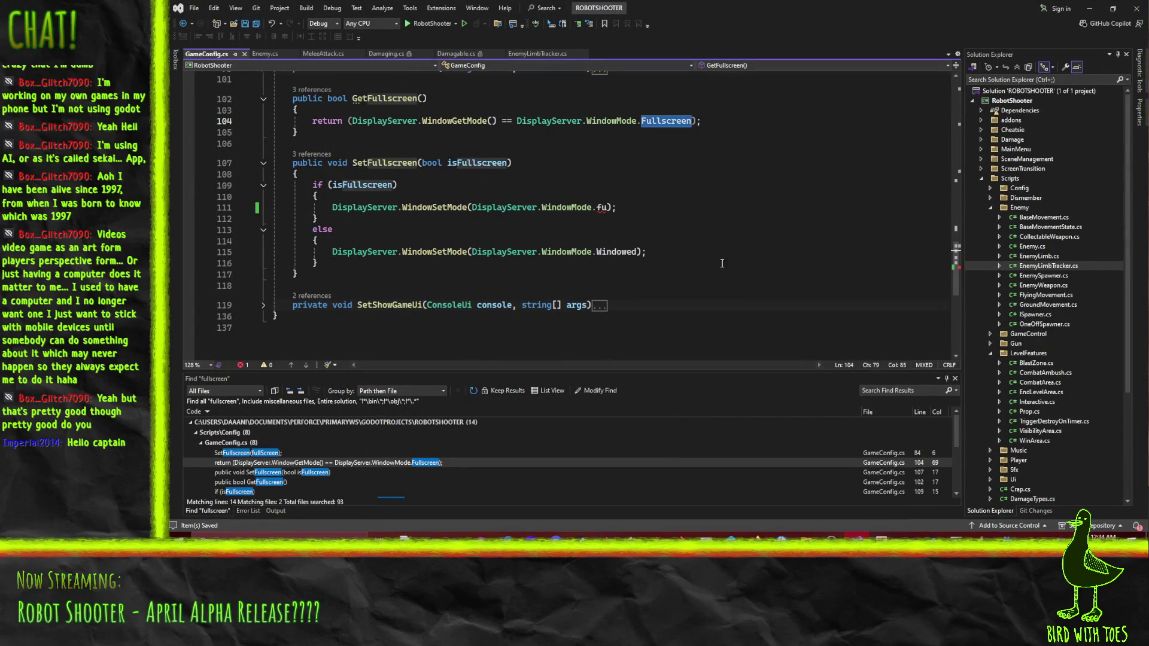
pyautogui.click(1090, 11)
pyautogui.click(367, 5)
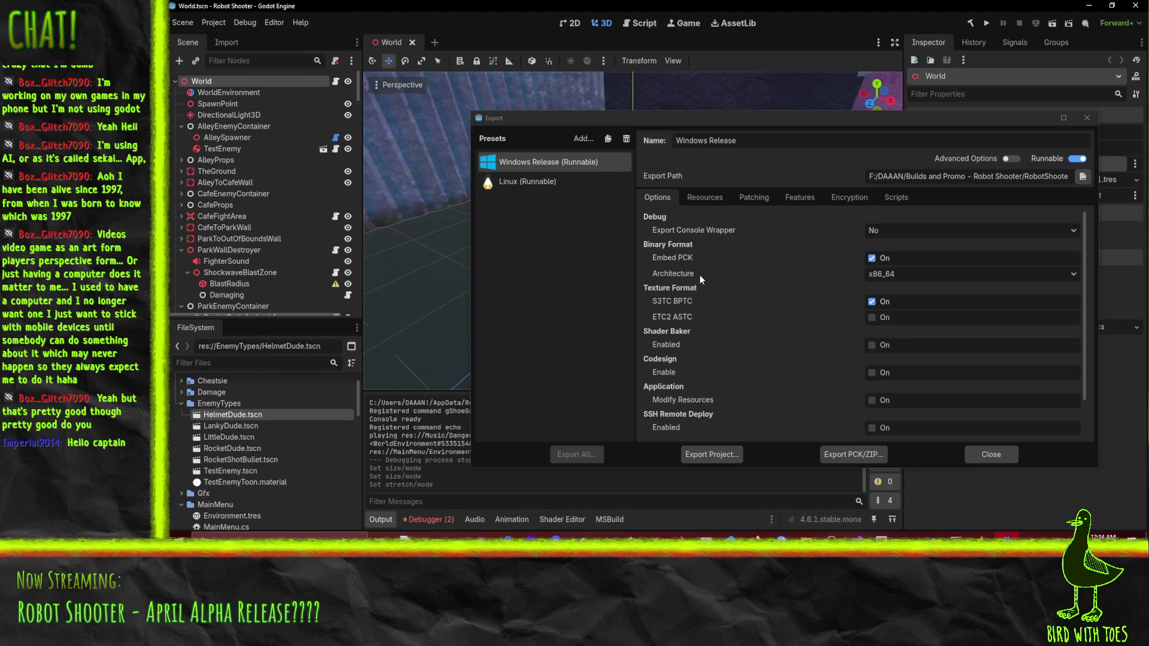
pyautogui.click(814, 301)
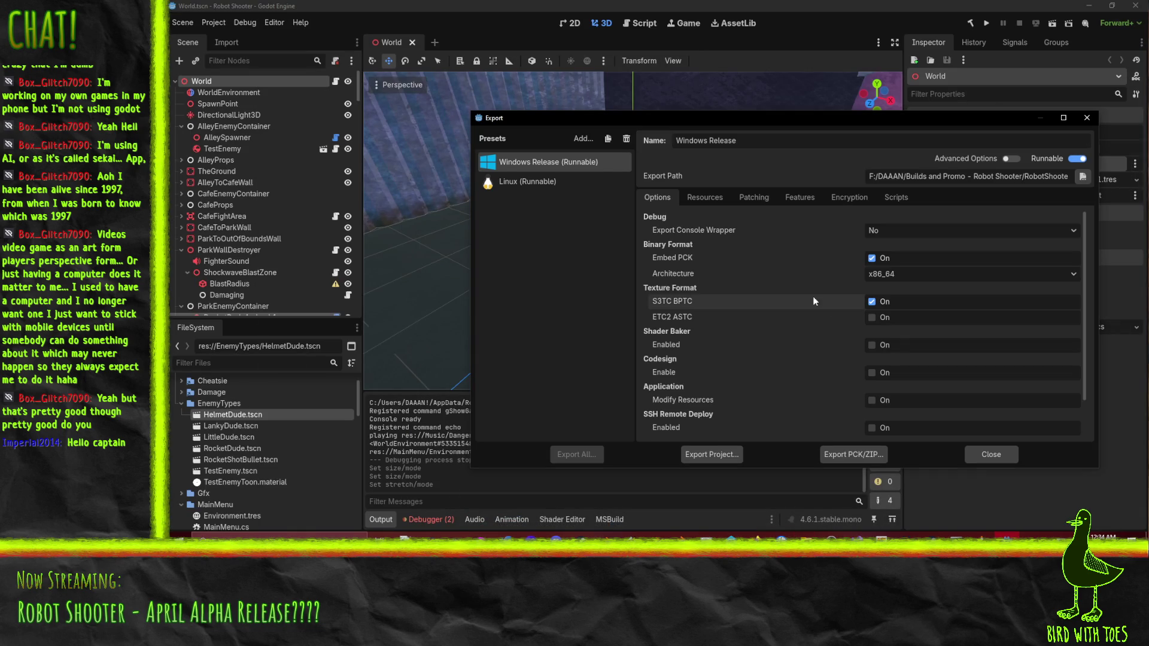
pyautogui.click(991, 454)
# Step: Set Stretch Mode back to canvas_items, then test-run the project and stop it with F8
pyautogui.click(213, 22)
pyautogui.click(243, 36)
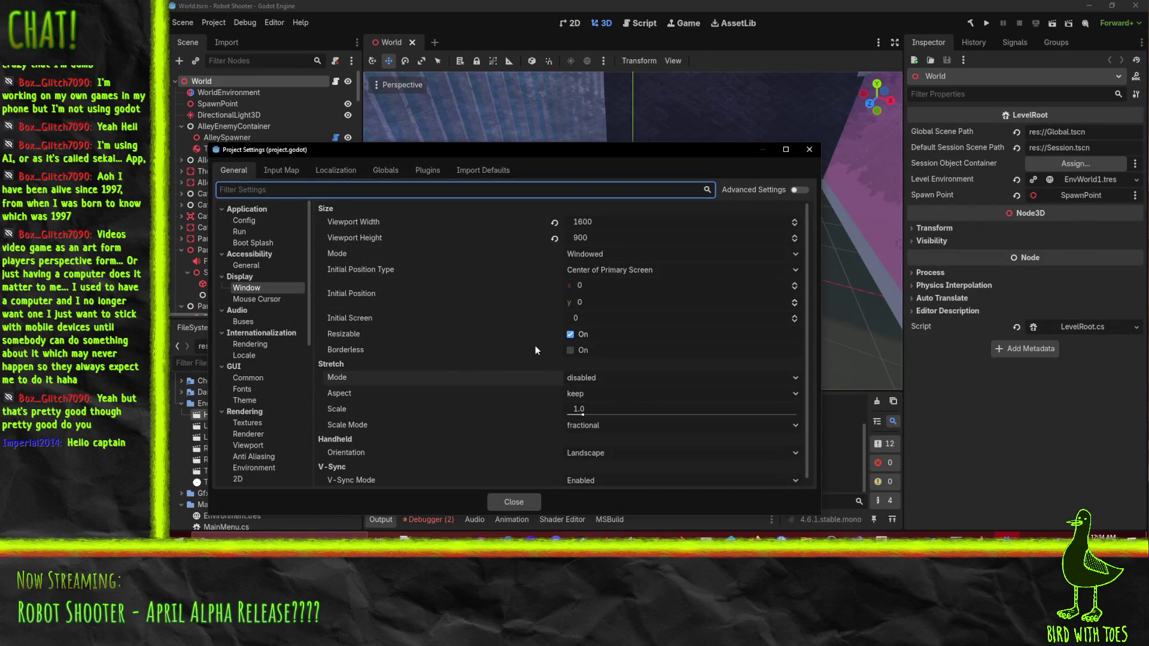
pyautogui.click(644, 381)
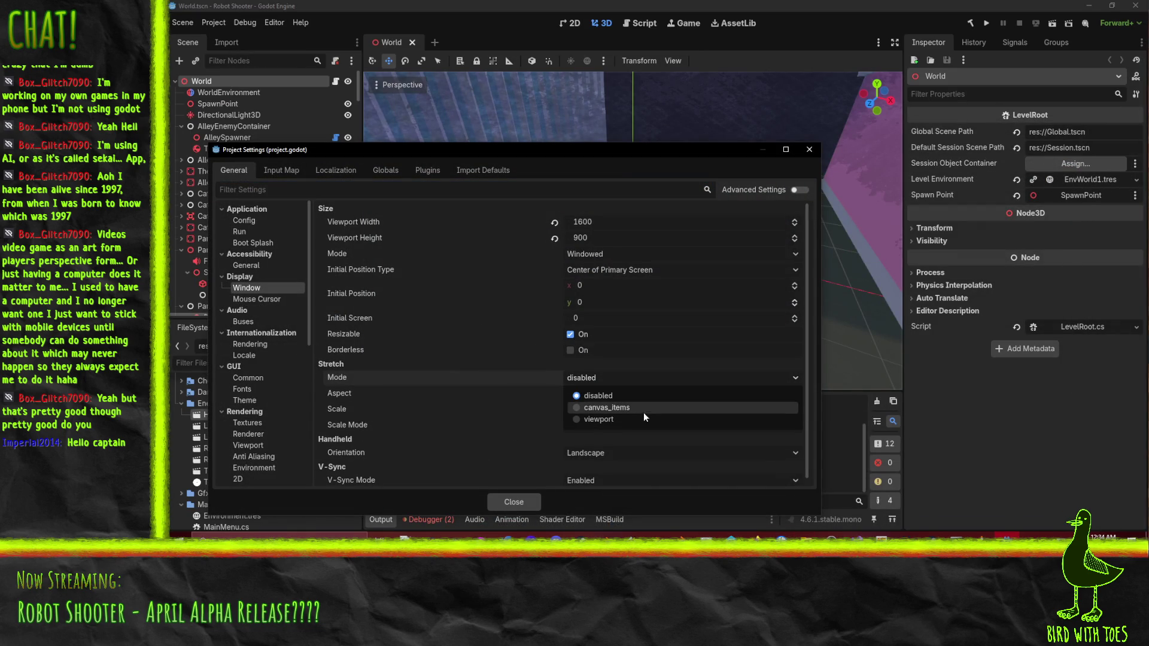
pyautogui.click(634, 406)
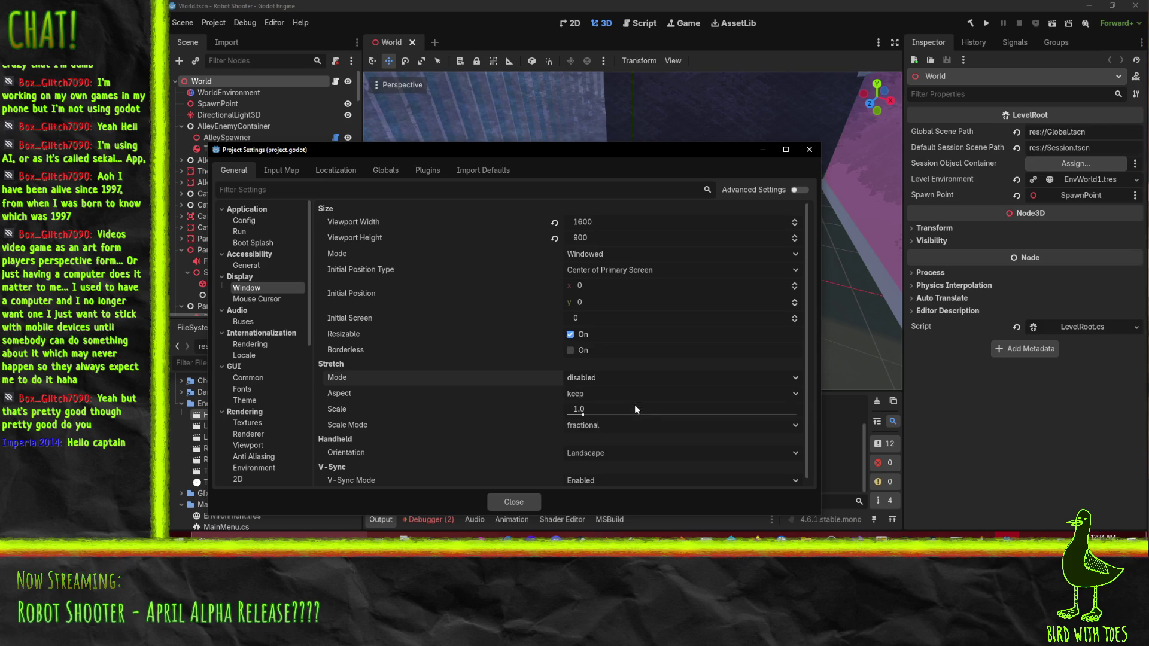
pyautogui.click(512, 502)
pyautogui.click(984, 22)
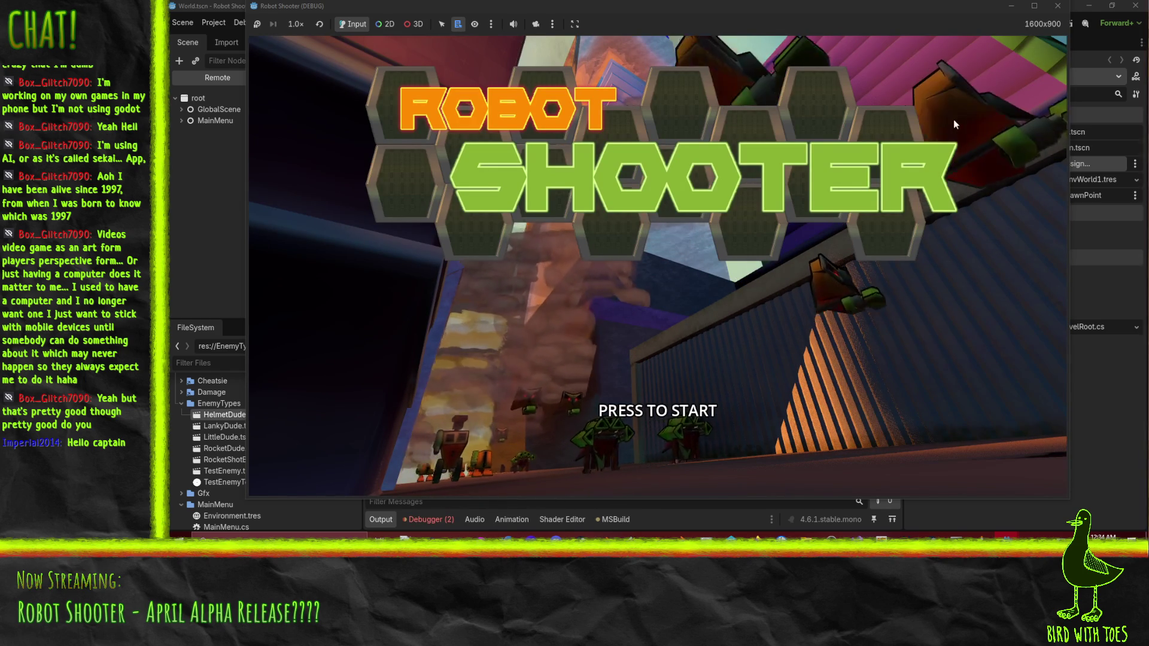
pyautogui.press('F8')
# Step: Export the Windows build over RobotShooter.exe again, confirming the overwrite
pyautogui.click(217, 24)
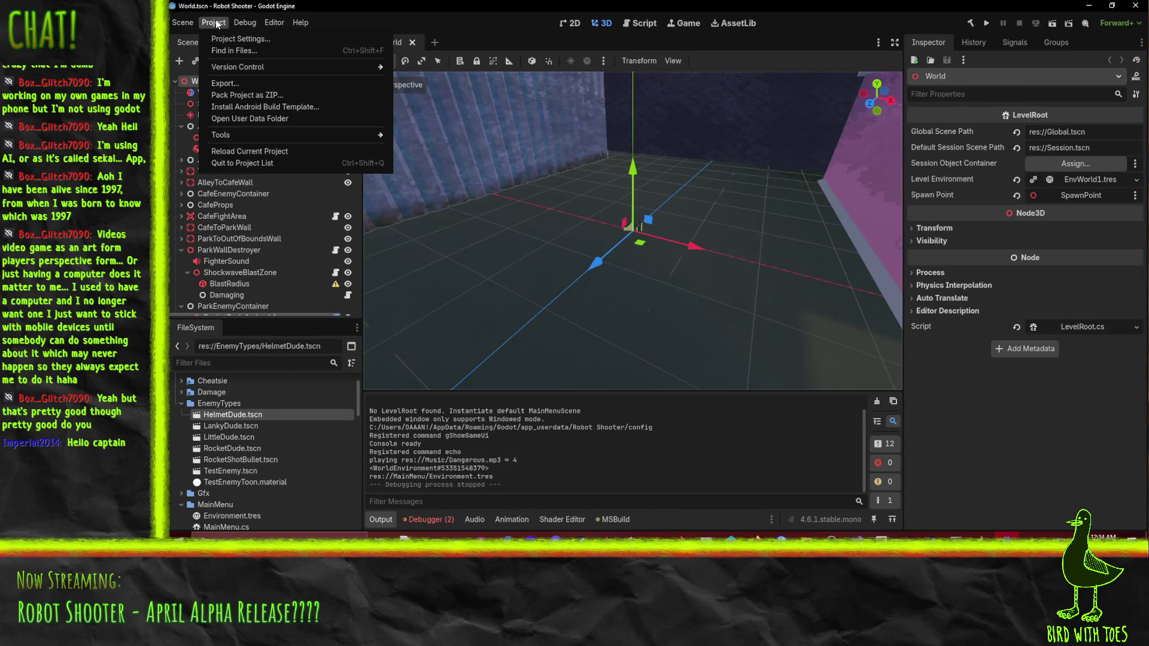
pyautogui.click(239, 87)
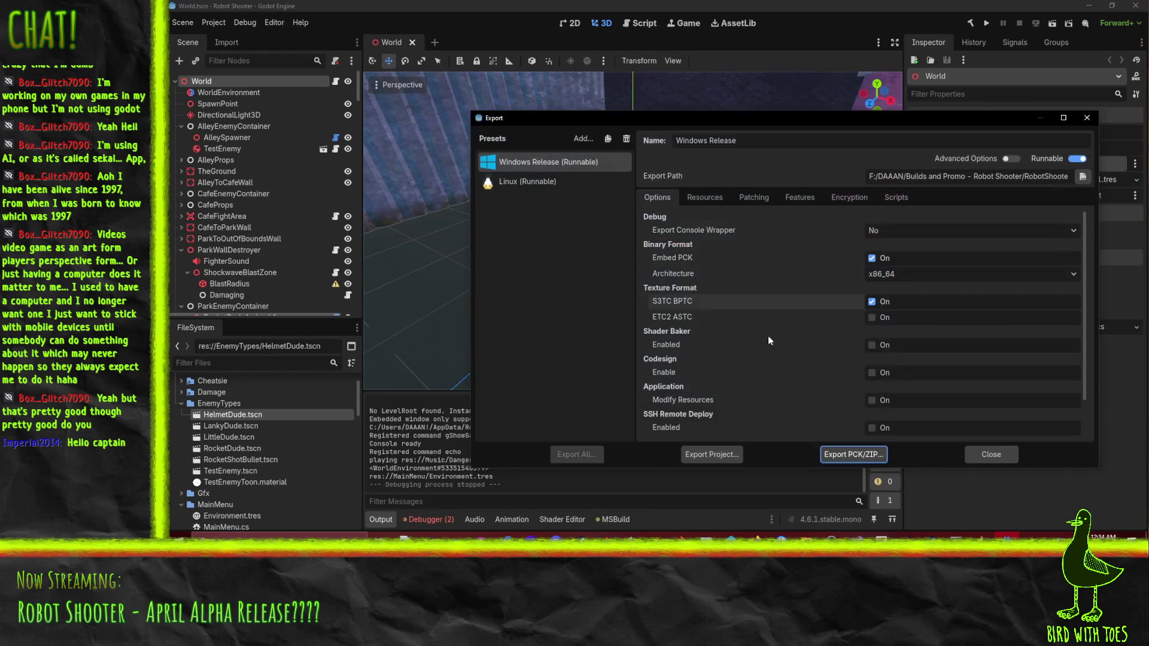
pyautogui.click(840, 458)
pyautogui.click(549, 447)
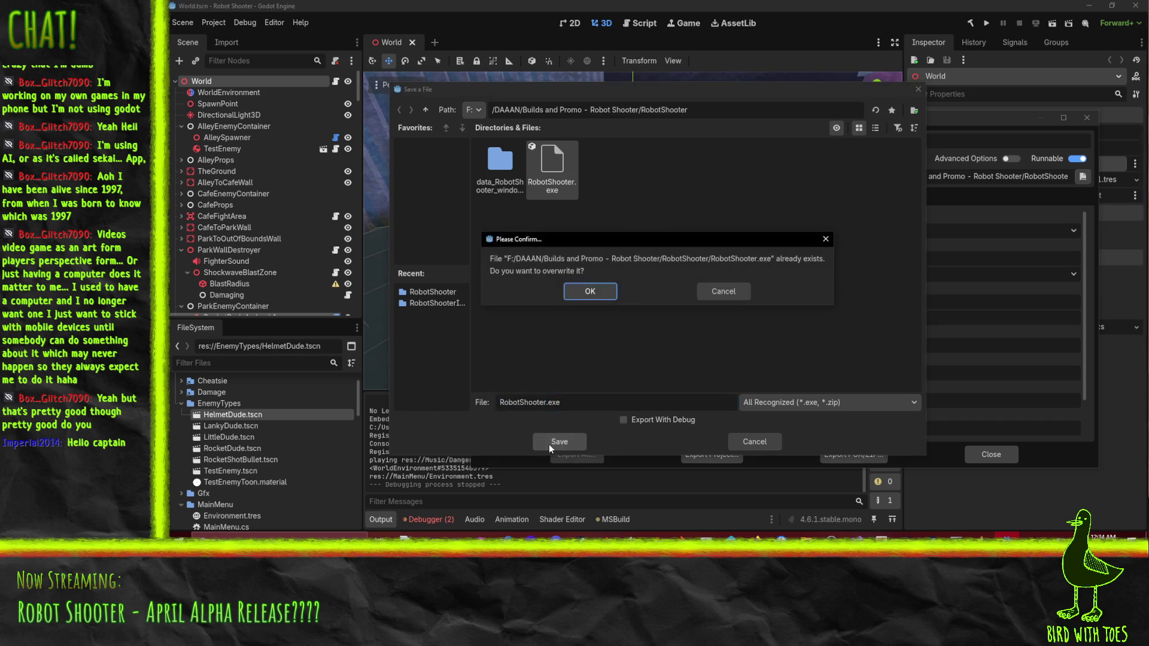
pyautogui.click(602, 295)
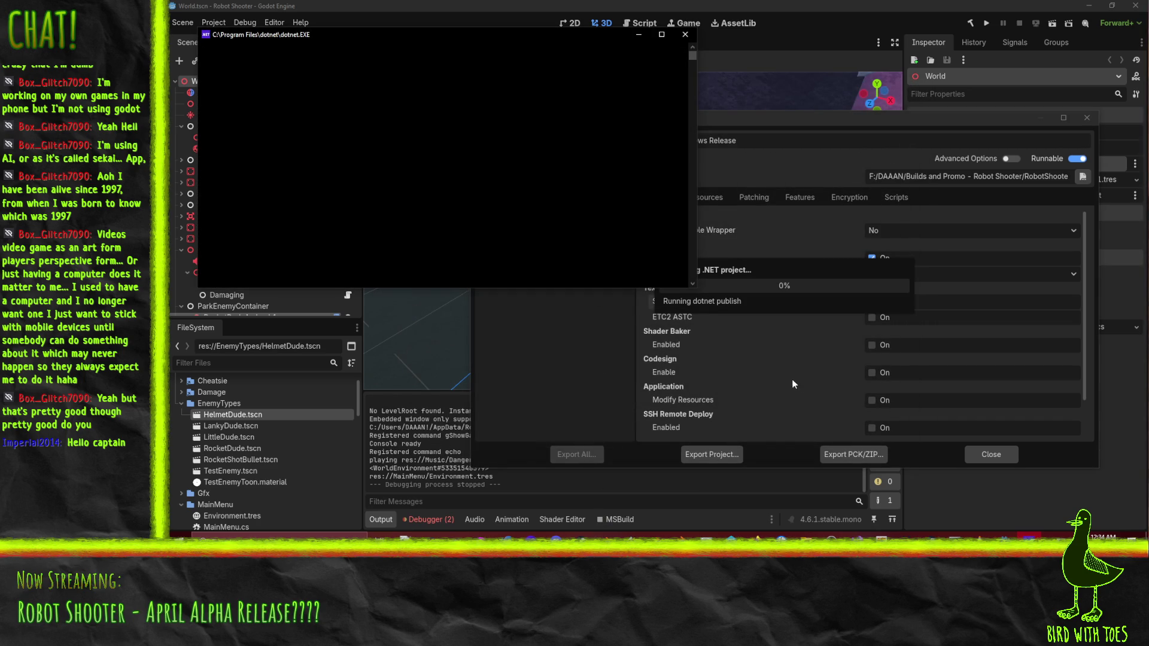
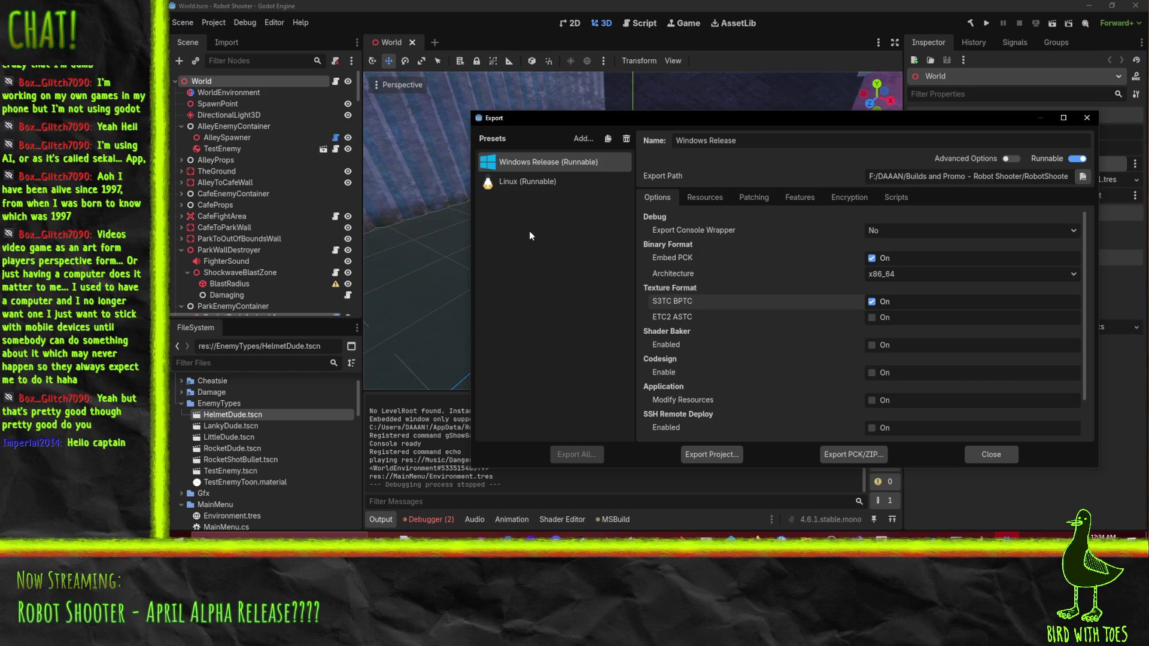
# Step: Launch RobotShooter.exe from the RobotShooter folder and start a game from the title screen
pyautogui.click(807, 537)
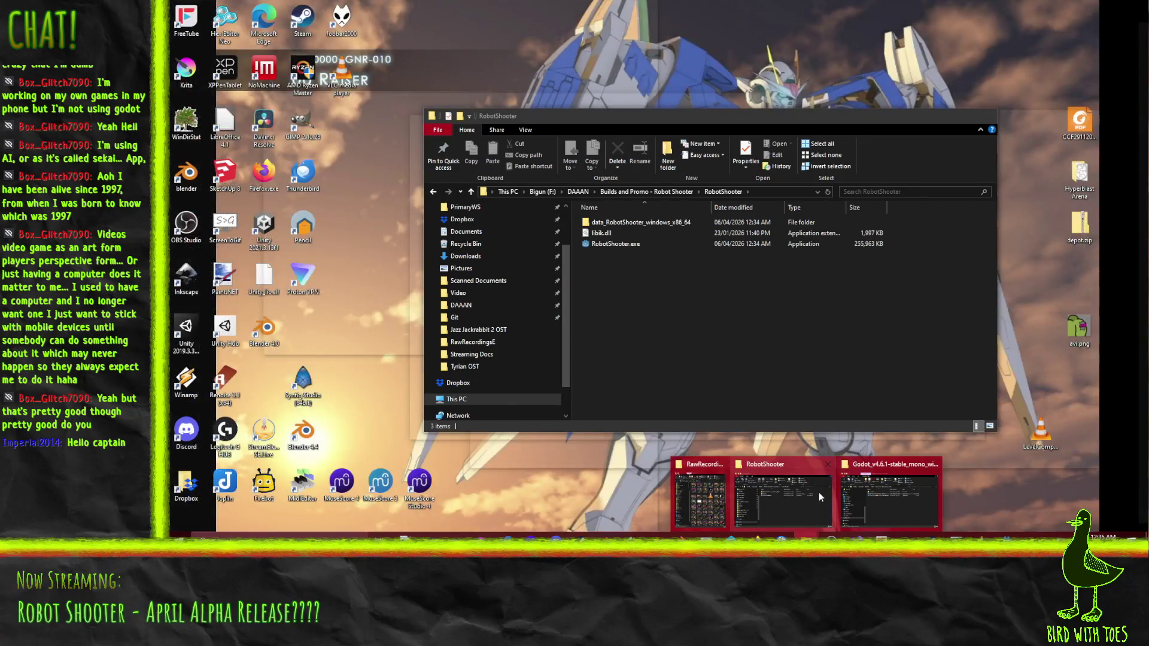
pyautogui.click(819, 492)
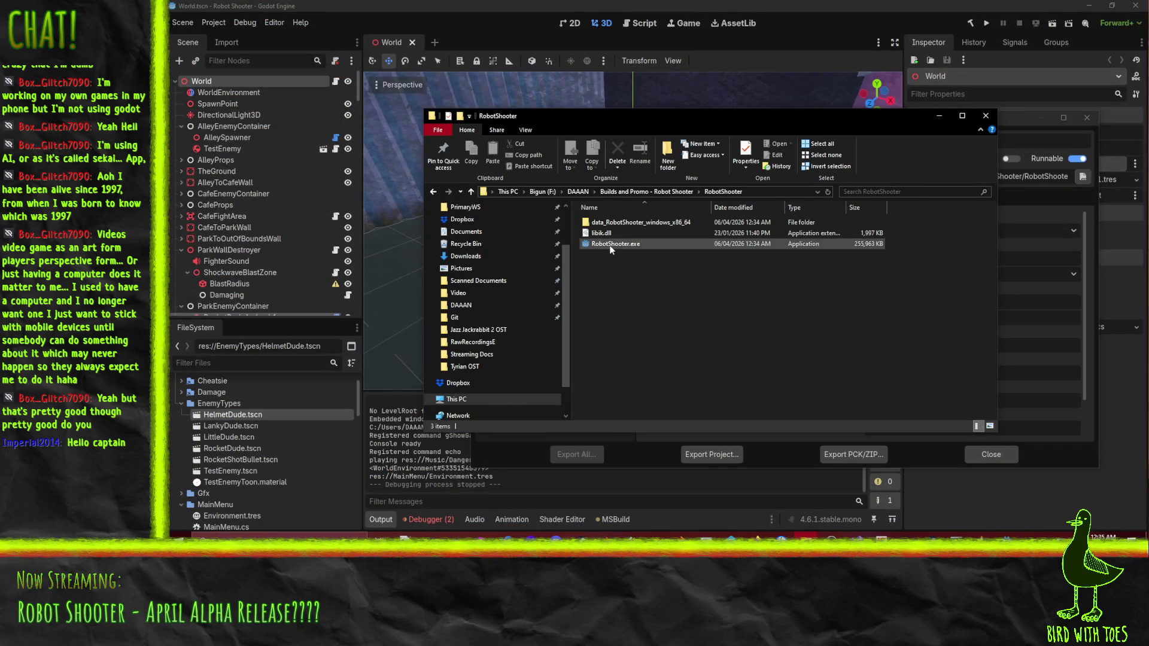
pyautogui.doubleClick(614, 244)
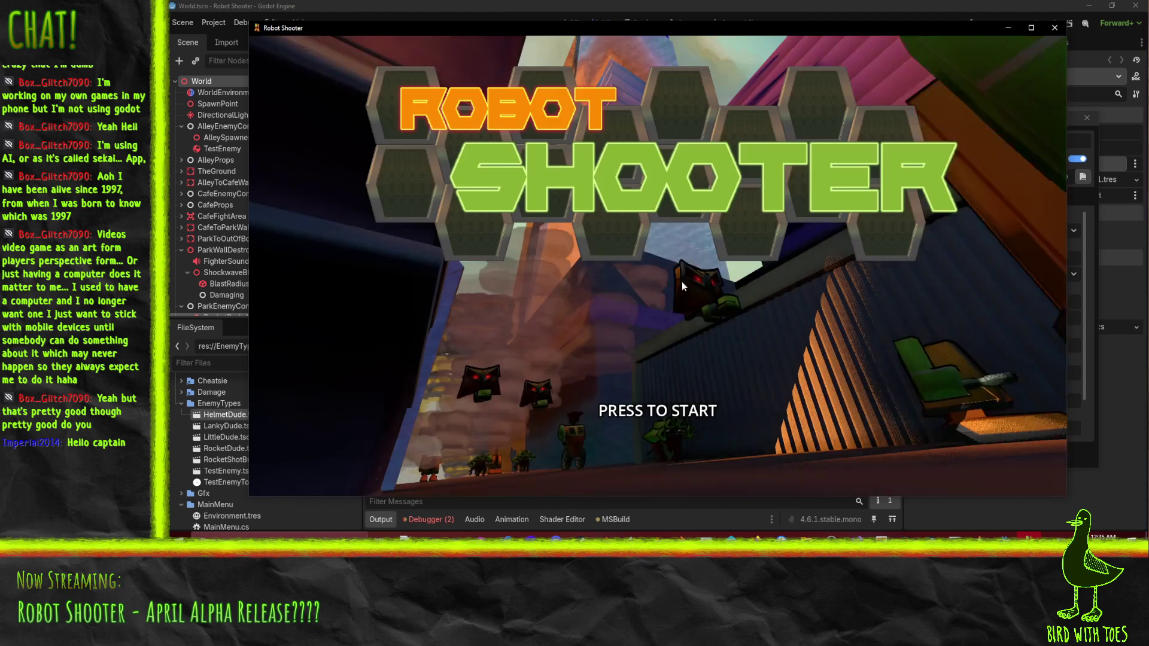
pyautogui.click(717, 335)
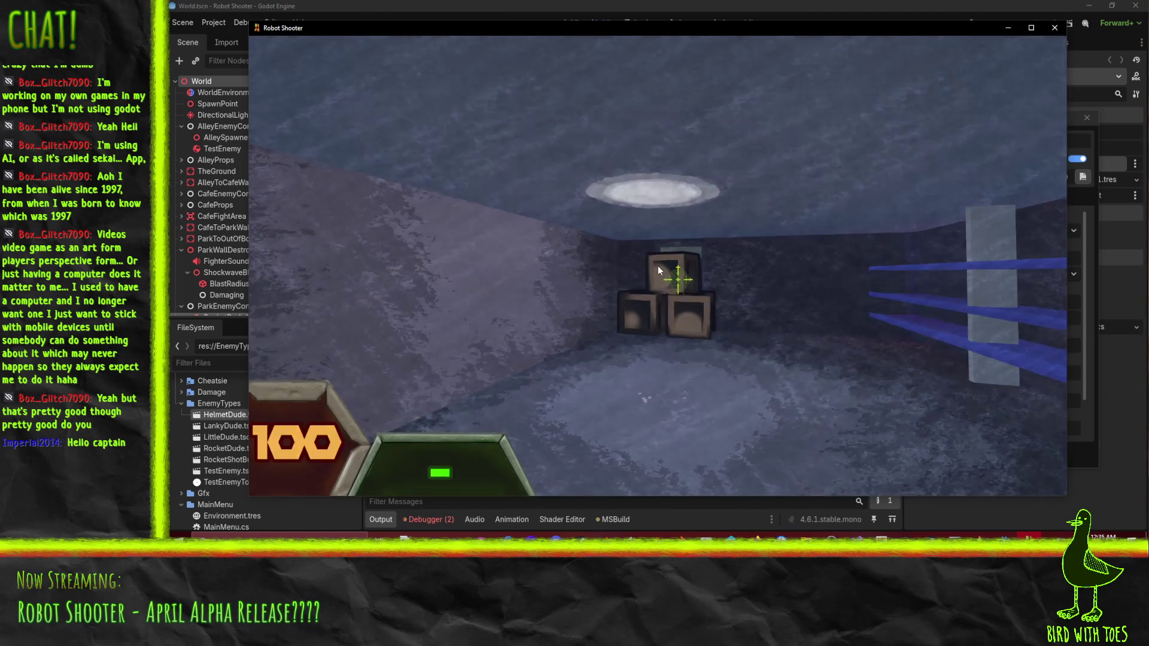
# Step: Pause the game and enable Full Screen in the game's Settings
pyautogui.press('Escape')
pyautogui.click(635, 254)
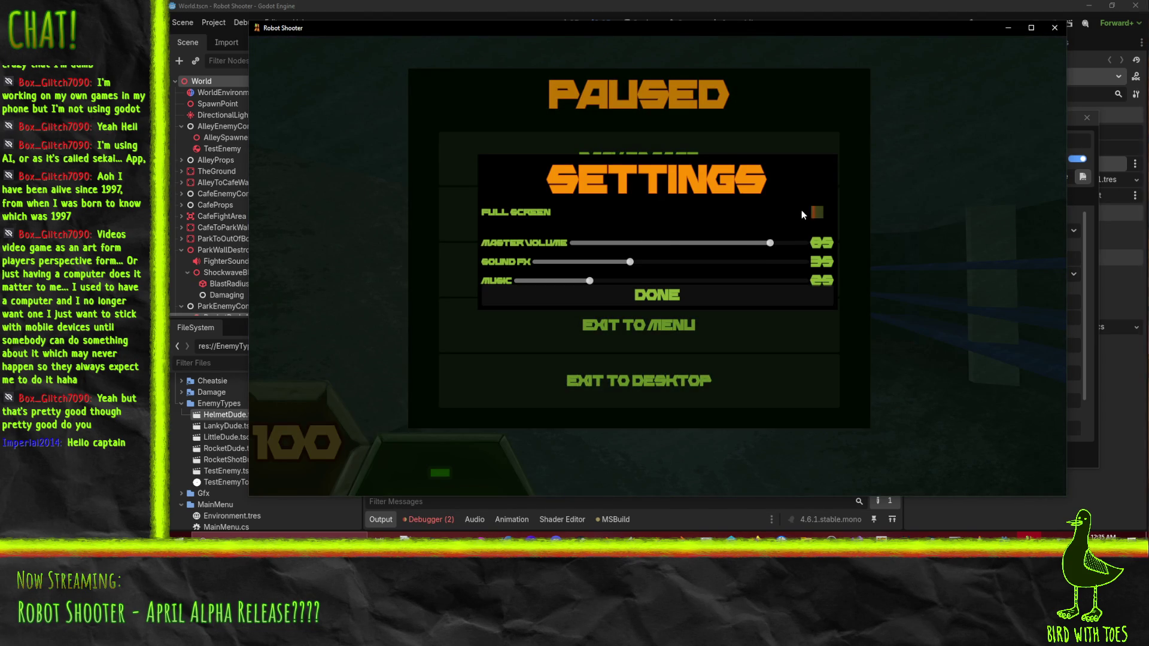
pyautogui.click(816, 212)
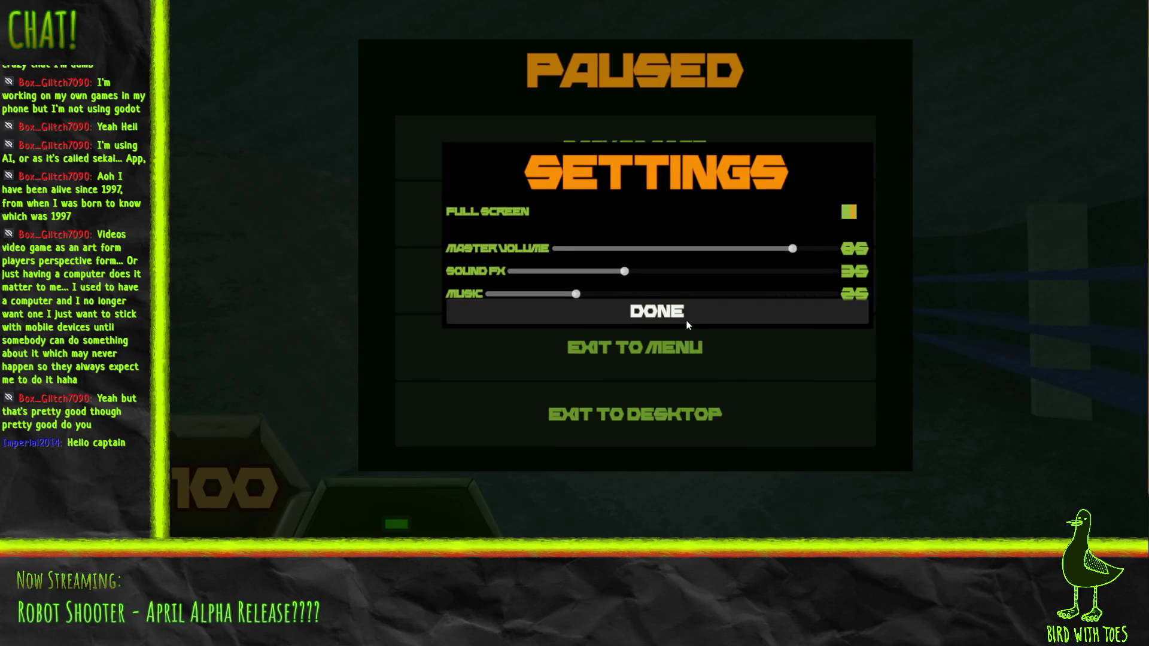
pyautogui.click(669, 306)
# Step: Resume play and grapple three crates toward the player while moving through the room
pyautogui.click(666, 164)
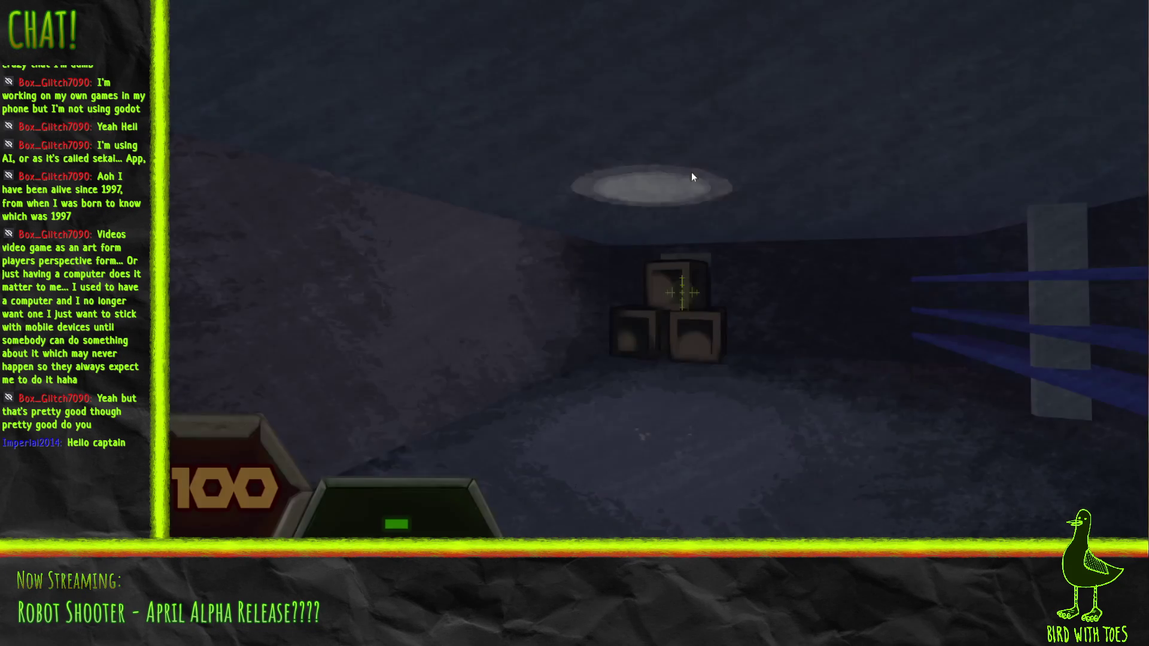
pyautogui.press('w')
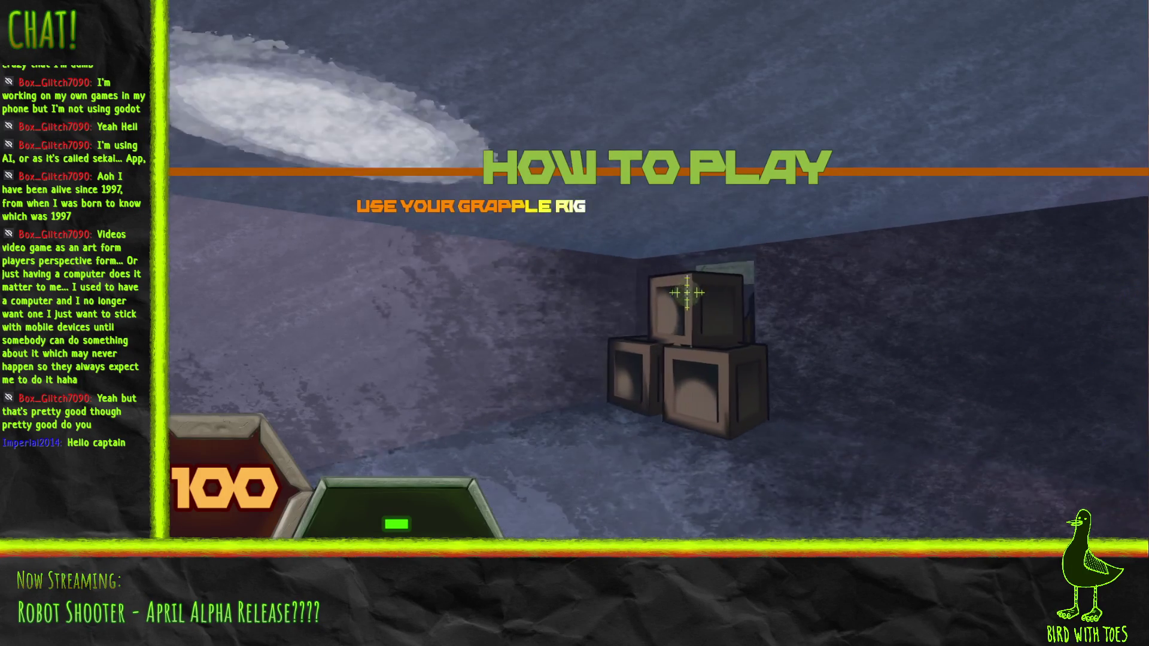
pyautogui.press('`')
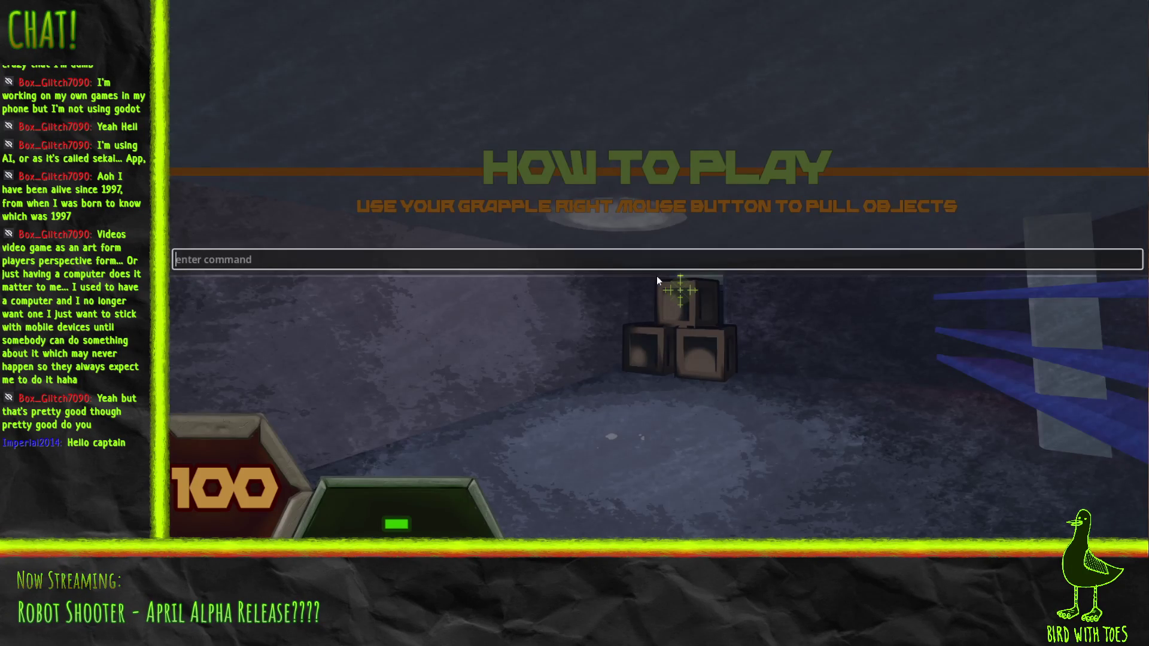
pyautogui.press('`')
pyautogui.rightClick(679, 291)
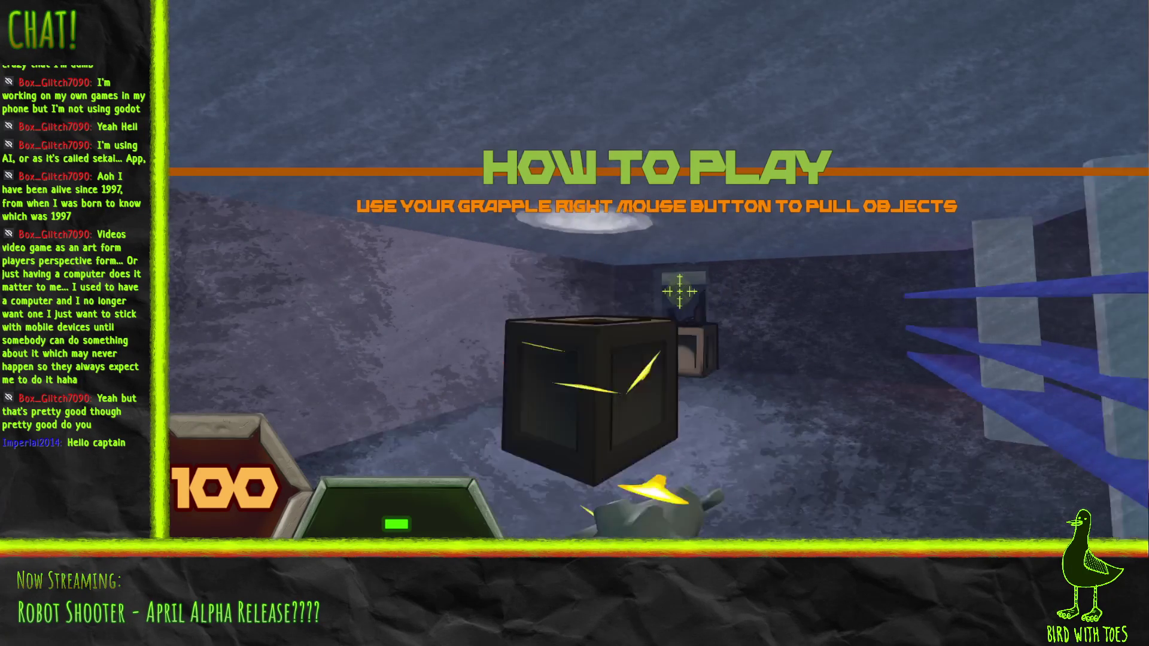
pyautogui.rightClick(681, 293)
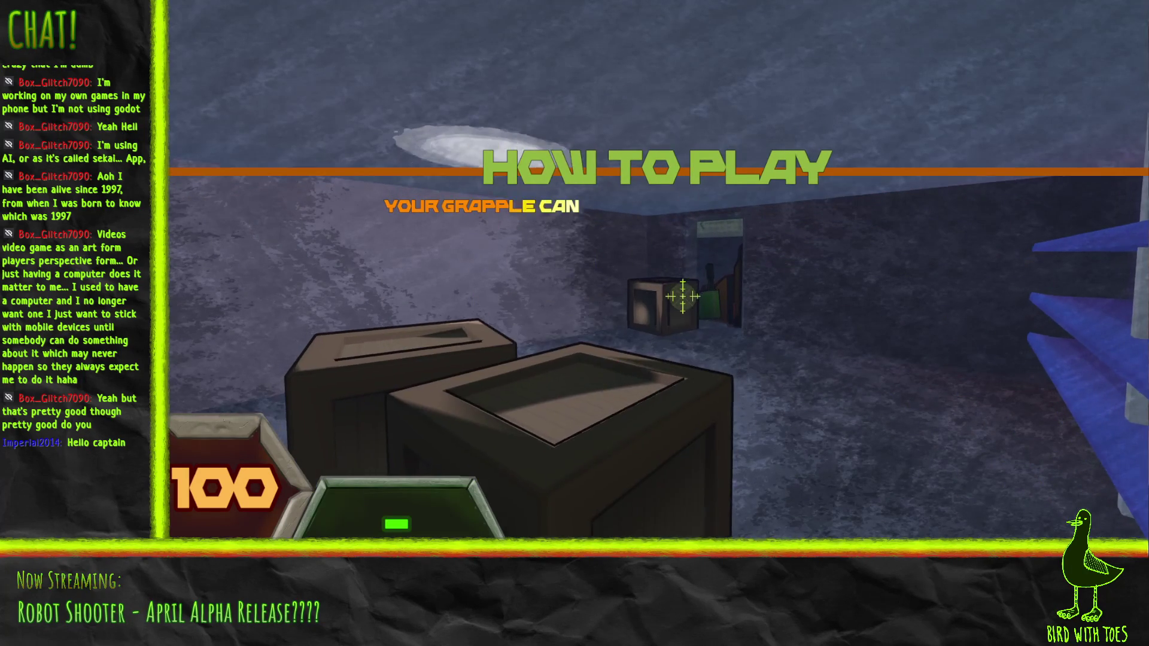
pyautogui.press('w')
pyautogui.rightClick(684, 297)
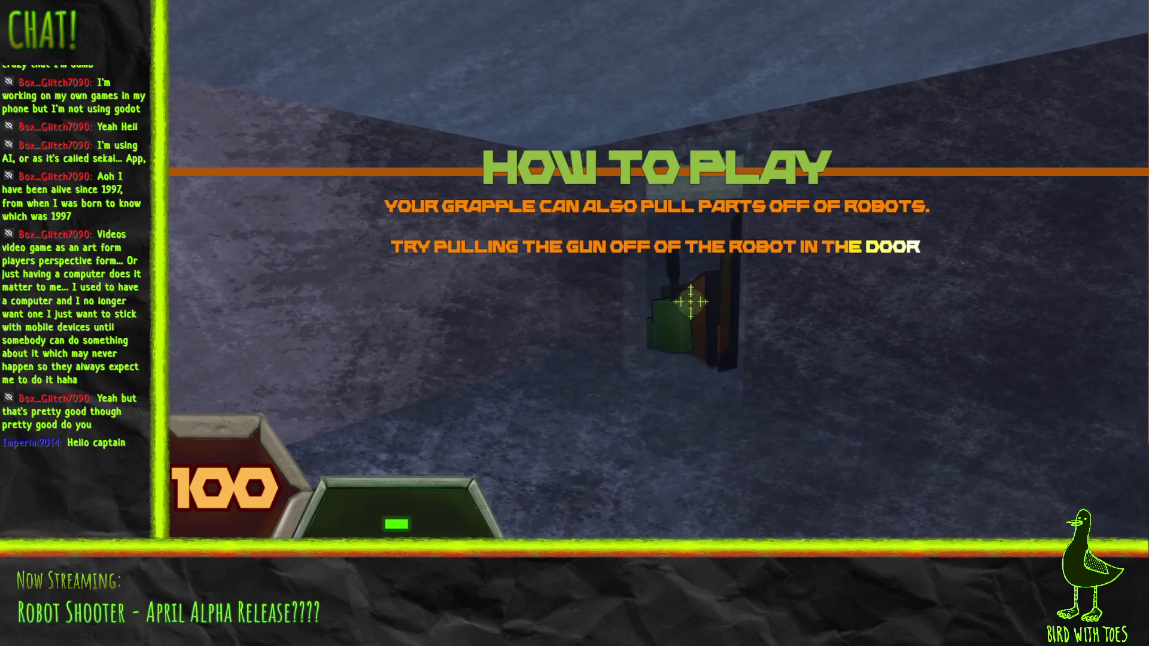
# Step: Shoot the door robot, pick up and fire its gun, then walk through the doorway
pyautogui.click(691, 301)
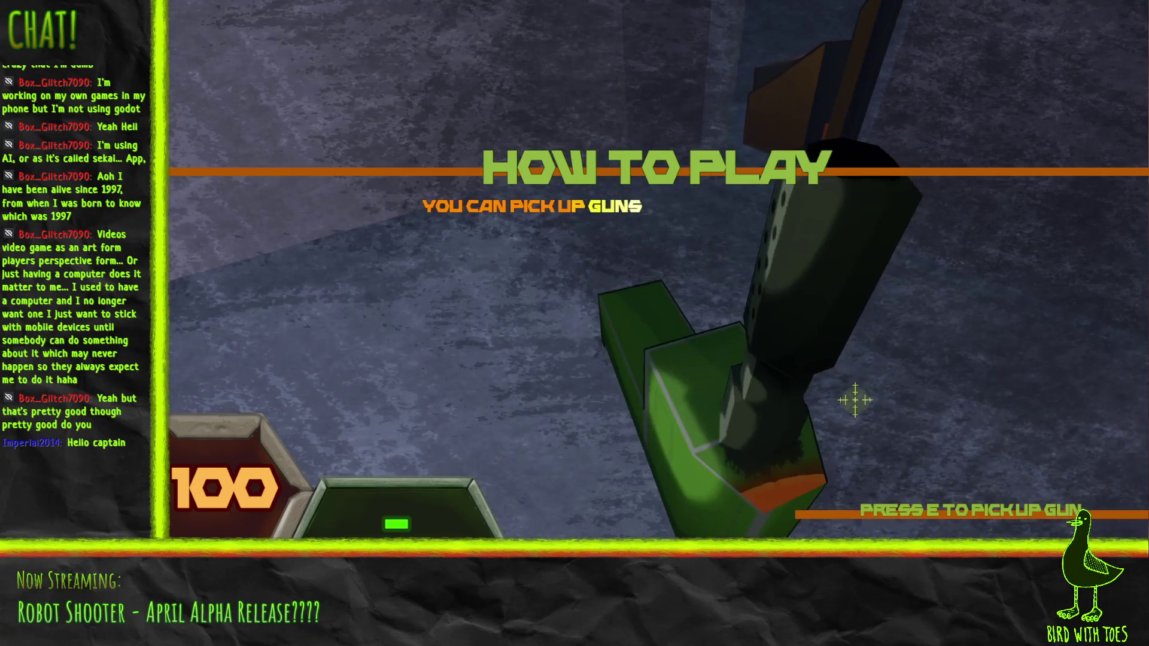
pyautogui.press('e')
pyautogui.click(698, 313)
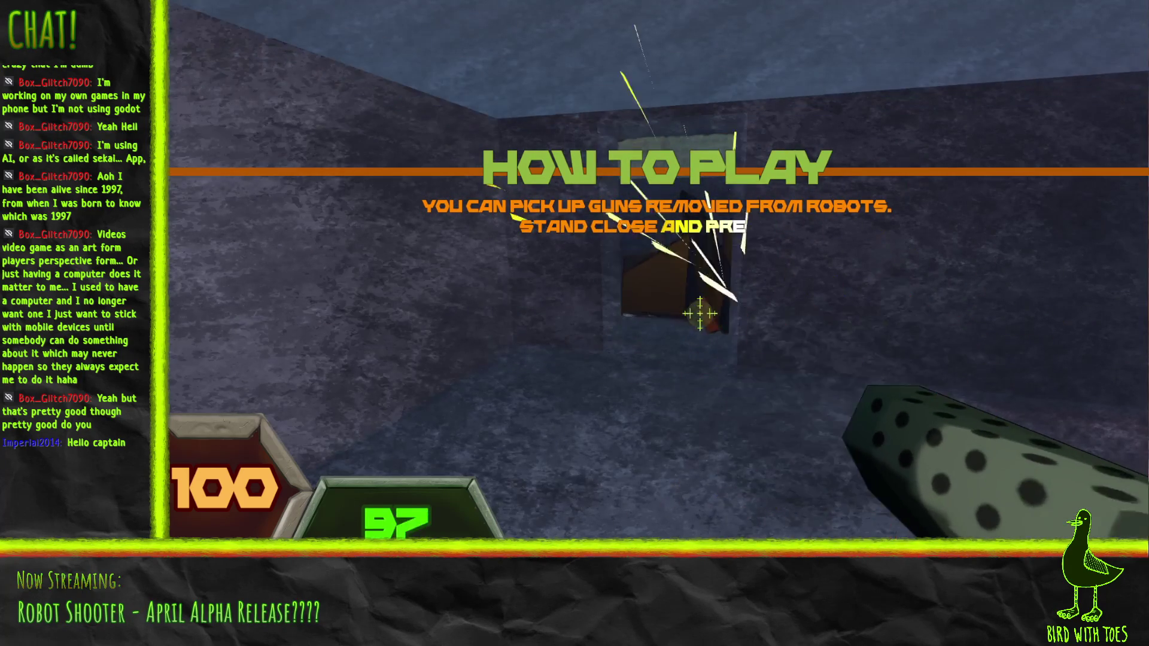
pyautogui.click(695, 311)
pyautogui.press('w')
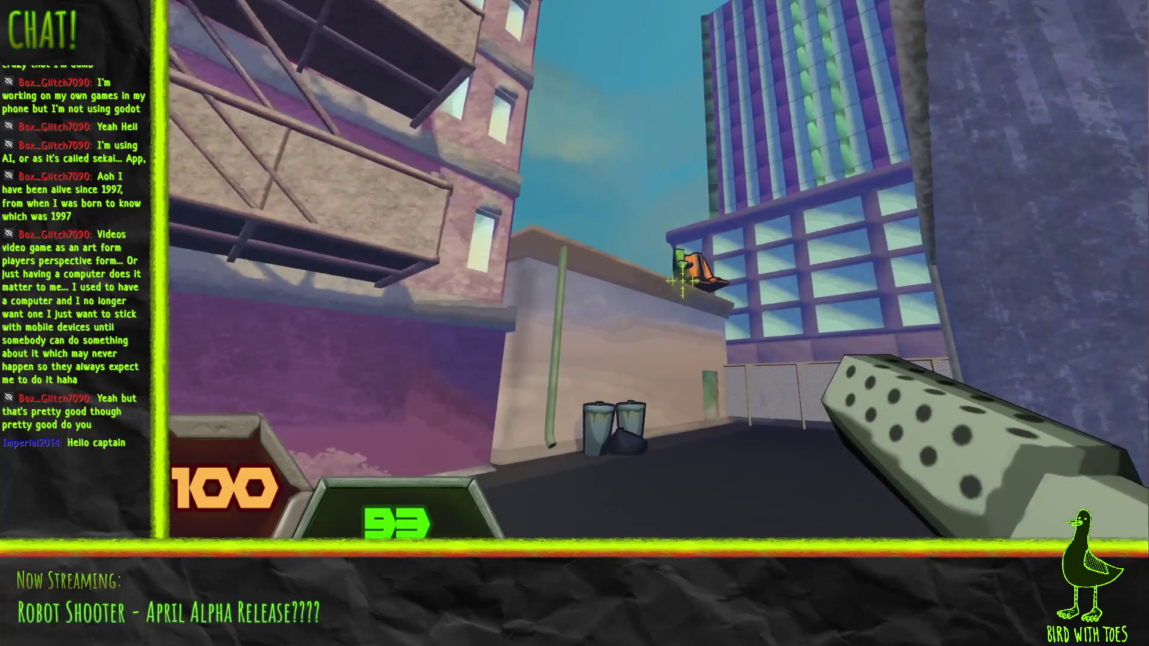
# Step: Shoot the orange rooftop robot until it explodes
pyautogui.click(682, 281)
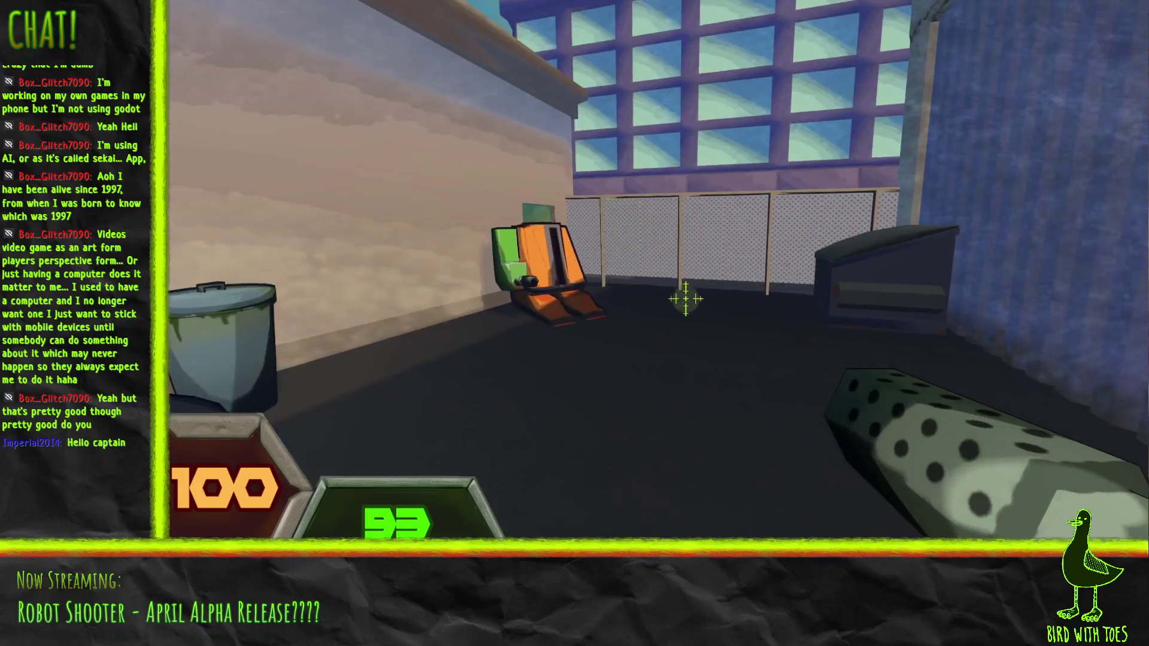
pyautogui.click(685, 298)
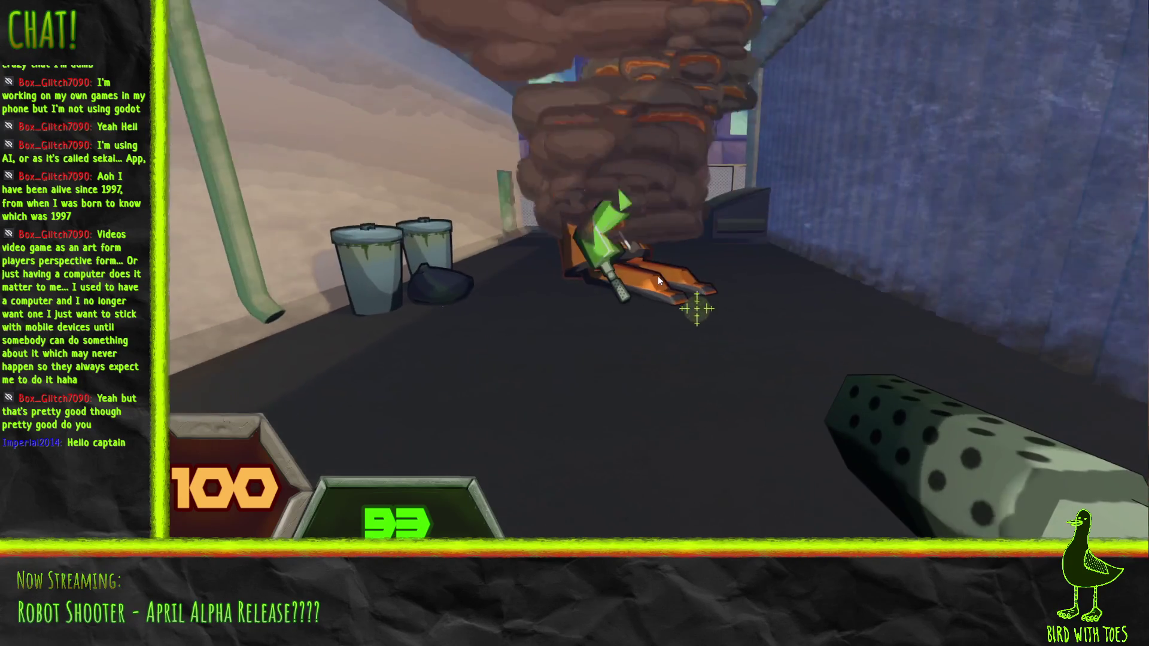
pyautogui.press('`')
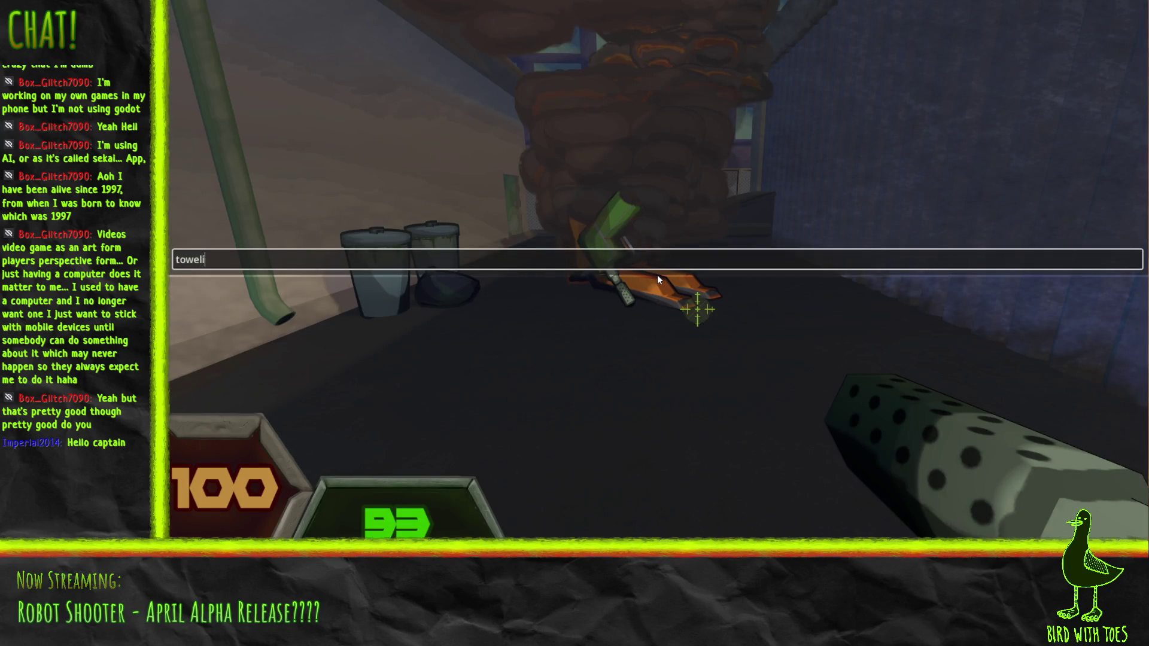
pyautogui.press('`')
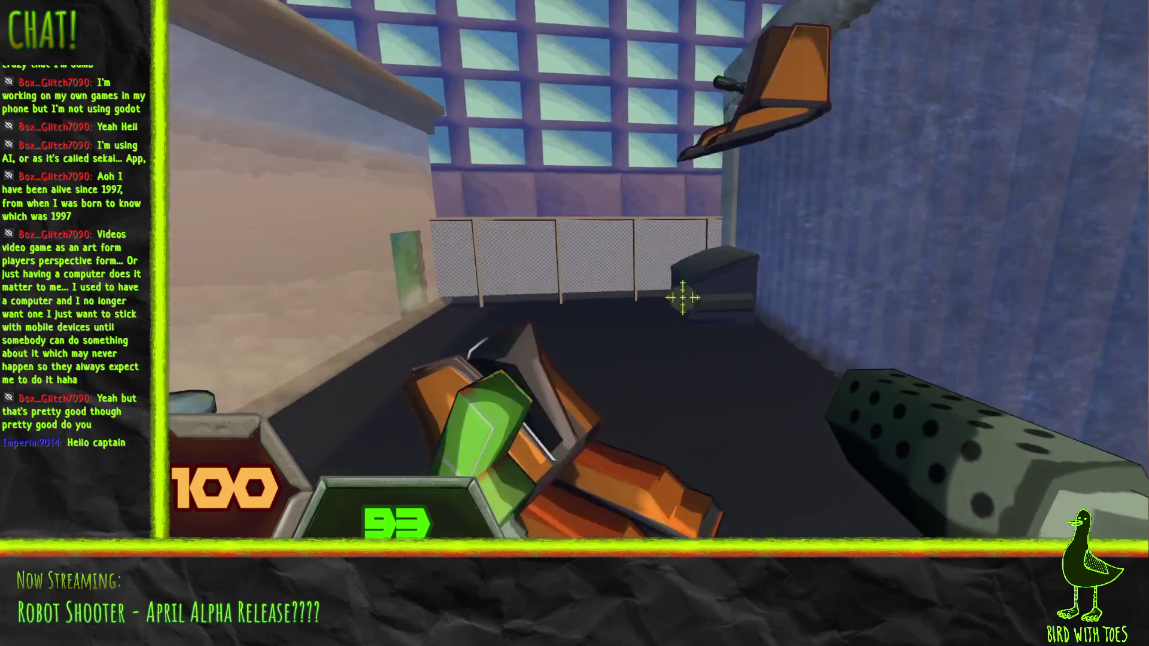
# Step: Jump the fence into Cafe Garden, punch the charging robot, and pause the game
pyautogui.press('space')
pyautogui.press('w')
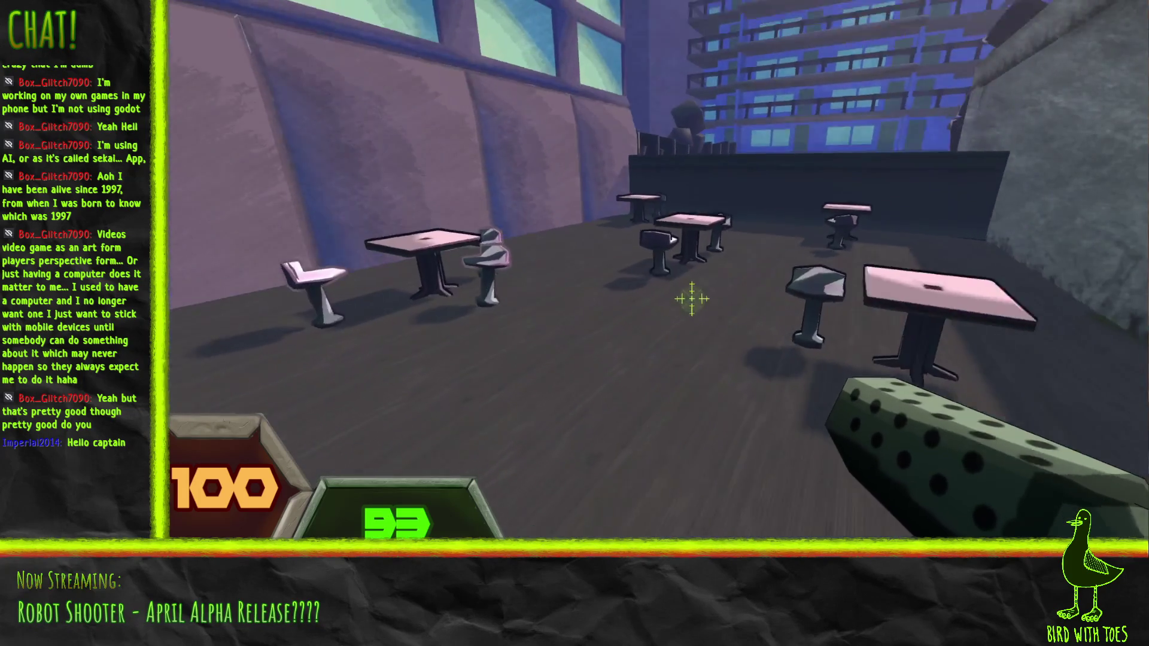
pyautogui.press('w')
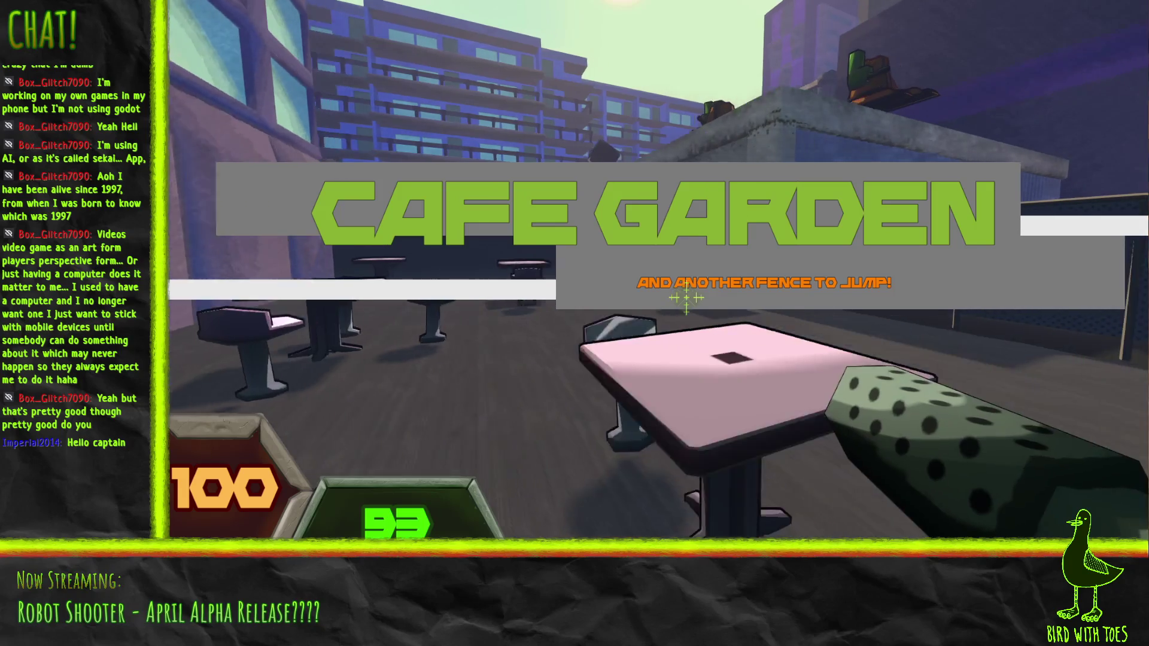
pyautogui.press('w')
pyautogui.press('w')
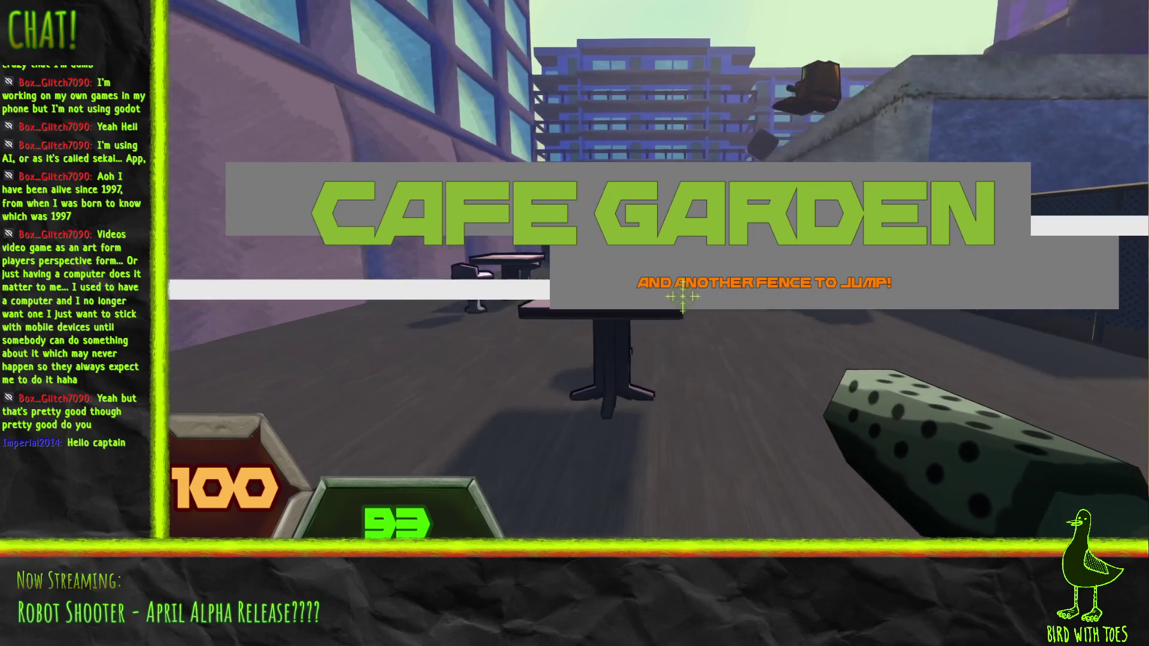
pyautogui.press('w')
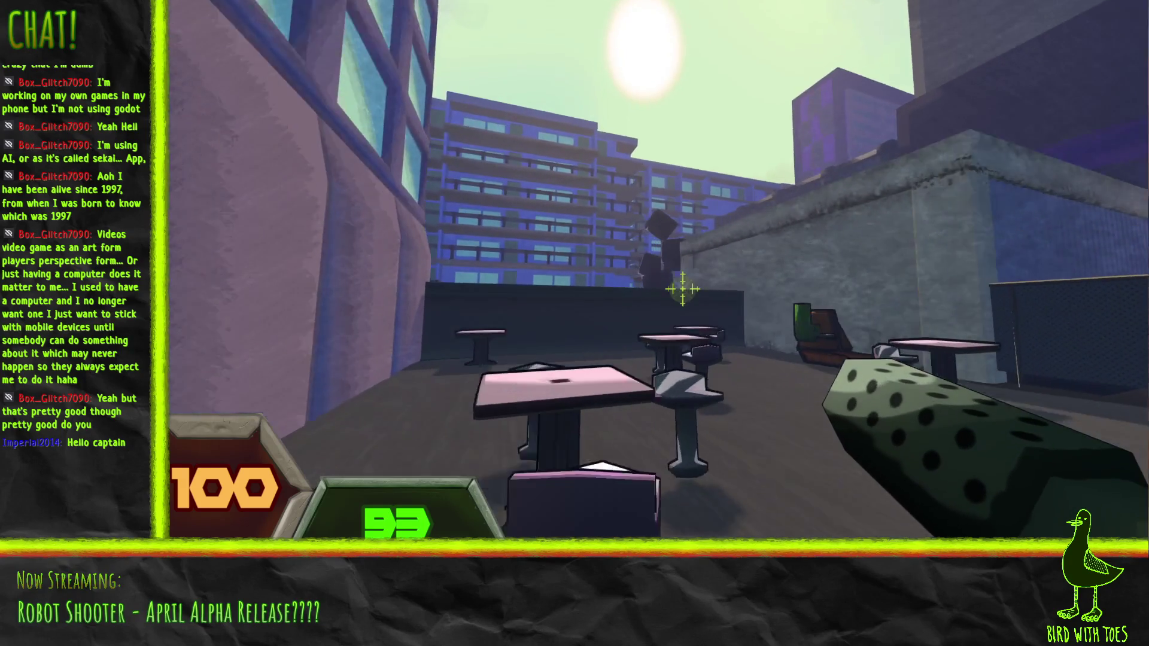
pyautogui.press('w')
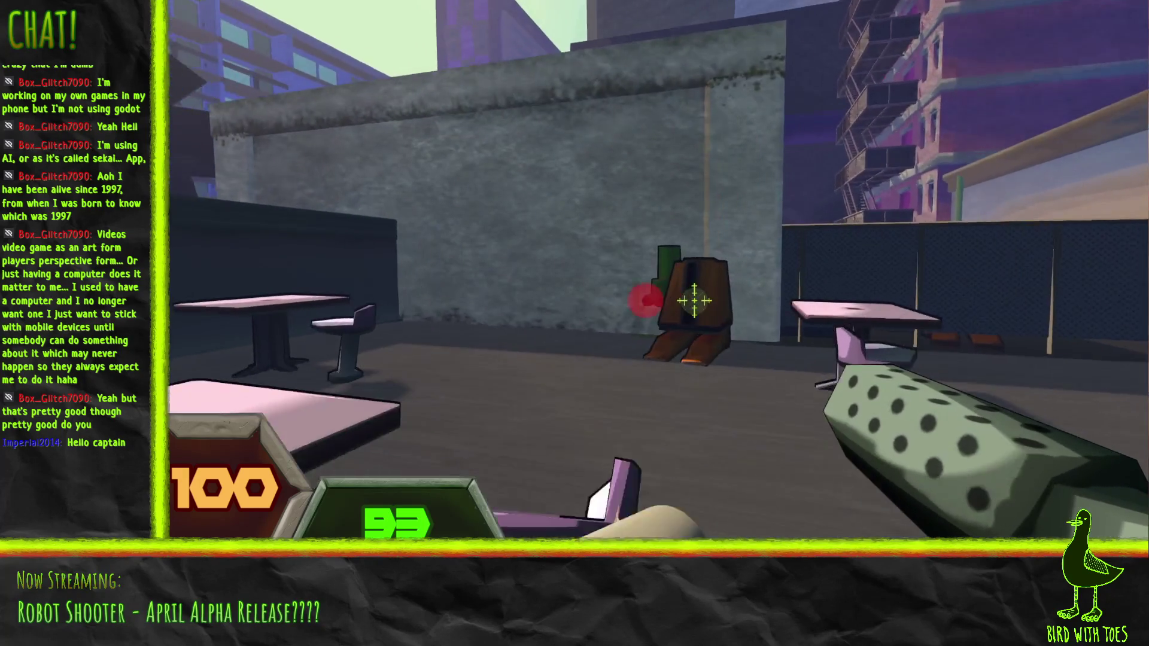
pyautogui.press('w')
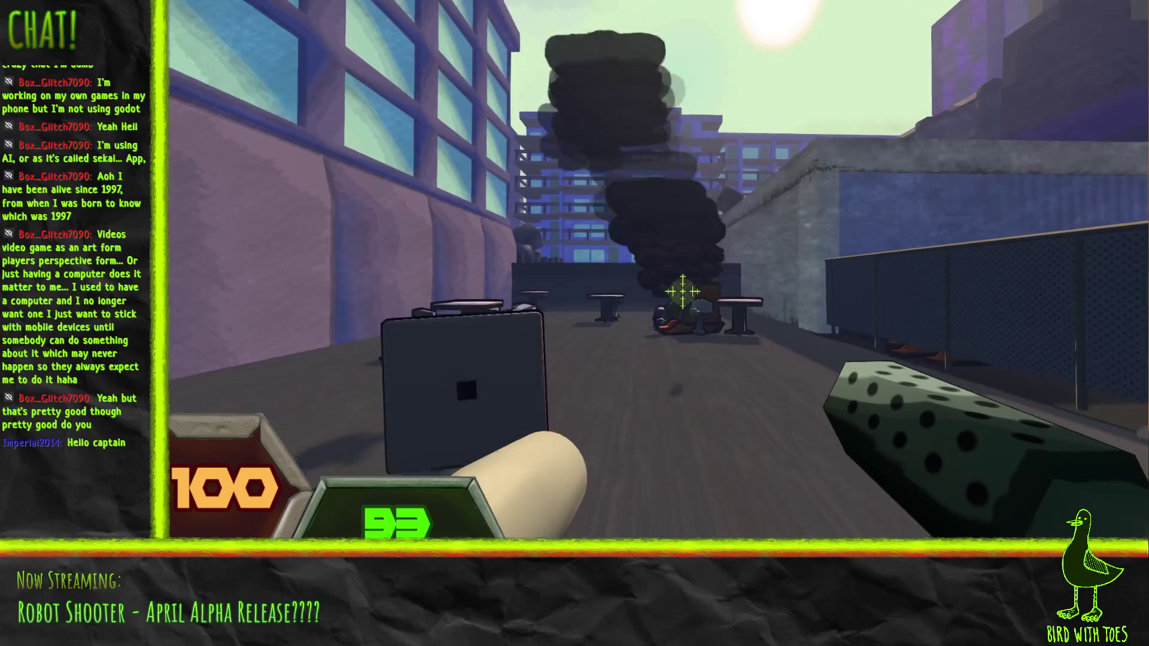
pyautogui.press('f')
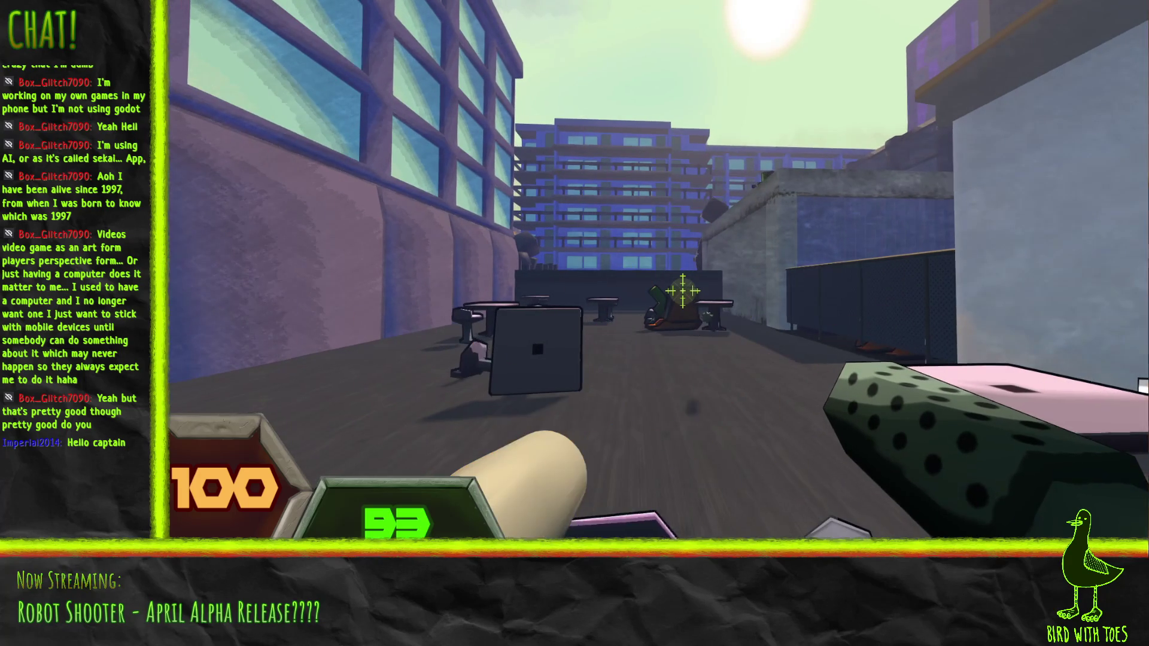
pyautogui.press('Escape')
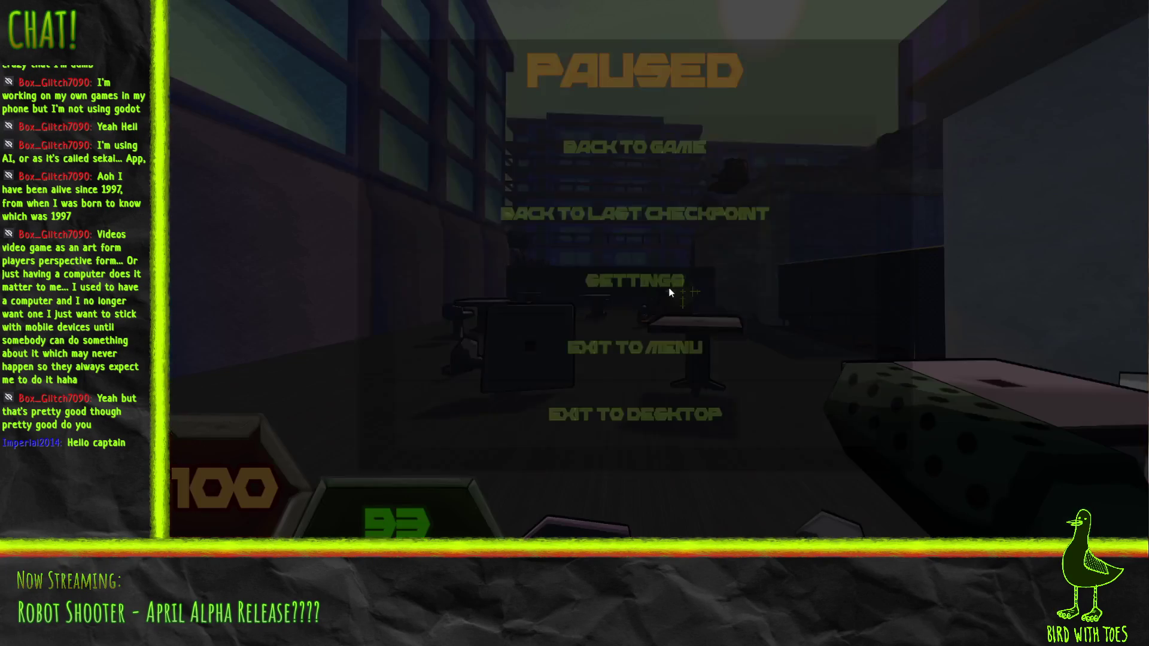